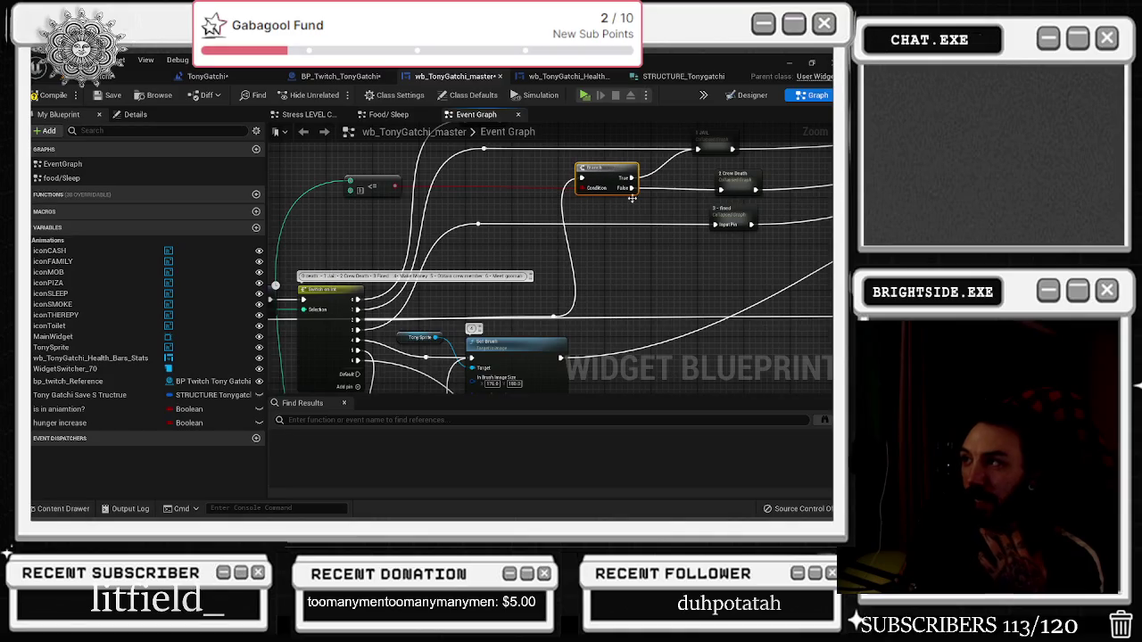
Rearrange the Branch, Set Brush and Tony Sprite nodes so Tony Sprite sits beside Set Brush
left_click_drag(571, 308, 568, 265)
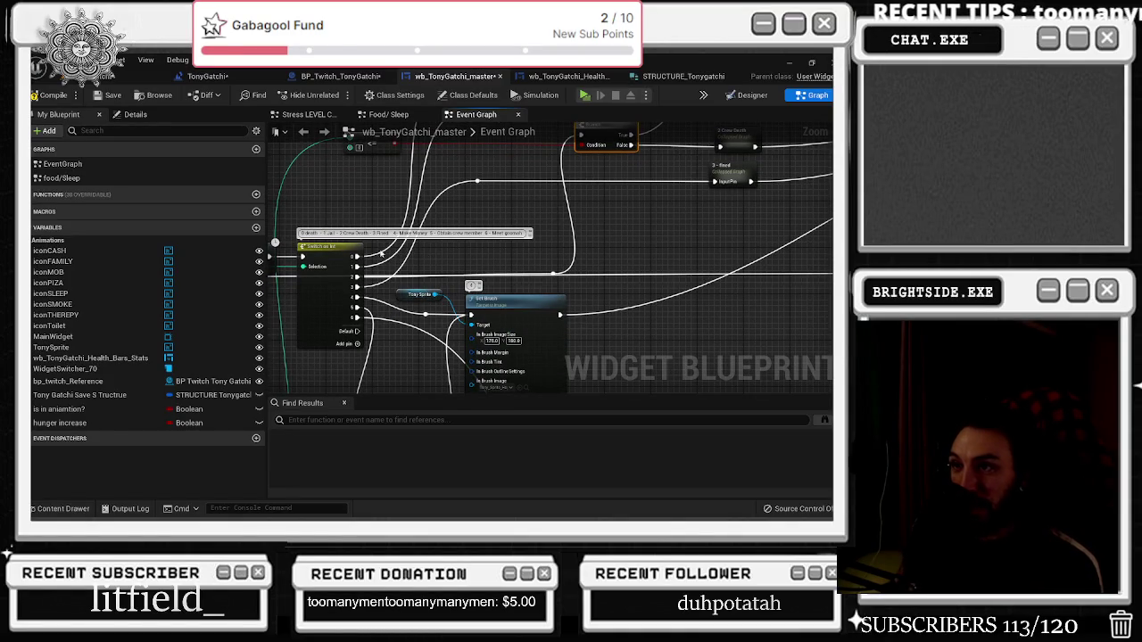
left_click_drag(290, 239, 513, 314)
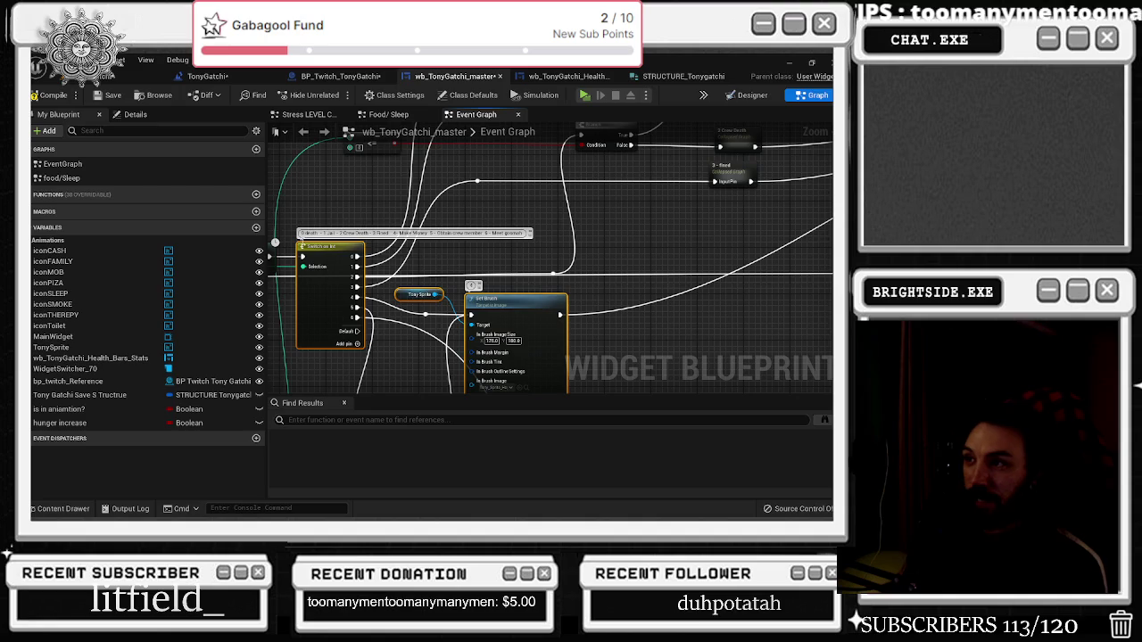
left_click(325, 246)
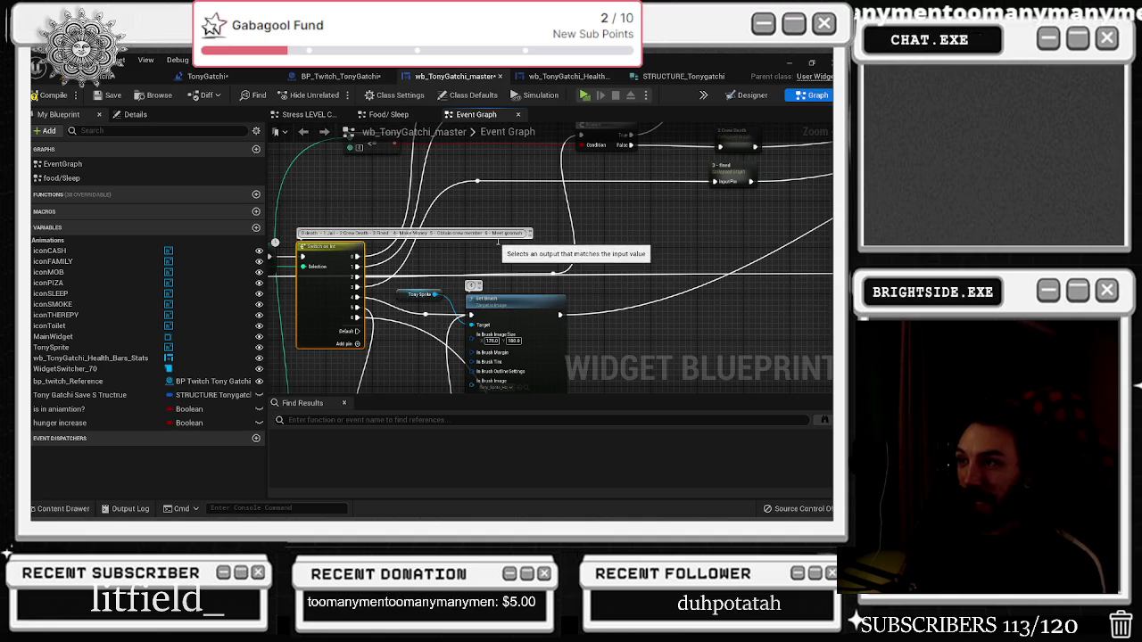
scroll(335, 281, "down", 2)
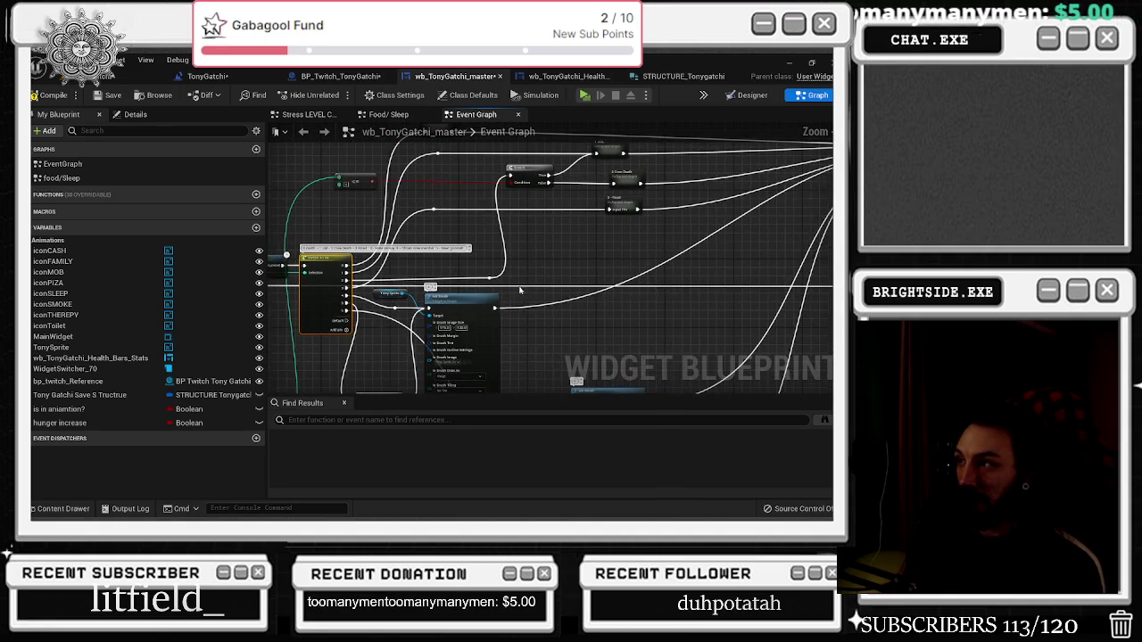
left_click_drag(470, 304, 605, 309)
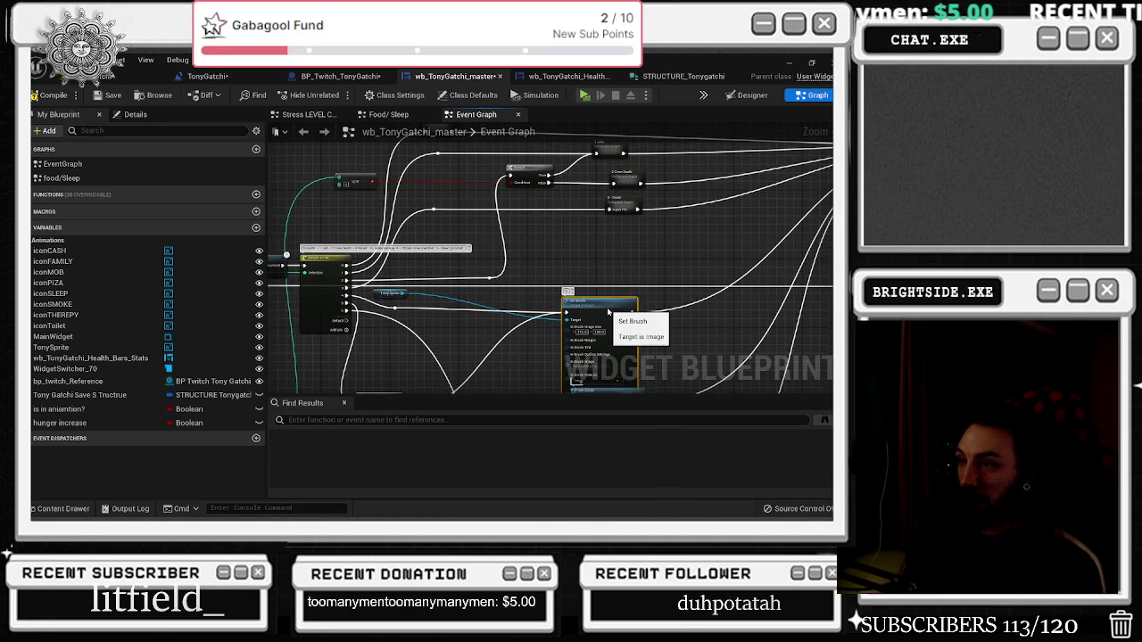
scroll(415, 293, "up", 2)
left_click_drag(369, 291, 565, 293)
Collapse the Tony Sprite and Set Brush nodes into the '4 make money' collapsed node
left_click(647, 308, "shift")
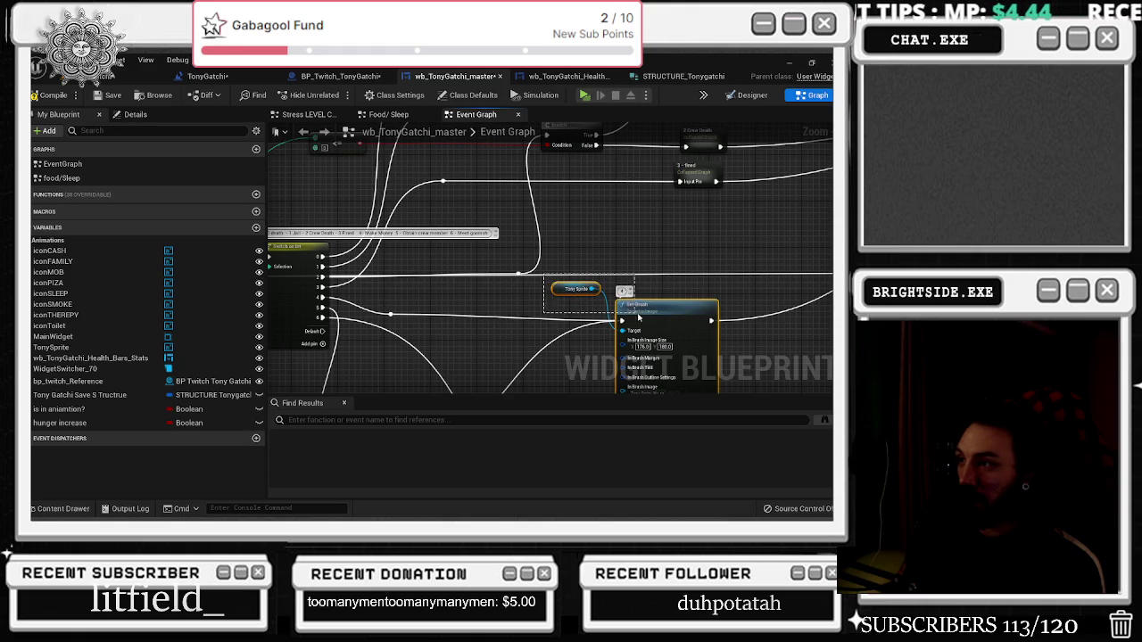
right_click(648, 310)
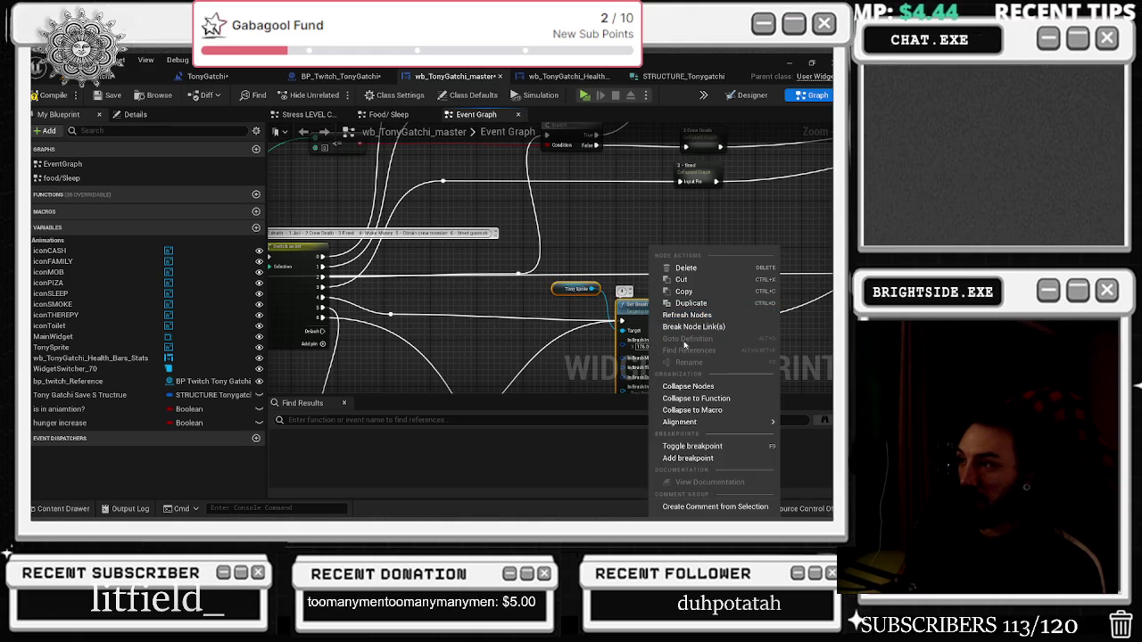
left_click(689, 387)
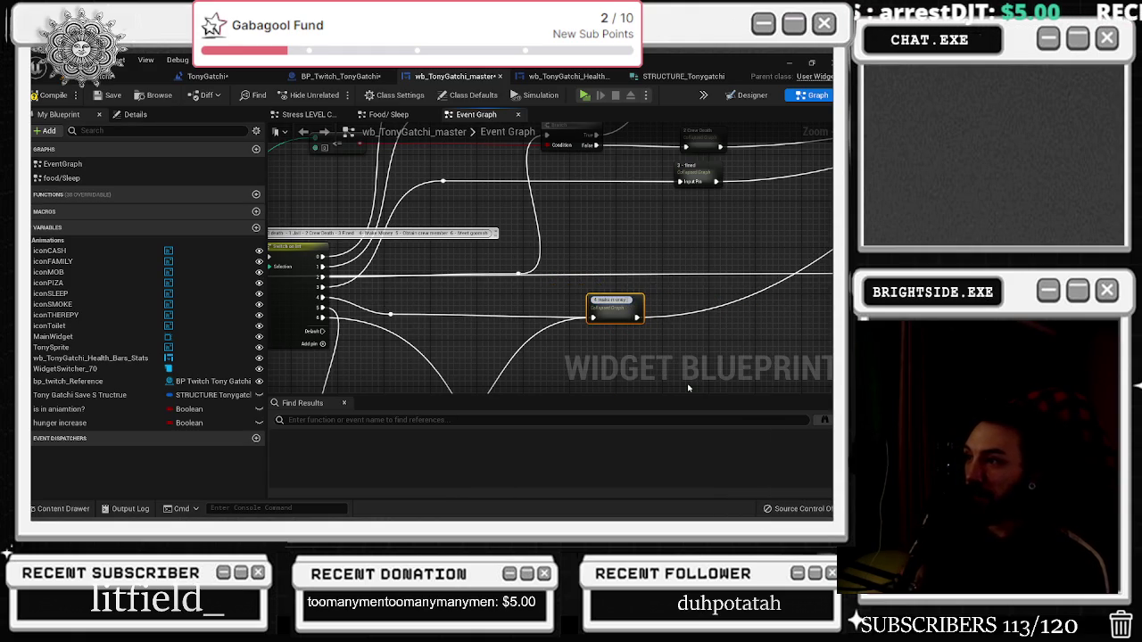
Tidy the graph by shifting the 4 make money, Break STRUCTURE and Branch nodes slightly
mouse_move(609, 313)
left_mouse_down()
mouse_move(544, 306)
mouse_move(593, 306)
left_mouse_up()
scroll(512, 330, "down", 2)
left_click_drag(492, 314, 515, 319)
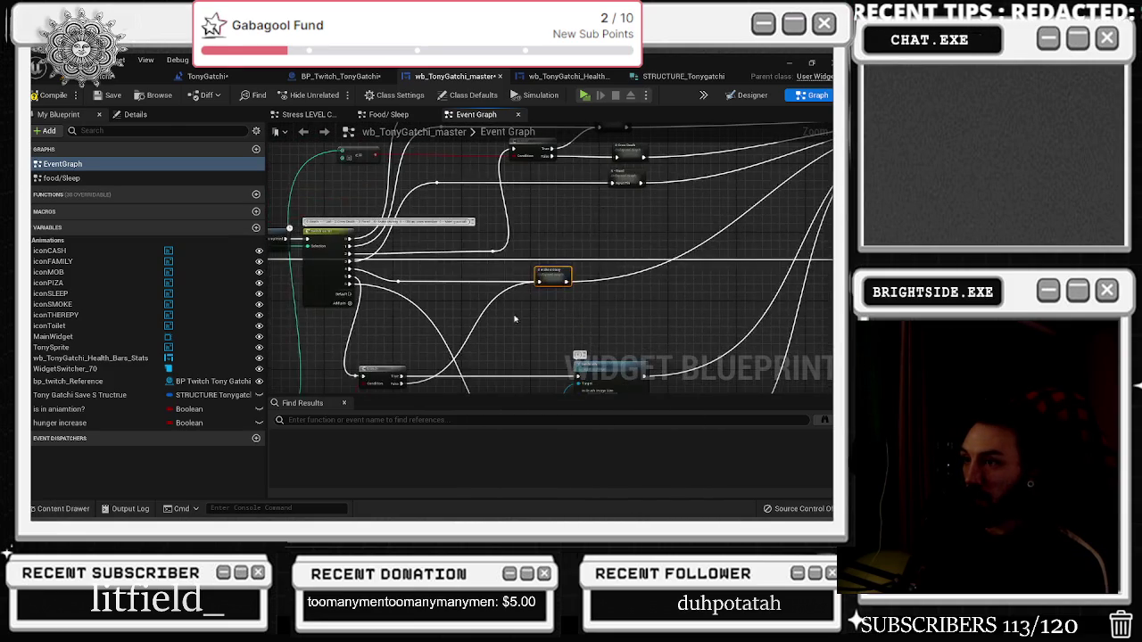
mouse_move(380, 378)
left_mouse_down()
mouse_move(481, 343)
mouse_move(471, 351)
mouse_move(509, 352)
left_mouse_up()
left_click_drag(355, 342, 384, 342)
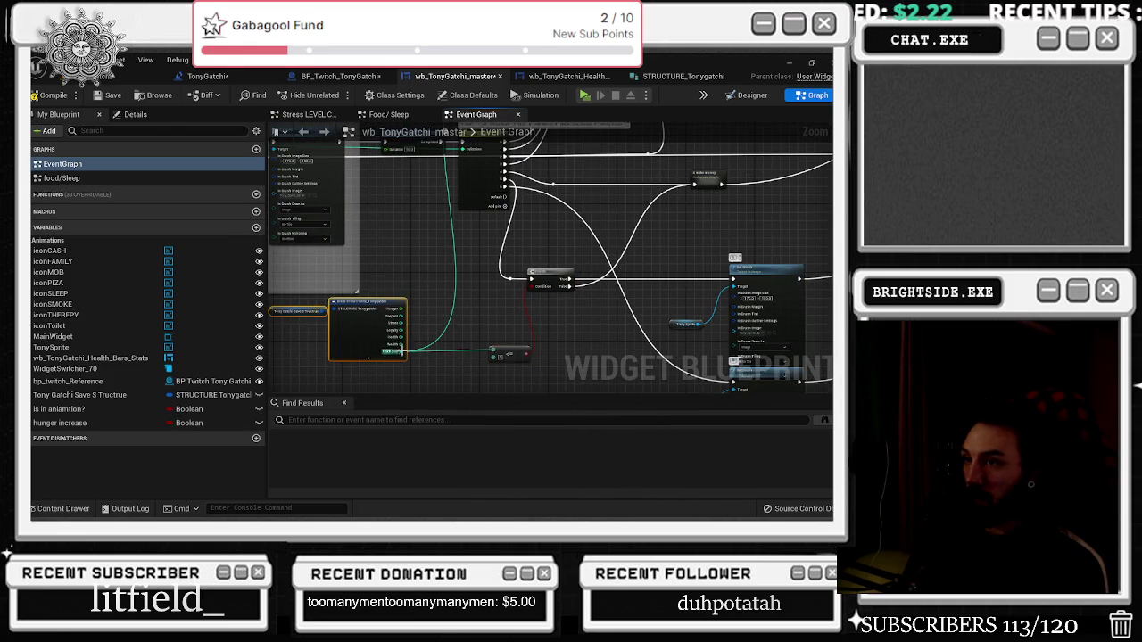
mouse_move(546, 277)
left_mouse_down()
mouse_move(571, 273)
mouse_move(534, 311)
mouse_move(571, 310)
left_mouse_up()
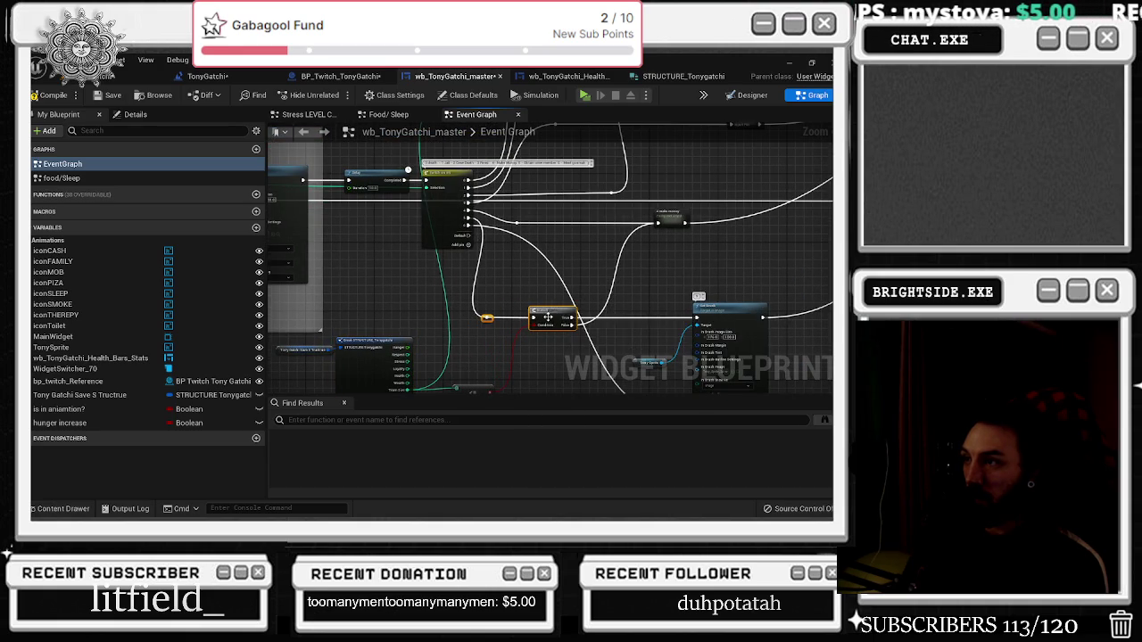
left_click(533, 273)
left_click_drag(648, 361, 585, 298)
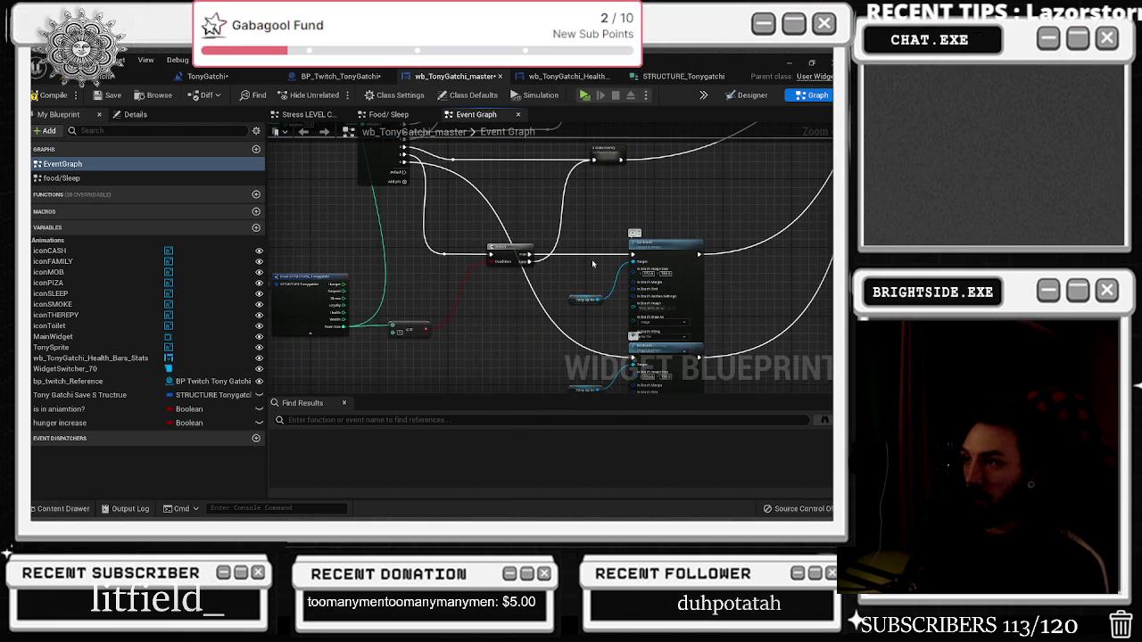
Collapse the next Set Brush group into an 'obtain crew members' node and nudge it up
left_click_drag(580, 258, 704, 356)
mouse_move(584, 236)
left_mouse_down()
mouse_move(600, 350)
mouse_move(540, 269)
left_mouse_up()
right_click(623, 278)
left_click(672, 389)
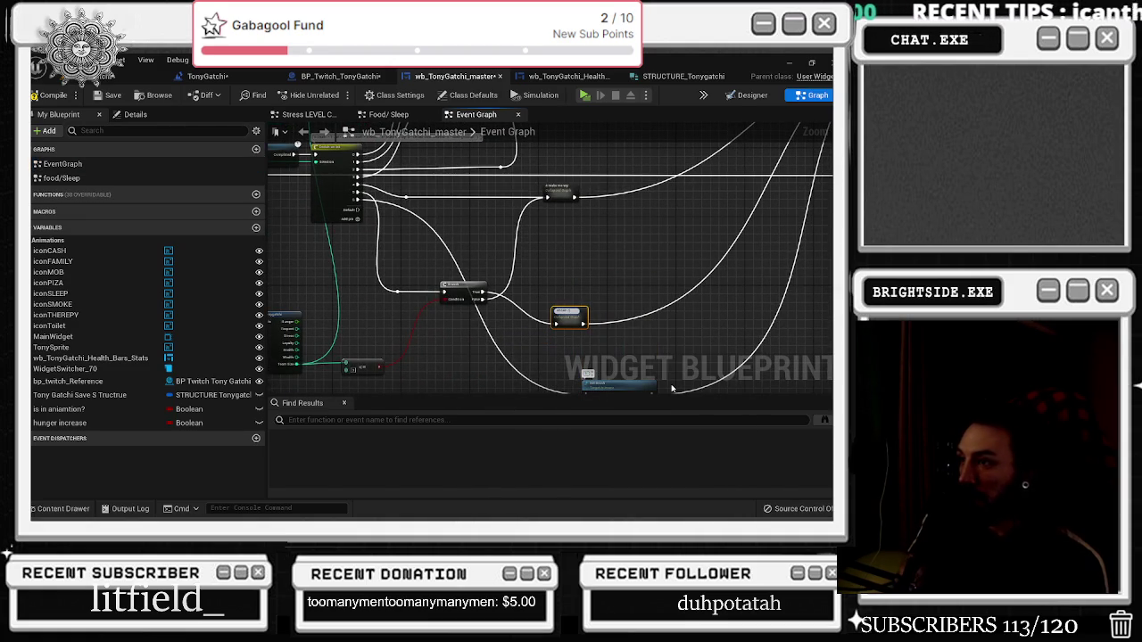
left_click(590, 323)
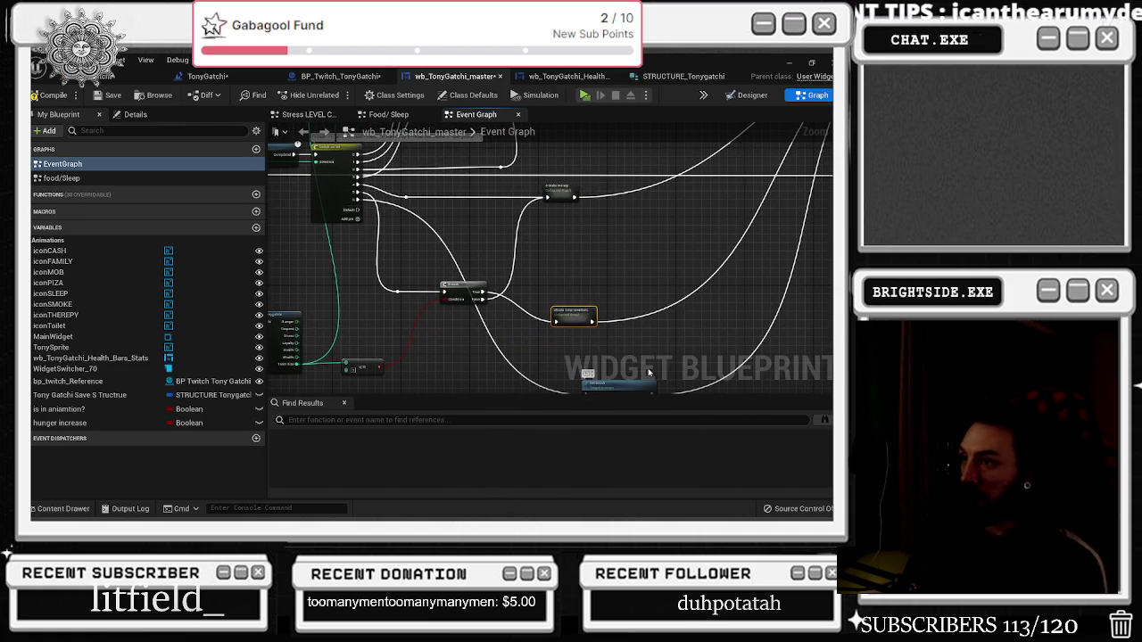
left_click_drag(590, 323, 607, 297)
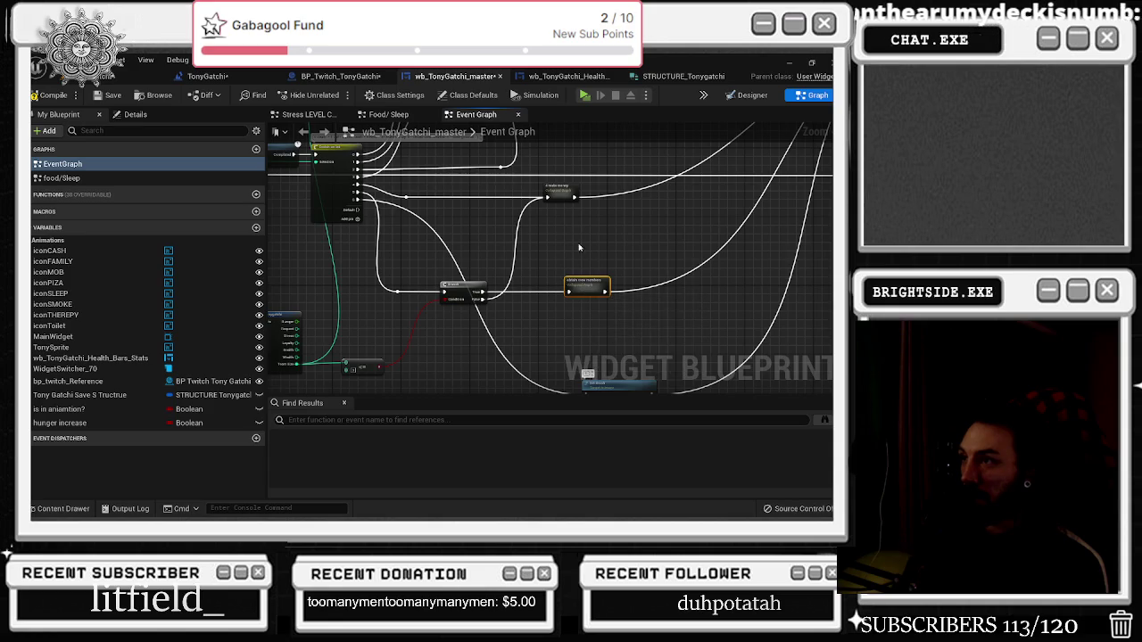
Nudge obtain crew members right and add a reroute point on its wire, dragged downward
left_click_drag(584, 234, 570, 298)
mouse_move(578, 354)
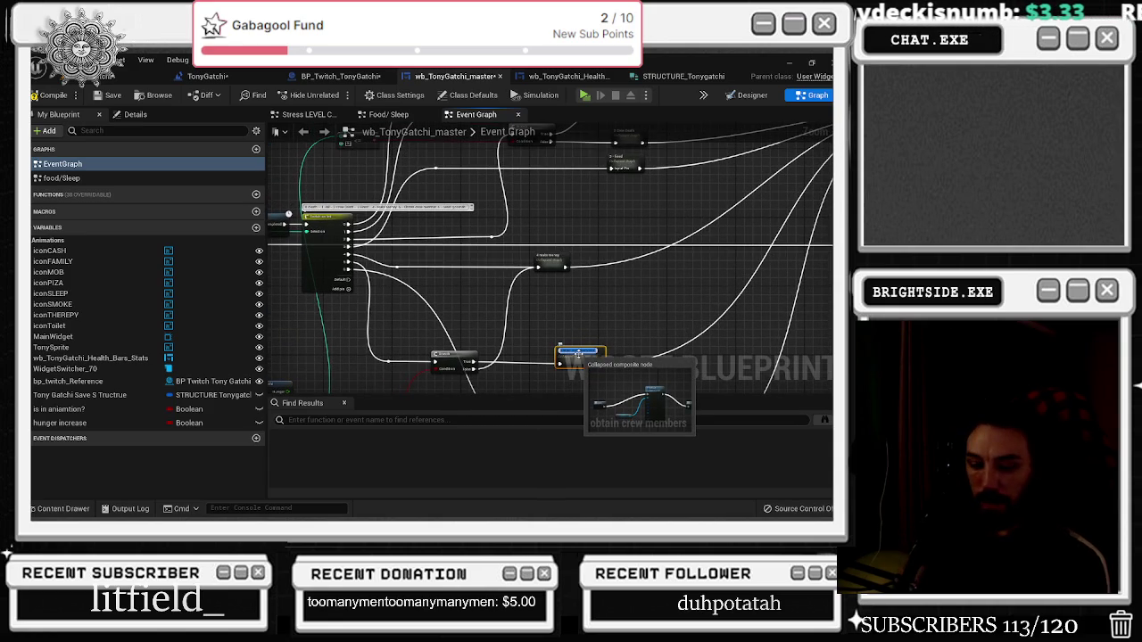
mouse_move(557, 257)
left_mouse_down()
mouse_move(563, 300)
mouse_move(642, 302)
mouse_move(634, 244)
left_mouse_up()
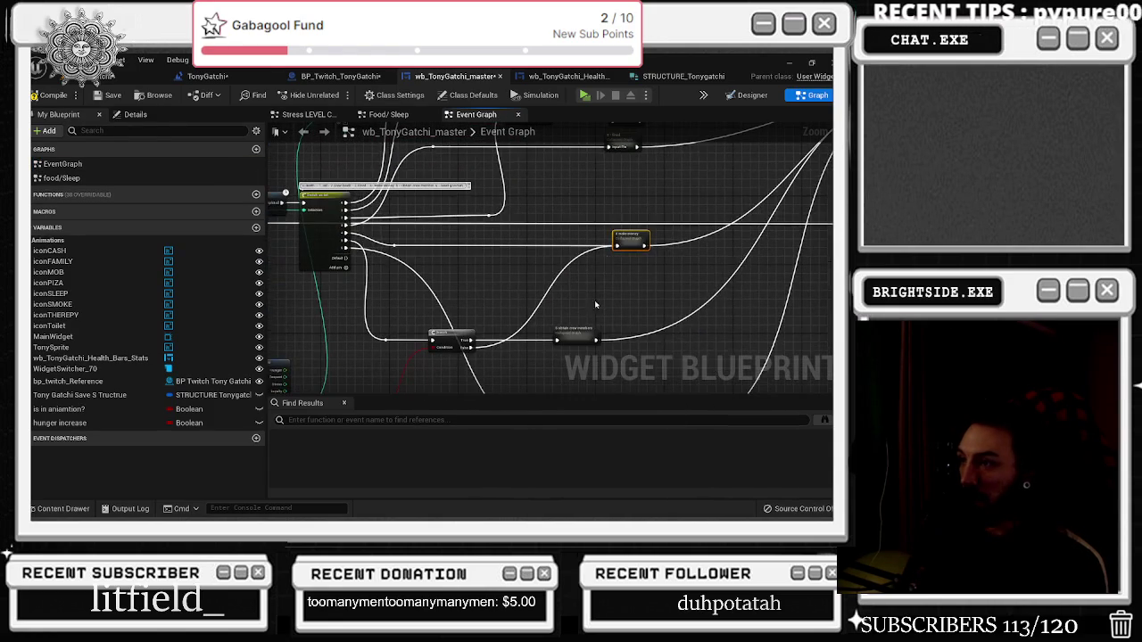
mouse_move(628, 332)
left_click_drag(628, 332, 634, 332)
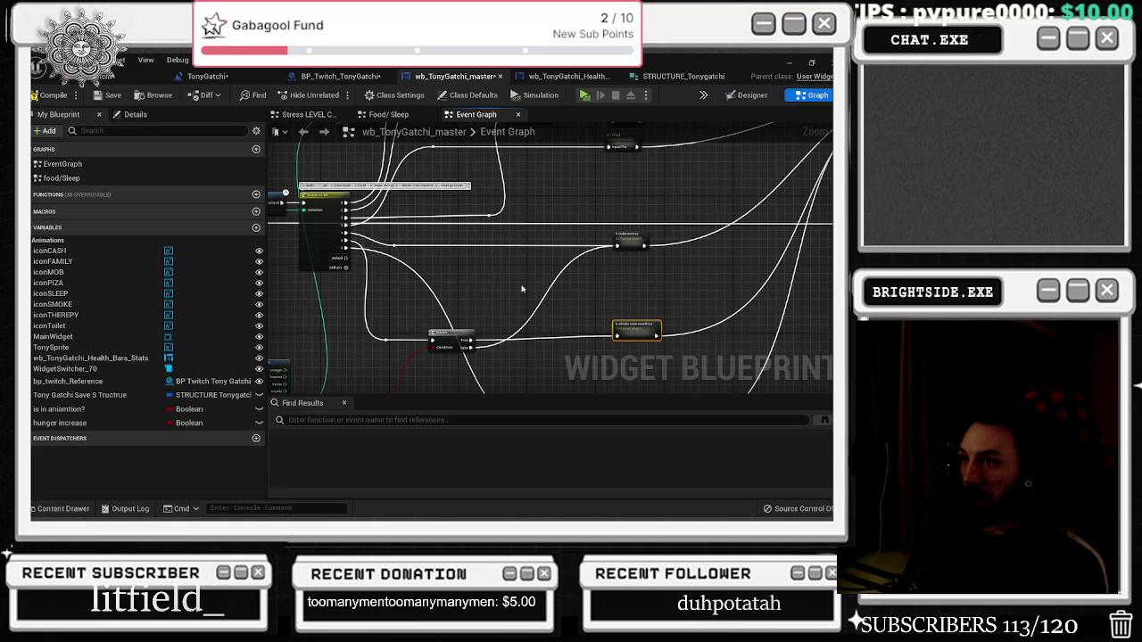
left_click_drag(535, 326, 523, 279)
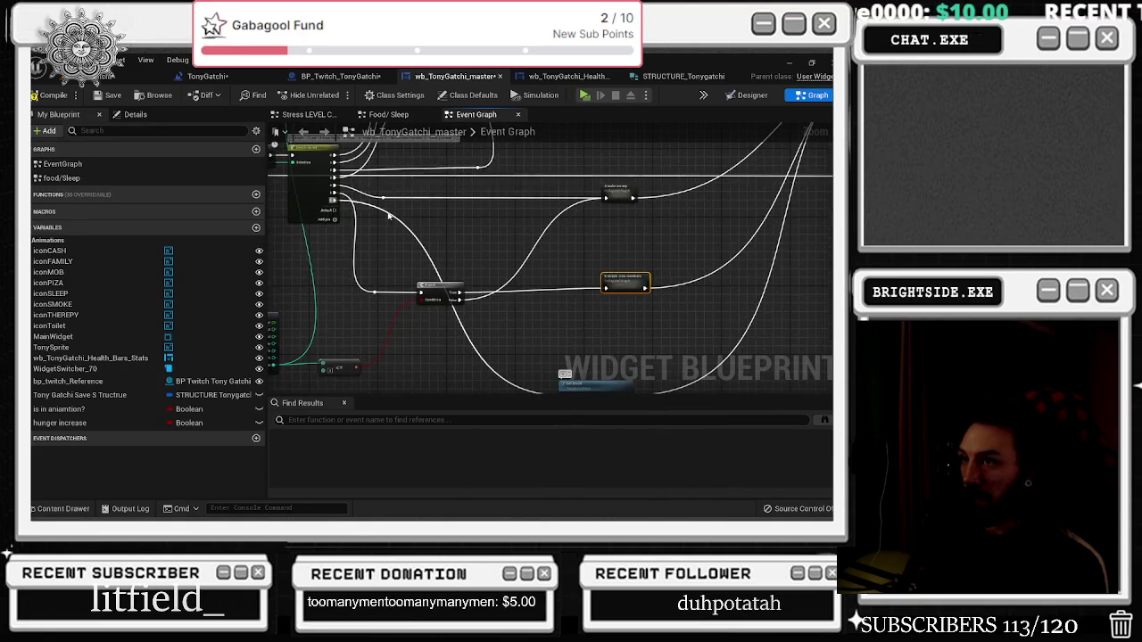
double_click(384, 212)
mouse_move(383, 211)
left_mouse_down()
mouse_move(382, 327)
mouse_move(396, 382)
mouse_move(396, 313)
left_mouse_up()
Collapse the last expanded group into its own node and position it in the column
right_click(594, 317)
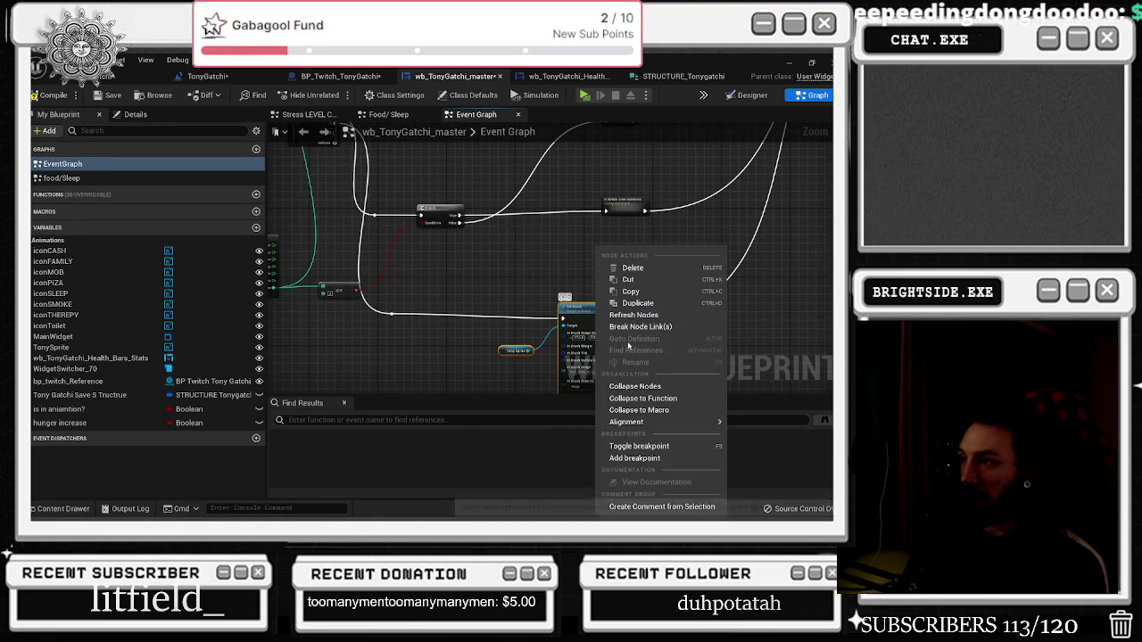
left_click(645, 387)
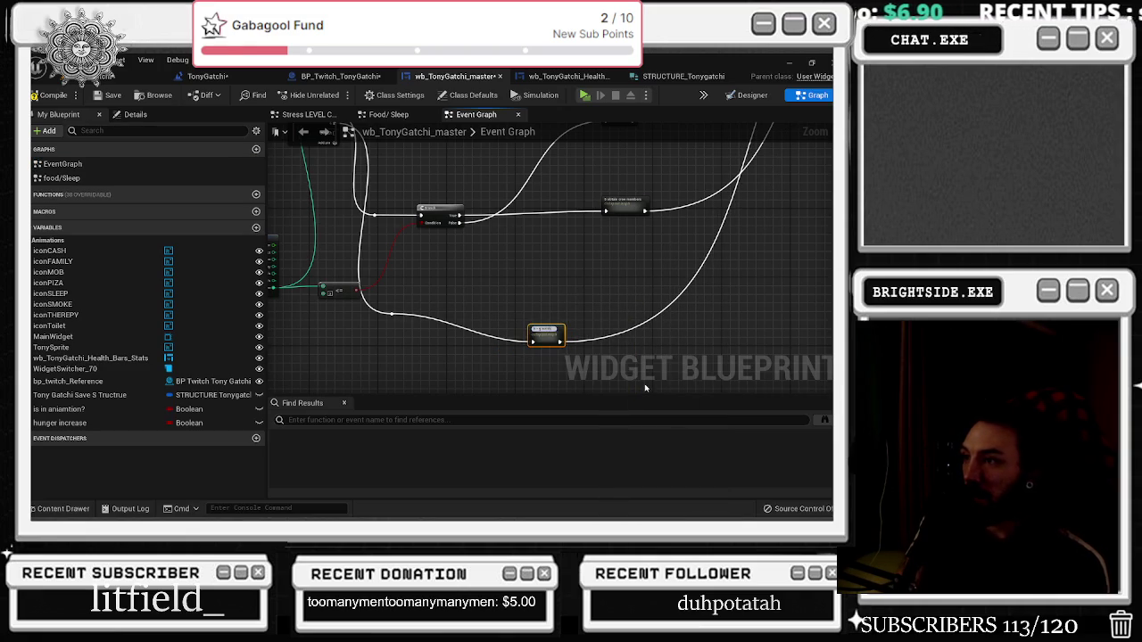
left_click_drag(552, 341, 682, 309)
mouse_move(629, 212)
left_mouse_down()
mouse_move(515, 282)
mouse_move(500, 223)
mouse_move(464, 303)
mouse_move(547, 329)
left_mouse_up()
left_click_drag(469, 321, 500, 325)
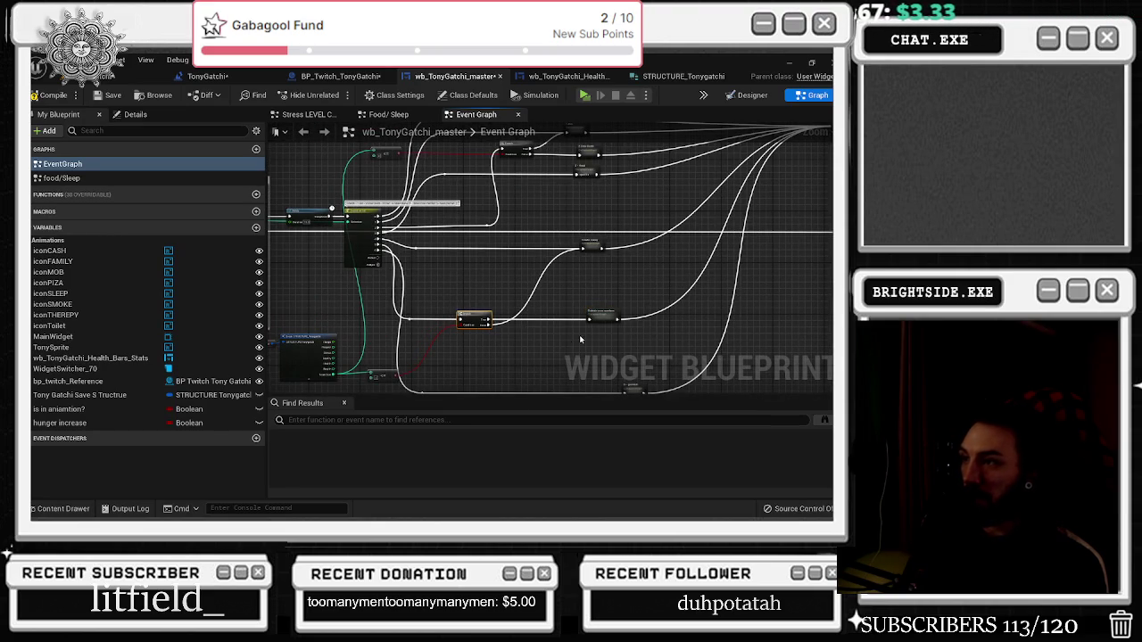
Shift the Branch, getter, Break and <= comparison nodes to the right
left_click_drag(614, 337, 564, 383)
scroll(553, 323, "up", 2)
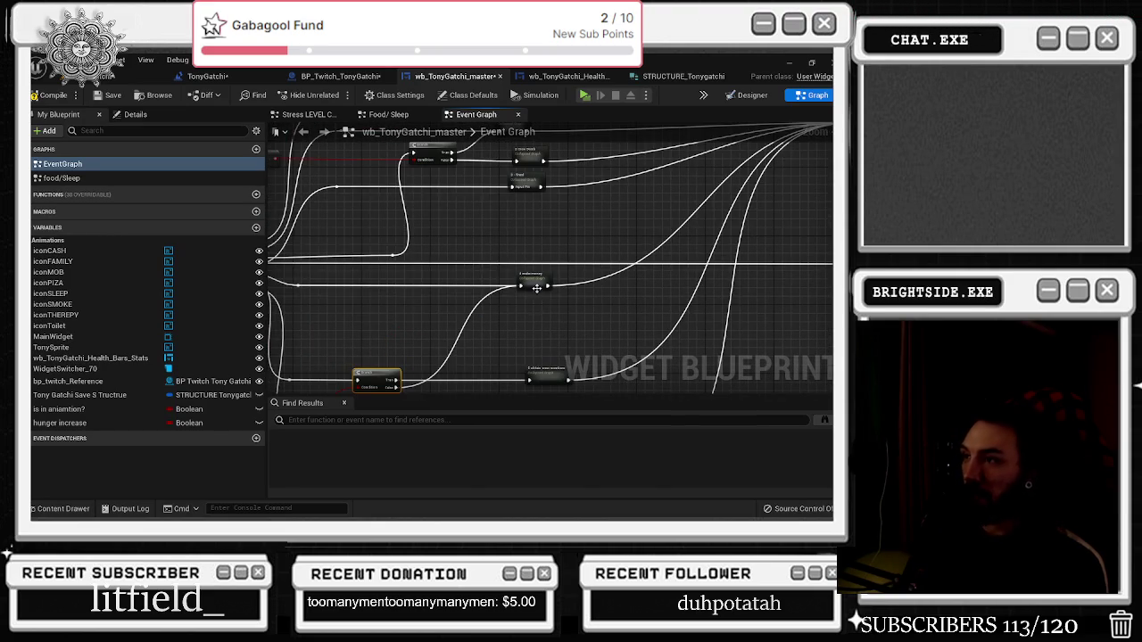
left_click(536, 287)
mouse_move(386, 374)
left_mouse_down()
mouse_move(476, 347)
mouse_move(556, 347)
left_mouse_up()
left_click_drag(279, 384, 437, 308)
mouse_move(325, 284)
left_mouse_down()
mouse_move(535, 357)
mouse_move(576, 344)
mouse_move(538, 335)
mouse_move(601, 308)
mouse_move(339, 312)
left_mouse_up()
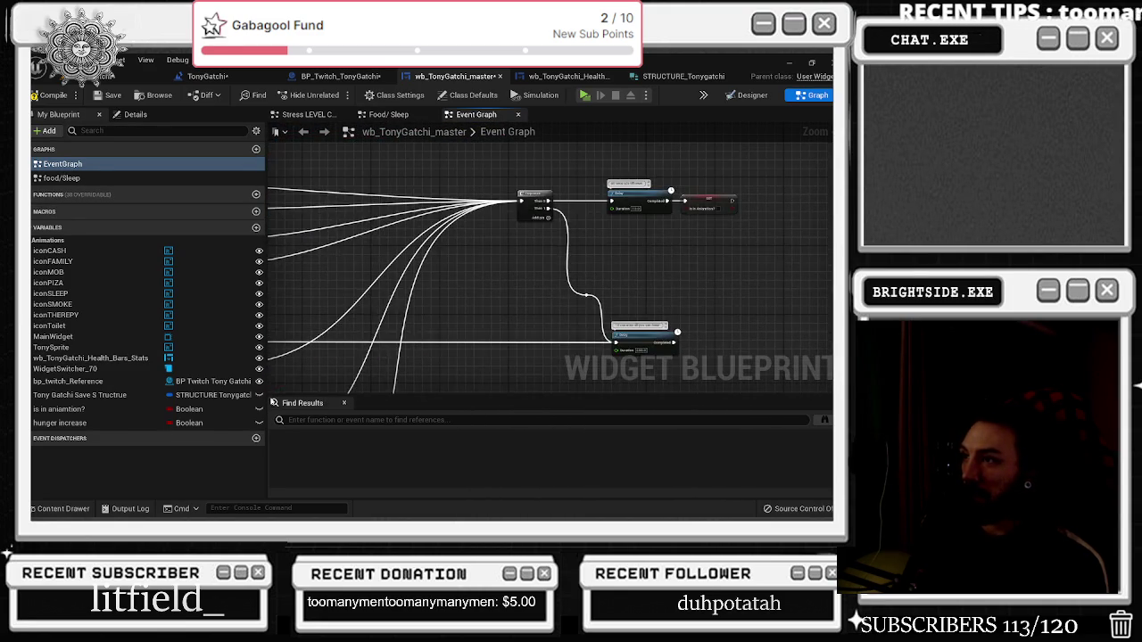
mouse_move(435, 294)
left_mouse_down()
mouse_move(514, 275)
mouse_move(488, 221)
mouse_move(583, 222)
left_mouse_up()
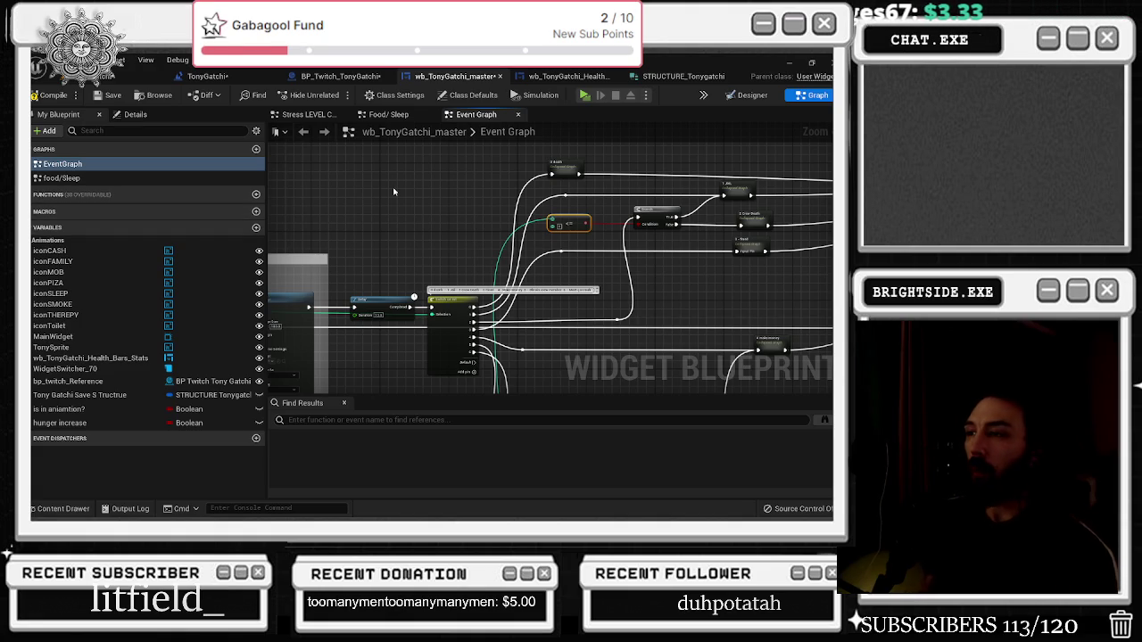
Nudge the Branch feeding JAIL and Crew Death slightly right, then pan back to Switch on Int
scroll(550, 183, "up", 2)
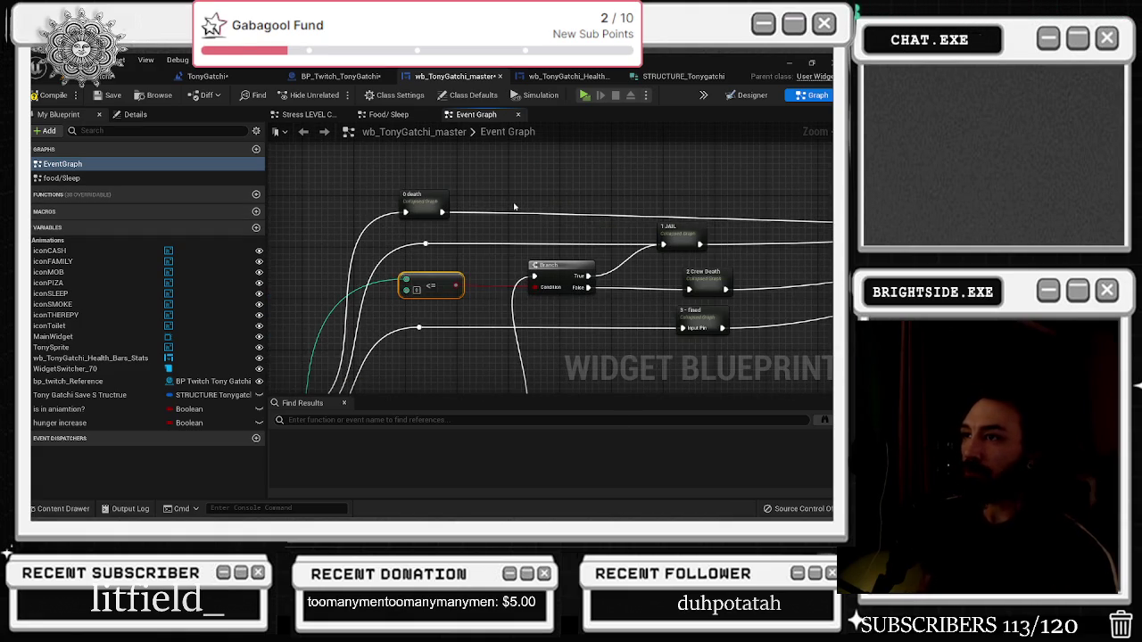
left_click_drag(572, 269, 597, 270)
mouse_move(675, 221)
left_mouse_down()
mouse_move(360, 244)
mouse_move(646, 239)
left_mouse_up()
mouse_move(502, 234)
left_mouse_down()
mouse_move(491, 208)
mouse_move(510, 196)
left_mouse_up()
left_click_drag(469, 264, 593, 191)
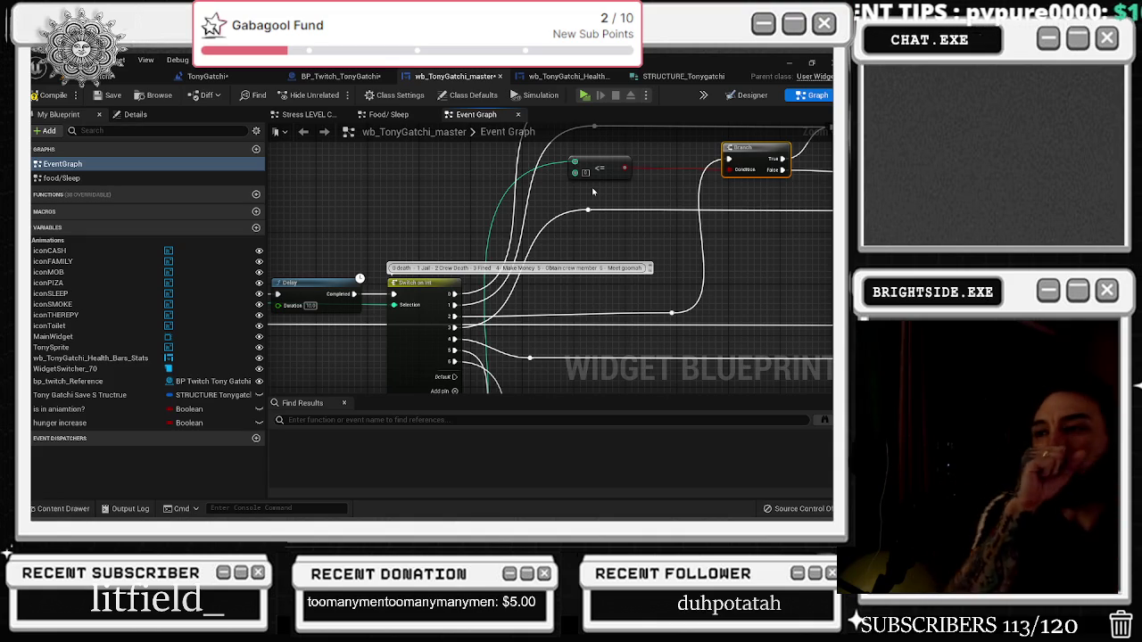
Pan to the lower collapsed nodes and switch back to the Unreal editor window
left_click_drag(592, 192, 449, 274)
mouse_move(576, 196)
left_mouse_down()
mouse_move(643, 225)
mouse_move(622, 241)
left_mouse_up()
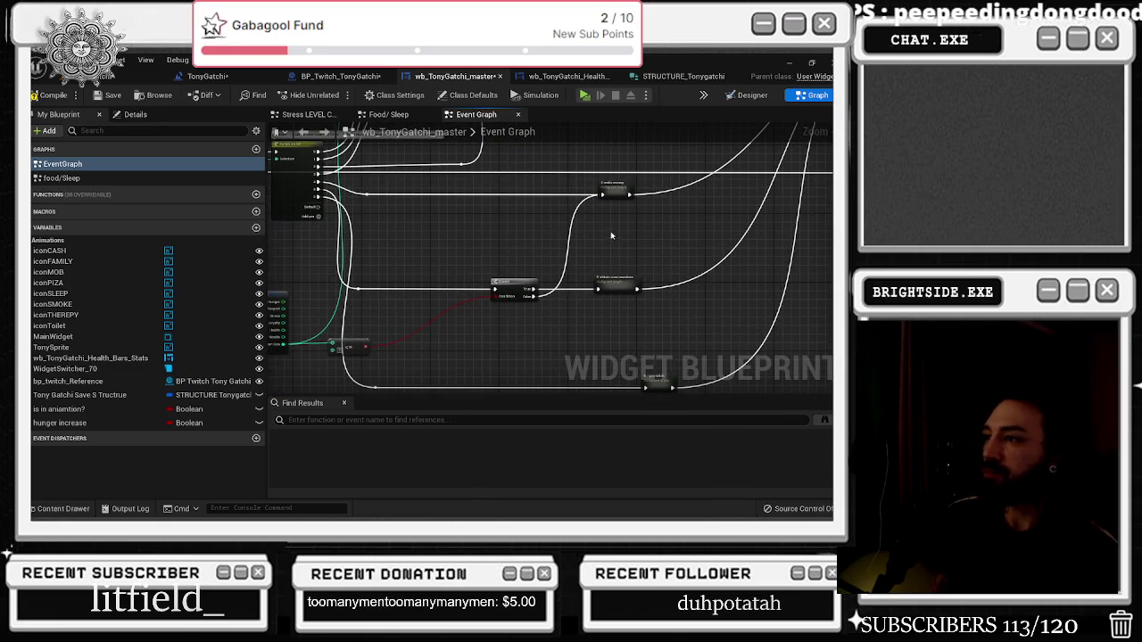
key("alt+Tab")
left_click(279, 354)
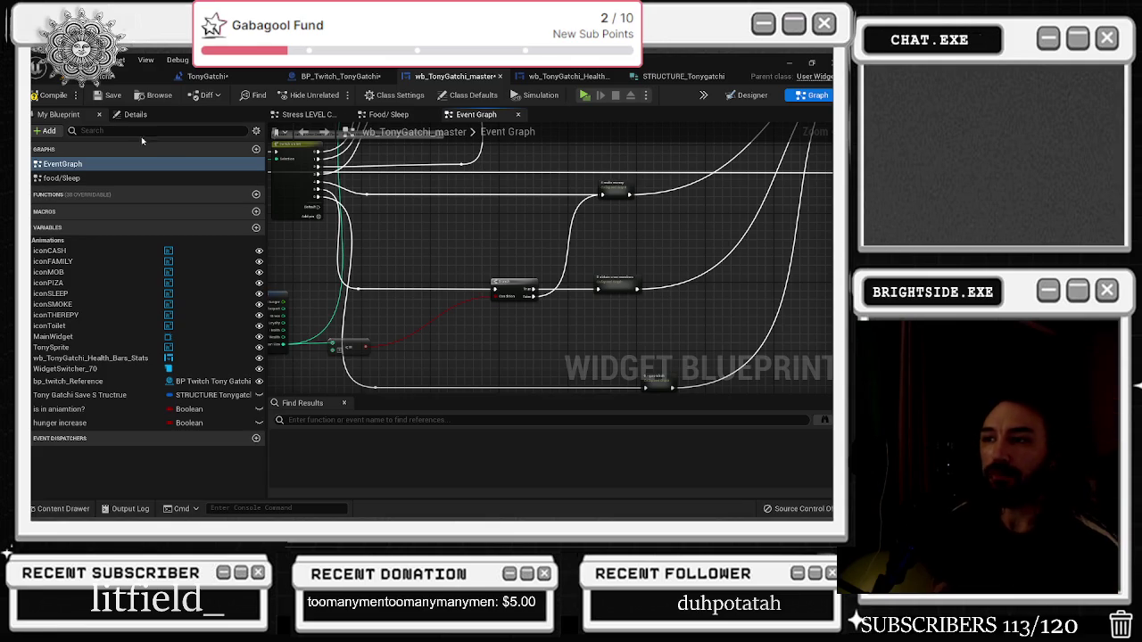
Move the <= comparison node a little right and check it beside the Branch and struct break
left_click_drag(354, 342, 430, 348)
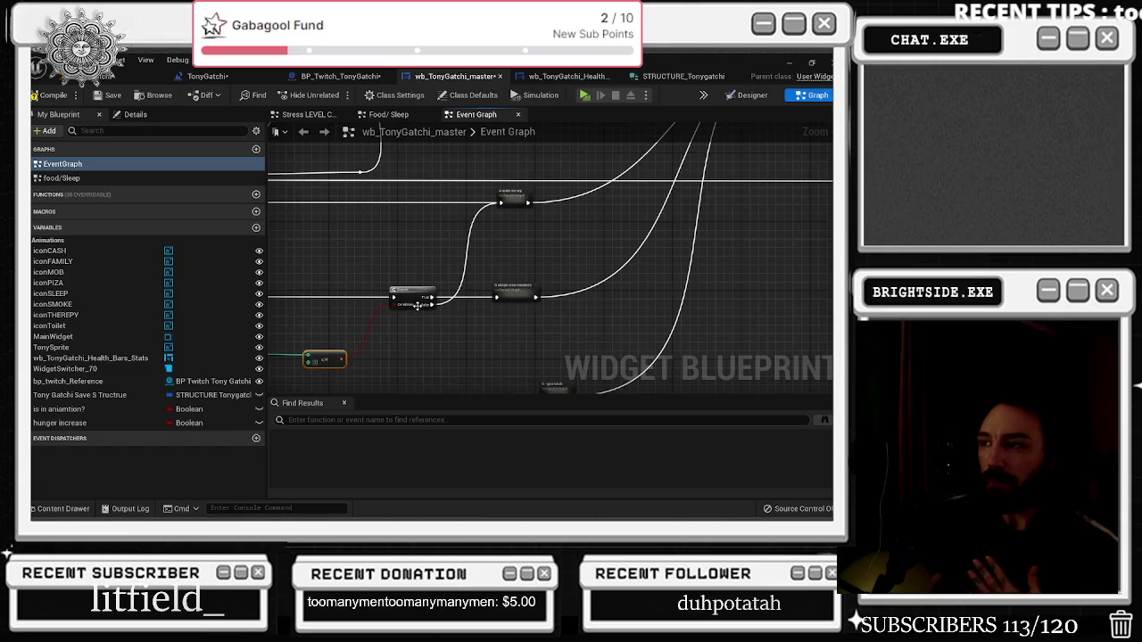
scroll(446, 321, "up", 2)
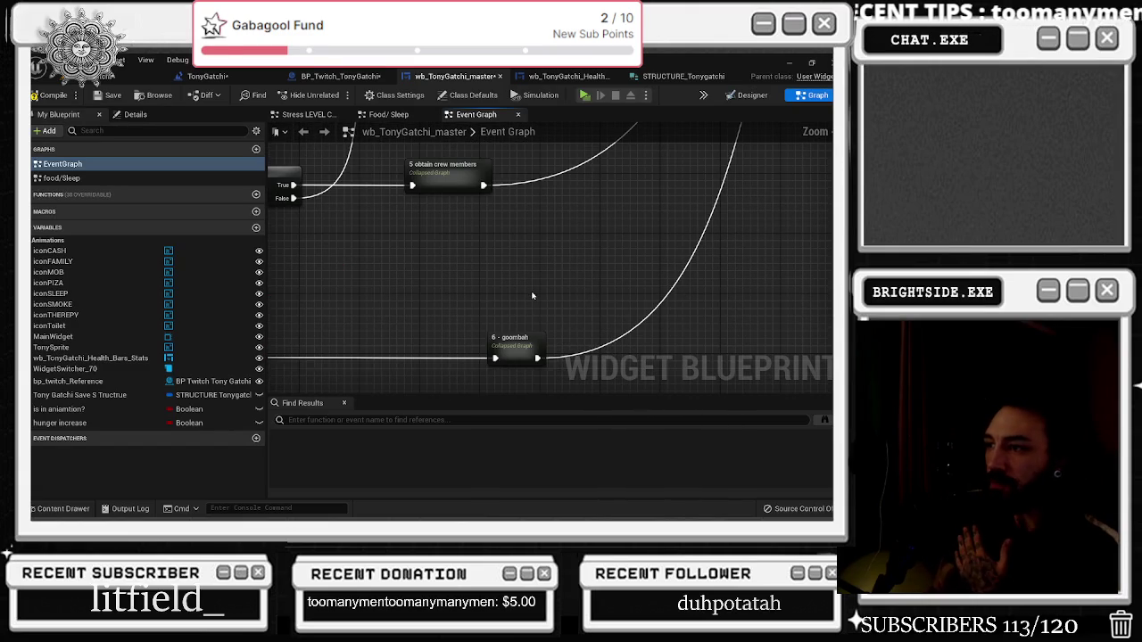
scroll(607, 309, "down", 1)
mouse_move(569, 294)
left_mouse_down()
mouse_move(629, 245)
mouse_move(724, 232)
left_mouse_up()
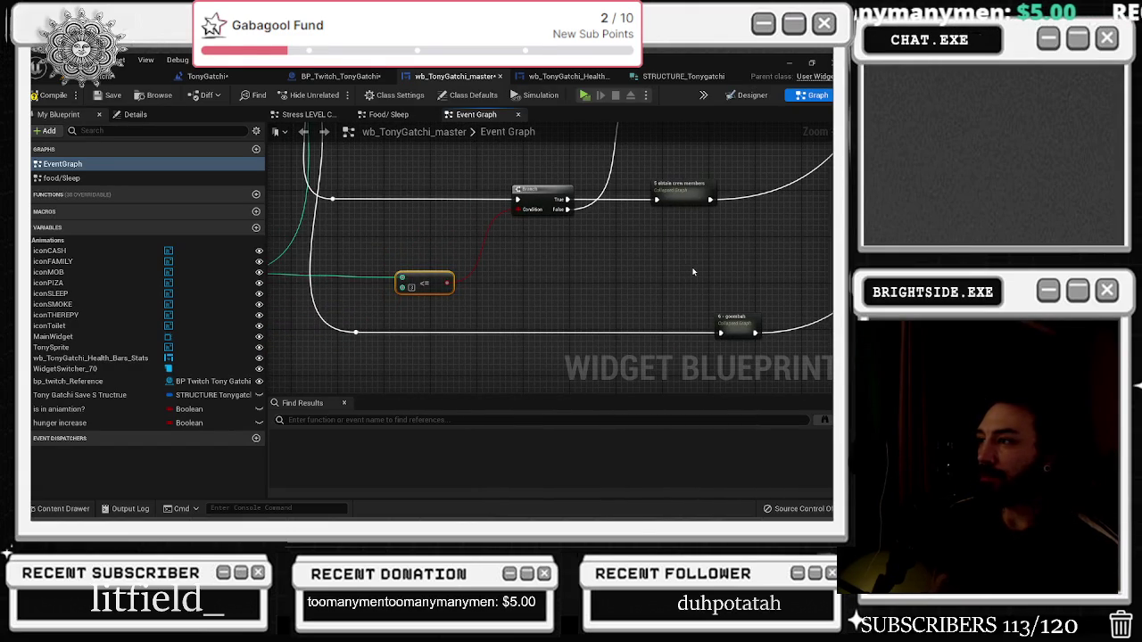
scroll(693, 271, "down", 4)
scroll(539, 256, "up", 4)
left_click_drag(598, 284, 525, 184)
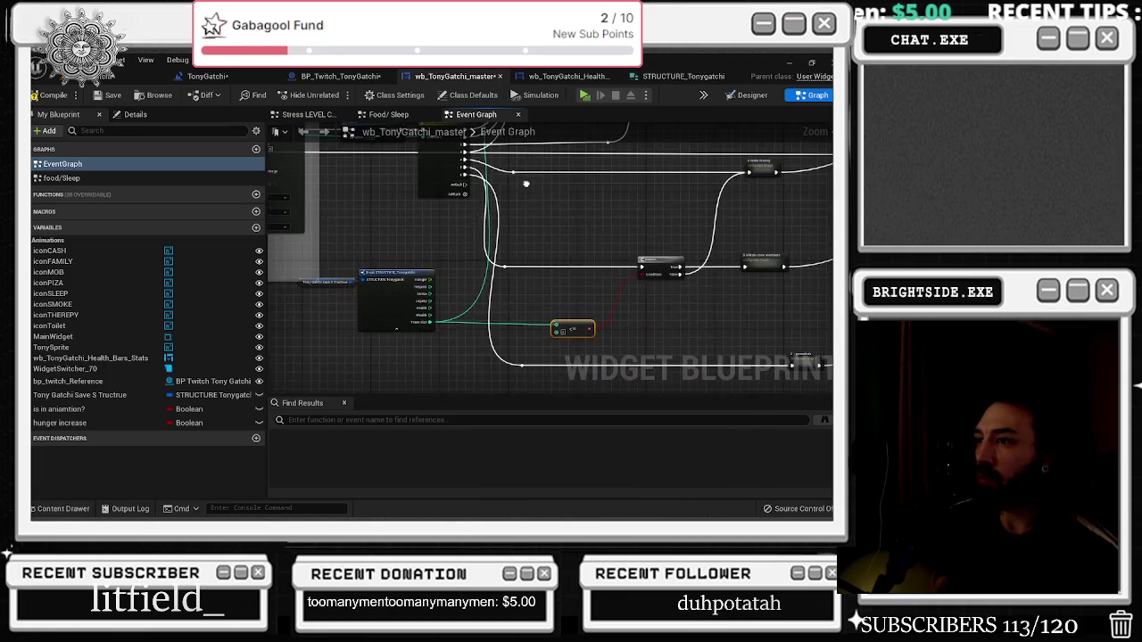
left_click_drag(618, 246, 528, 196)
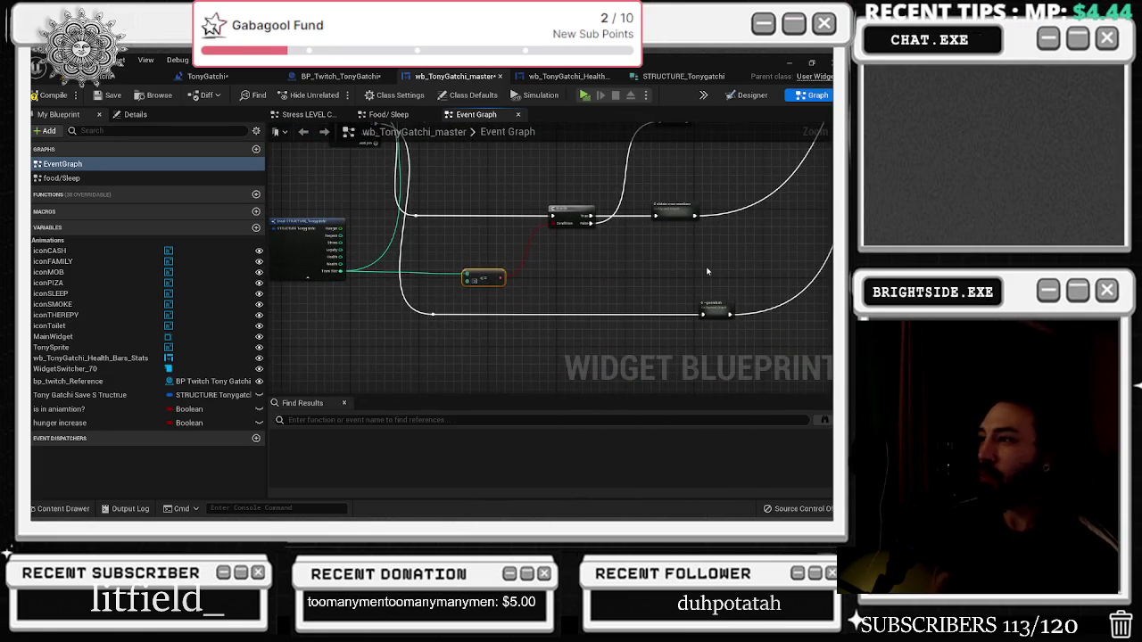
scroll(721, 271, "down", 3)
scroll(566, 300, "up", 3)
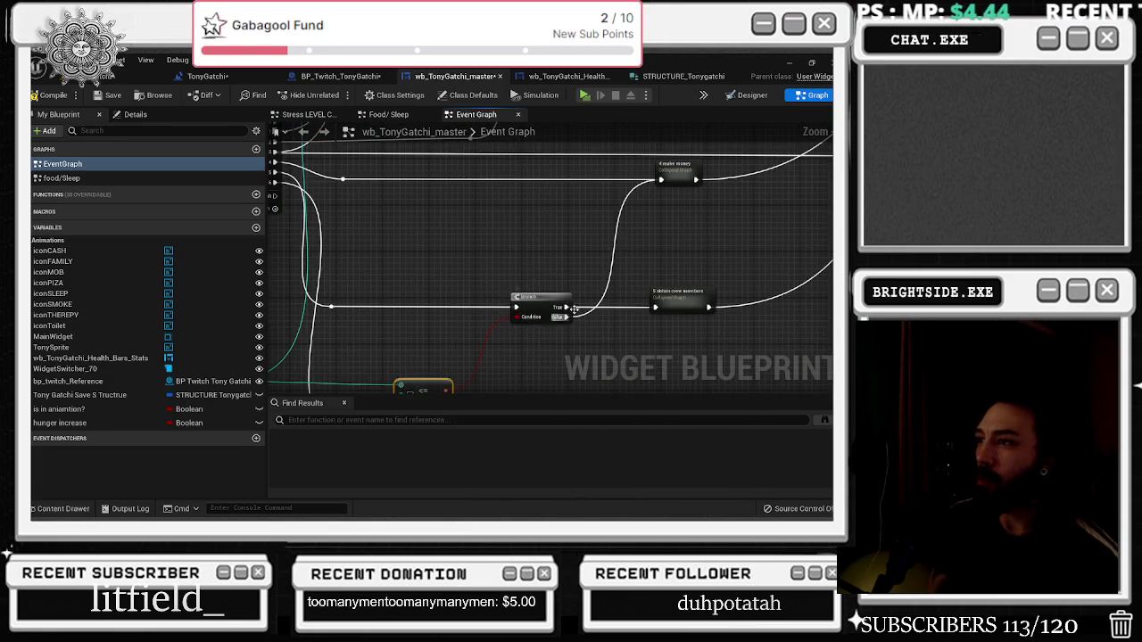
Review the Delay, Switch on Int outputs and collapsed nodes, then open the Tonygatchi content drawer
left_click_drag(557, 317, 416, 363)
left_click_drag(486, 357, 779, 372)
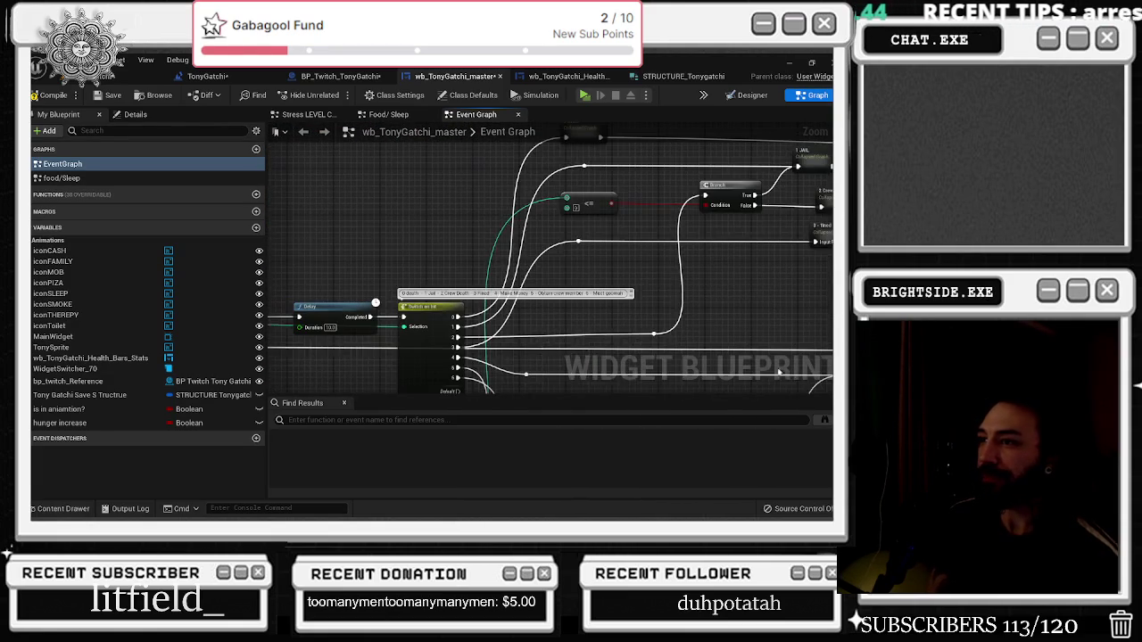
left_click_drag(749, 331, 566, 391)
scroll(571, 388, "up", 2)
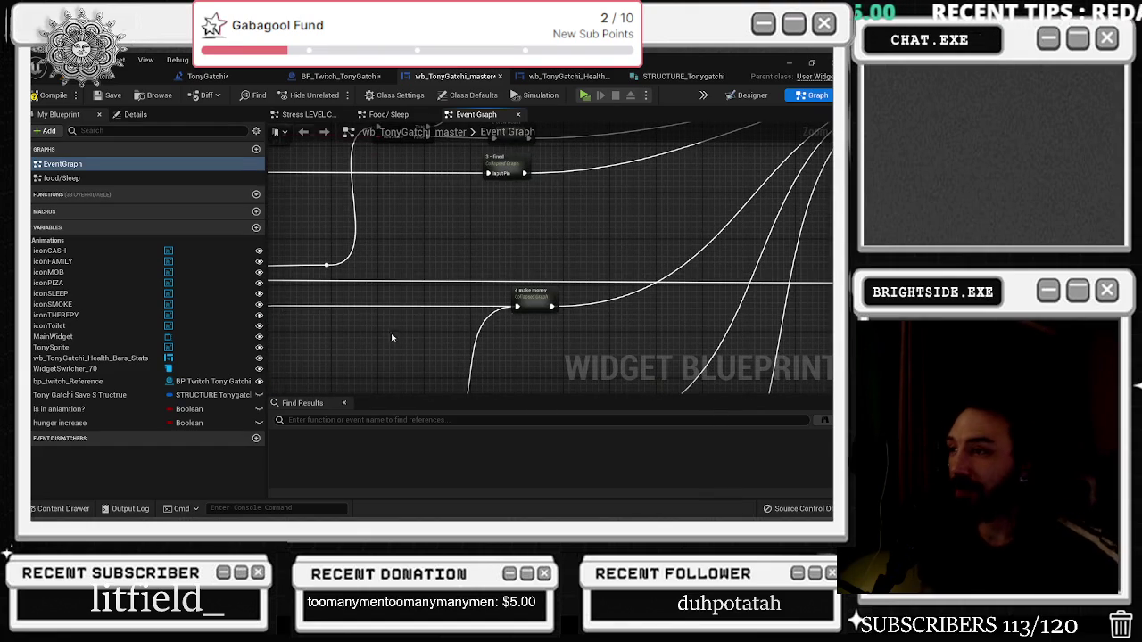
left_click_drag(393, 337, 716, 353)
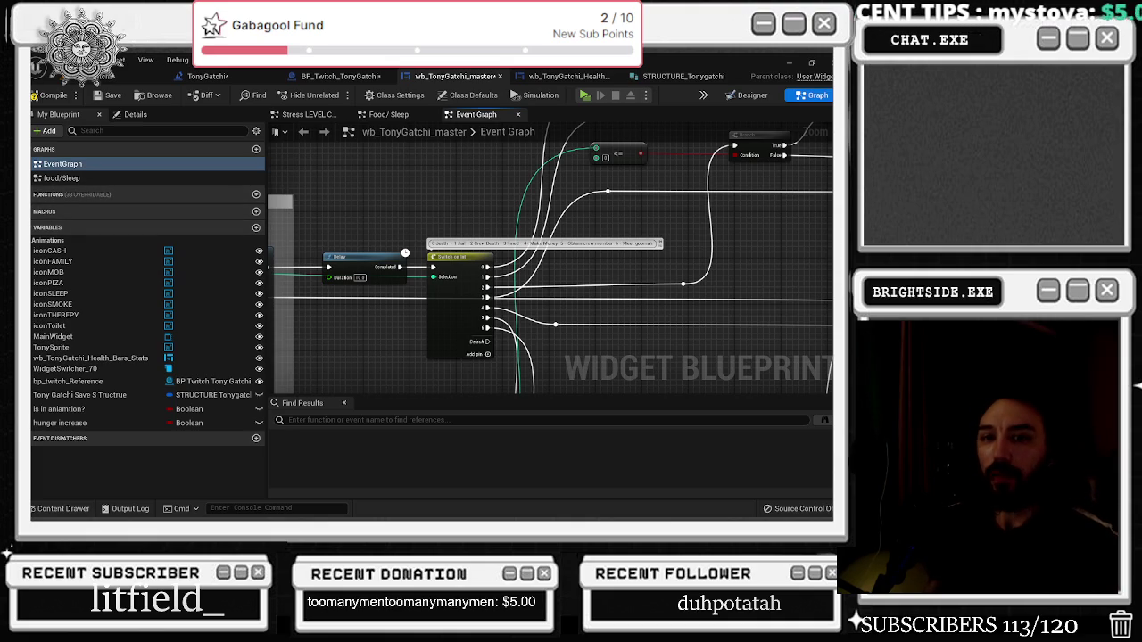
mouse_move(668, 243)
left_mouse_down()
mouse_move(437, 305)
mouse_move(523, 264)
left_mouse_up()
scroll(437, 305, "down", 2)
scroll(632, 231, "up", 1)
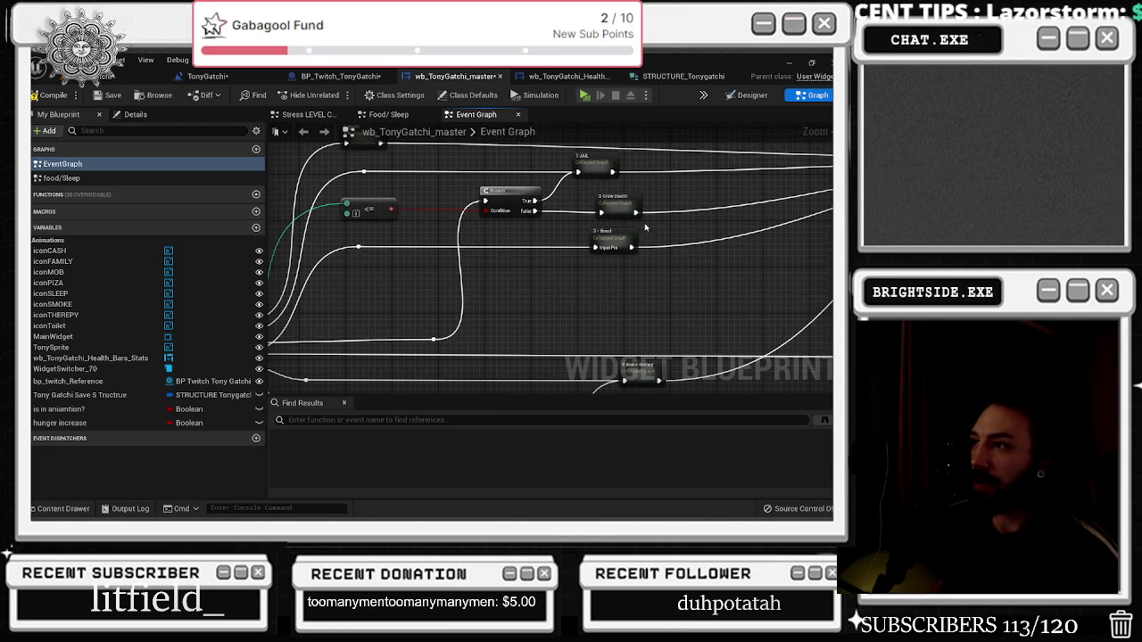
scroll(631, 231, "up", 1)
mouse_move(619, 242)
left_mouse_down()
mouse_move(607, 225)
mouse_move(628, 345)
left_mouse_up()
scroll(594, 240, "down", 1)
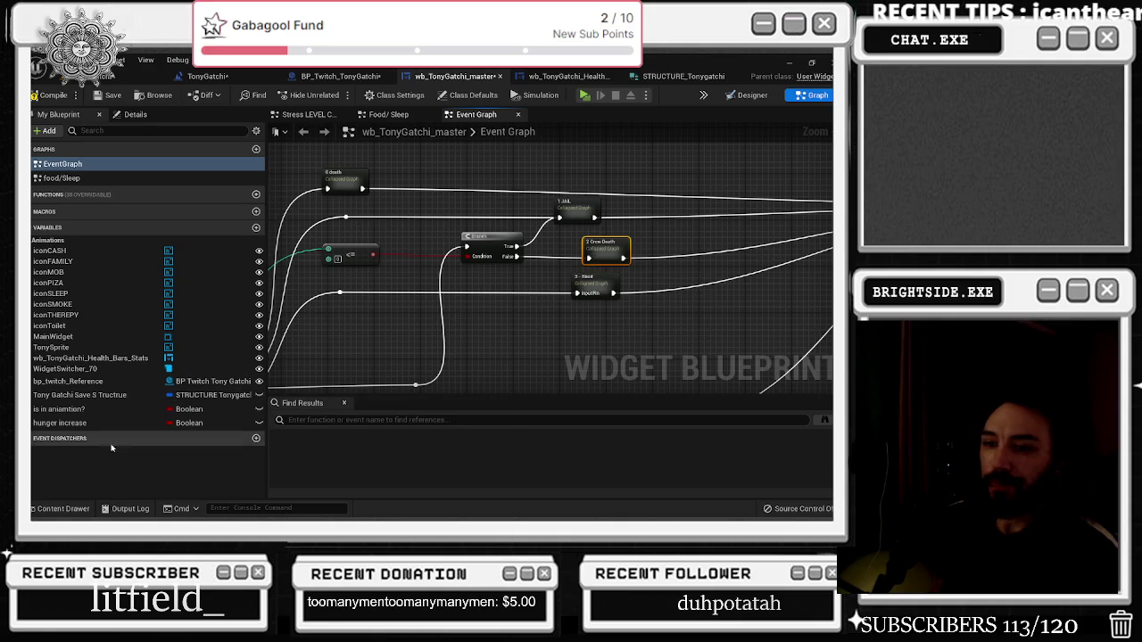
left_click(36, 508)
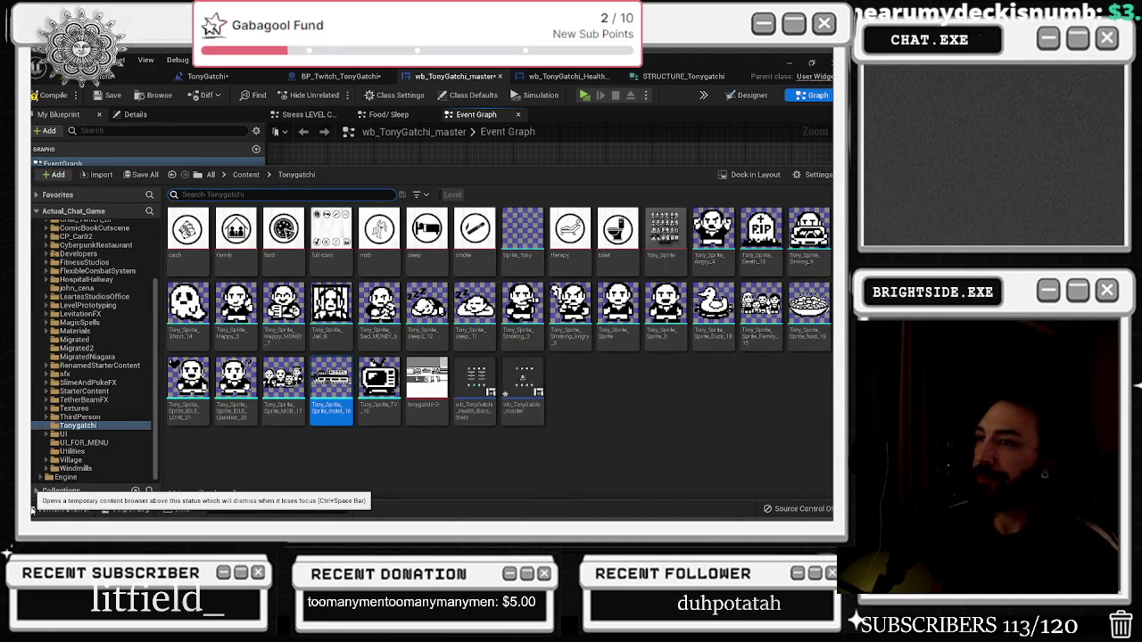
left_click(578, 167)
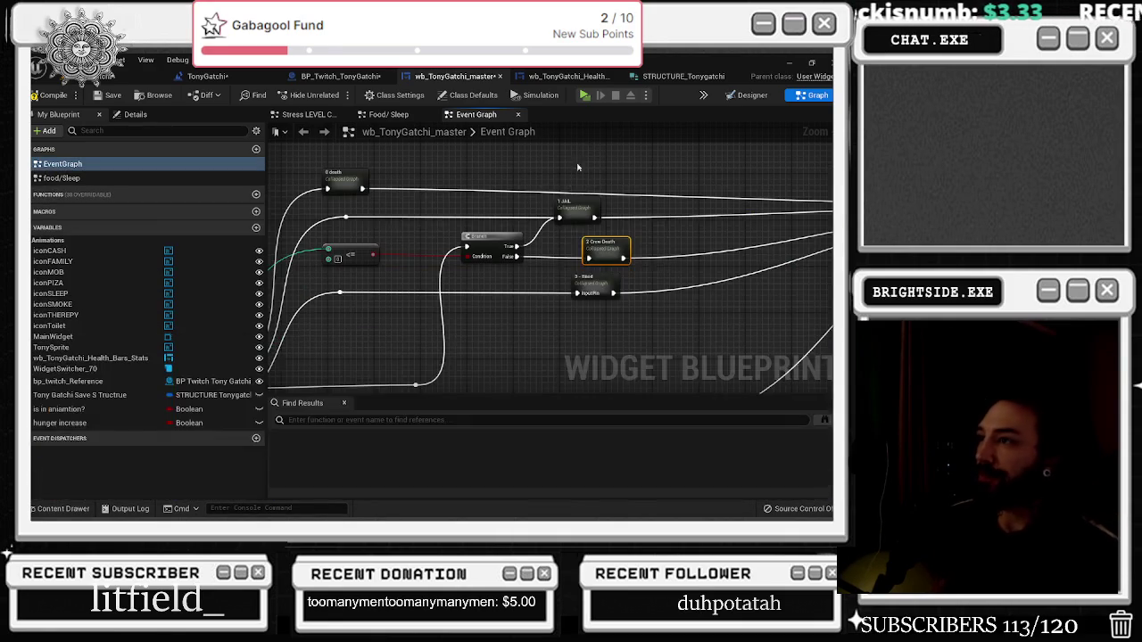
left_click_drag(622, 241, 627, 241)
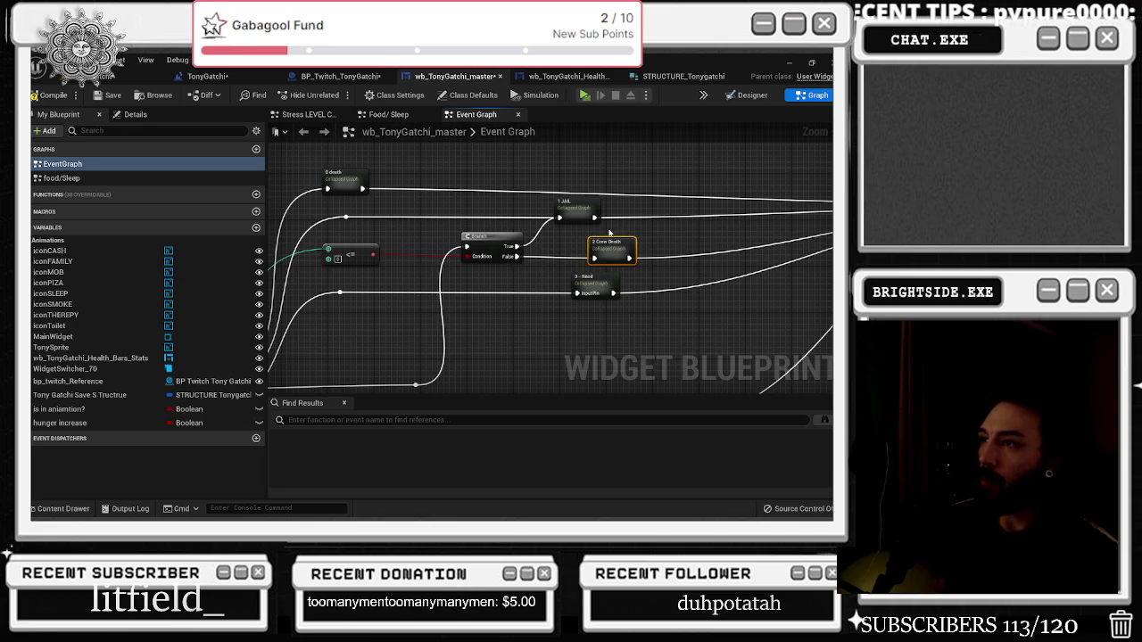
mouse_move(658, 241)
left_mouse_down()
mouse_move(481, 259)
mouse_move(416, 286)
left_mouse_up()
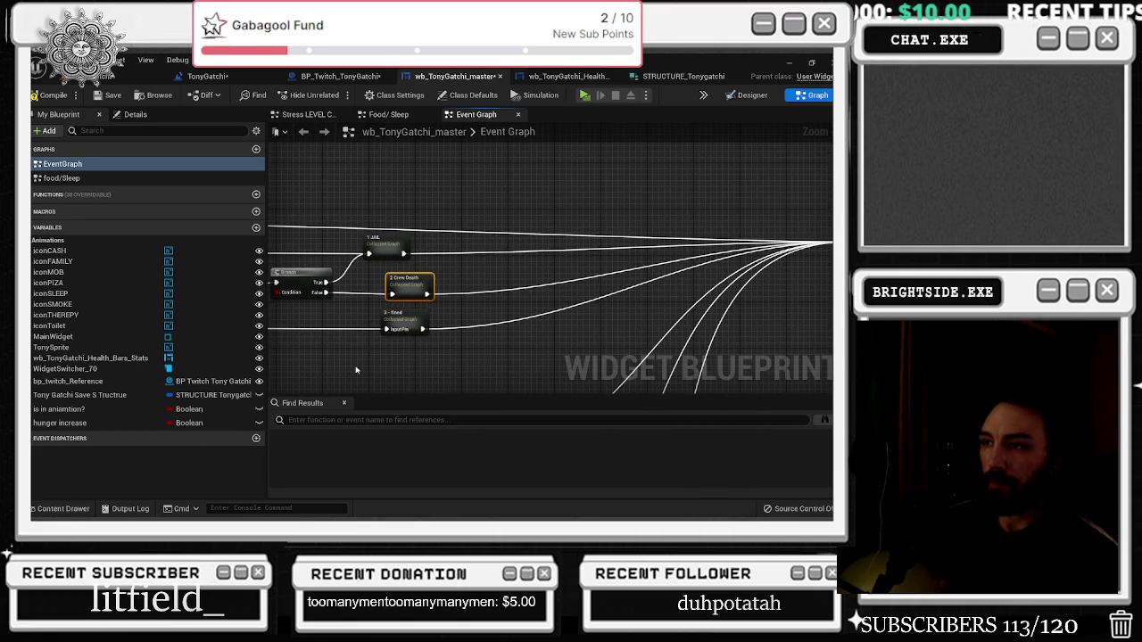
Inside 2 Crew Death, insert a 4-second Delay after Set Brush
double_click(410, 284)
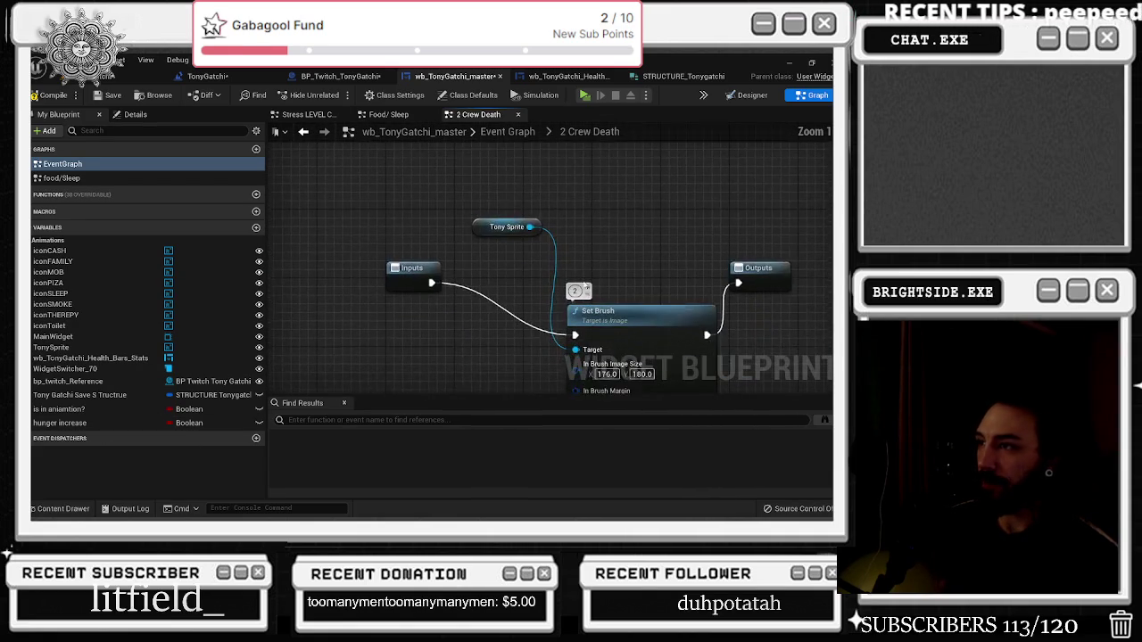
right_click(515, 259)
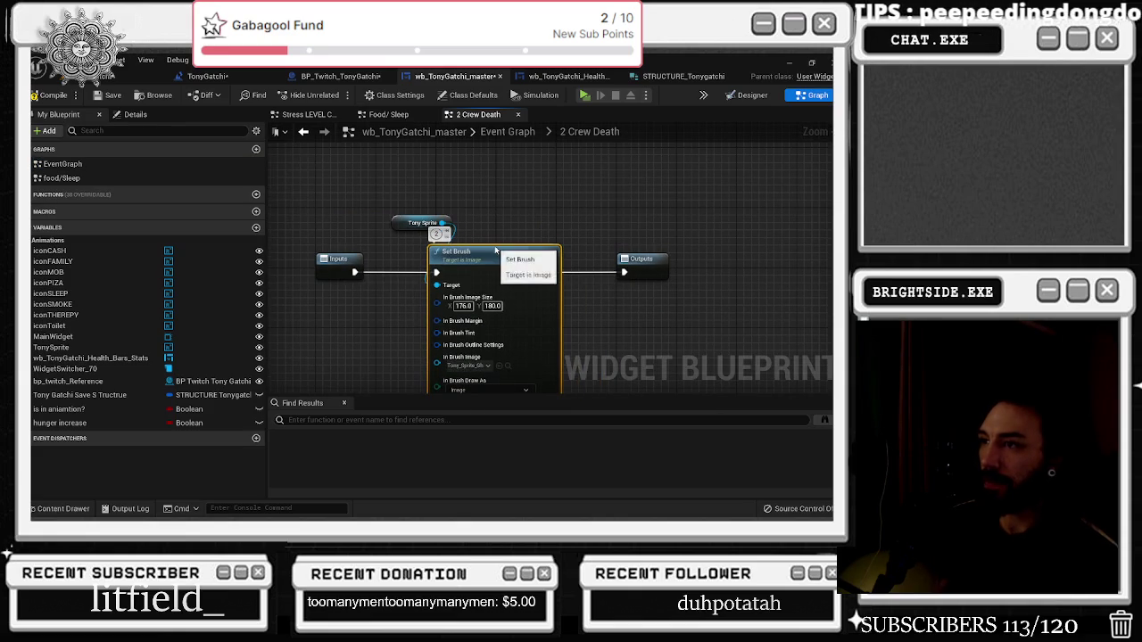
left_click(571, 266)
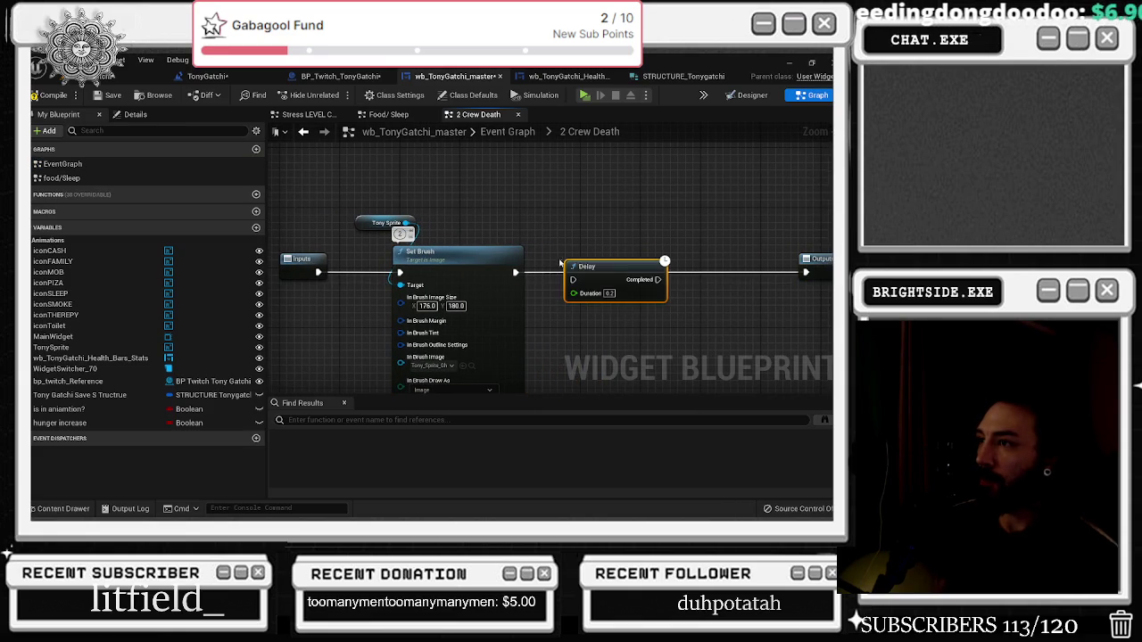
left_click_drag(659, 293, 659, 286)
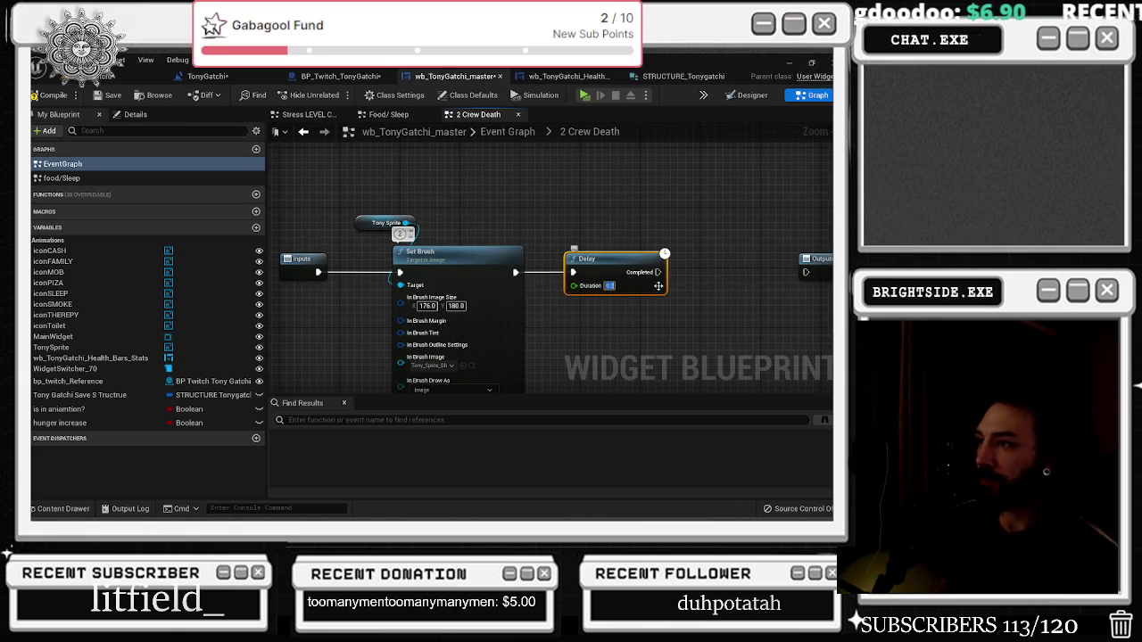
type("4")
key("Return")
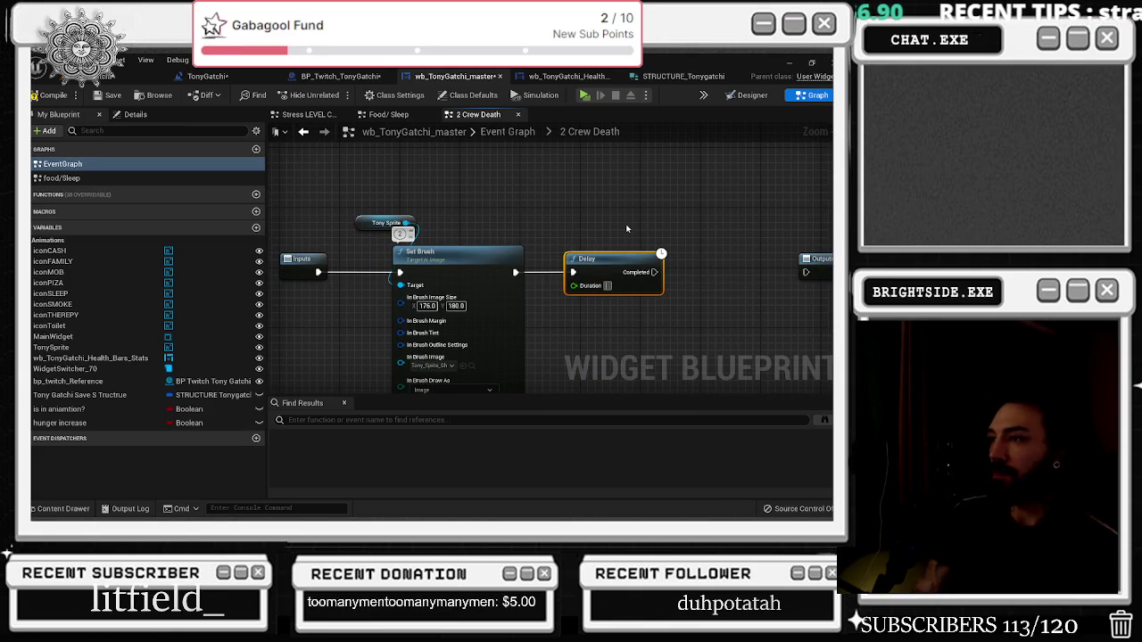
scroll(429, 214, "down", 3)
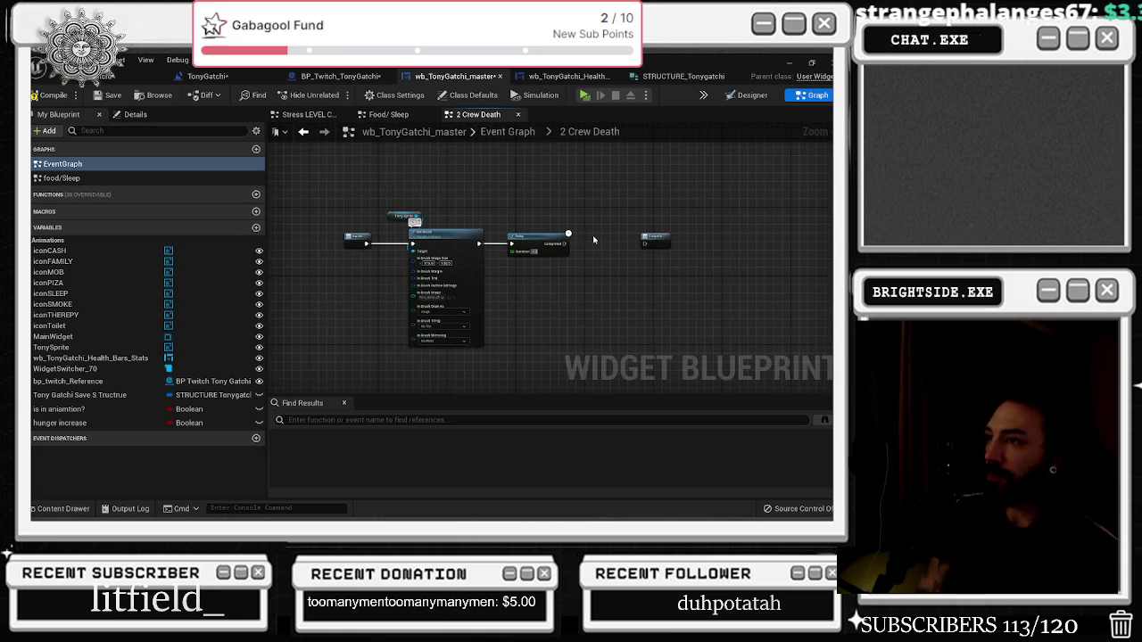
Paste a copy of the Tony Sprite and Set Brush nodes after the 4-second Delay
left_click(93, 506)
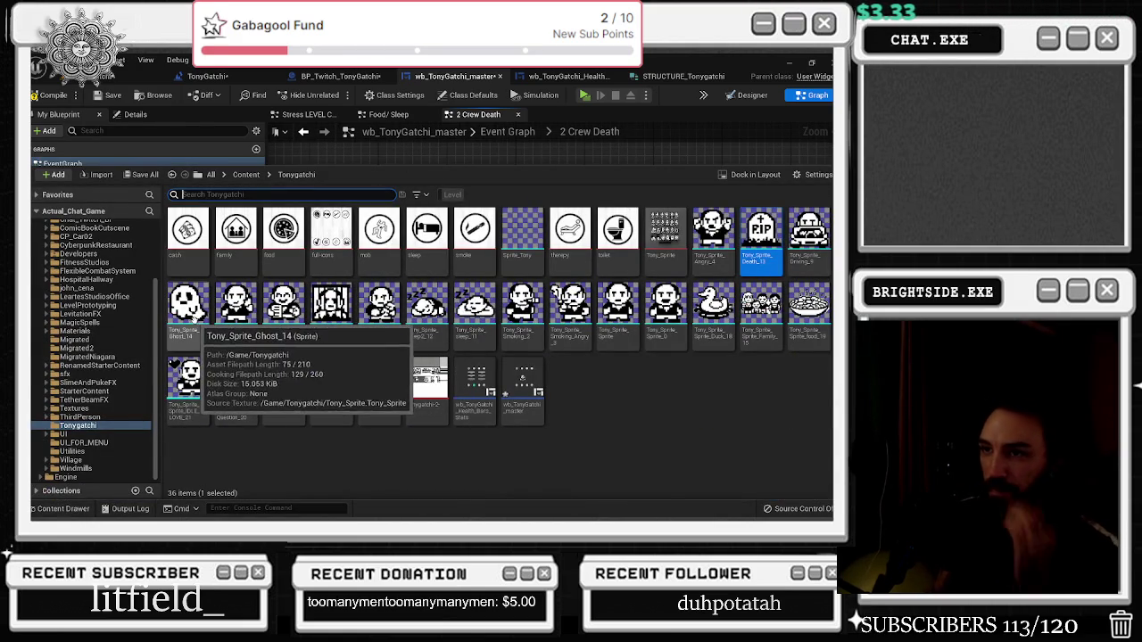
key("ctrl+space")
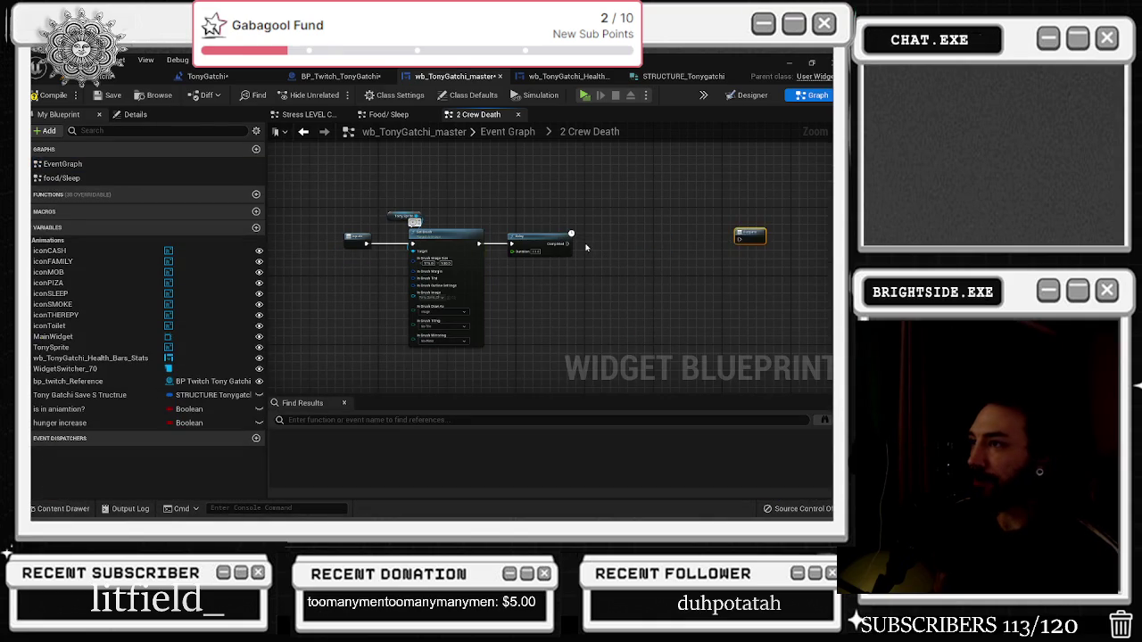
key("ctrl+v")
scroll(587, 251, "up", 2)
scroll(602, 248, "up", 1)
mouse_move(601, 248)
left_mouse_down()
mouse_move(642, 223)
mouse_move(408, 272)
left_mouse_up()
left_click(673, 197)
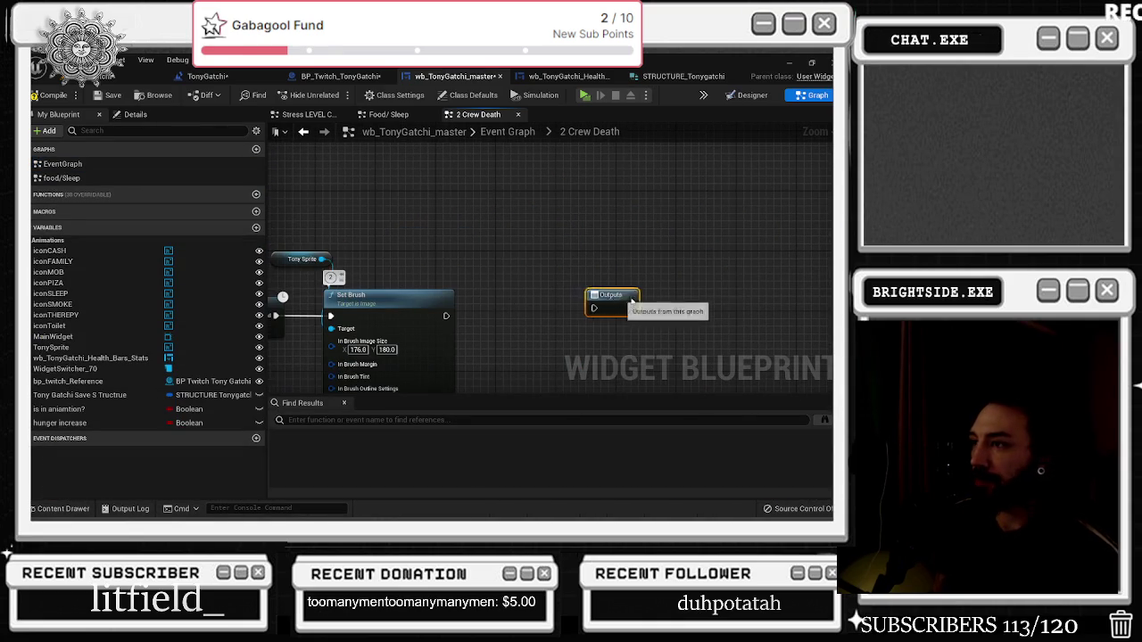
Chain a 5-second Delay after the pasted Set Brush, wire it to Outputs, and return to the Event Graph
key("ctrl+v")
left_click_drag(446, 316, 496, 316)
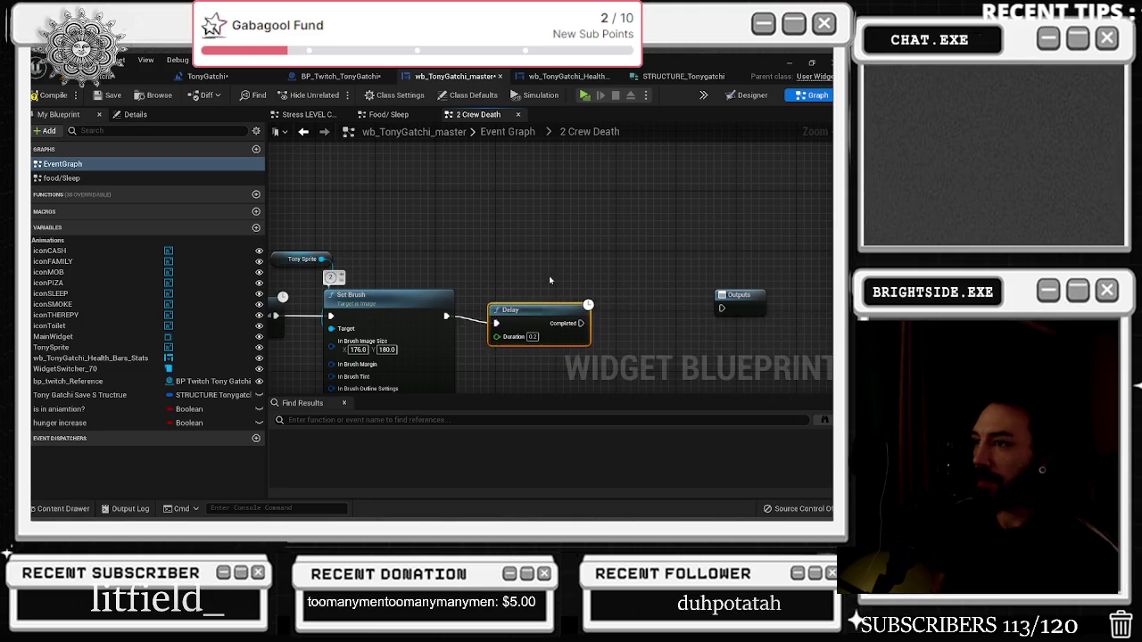
left_click(532, 329)
type("5")
mouse_move(581, 316)
left_mouse_down()
mouse_move(749, 321)
mouse_move(730, 293)
mouse_move(730, 302)
left_mouse_up()
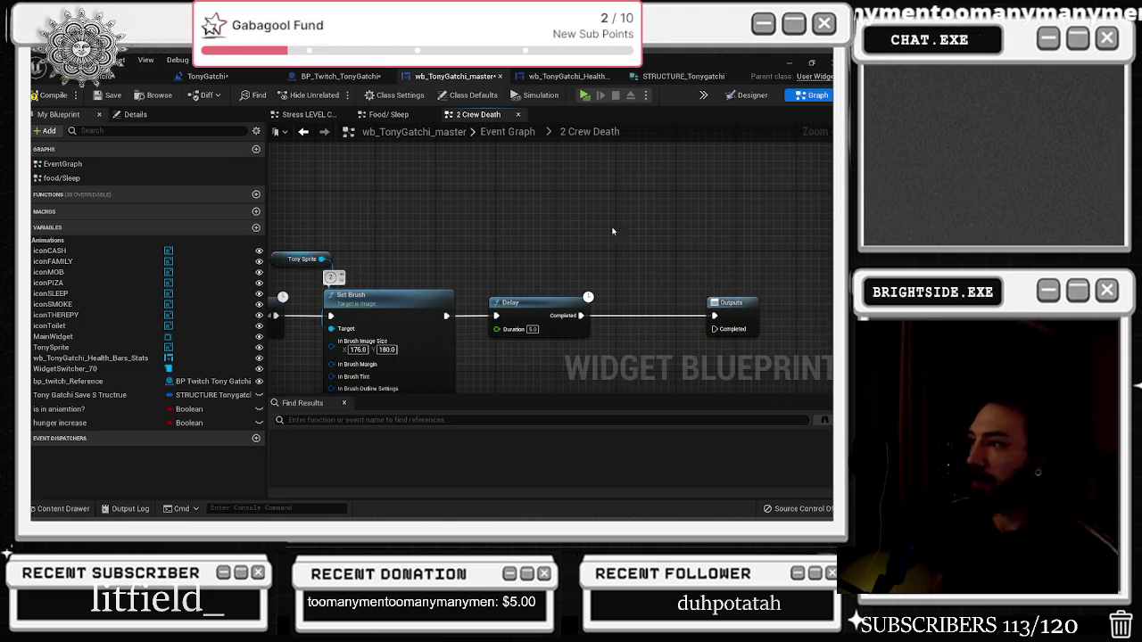
left_click(303, 131)
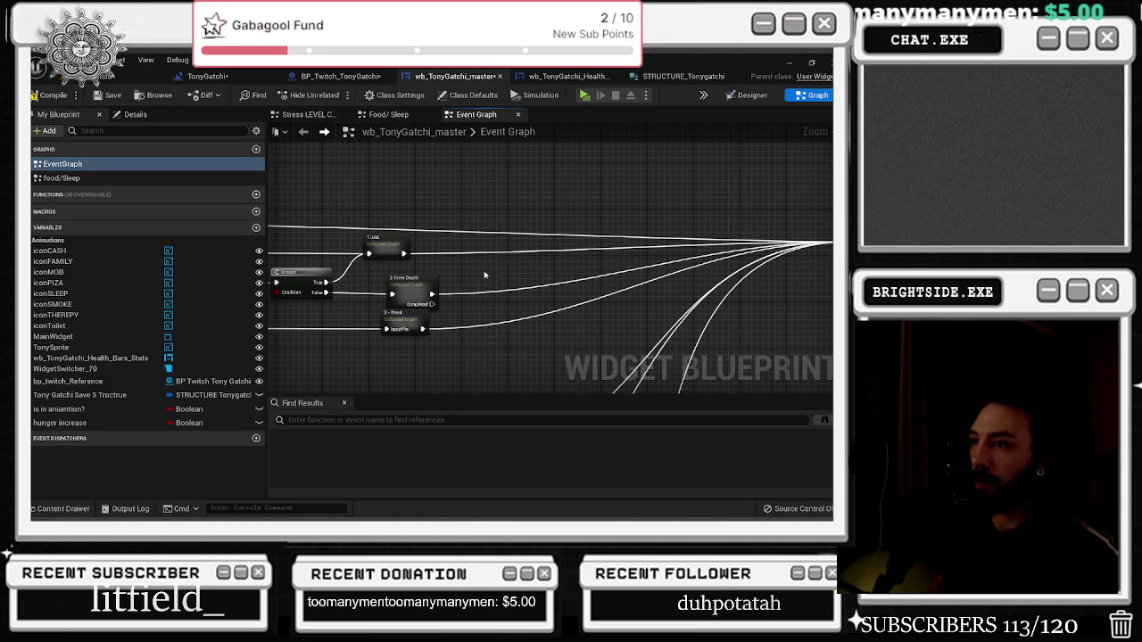
Add a LessEqual (<=) comparison node from the integer pin, searched as 'less'
mouse_move(455, 307)
left_mouse_down()
mouse_move(456, 282)
mouse_move(542, 279)
mouse_move(546, 236)
mouse_move(742, 257)
left_mouse_up()
scroll(487, 248, "up", 2)
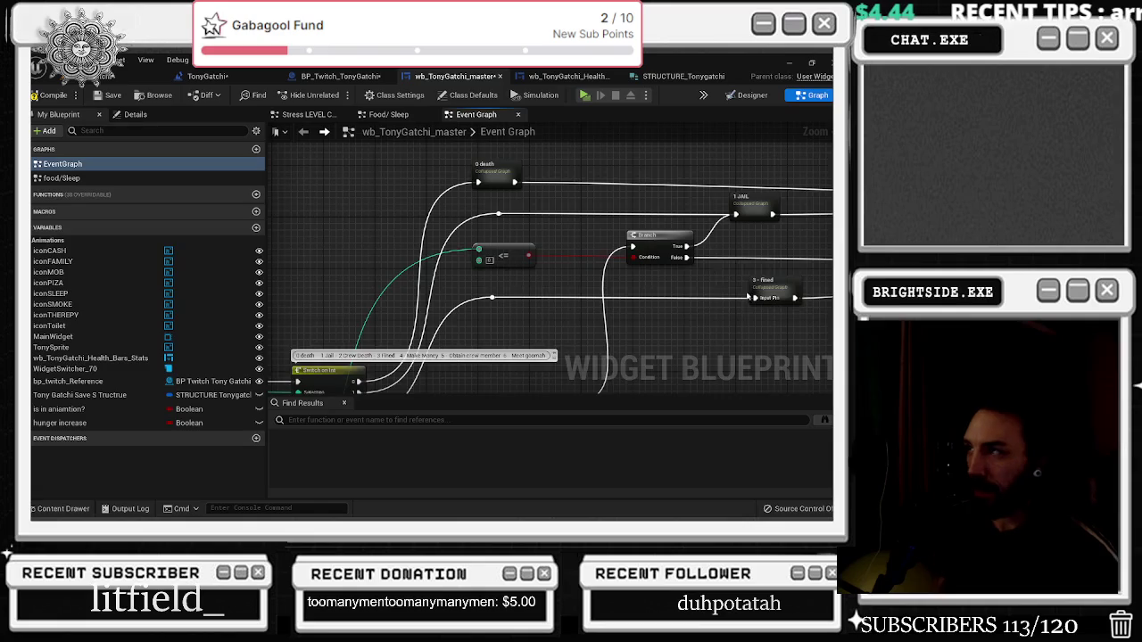
mouse_move(575, 390)
left_mouse_down()
mouse_move(625, 237)
mouse_move(772, 125)
left_mouse_up()
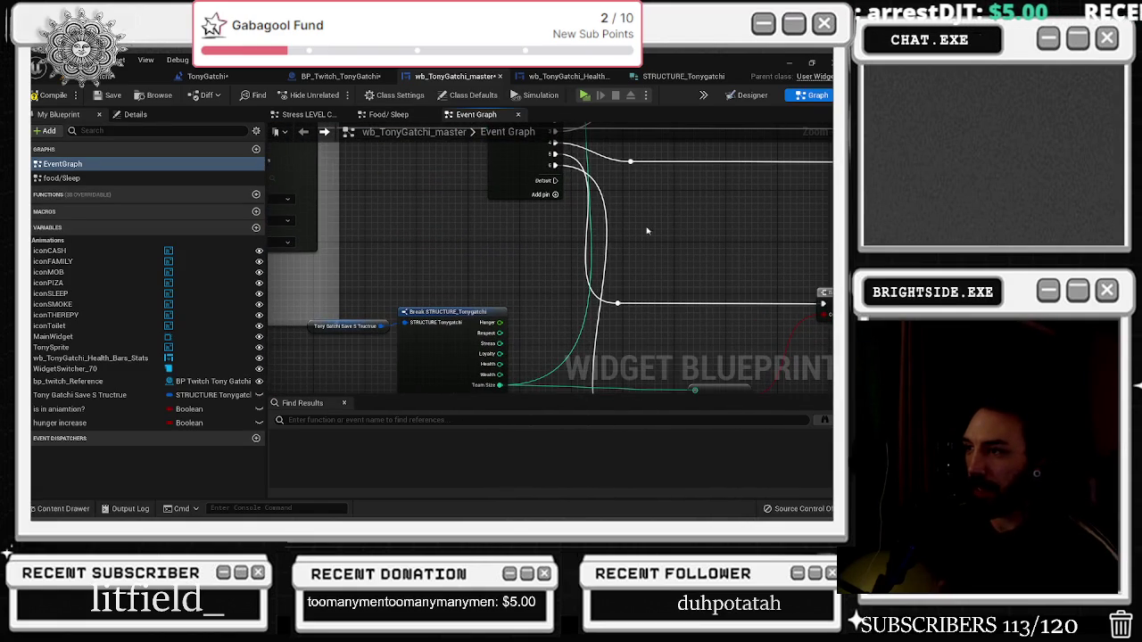
left_click_drag(569, 329, 498, 301)
mouse_move(443, 344)
left_mouse_down()
mouse_move(460, 332)
mouse_move(460, 291)
mouse_move(644, 316)
left_mouse_up()
type("less")
key("Down")
key("Return")
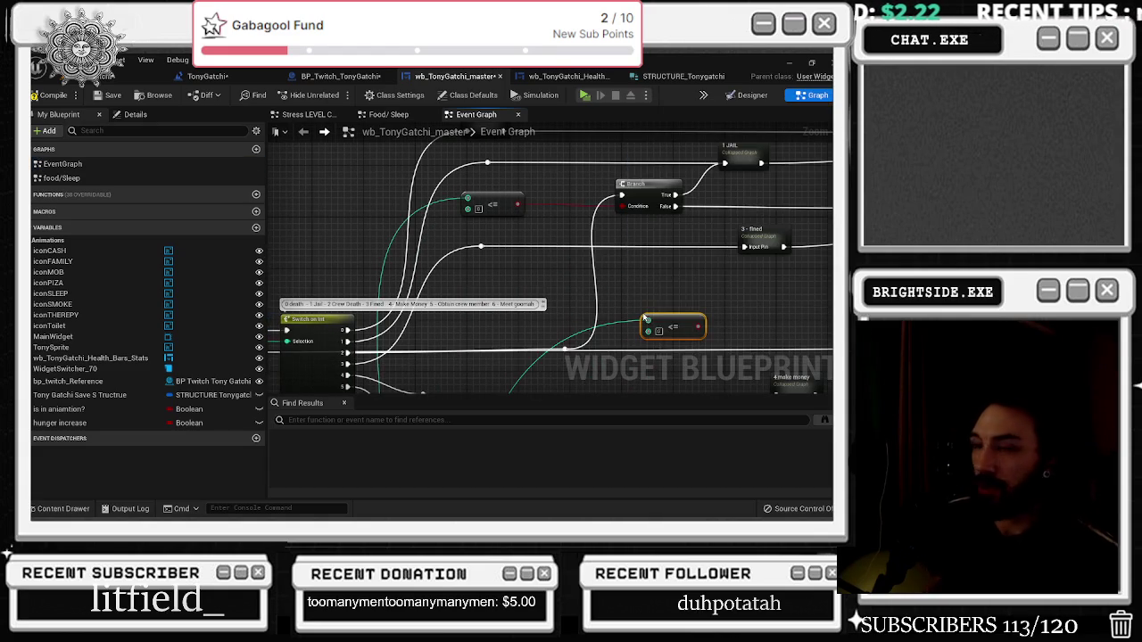
left_click_drag(687, 331, 660, 291)
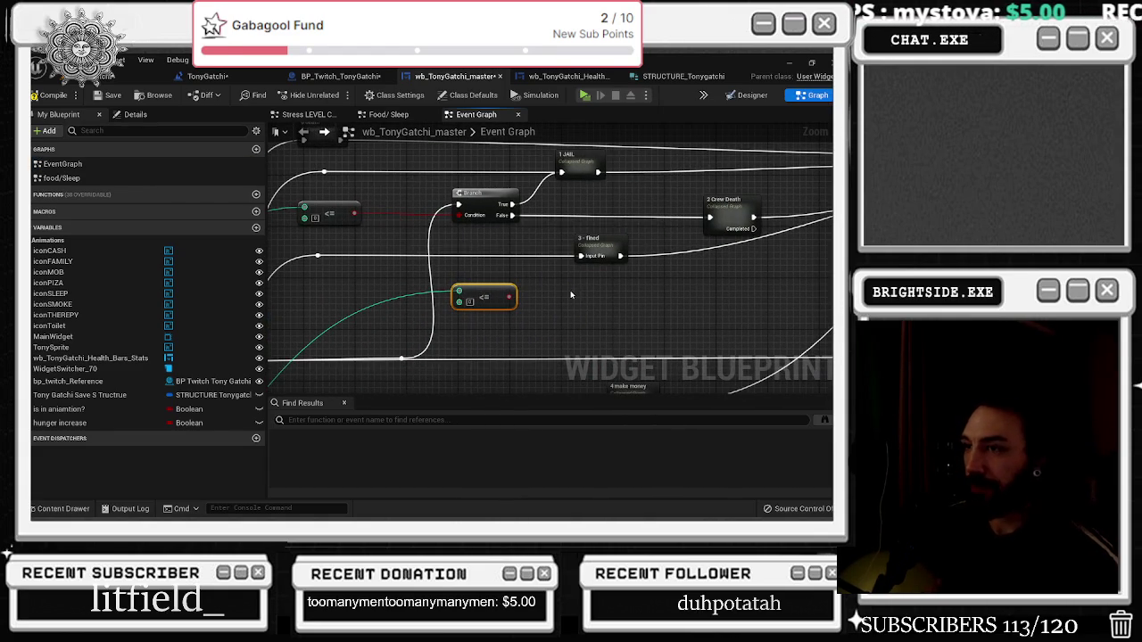
mouse_move(571, 294)
left_mouse_down()
mouse_move(621, 304)
mouse_move(354, 296)
left_mouse_up()
Add a reroute on the green wire, type the fine/jail amount comment, and wire the input to Mob Activities
double_click(603, 304)
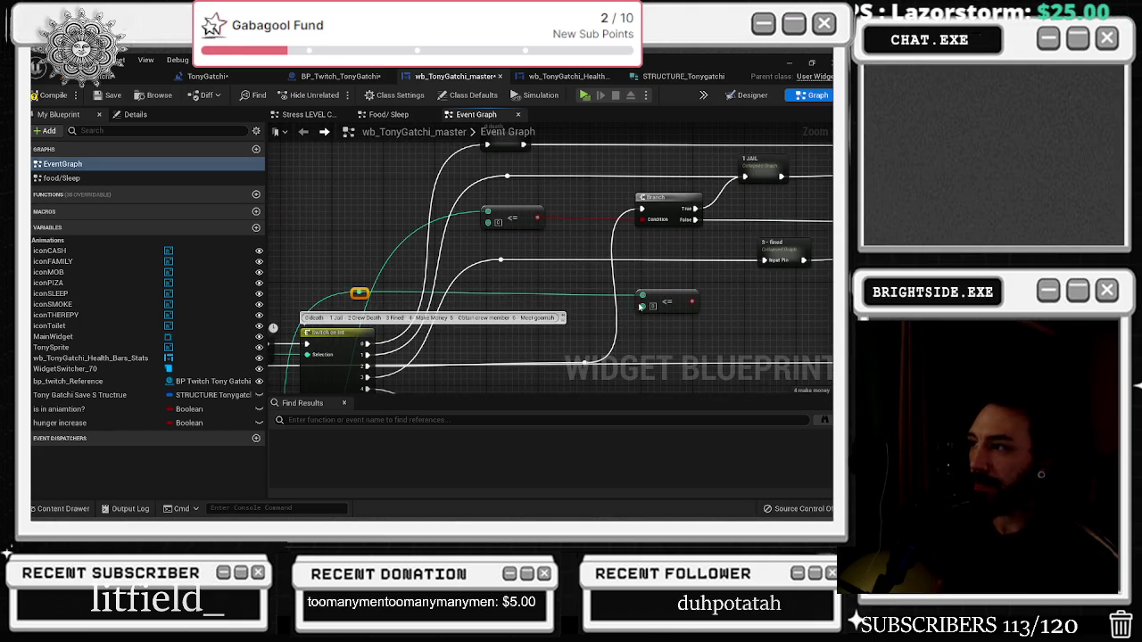
mouse_move(516, 368)
left_mouse_down()
mouse_move(653, 316)
mouse_move(463, 369)
left_mouse_up()
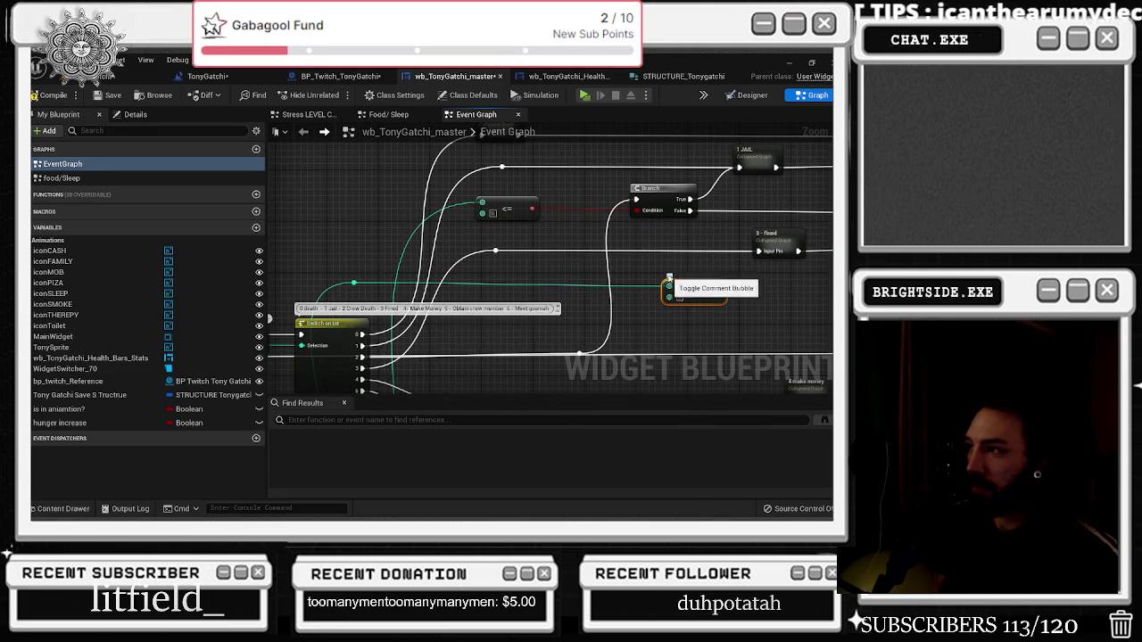
type("test")
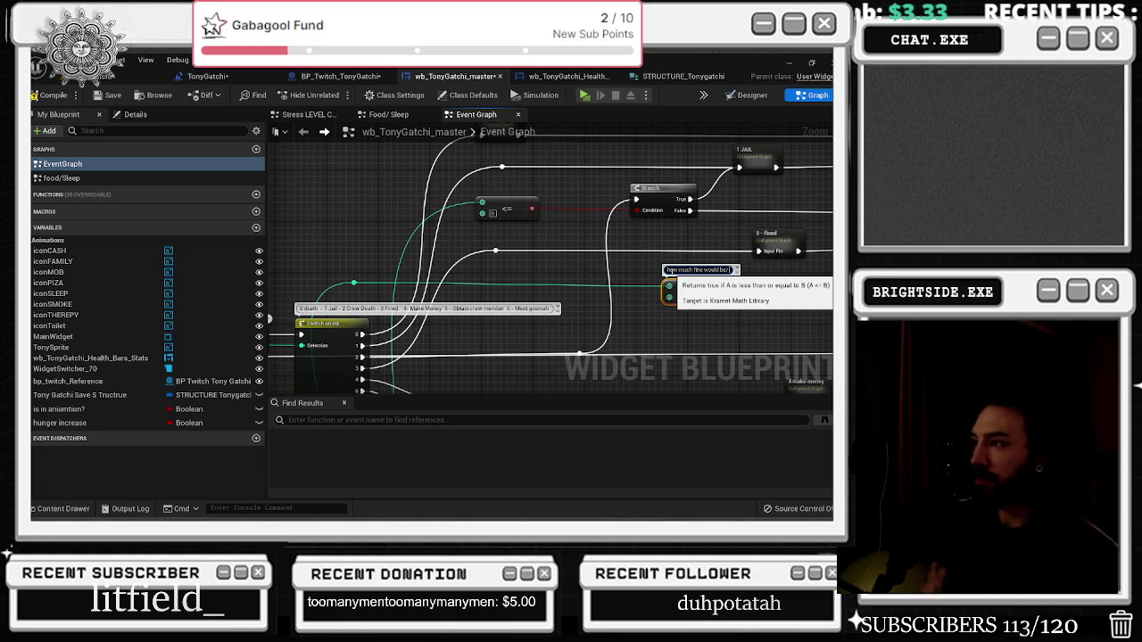
type("/how much ja")
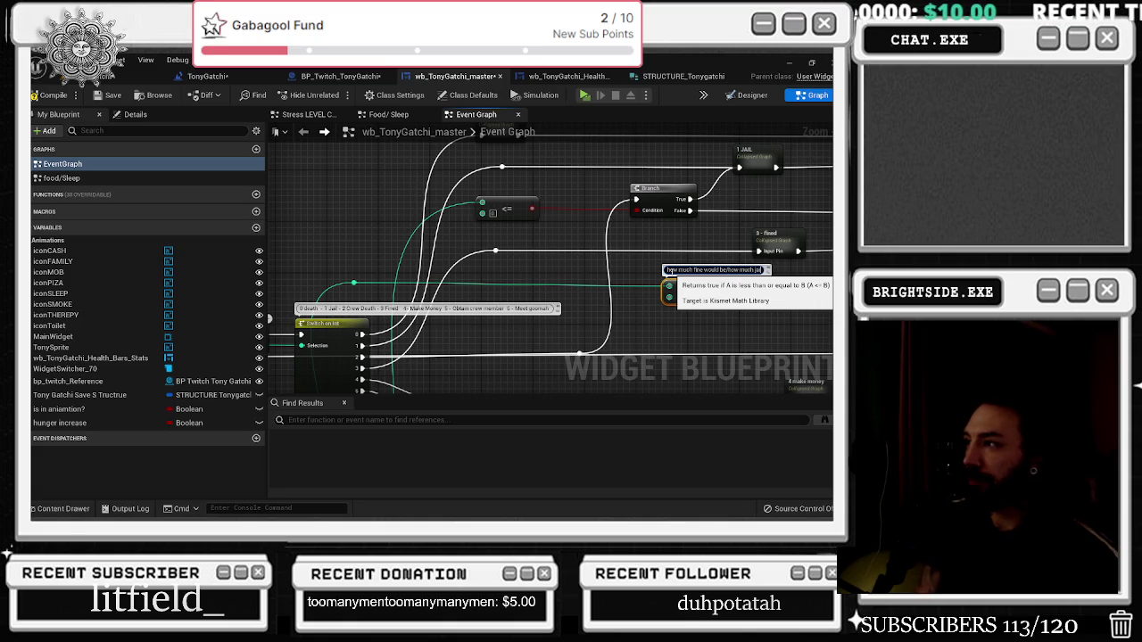
type(" ime")
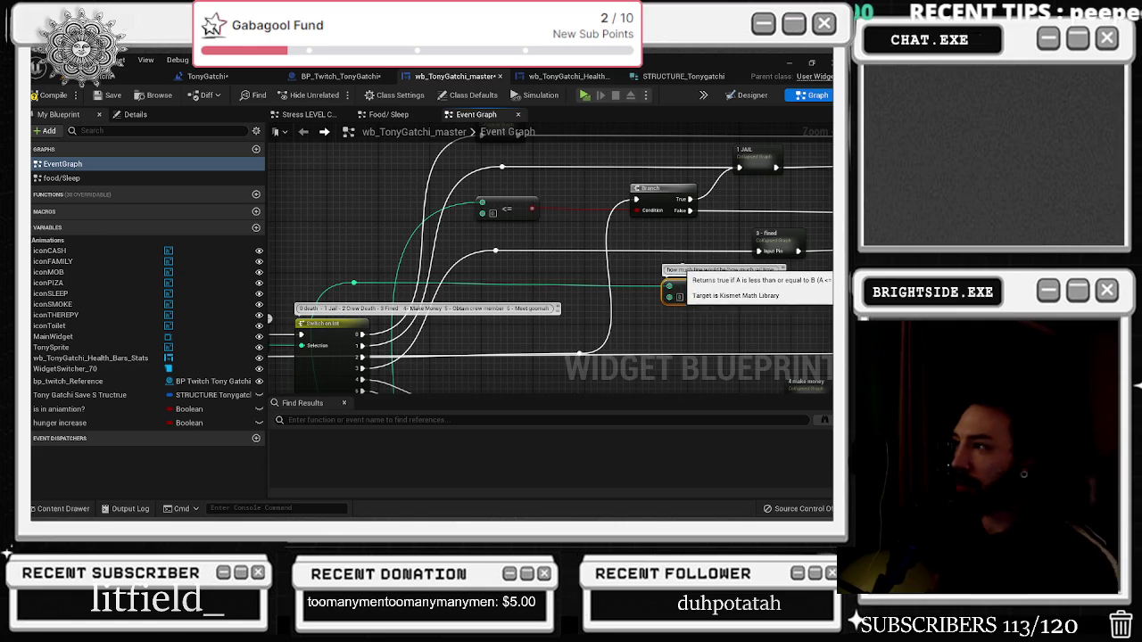
mouse_move(670, 285)
left_mouse_down()
mouse_move(229, 306)
mouse_move(390, 352)
mouse_move(322, 343)
left_mouse_up()
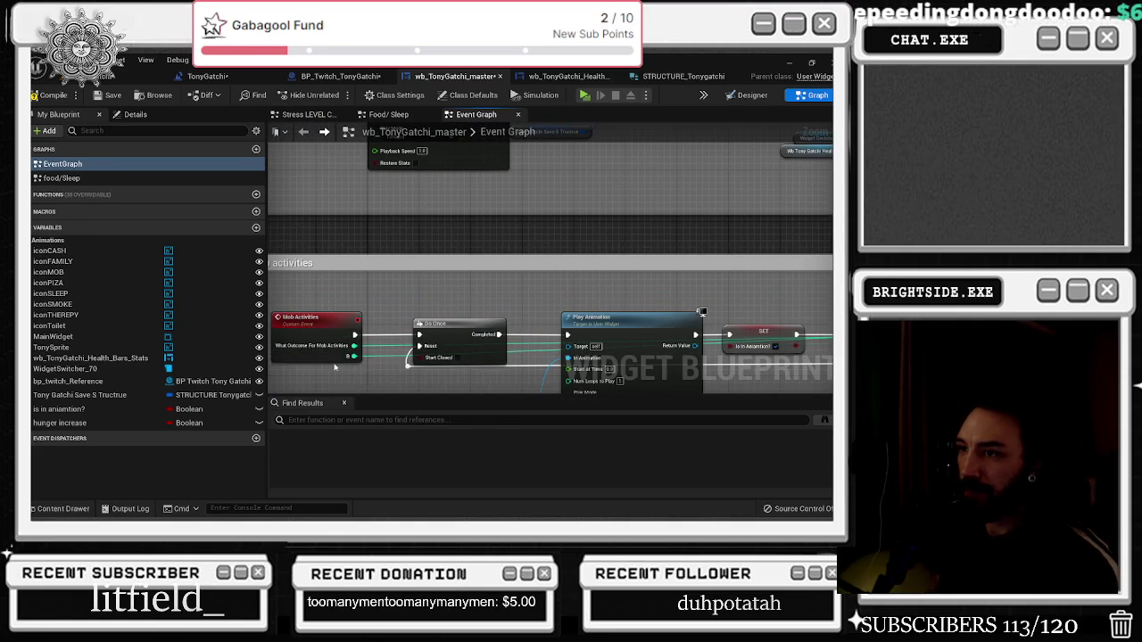
Add a second integer input to Mob Activities and name it 'How Much Jail Time / Fine Sliding Scale'
left_click(312, 321)
left_click(135, 115)
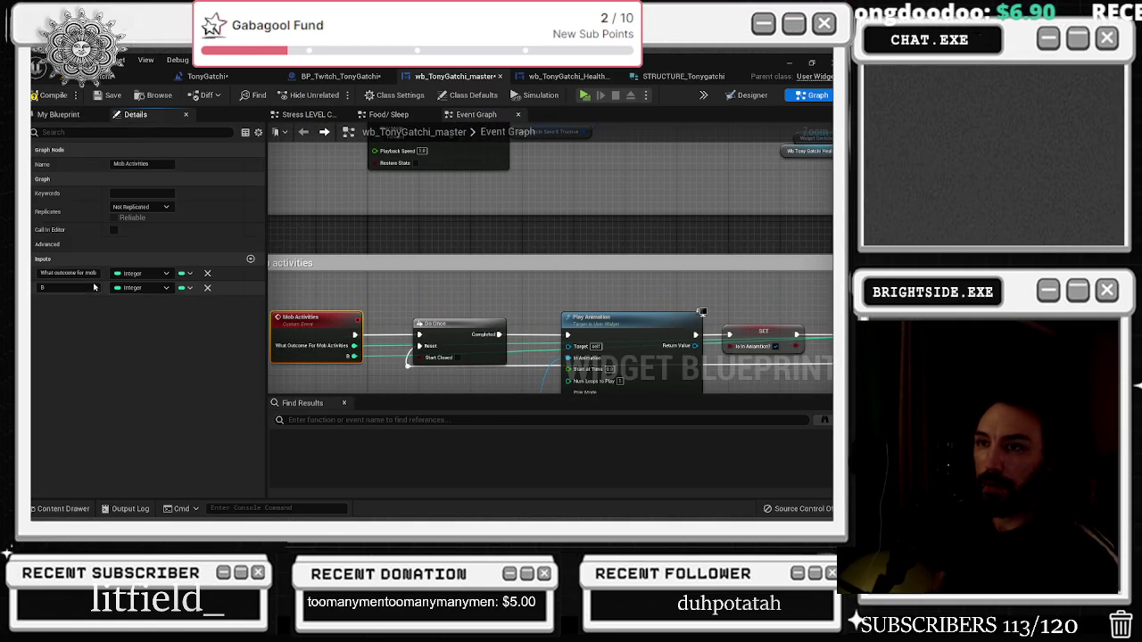
left_click(63, 288)
type("how mu")
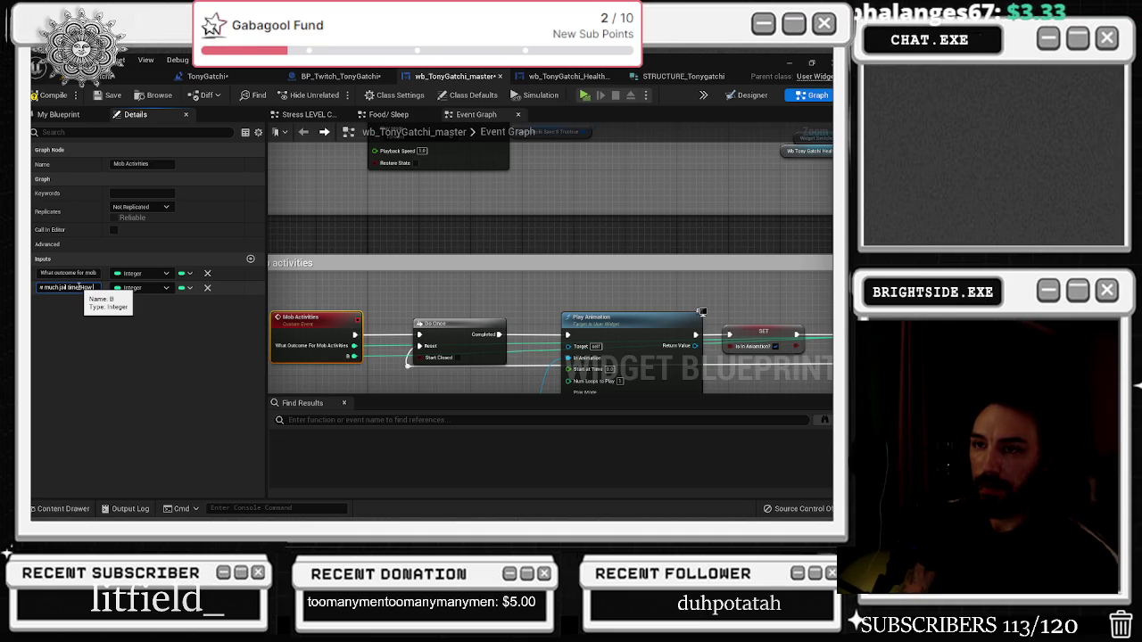
key("BackSpace")
key("BackSpace")
key("BackSpace")
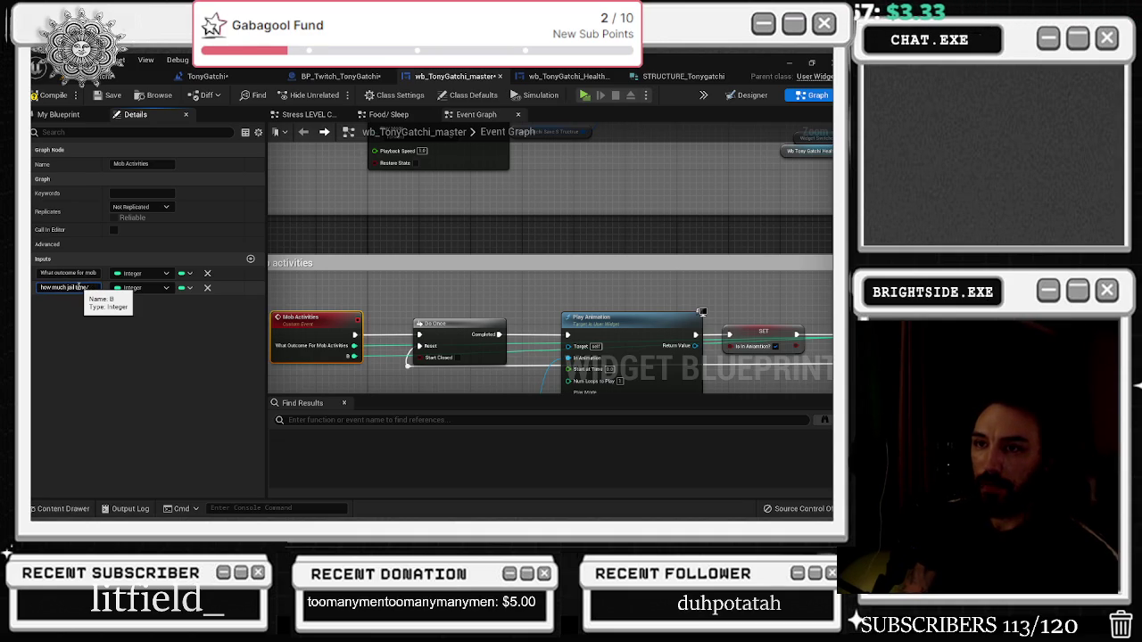
type("ine sliding scale")
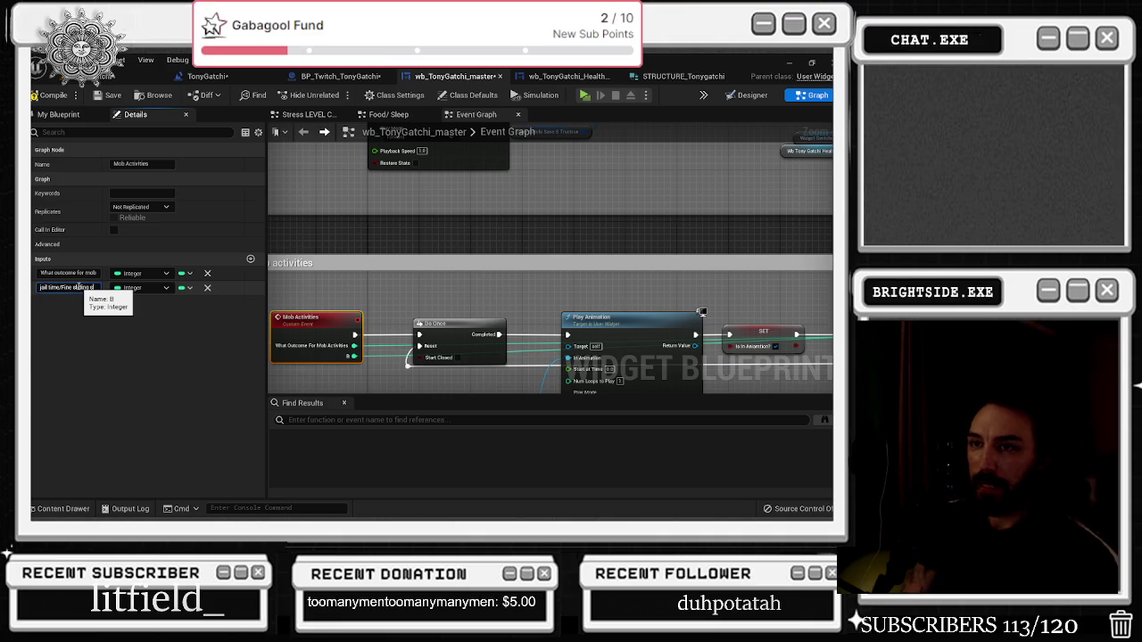
key("Return")
left_click_drag(505, 318, 707, 416)
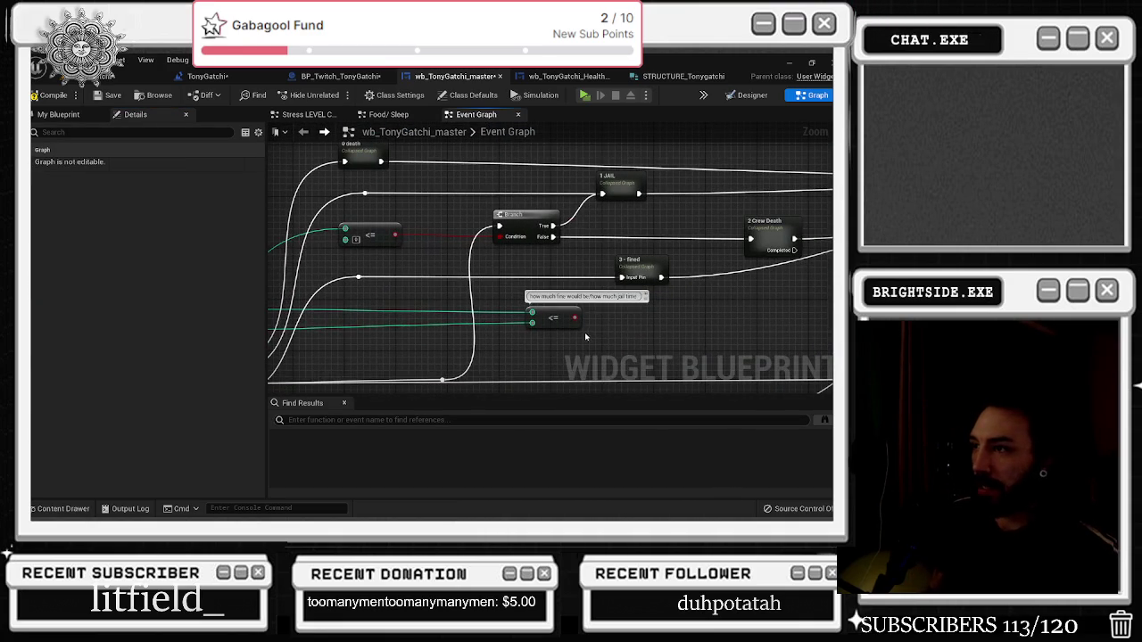
Move the <= node down and left and drag the green wire's reroute point toward it
mouse_move(572, 318)
left_mouse_down()
mouse_move(542, 327)
mouse_move(532, 364)
mouse_move(525, 350)
mouse_move(773, 320)
mouse_move(782, 175)
mouse_move(782, 232)
left_mouse_up()
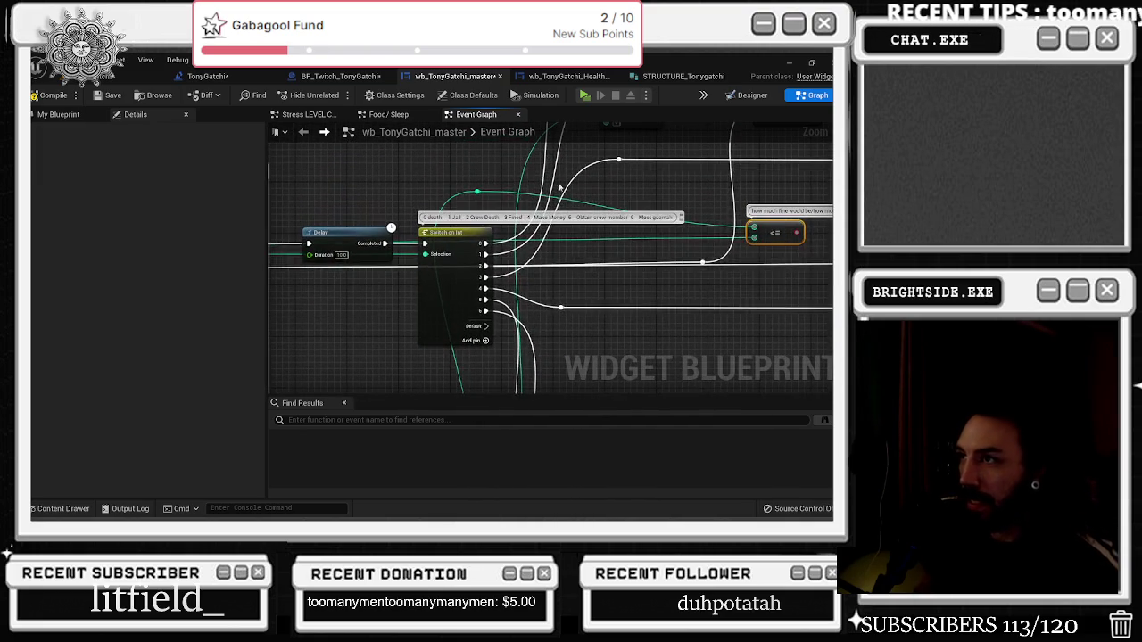
left_click(497, 193)
mouse_move(497, 193)
left_mouse_down()
mouse_move(665, 229)
mouse_move(652, 225)
left_mouse_up()
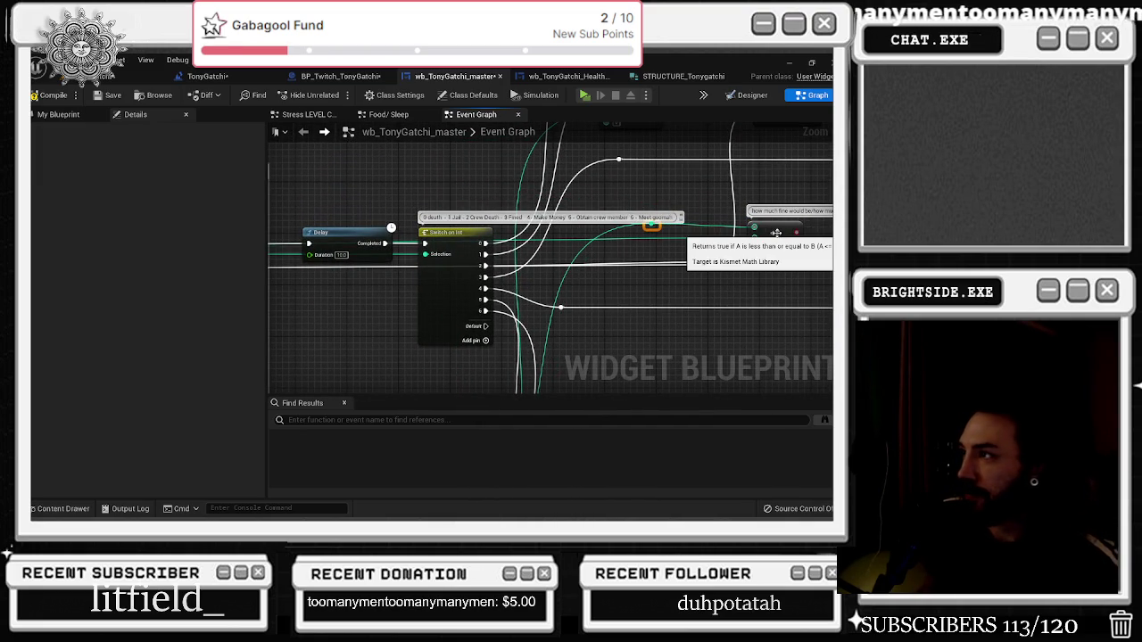
mouse_move(776, 233)
left_mouse_down()
mouse_move(573, 258)
mouse_move(430, 329)
mouse_move(484, 304)
left_mouse_up()
Add a Greater Equal (>=) node, move the input wire onto it, and delete the old <= node
mouse_move(358, 279)
left_mouse_down()
mouse_move(421, 250)
mouse_move(455, 257)
mouse_move(469, 246)
left_mouse_up()
type("grea")
key("Down")
key("Return")
mouse_move(461, 290)
left_mouse_down("ctrl")
mouse_move(473, 257)
mouse_move(494, 288)
left_mouse_up("ctrl")
left_click(487, 285)
key("Delete")
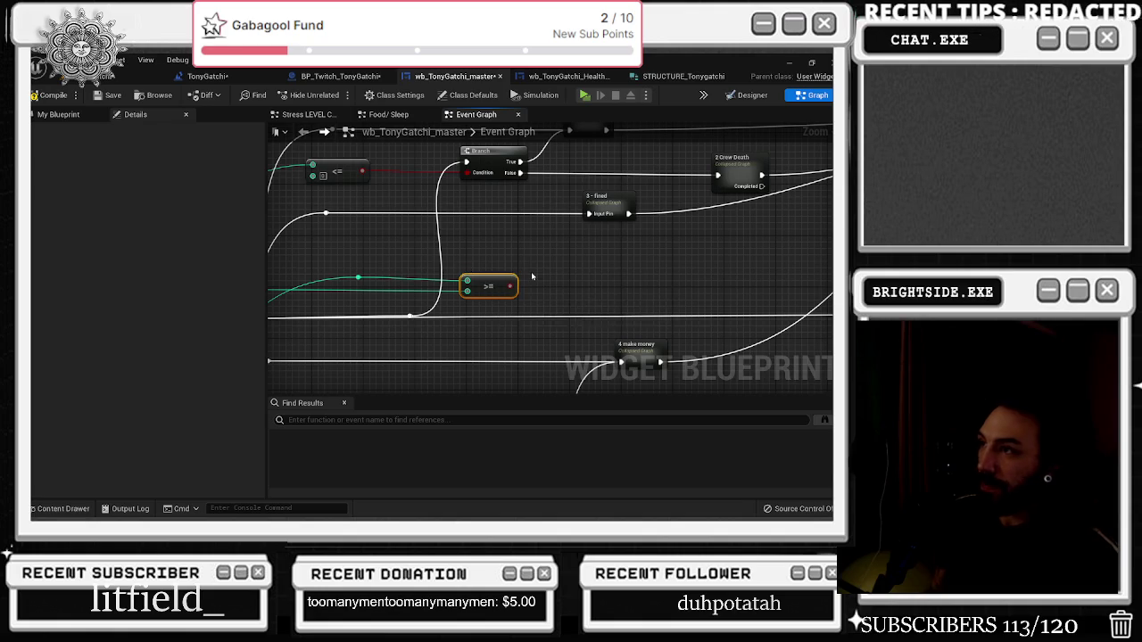
Add a Branch on the >= result, with True going to 3 - fired and False to 1 JAIL
left_click_drag(529, 223, 471, 273)
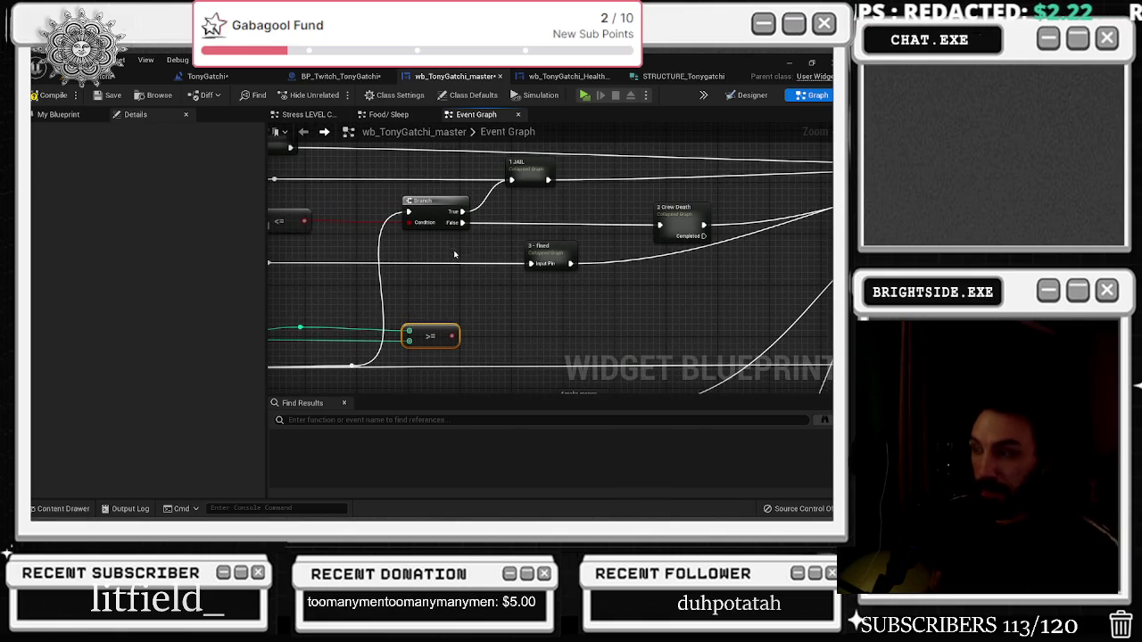
left_click(454, 255)
mouse_move(450, 338)
left_mouse_down()
mouse_move(459, 265)
mouse_move(561, 263)
left_mouse_up()
left_click(580, 250)
right_click_drag(580, 250, 608, 263)
left_click(513, 284)
left_click_drag(541, 294, 539, 195)
Nudge 1 JAIL and both Branch nodes slightly right to tidy the layout
left_click_drag(546, 184, 589, 184)
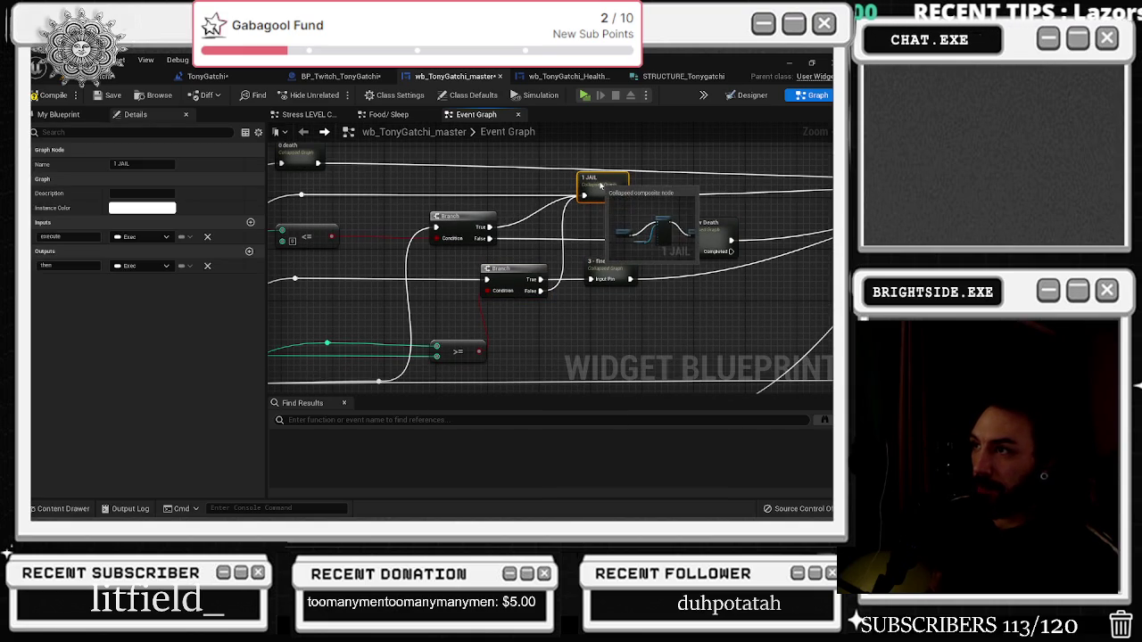
left_click(555, 195)
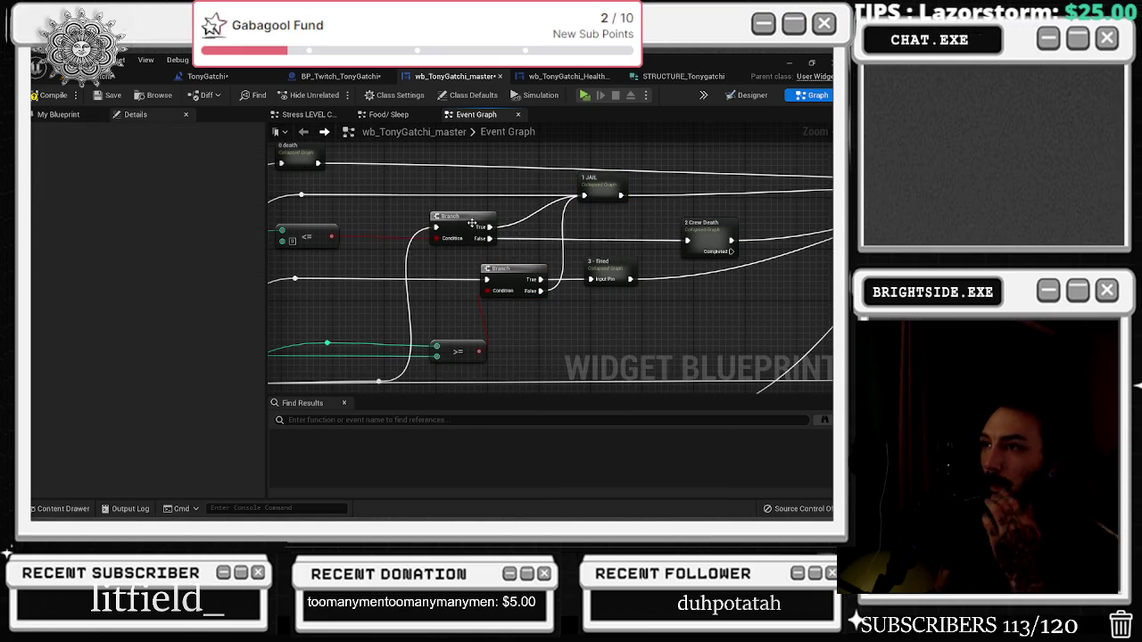
left_click_drag(469, 224, 475, 225)
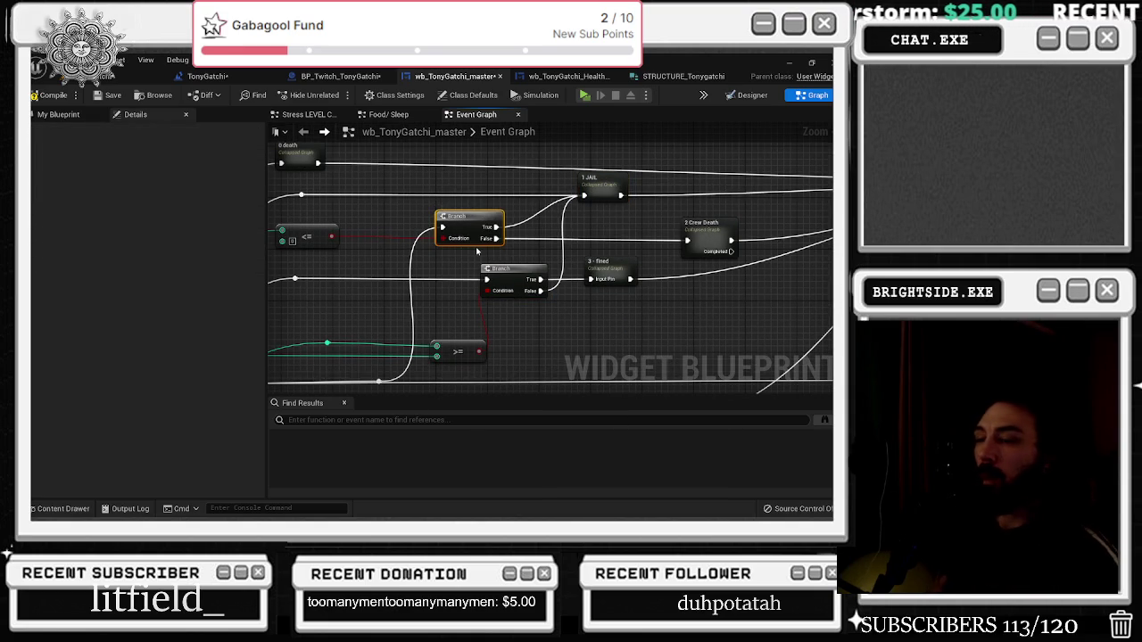
left_click_drag(464, 218, 470, 218)
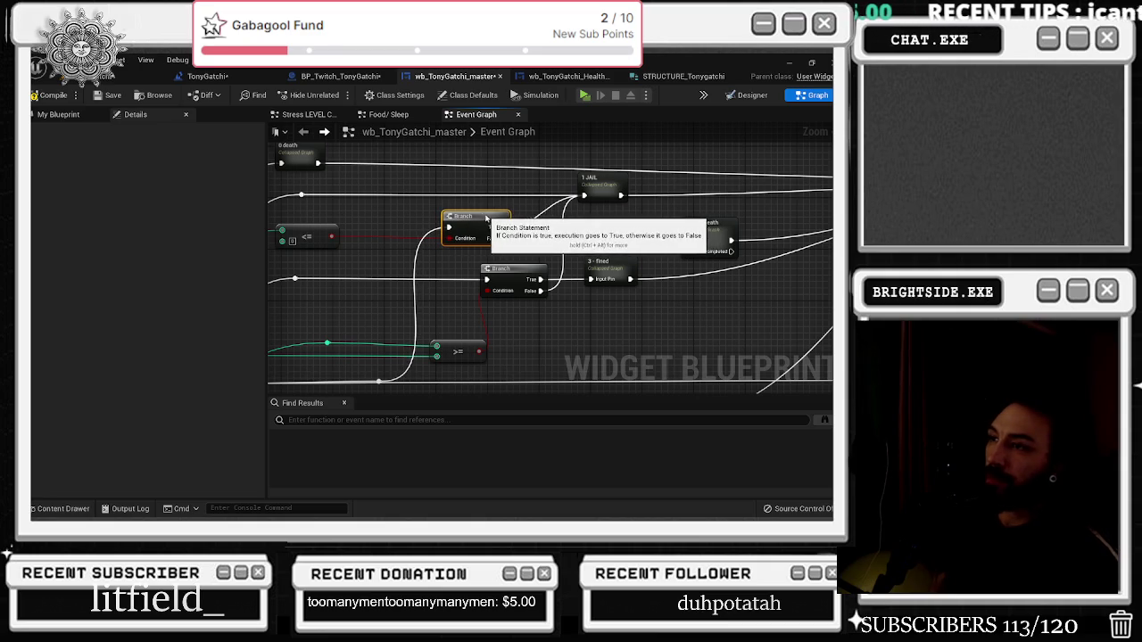
left_click_drag(513, 269, 520, 269)
left_click(606, 183)
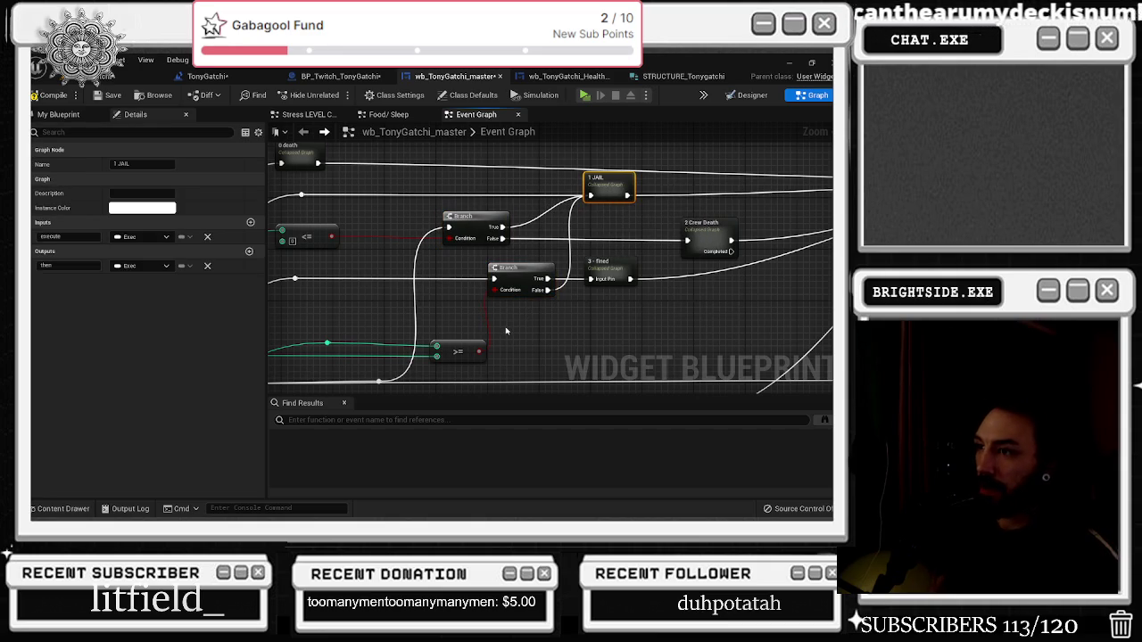
Comment the Branches 'have enough for the fine?' and 'any crew members to die?'
left_click(502, 259)
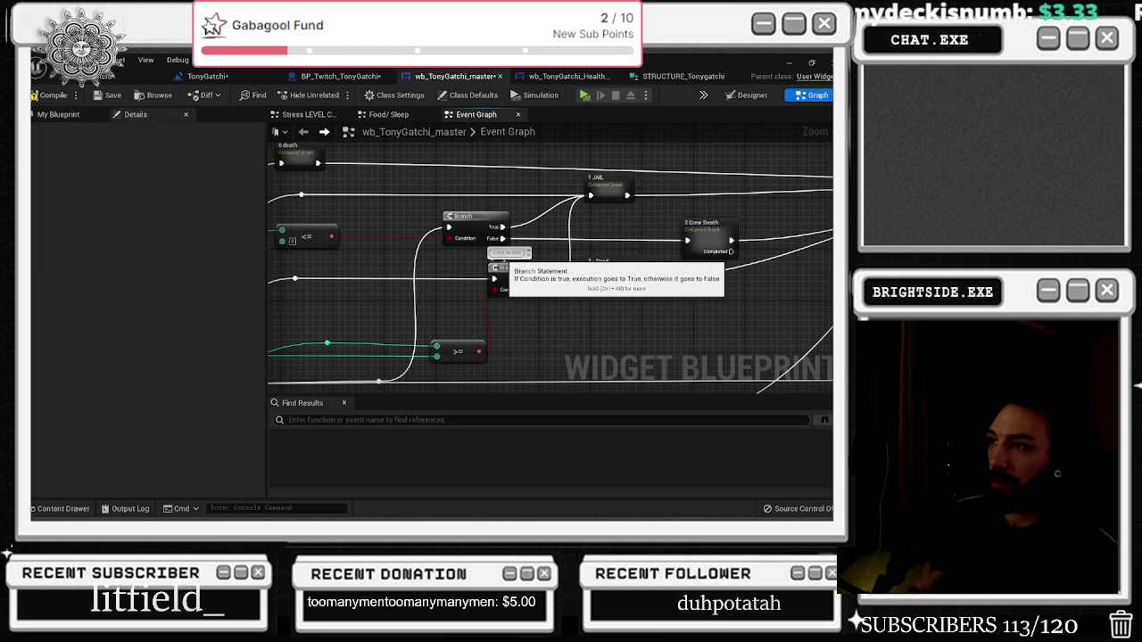
type("have e")
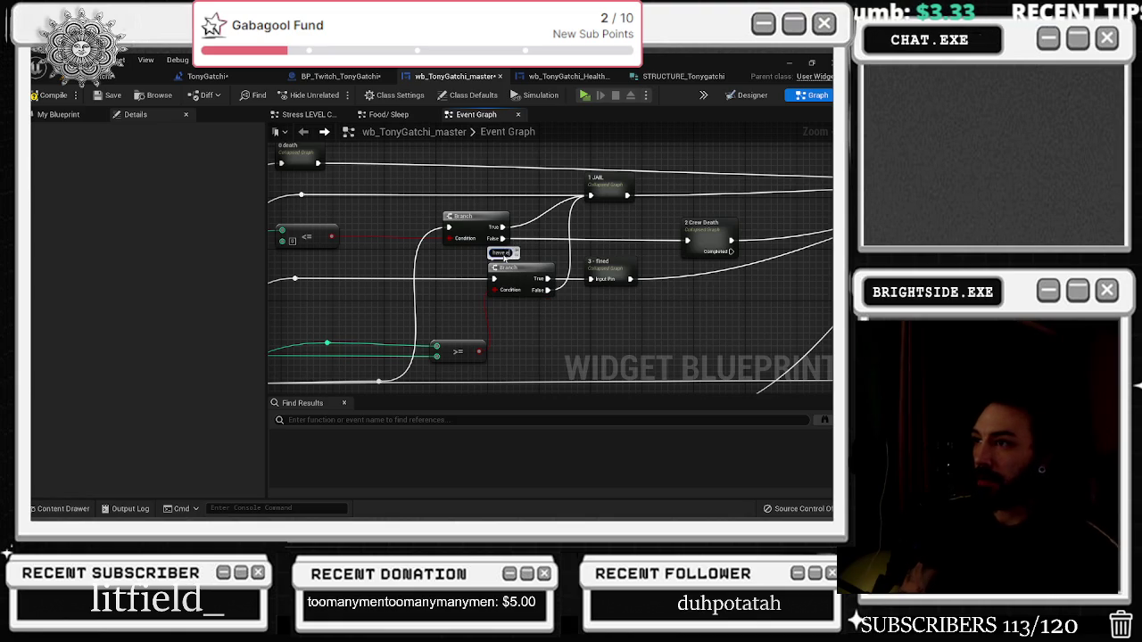
type("?")
key("Return")
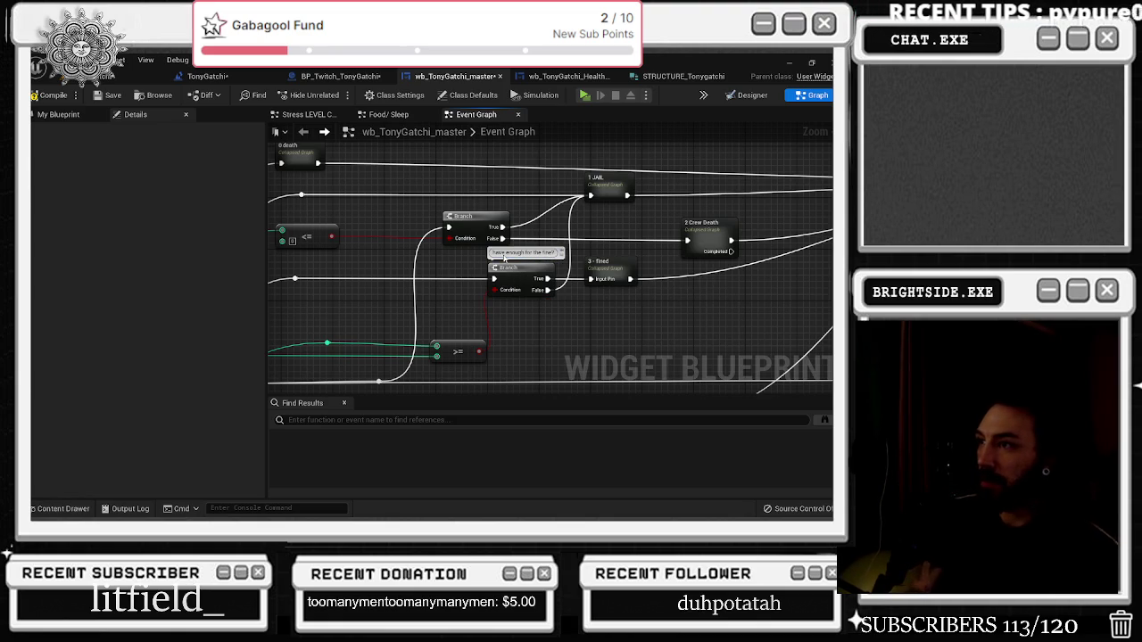
mouse_move(410, 283)
left_mouse_down()
mouse_move(675, 202)
mouse_move(533, 291)
left_mouse_up()
type("any crew members to")
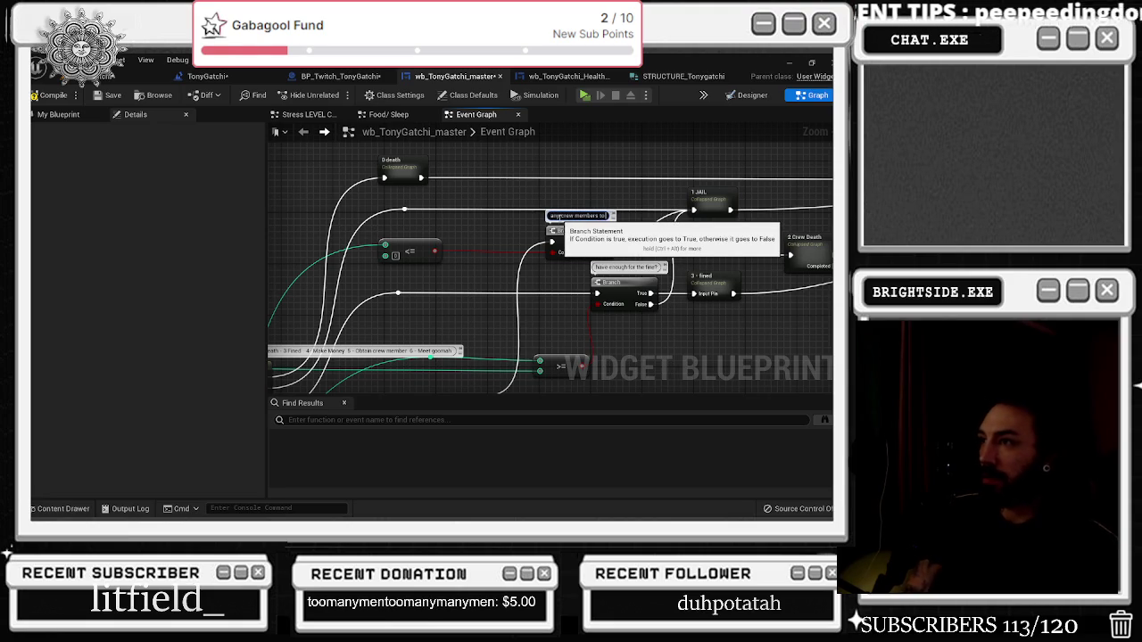
type("die?")
key("Return")
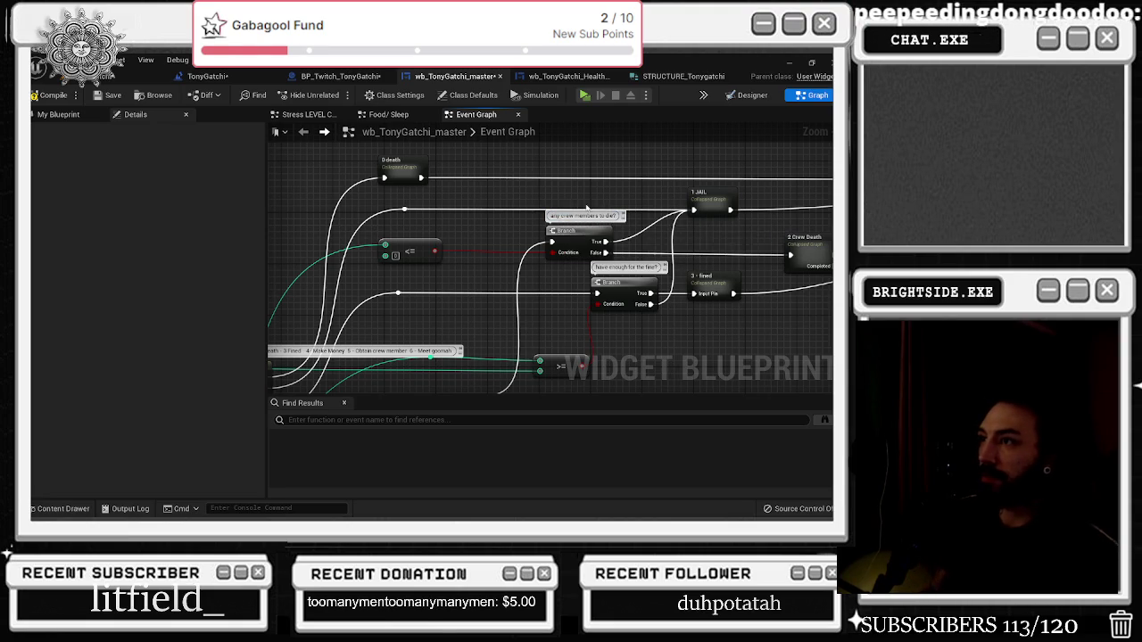
mouse_move(689, 336)
left_mouse_down()
mouse_move(505, 199)
mouse_move(525, 201)
mouse_move(566, 268)
left_mouse_up()
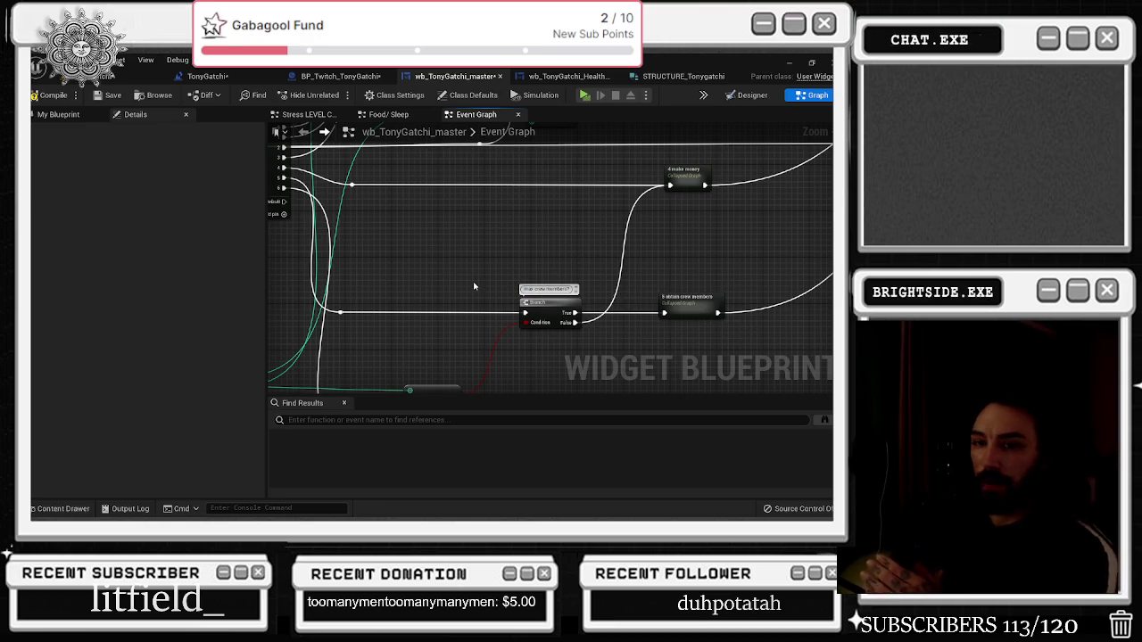
Inspect the <= crew-size comparison node, then pan back to the Mob Activities event
scroll(474, 285, "down", 3)
scroll(451, 309, "up", 2)
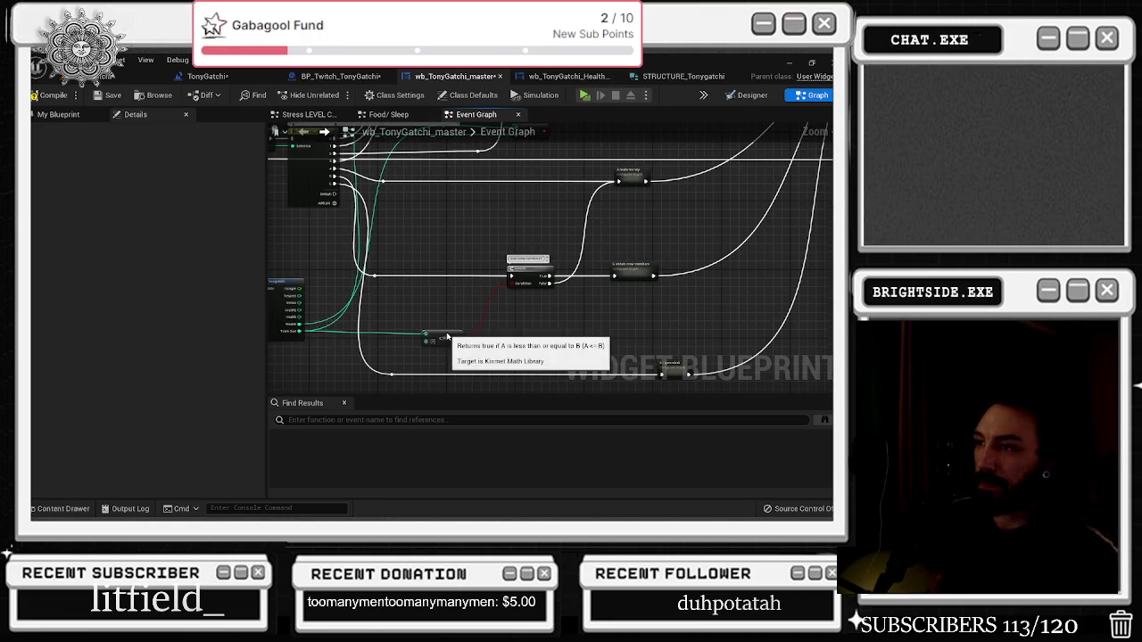
left_click(446, 337)
scroll(642, 276, "up", 2)
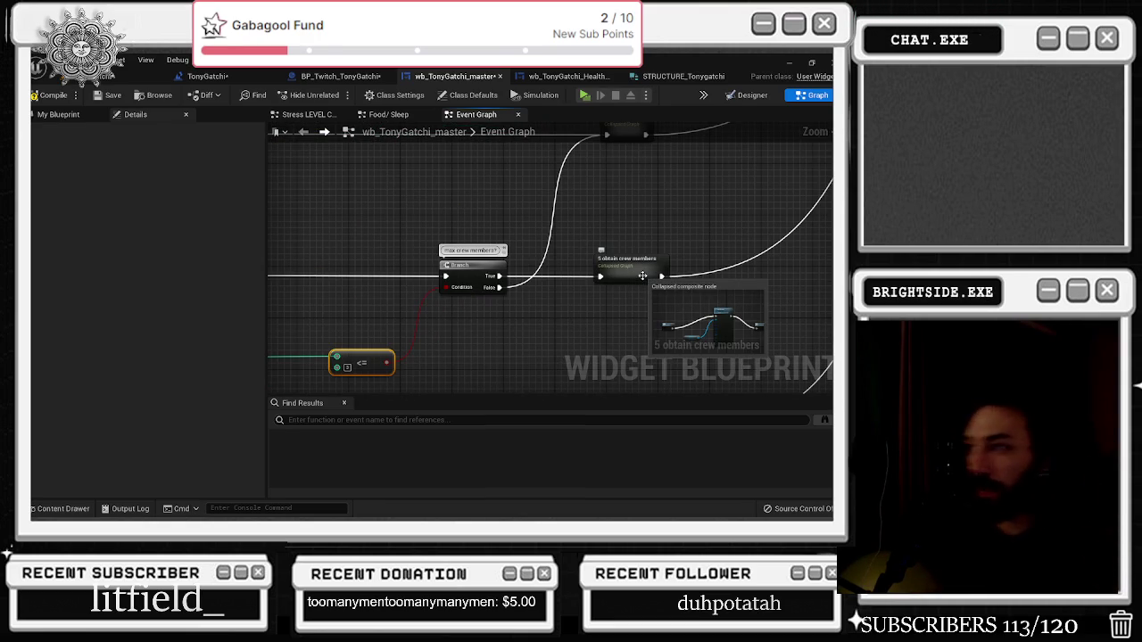
scroll(473, 229, "down", 2)
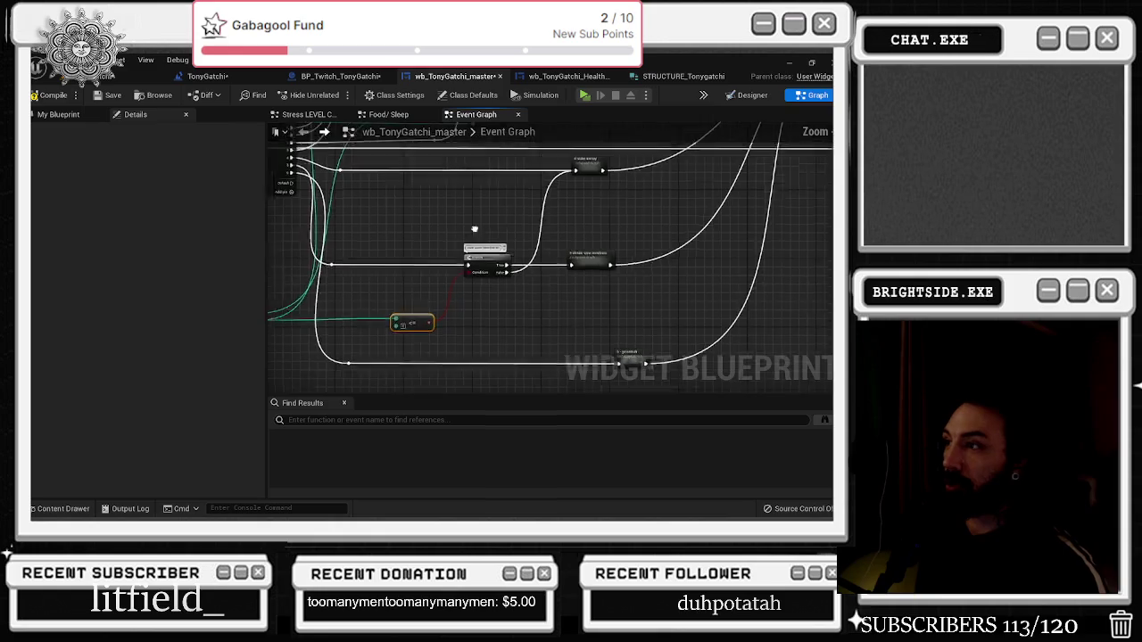
scroll(522, 244, "up", 3)
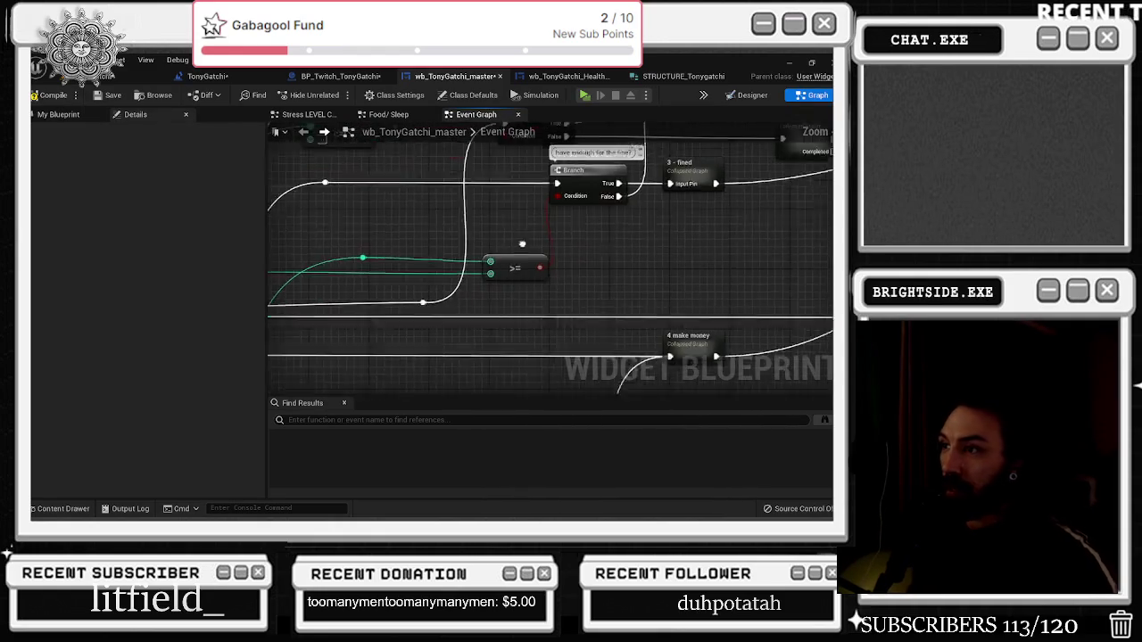
scroll(522, 244, "down", 2)
scroll(571, 348, "up", 2)
left_click(574, 353)
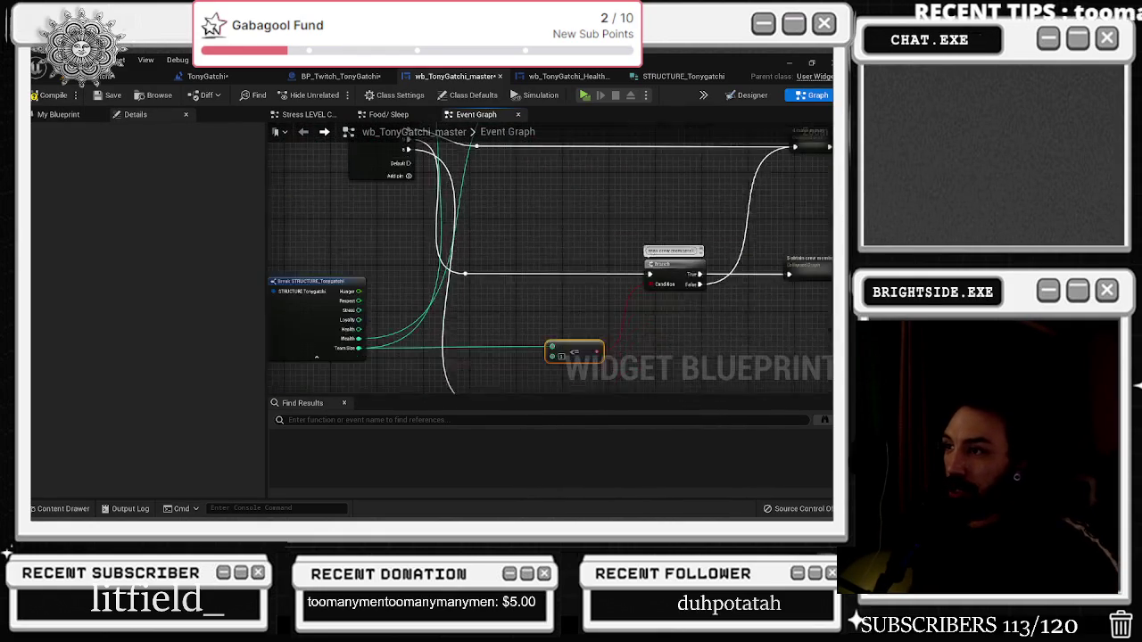
mouse_move(559, 295)
left_mouse_down()
mouse_move(414, 313)
mouse_move(505, 276)
left_mouse_up()
scroll(409, 292, "down", 3)
scroll(505, 276, "up", 3)
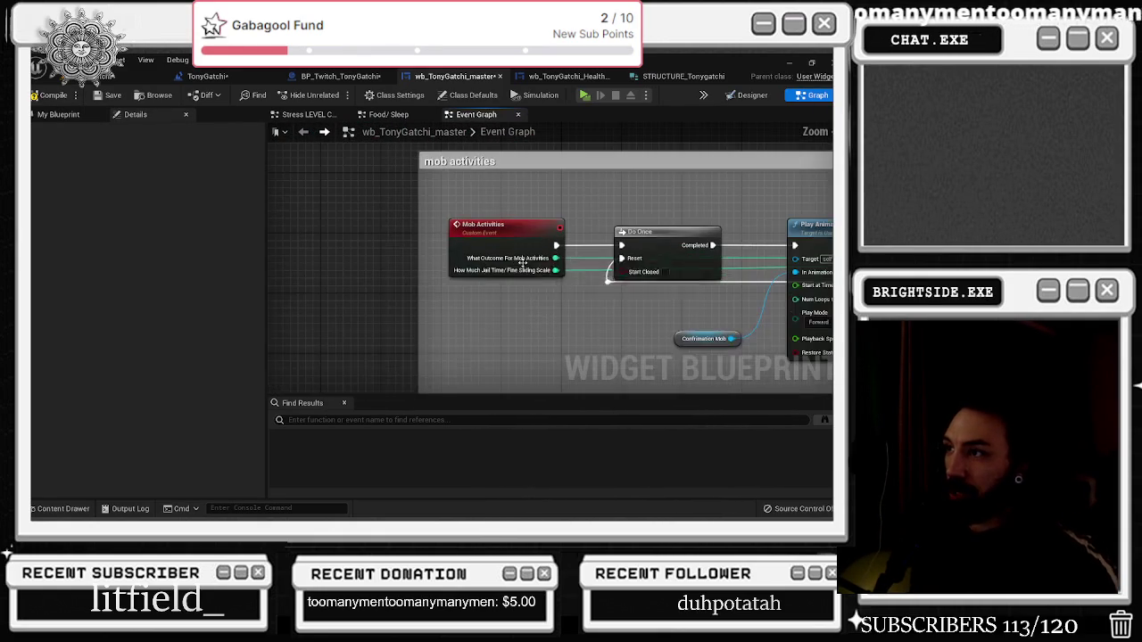
Append '/ Which To Crew To Kill?' to the Mob Activities event's second input name
left_click(504, 276)
left_click(71, 288)
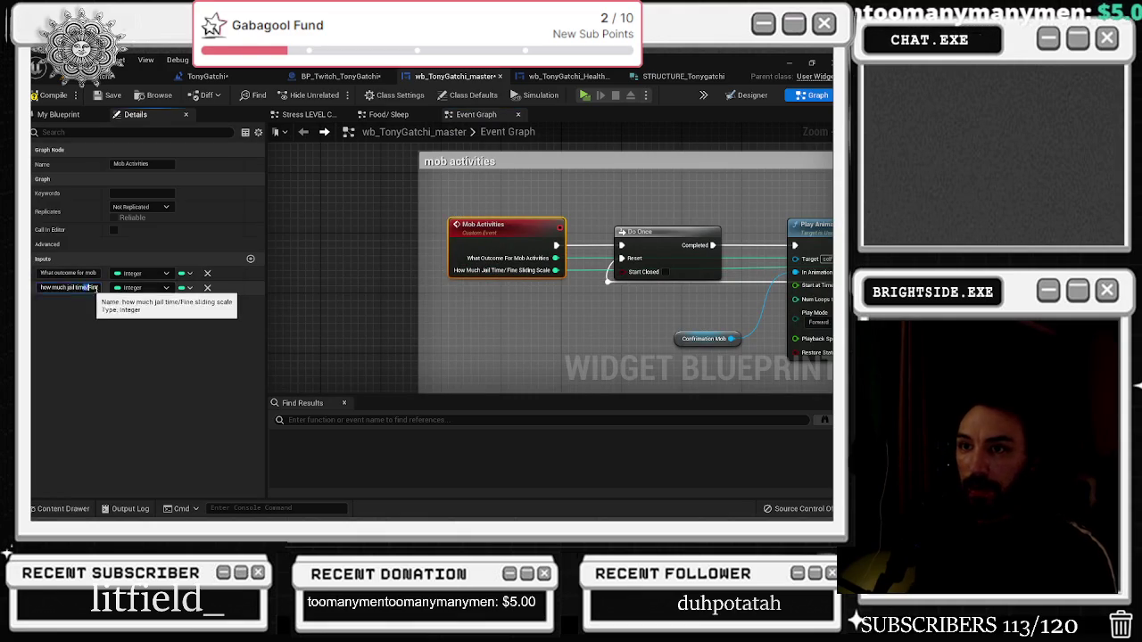
key("End")
type("/Which")
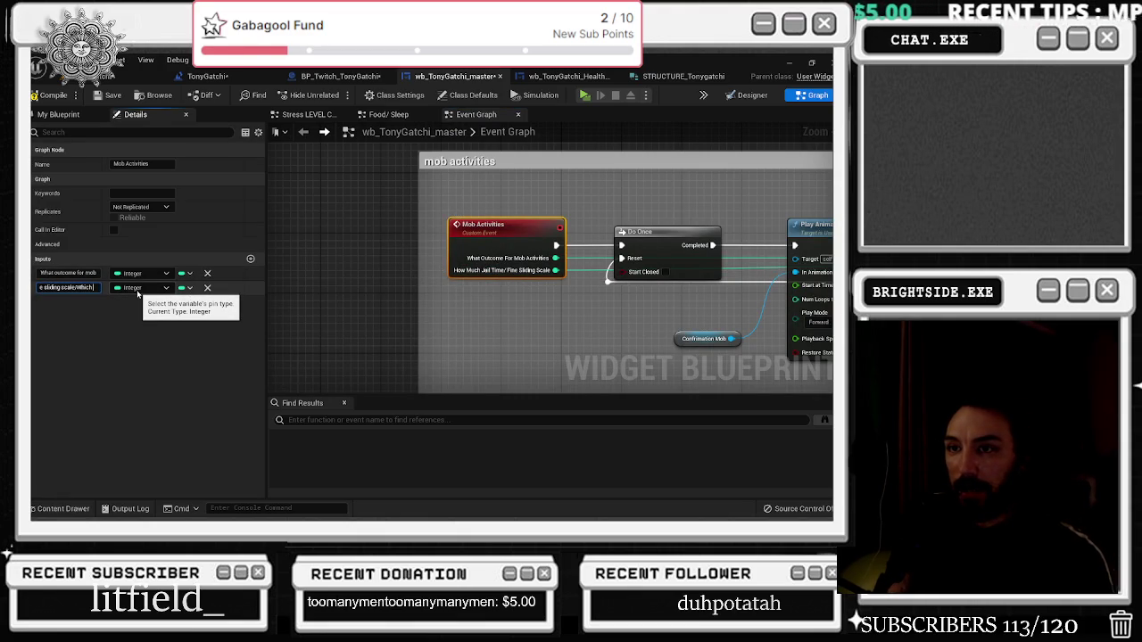
key("BackSpace")
key("BackSpace")
type("c")
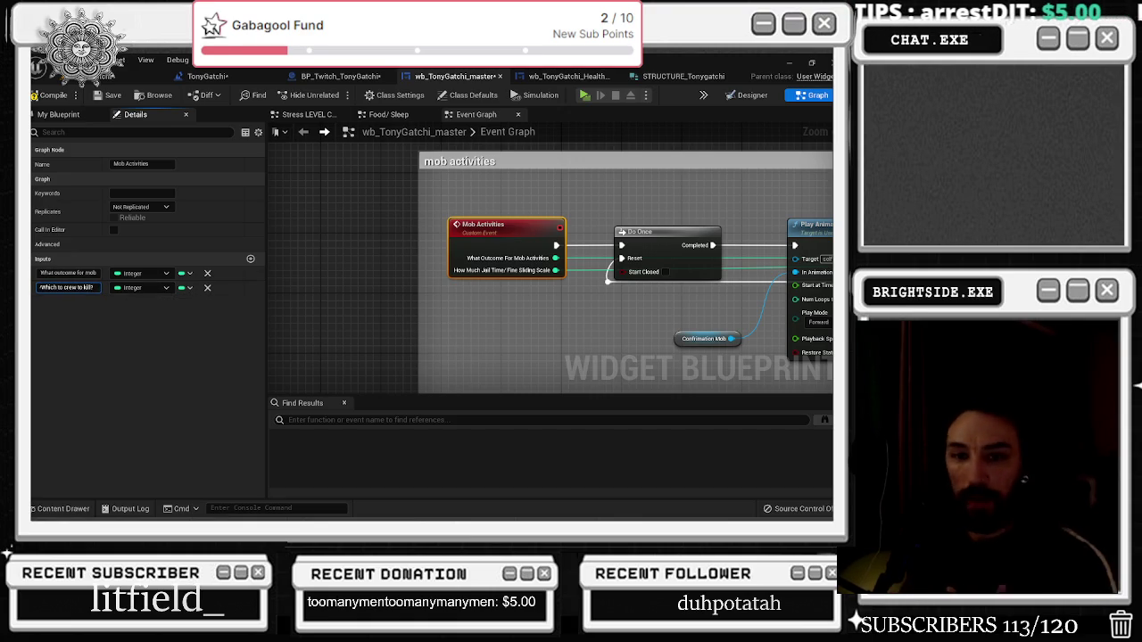
key("Return")
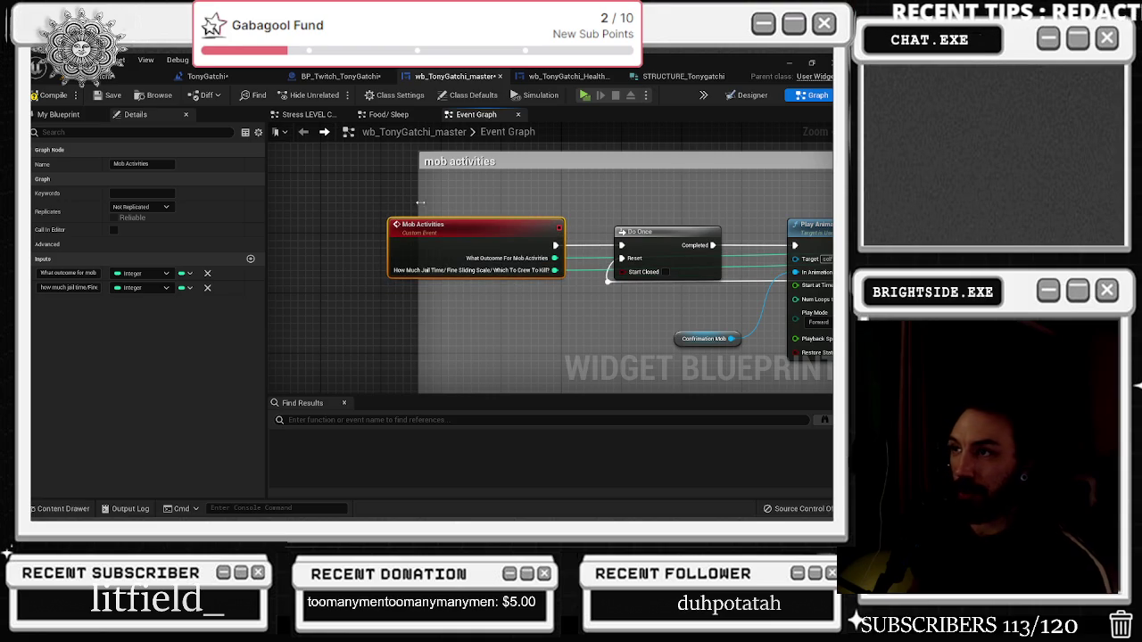
Widen the mob activities comment box to fit the event
left_click_drag(421, 203, 366, 203)
left_click(497, 334)
scroll(528, 366, "down", 6)
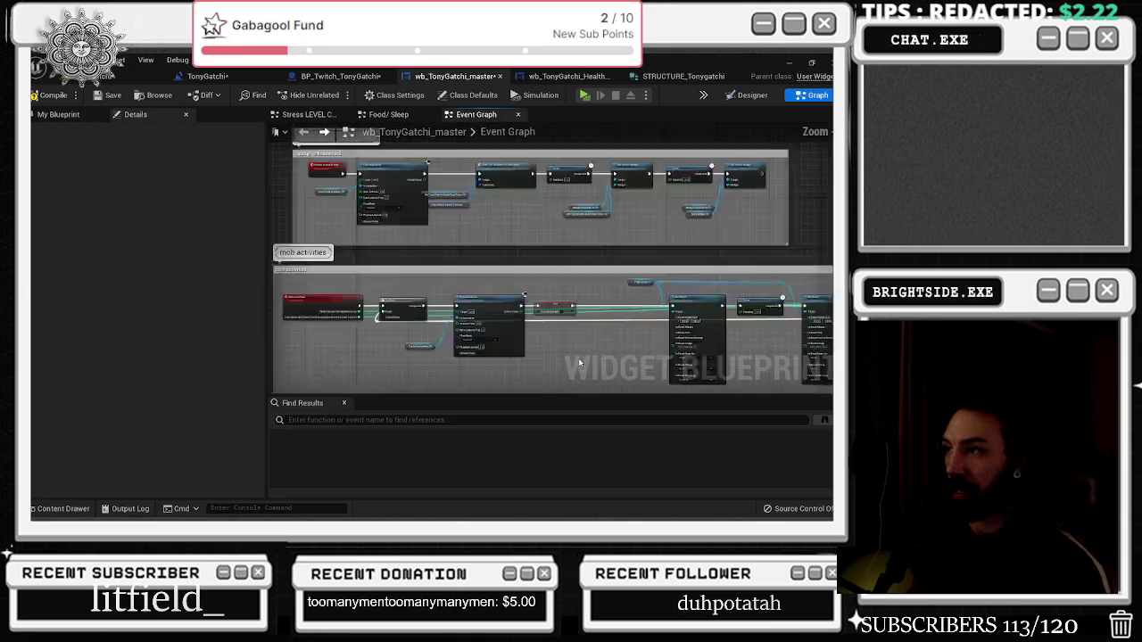
scroll(463, 297, "up", 5)
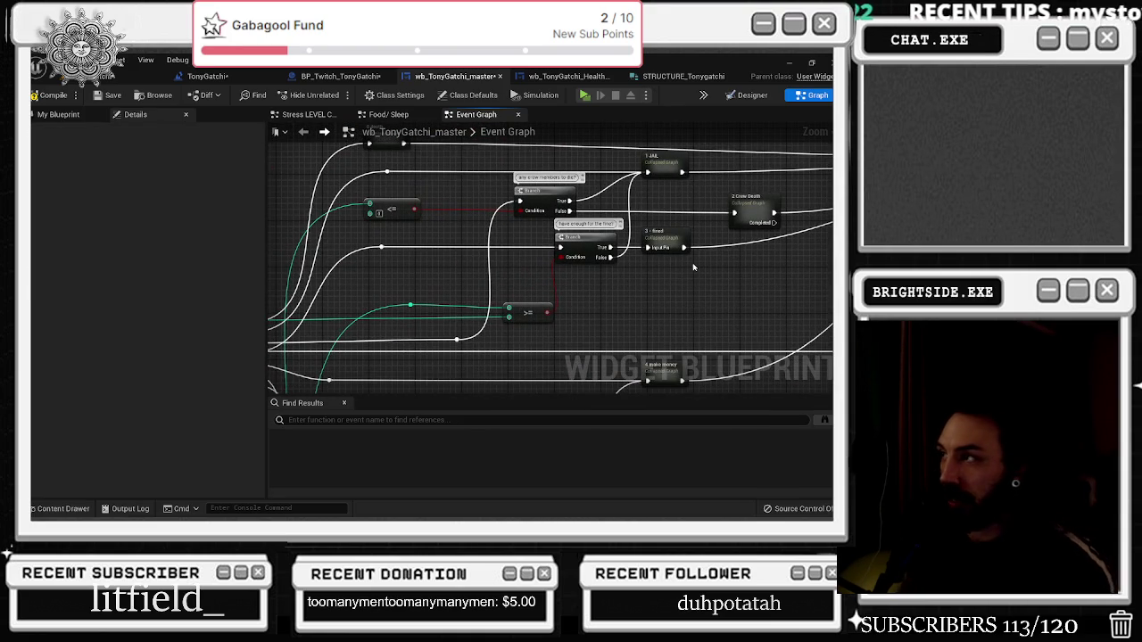
left_click_drag(670, 284, 771, 228)
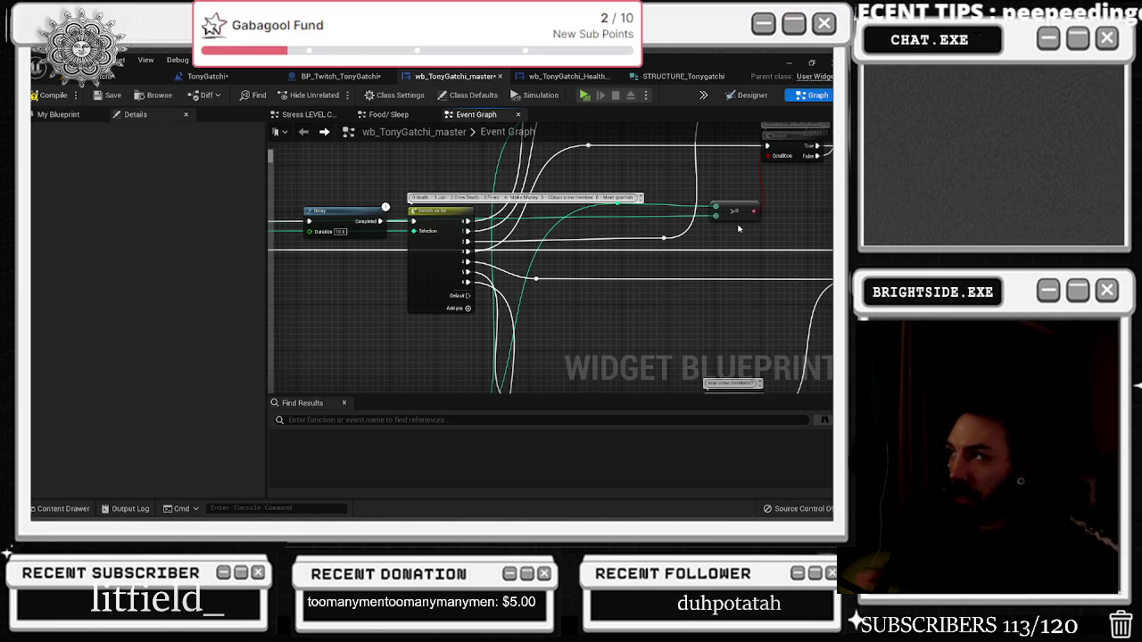
mouse_move(739, 228)
left_mouse_down()
mouse_move(469, 258)
mouse_move(329, 189)
left_mouse_up()
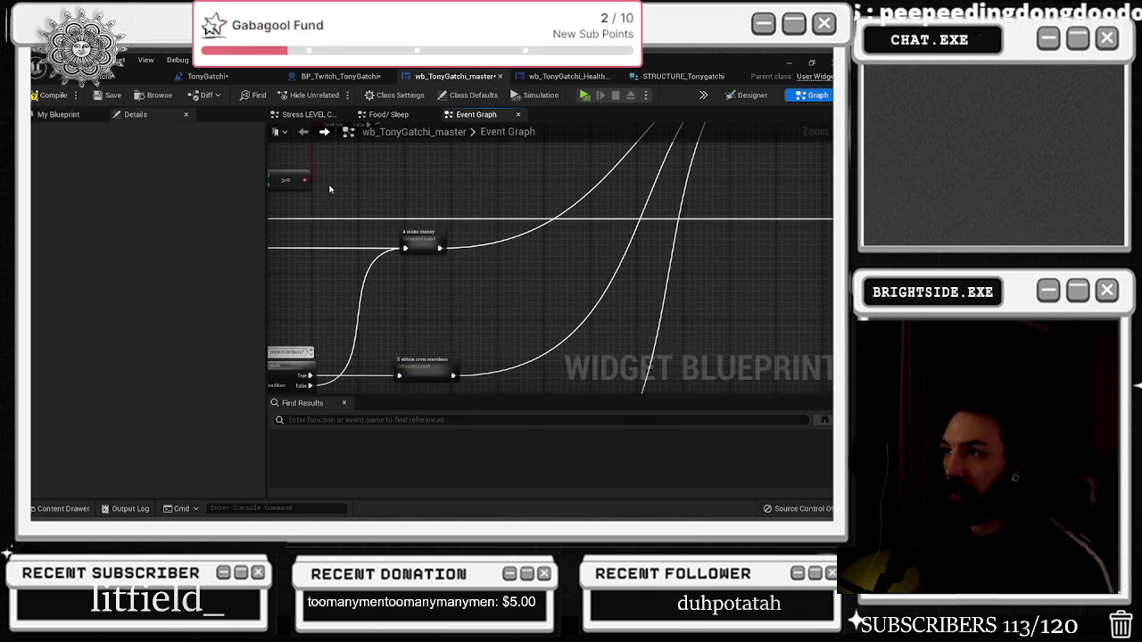
mouse_move(329, 190)
left_mouse_down()
mouse_move(482, 198)
mouse_move(535, 224)
left_mouse_up()
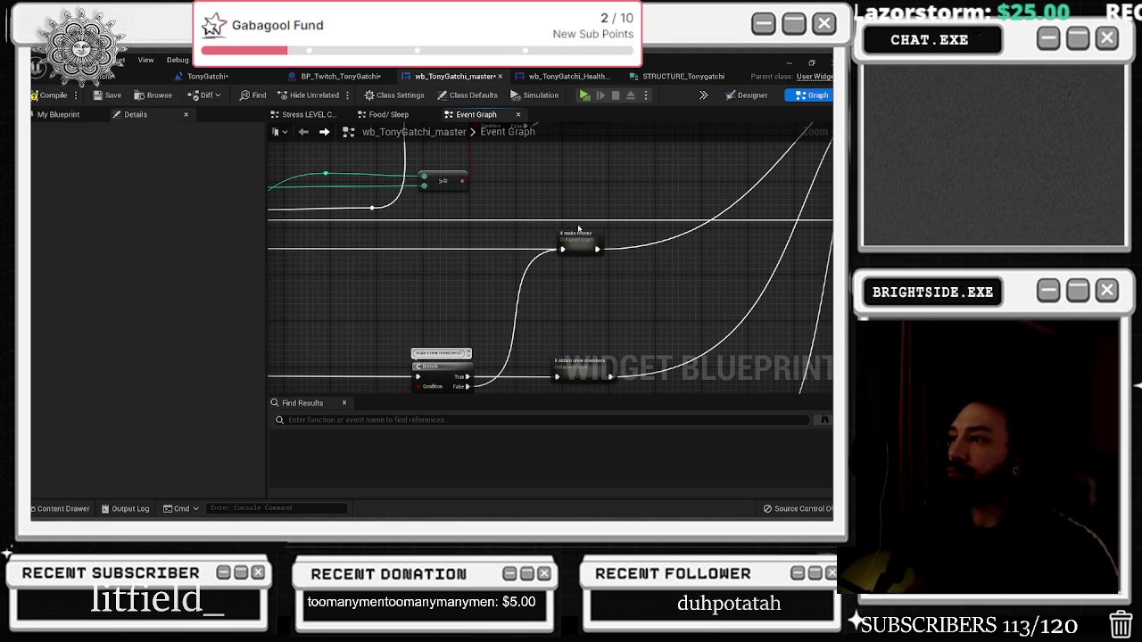
scroll(639, 230, "down", 5)
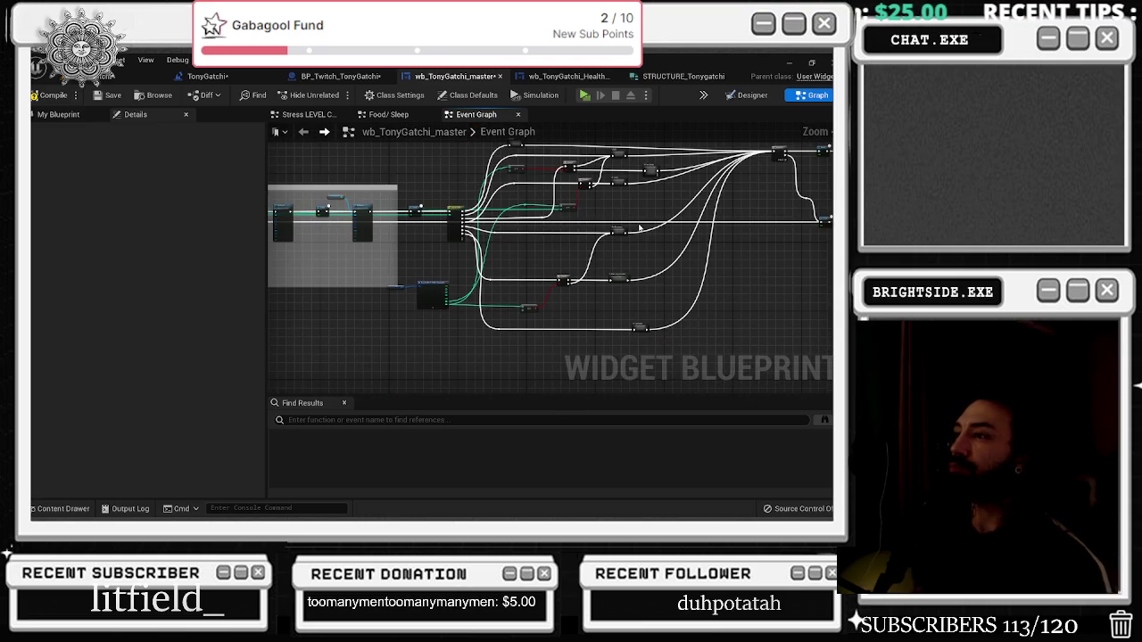
Switch to the BP_Twitch_TonyGatchi Event Graph and locate the event nodes
left_click(749, 95)
left_click(335, 76)
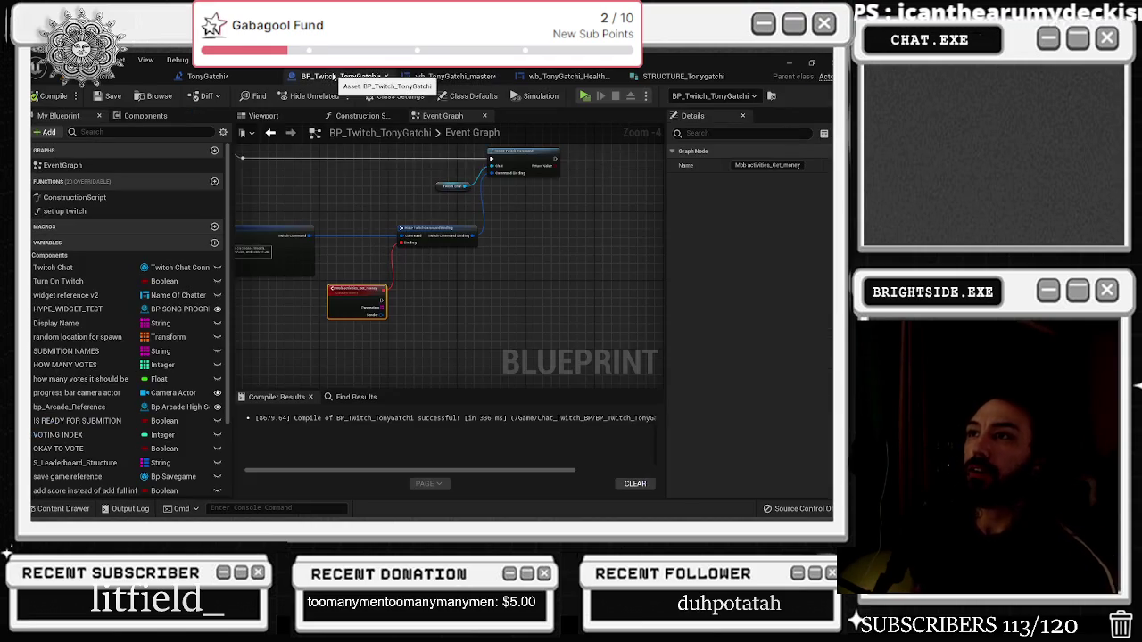
scroll(352, 256, "up", 3)
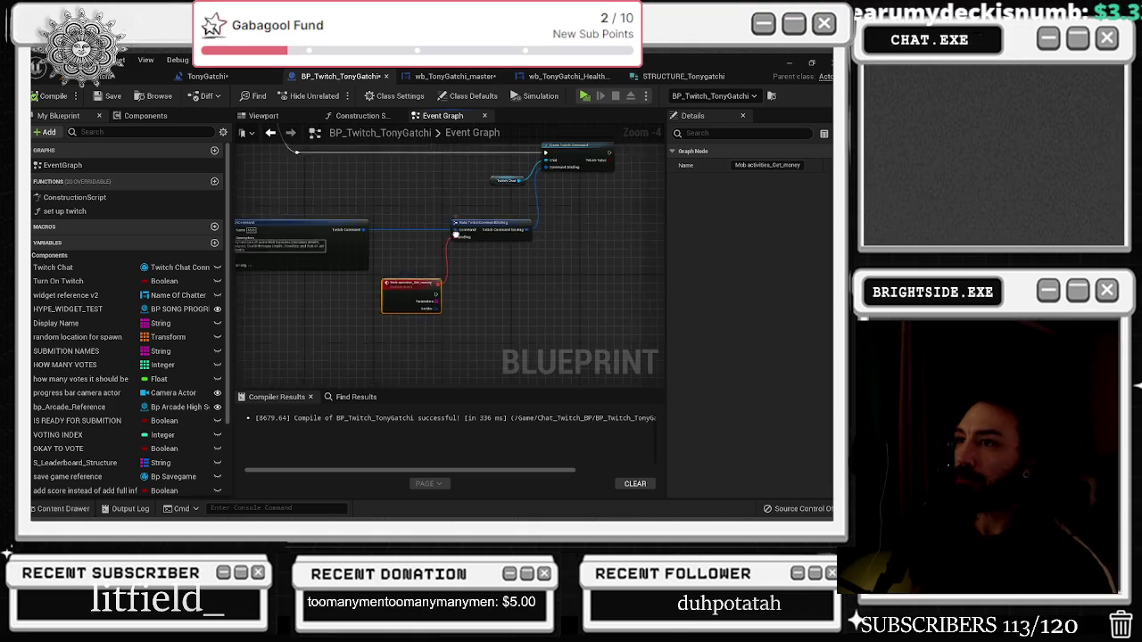
scroll(527, 267, "down", 1)
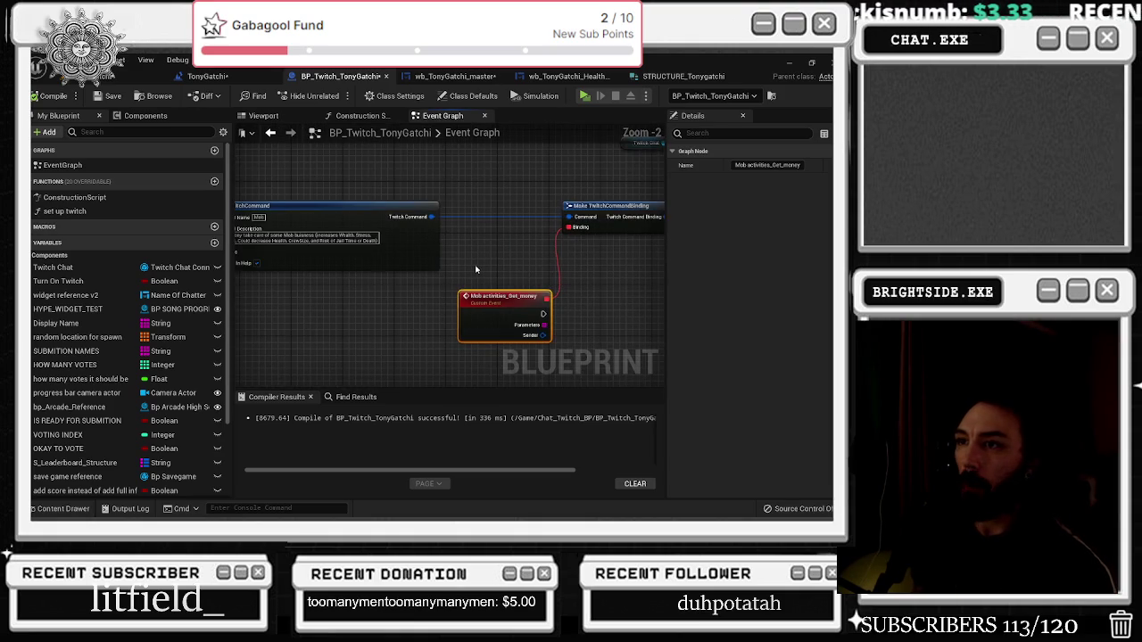
scroll(500, 271, "down", 1)
mouse_move(536, 273)
left_mouse_down()
mouse_move(438, 256)
mouse_move(316, 273)
left_mouse_up()
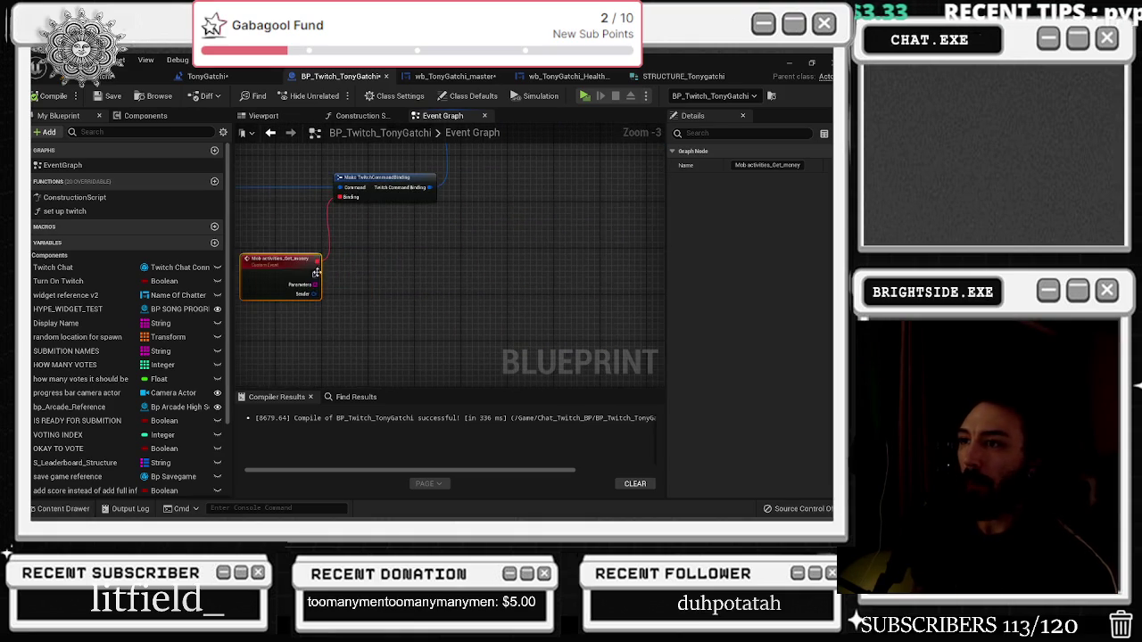
scroll(375, 262, "down", 6)
scroll(432, 246, "up", 6)
scroll(375, 316, "down", 7)
Wrap the lower health-bar nodes in a 'show the health bars' comment with its bubble shown
left_click_drag(264, 260, 532, 336)
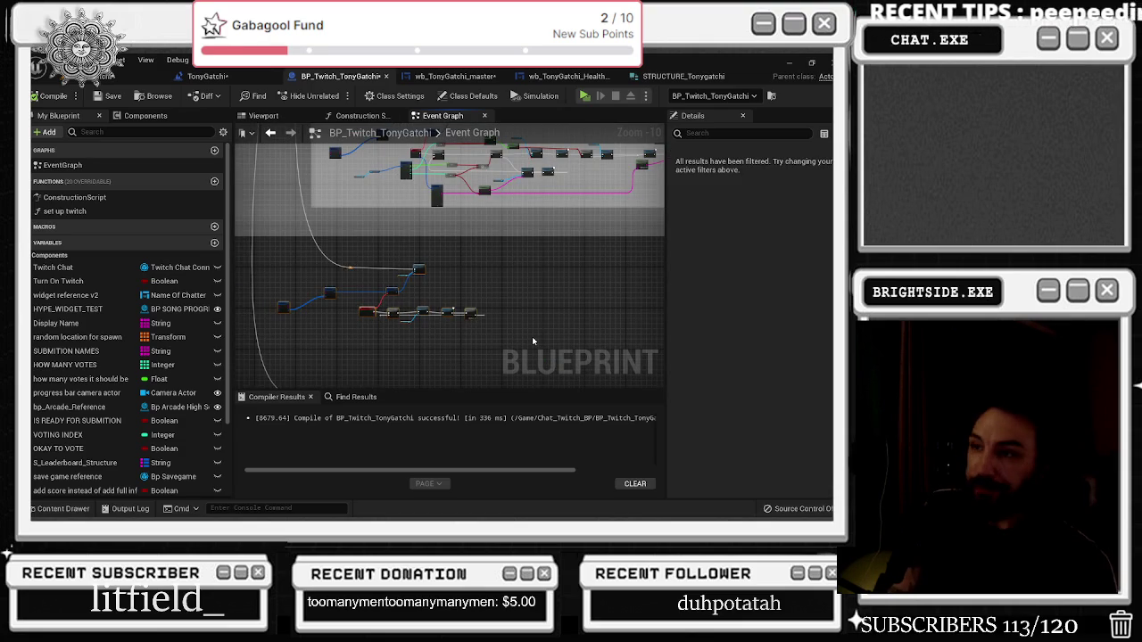
key("c")
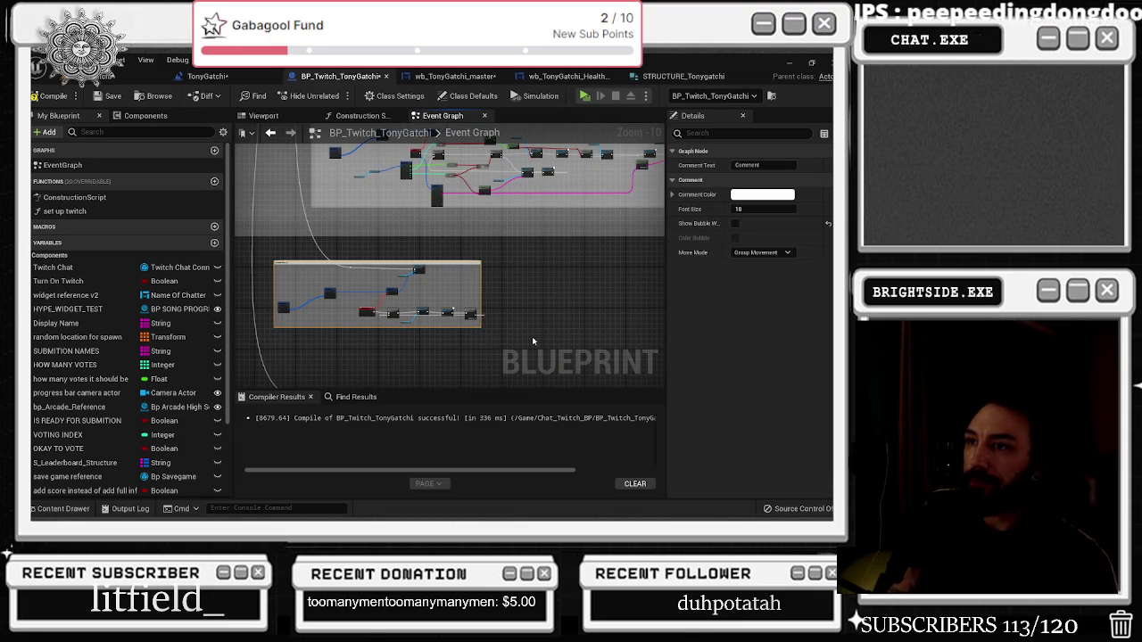
type("show the health bars")
key("Return")
left_click(734, 224)
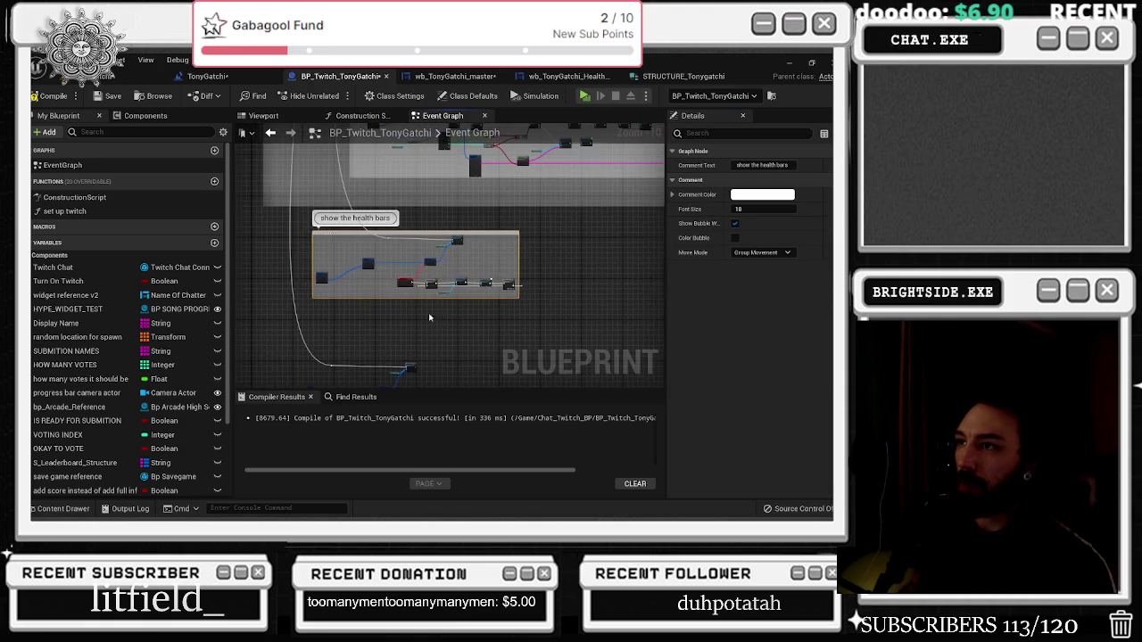
scroll(428, 316, "up", 1)
scroll(455, 284, "up", 1)
Place a Wb Tony Gatchi Master reference node and pull a wire from it
left_click(460, 285)
scroll(457, 299, "up", 3)
scroll(460, 309, "up", 2)
left_click(288, 309)
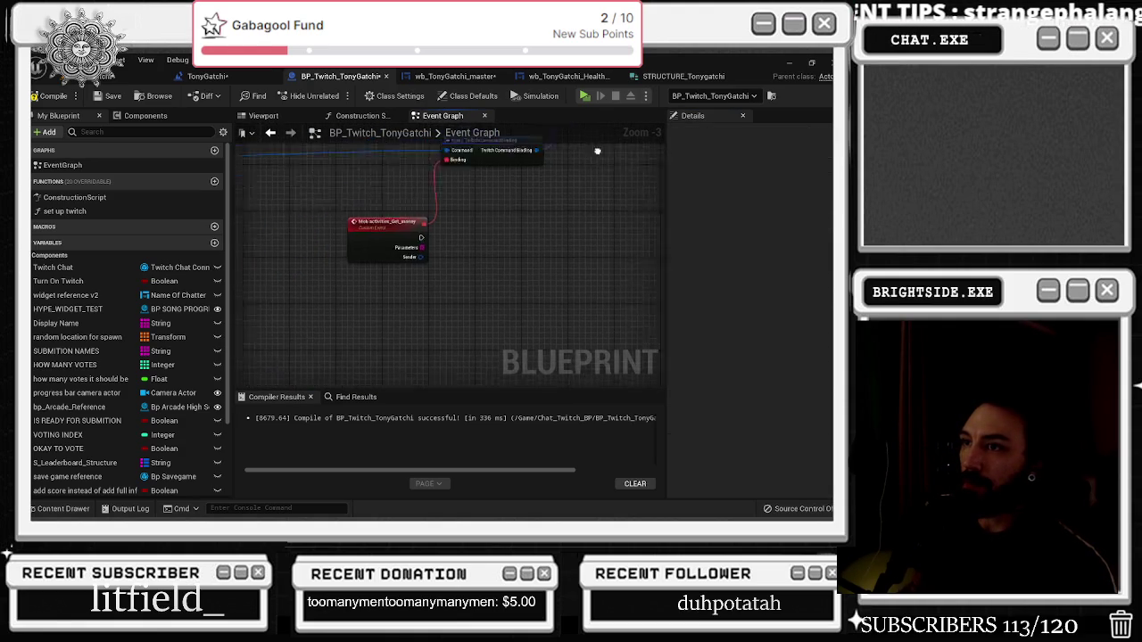
key("ctrl+z")
left_click_drag(479, 293, 507, 245)
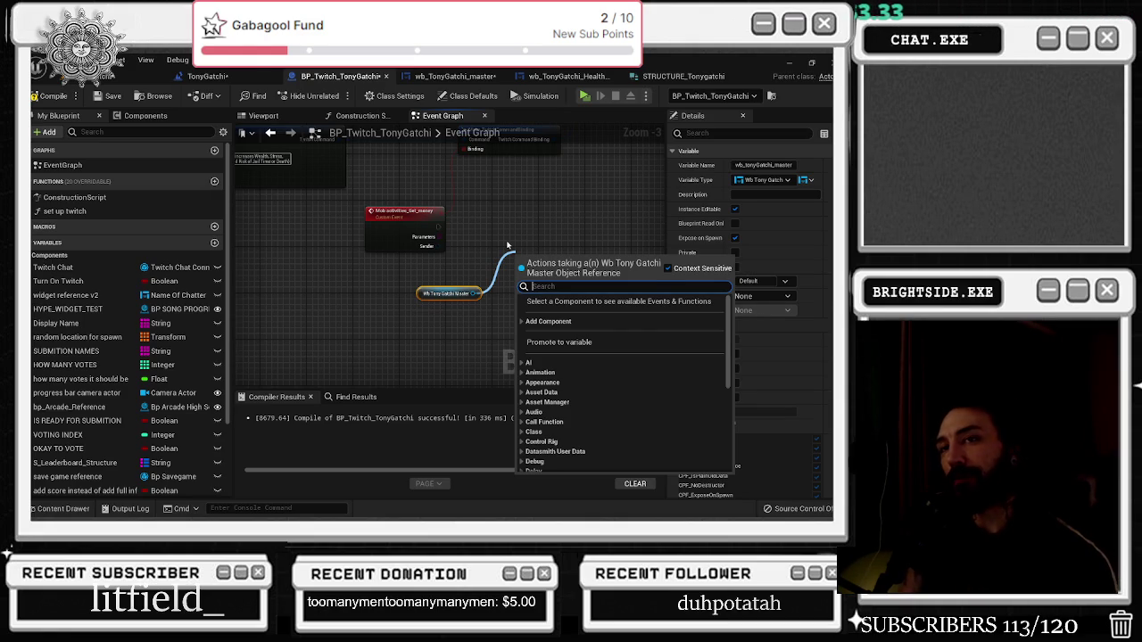
Add a Do Once node after the event, discarding a mistakenly added Mob Activities call
type("mob")
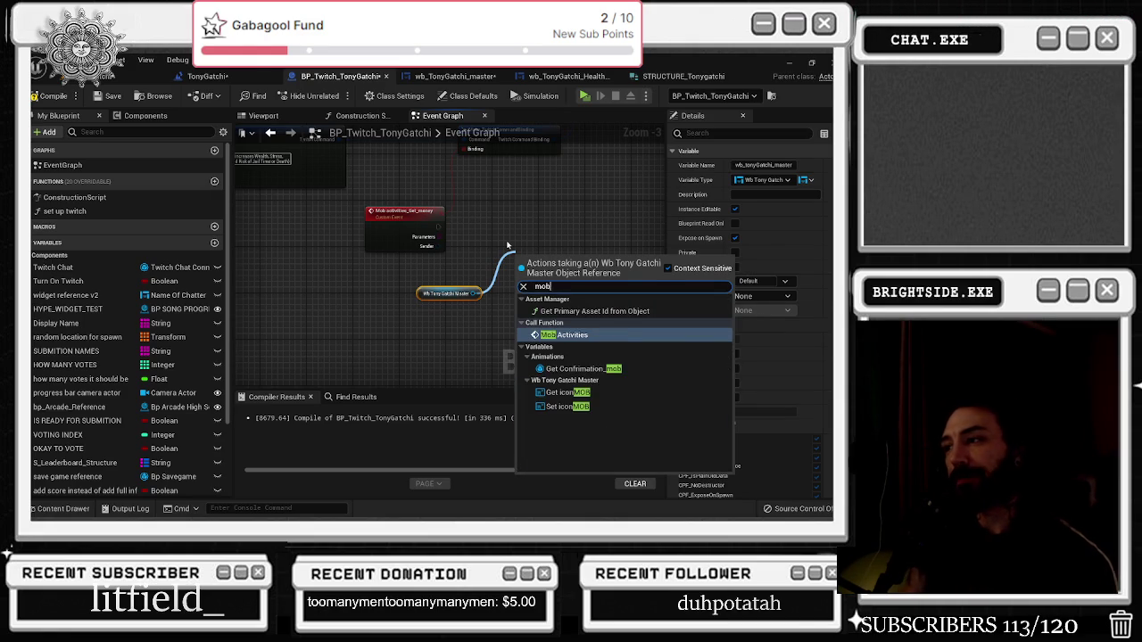
key("Return")
key("Delete")
left_click_drag(425, 227, 477, 224)
type("do once")
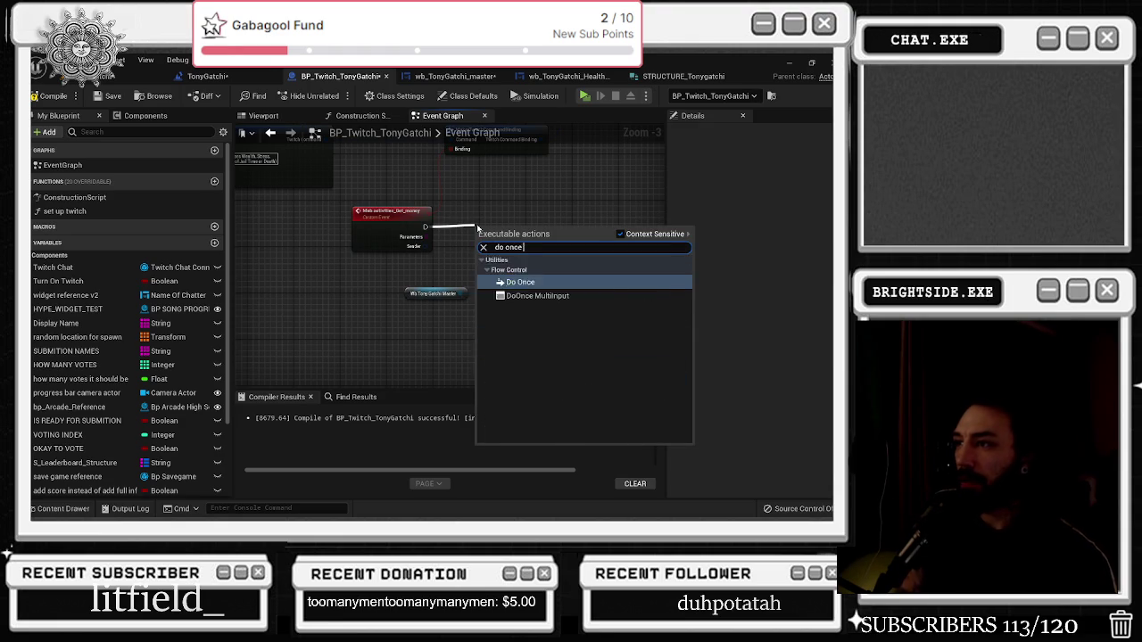
key("Return")
left_click_drag(500, 236, 343, 261)
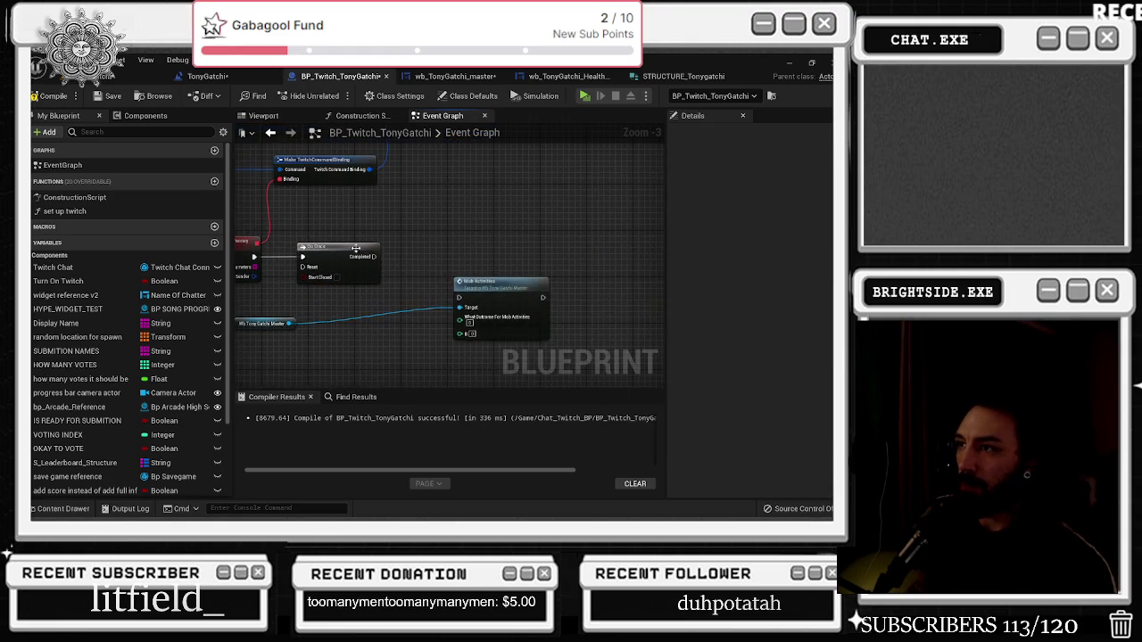
mouse_move(284, 318)
left_mouse_down()
mouse_move(439, 319)
mouse_move(283, 319)
mouse_move(344, 332)
left_mouse_up()
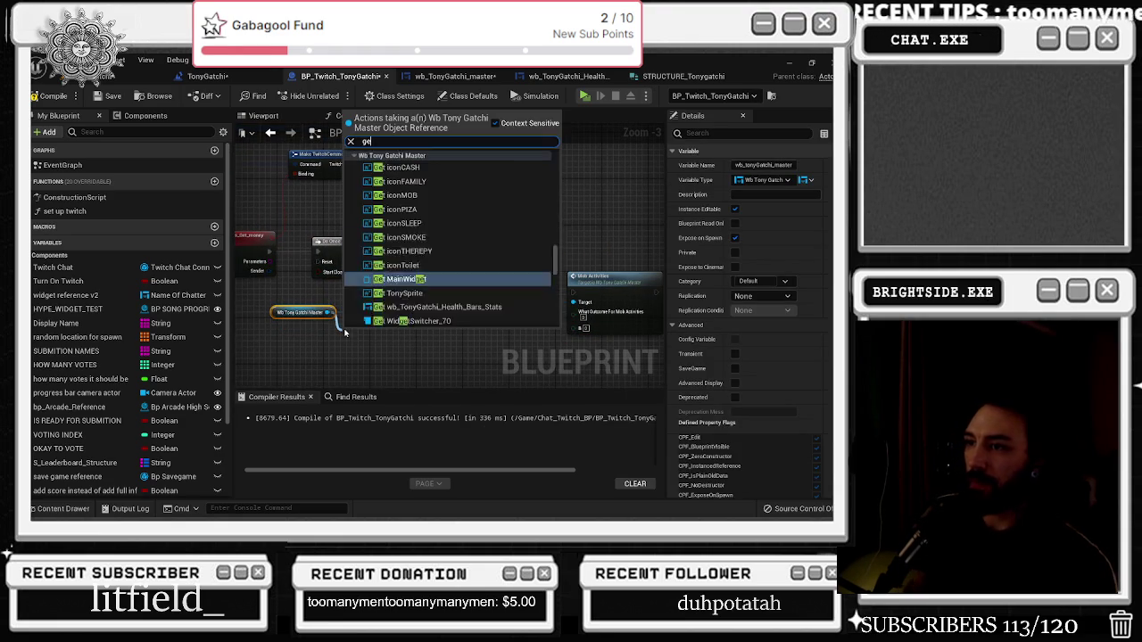
Add a Get Tony Gatchi Save Structure node from the Wb Tony Gatchi Master reference
type("get tony")
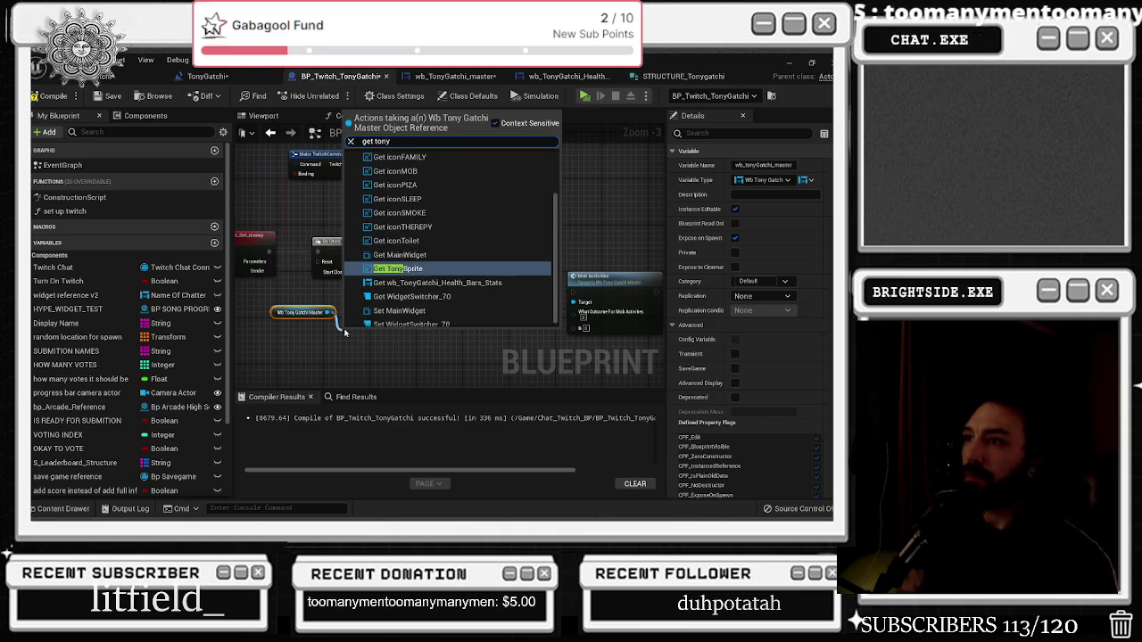
scroll(419, 267, "up", 3)
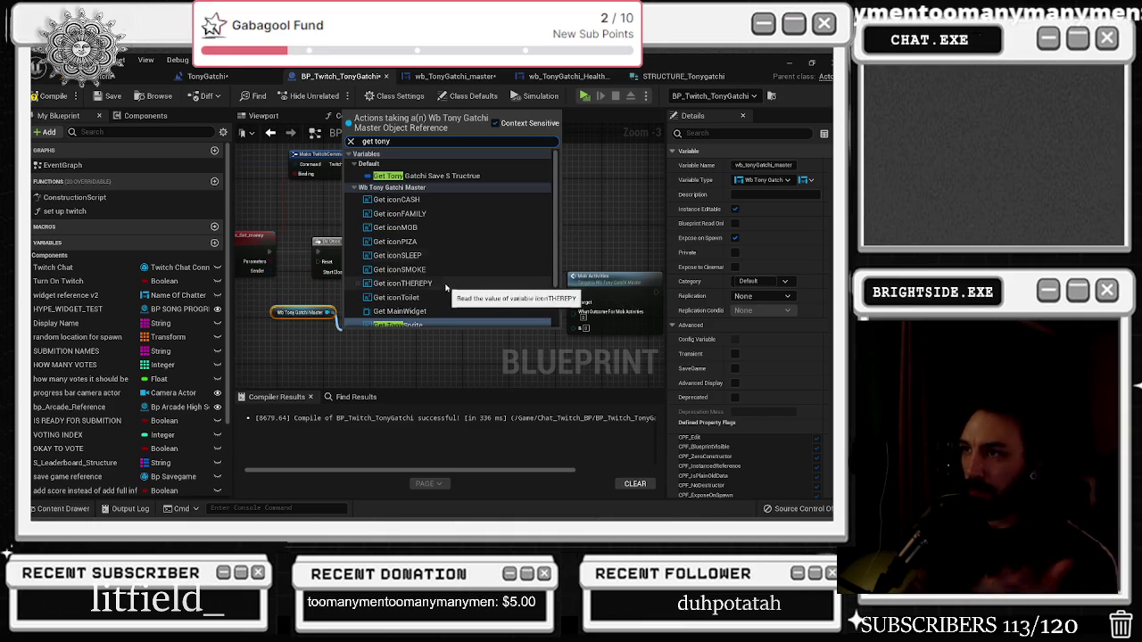
left_click(415, 176)
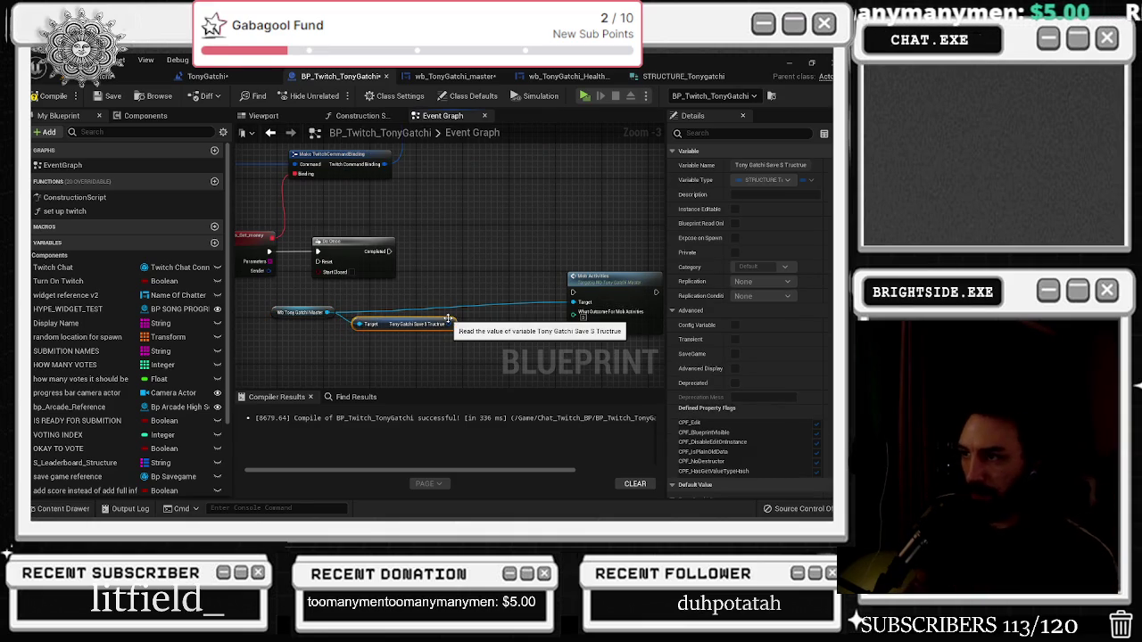
left_click_drag(451, 323, 460, 295)
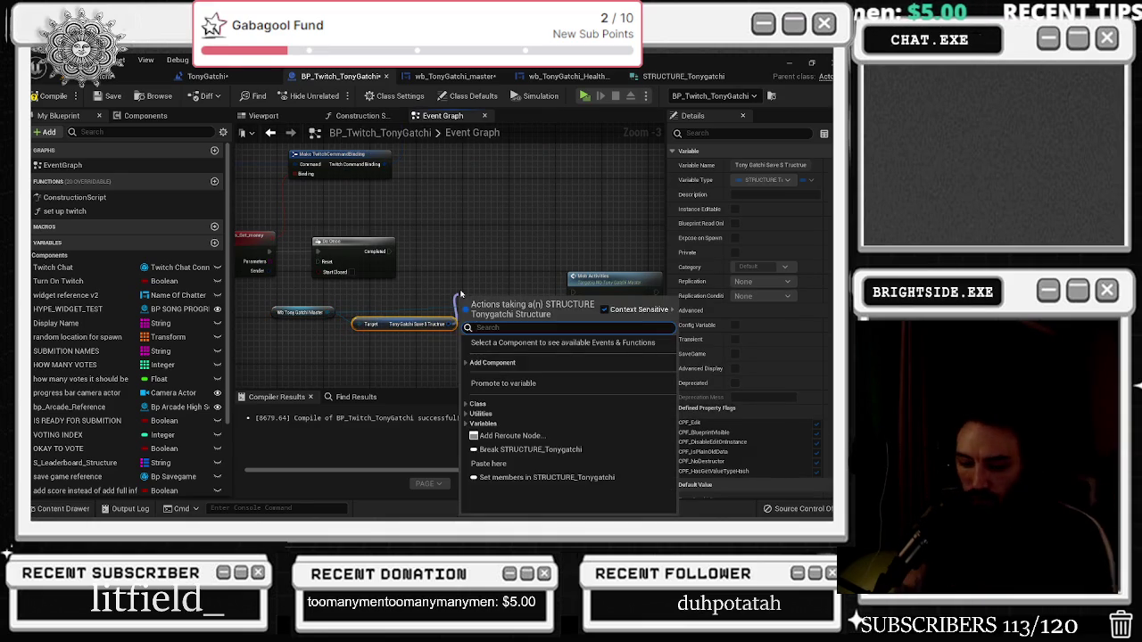
type("break")
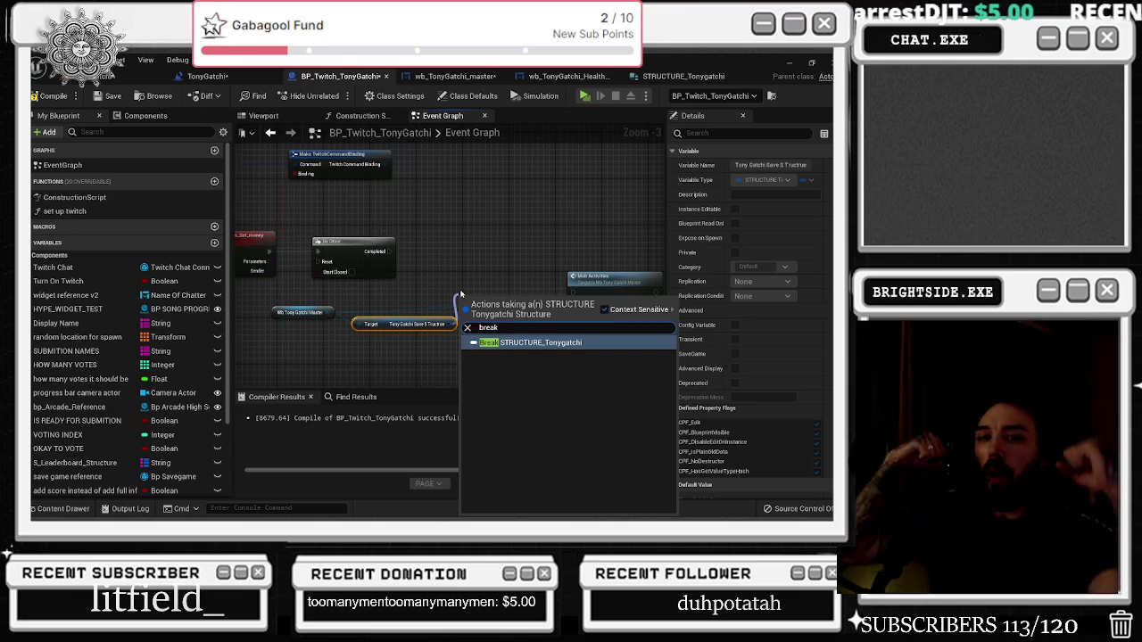
left_click(459, 284)
scroll(459, 283, "down", 2)
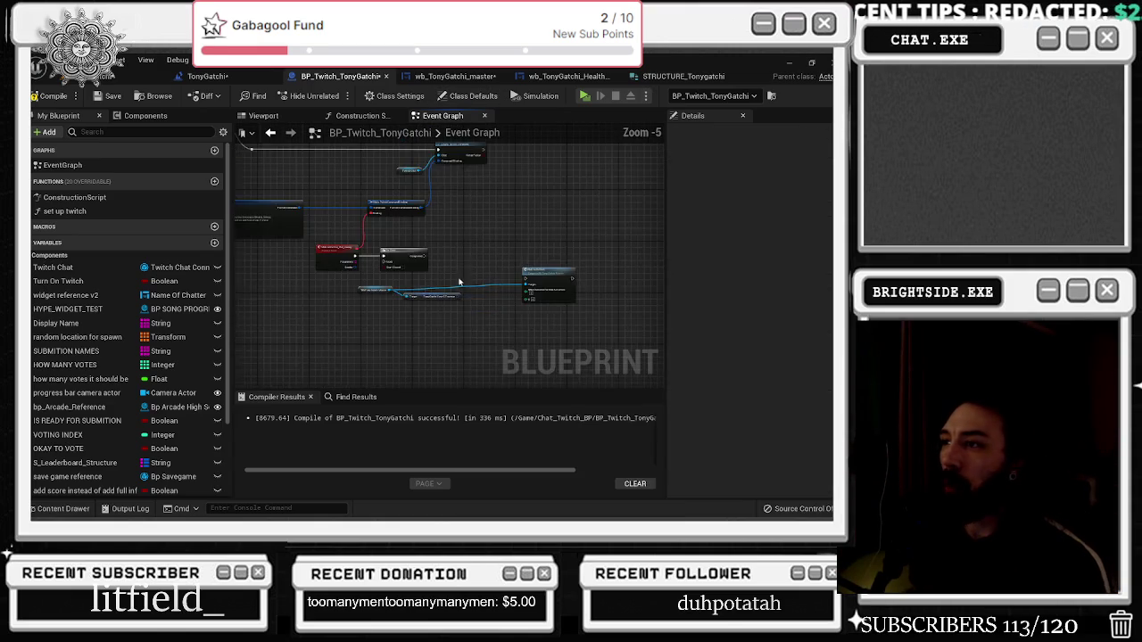
Add a Break STRUCTURE_Tonygatchi node off the save structure getter and expand all its pins
scroll(460, 283, "up", 5)
left_click_drag(455, 322, 469, 239)
type("break")
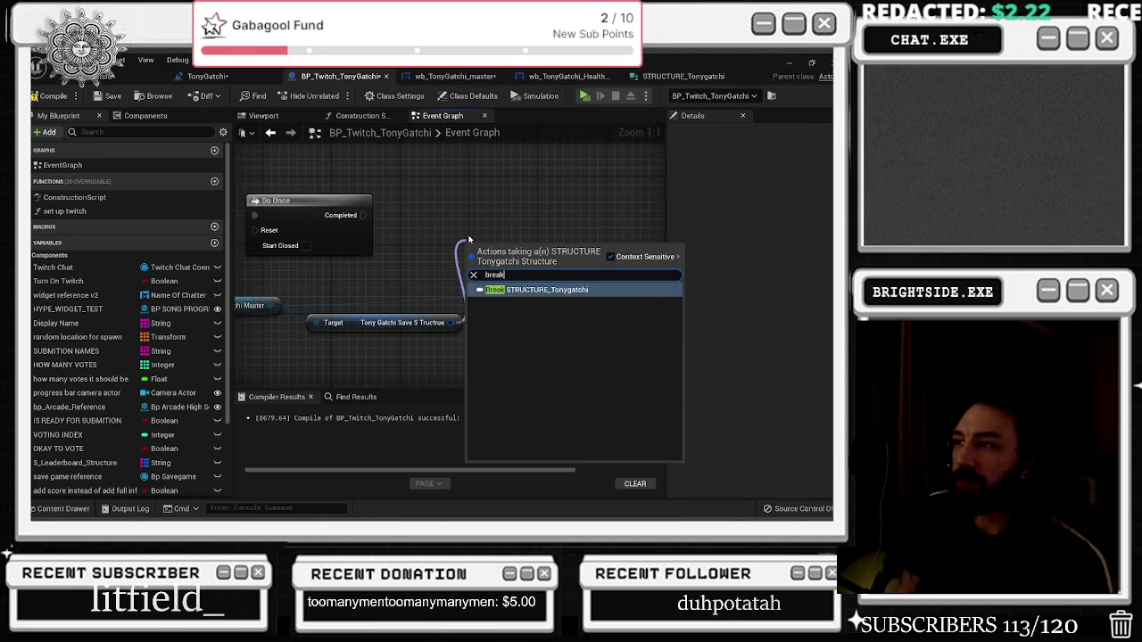
key("Return")
scroll(424, 175, "down", 4)
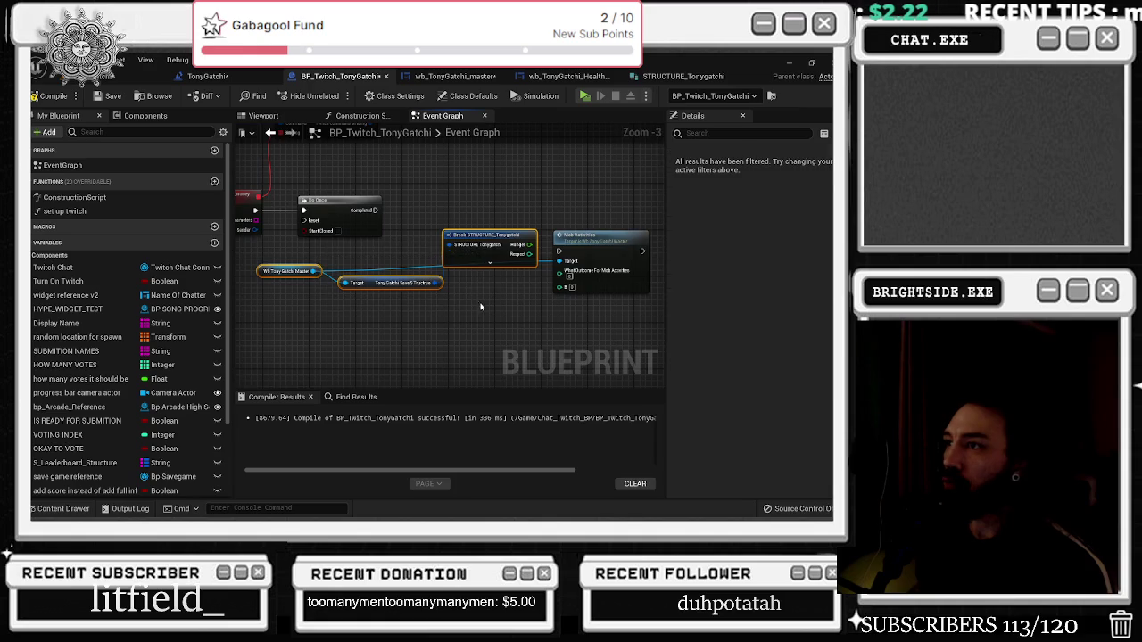
left_click_drag(398, 259, 386, 263)
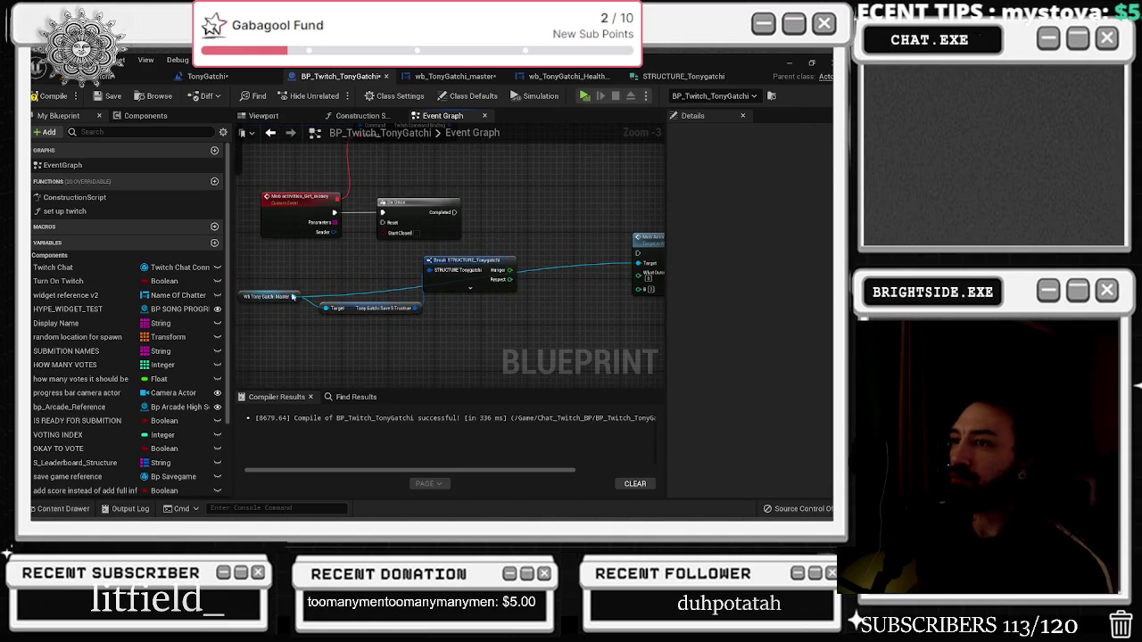
left_click(272, 267)
left_click(471, 288)
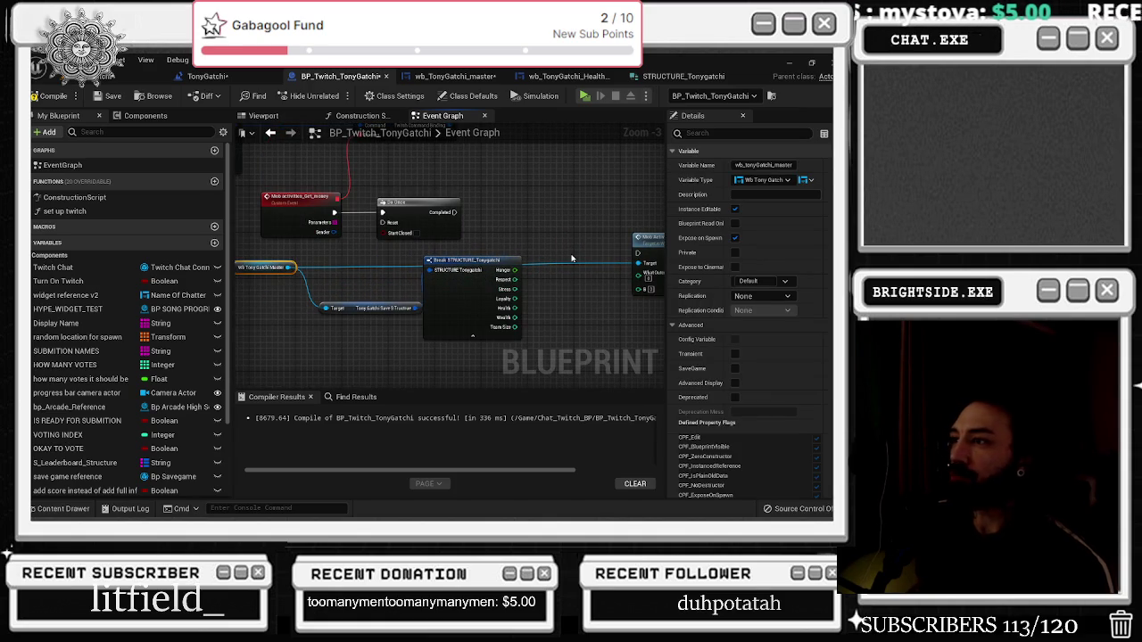
left_click_drag(351, 311, 337, 307)
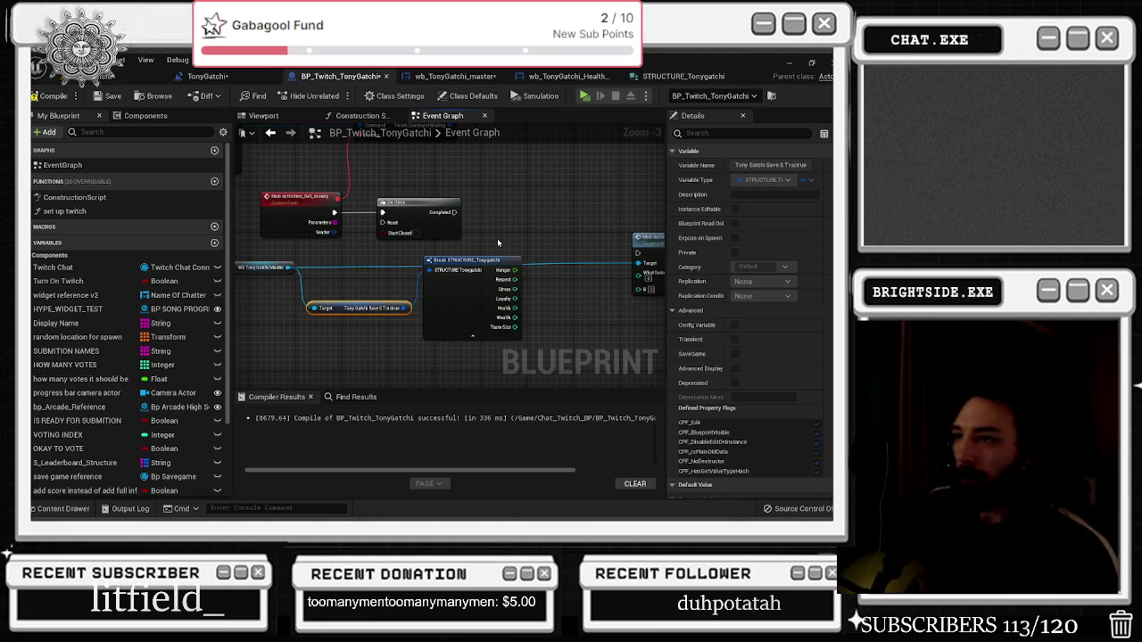
Place a Branch node off the Do Once Completed pin
scroll(498, 242, "down", 1)
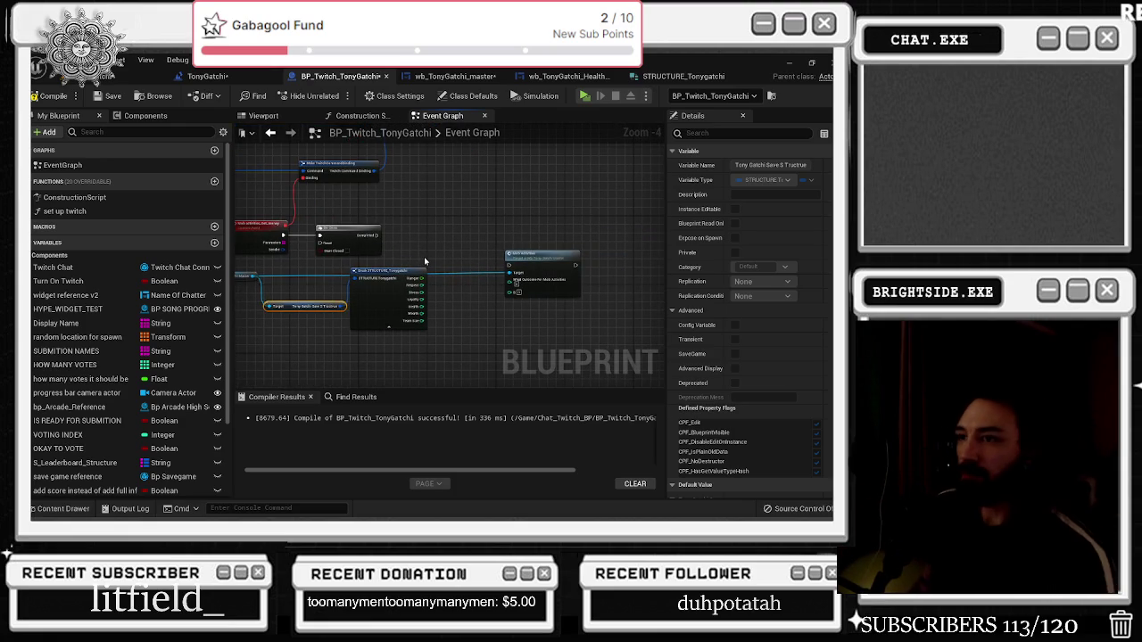
left_click(415, 273)
scroll(361, 312, "up", 3)
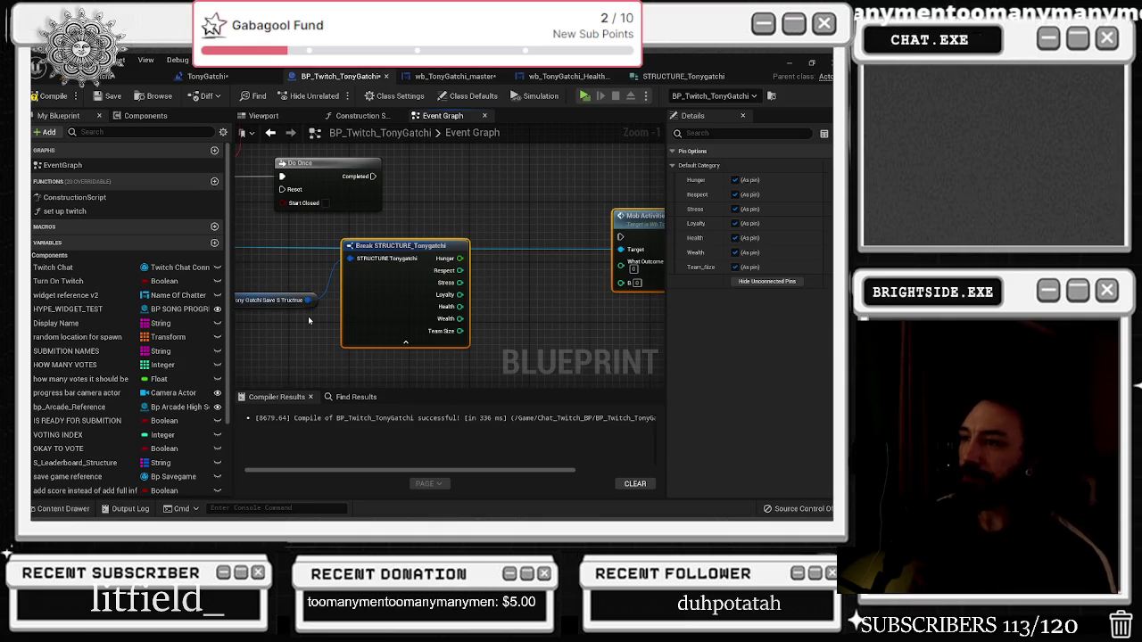
scroll(382, 283, "down", 4)
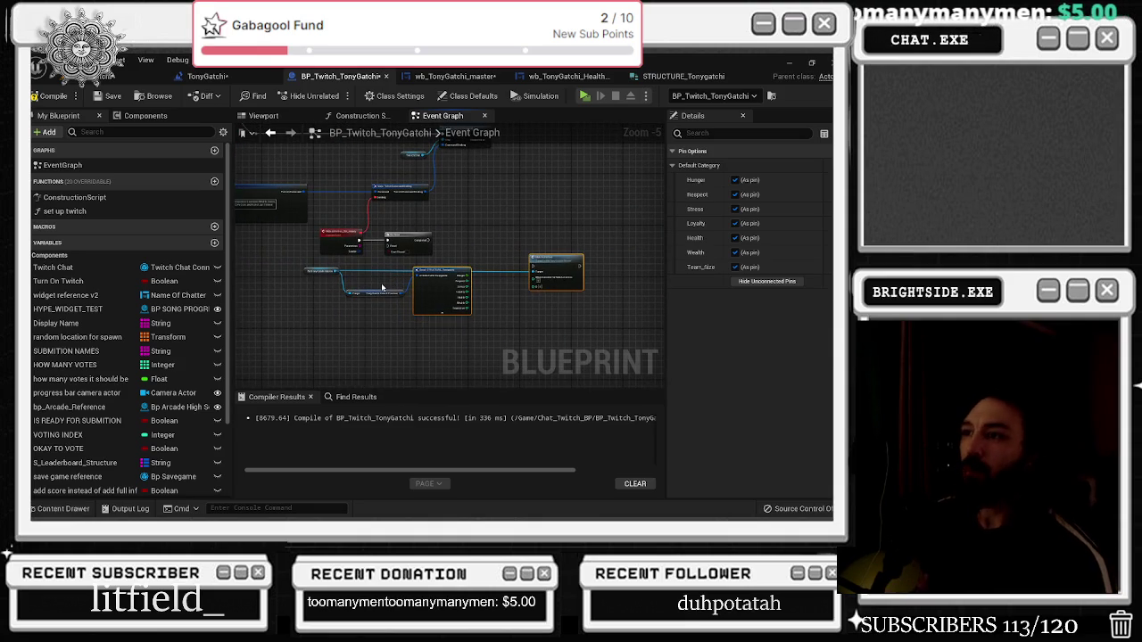
scroll(382, 287, "up", 1)
scroll(383, 273, "up", 1)
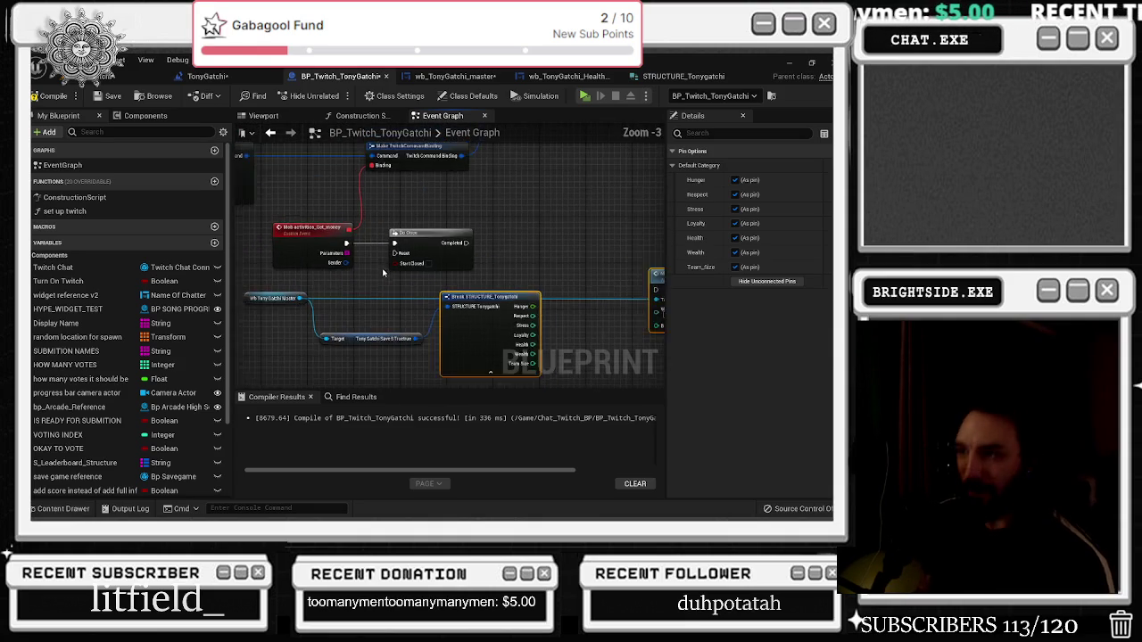
left_click_drag(384, 273, 410, 292)
mouse_move(431, 254)
left_mouse_down()
mouse_move(420, 315)
mouse_move(594, 290)
mouse_move(524, 290)
mouse_move(447, 255)
mouse_move(620, 306)
mouse_move(625, 319)
mouse_move(523, 293)
mouse_move(490, 250)
left_mouse_up()
left_click(495, 270)
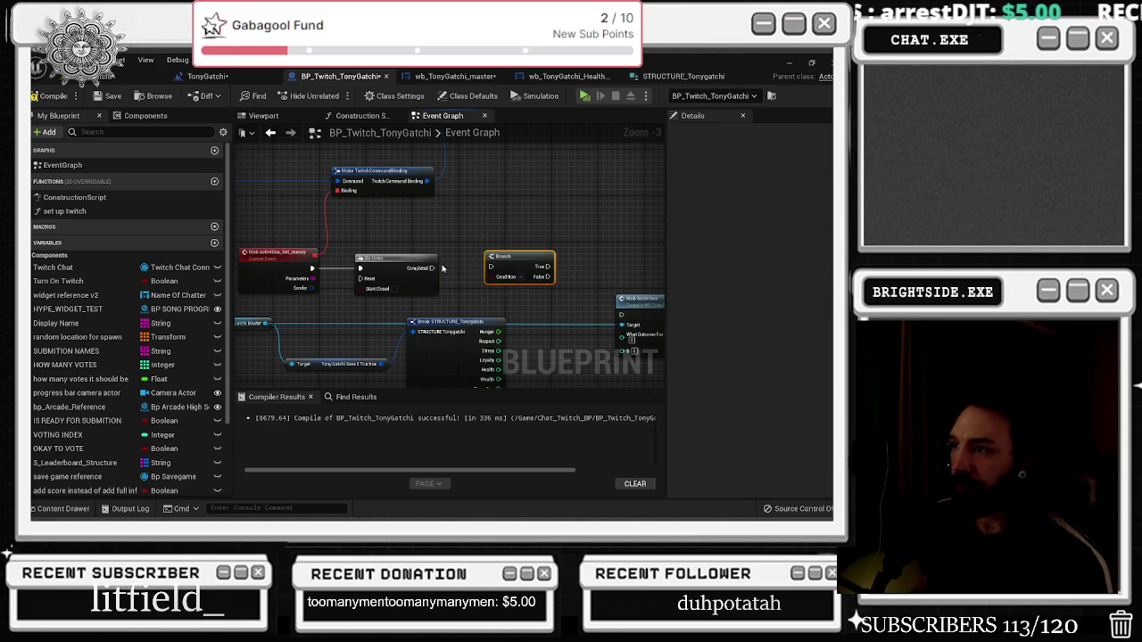
Connect the Branch False output to the Mob Activities call
left_click_drag(648, 304, 499, 275)
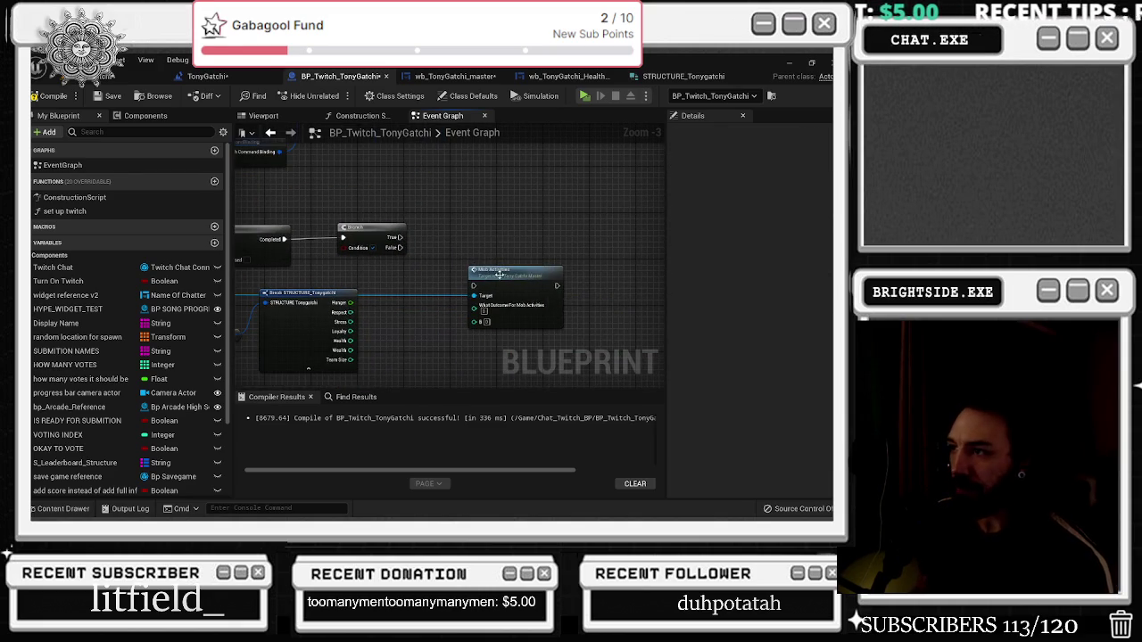
left_click_drag(409, 246, 474, 285)
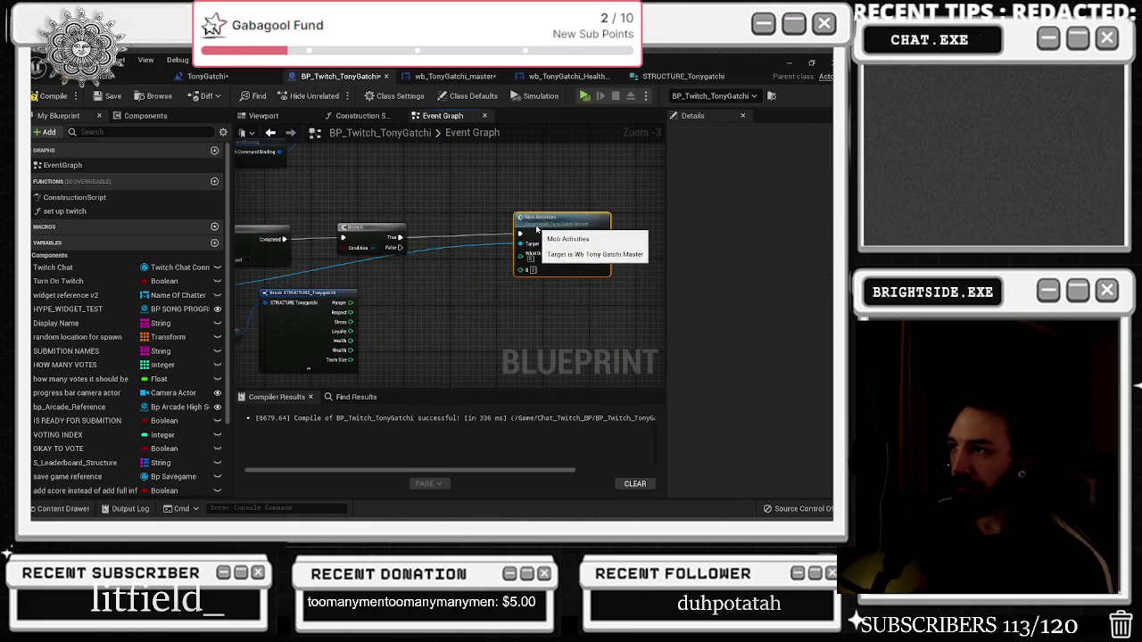
left_click_drag(384, 278, 561, 271)
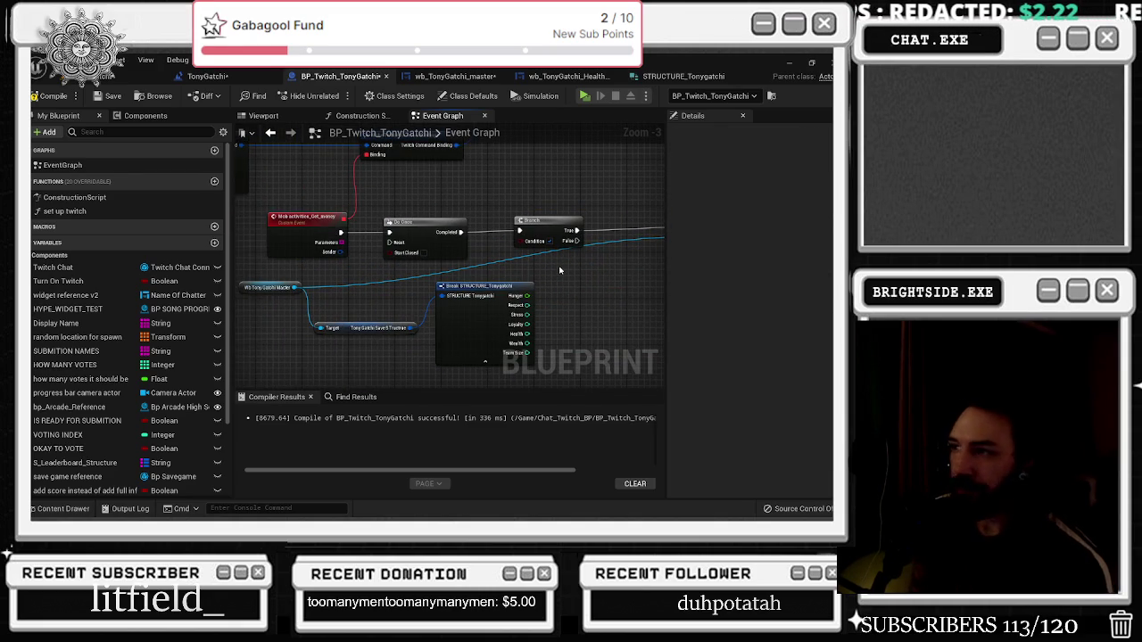
Reposition the Wb Tony Gatchi Master, Mob Activities and Branch nodes
left_click_drag(318, 287, 387, 293)
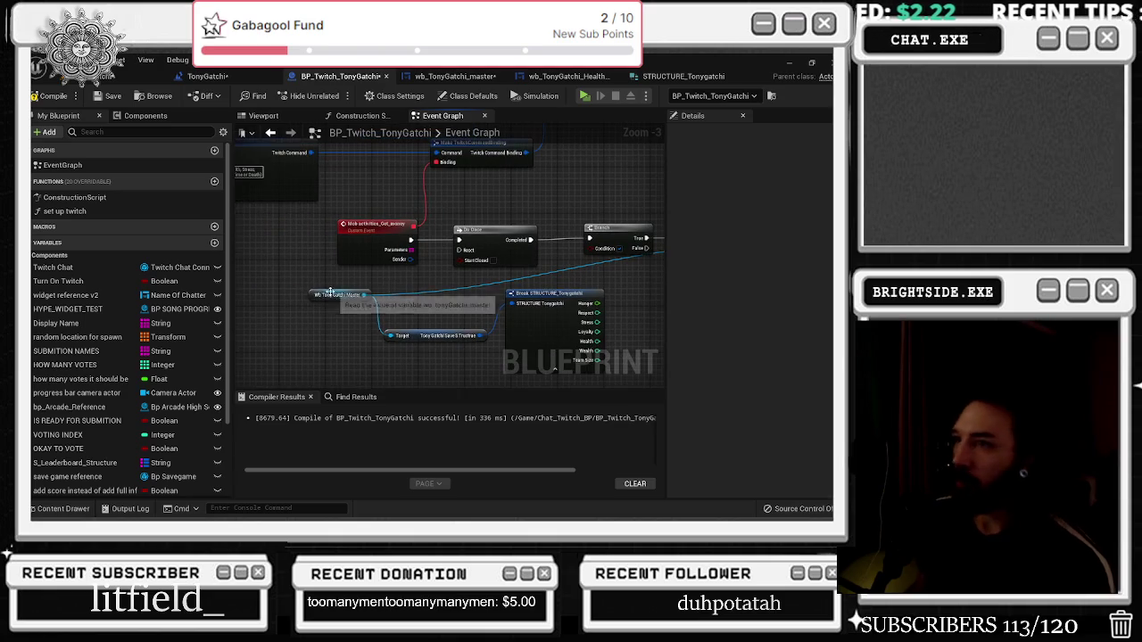
mouse_move(314, 295)
left_mouse_down()
mouse_move(303, 247)
mouse_move(263, 252)
left_mouse_up()
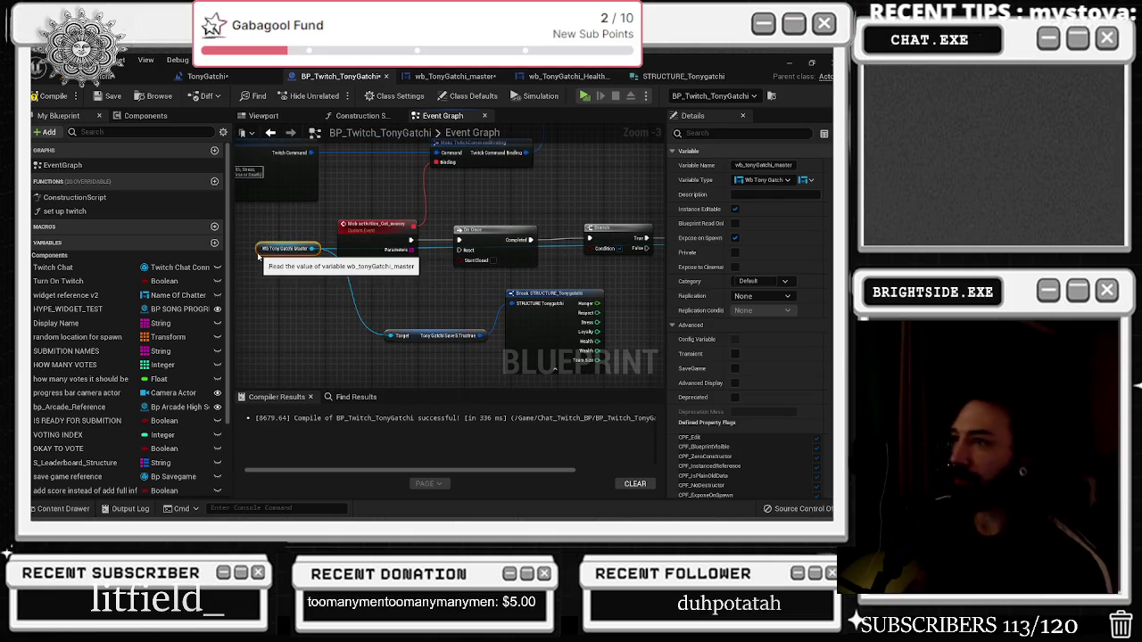
left_click_drag(362, 279, 99, 274)
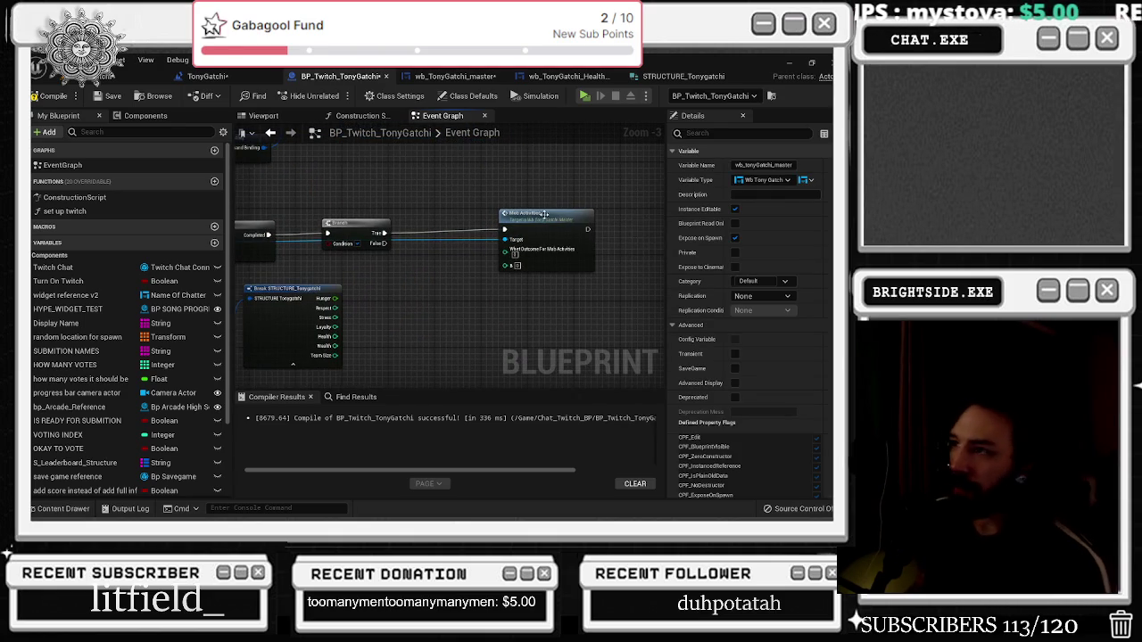
left_click_drag(544, 214, 544, 219)
left_click(359, 236)
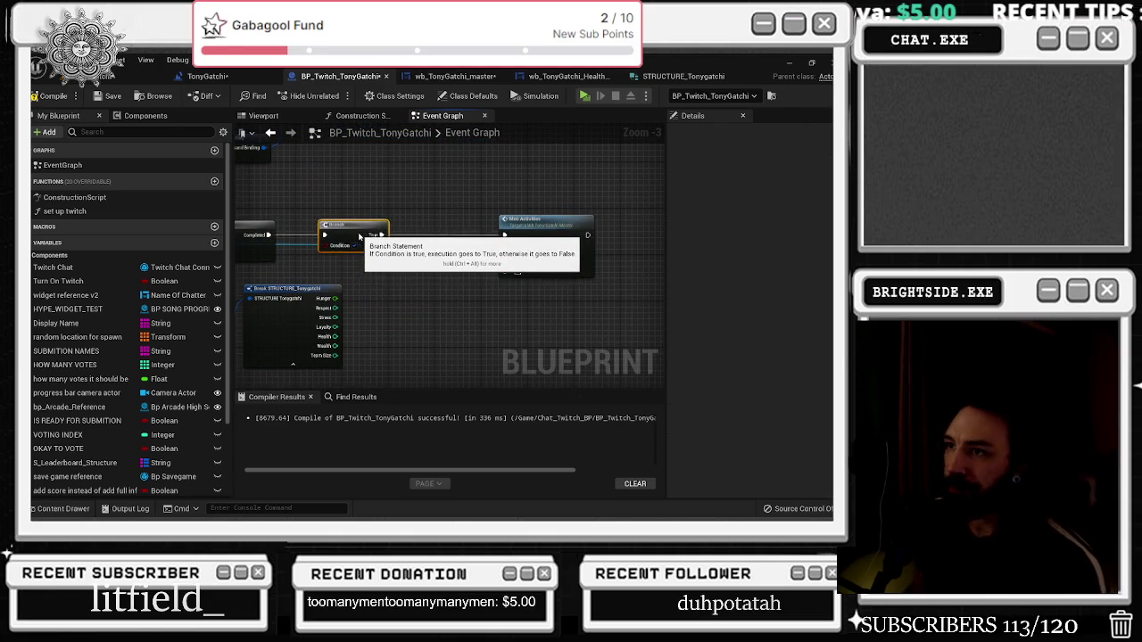
left_click_drag(359, 236, 388, 236)
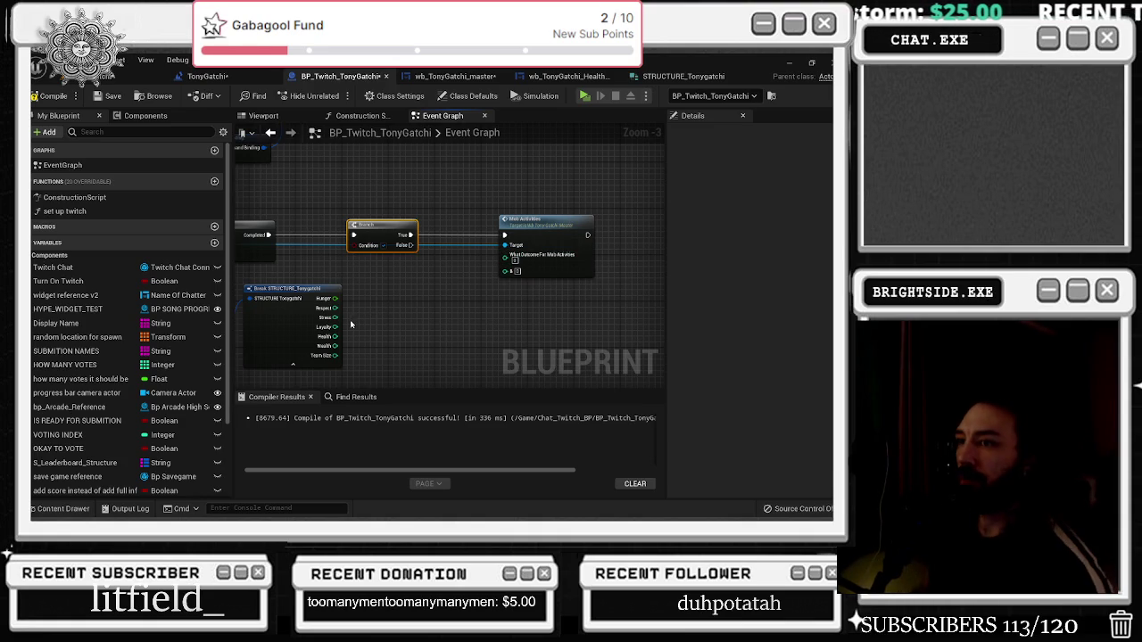
left_click_drag(382, 288, 450, 270)
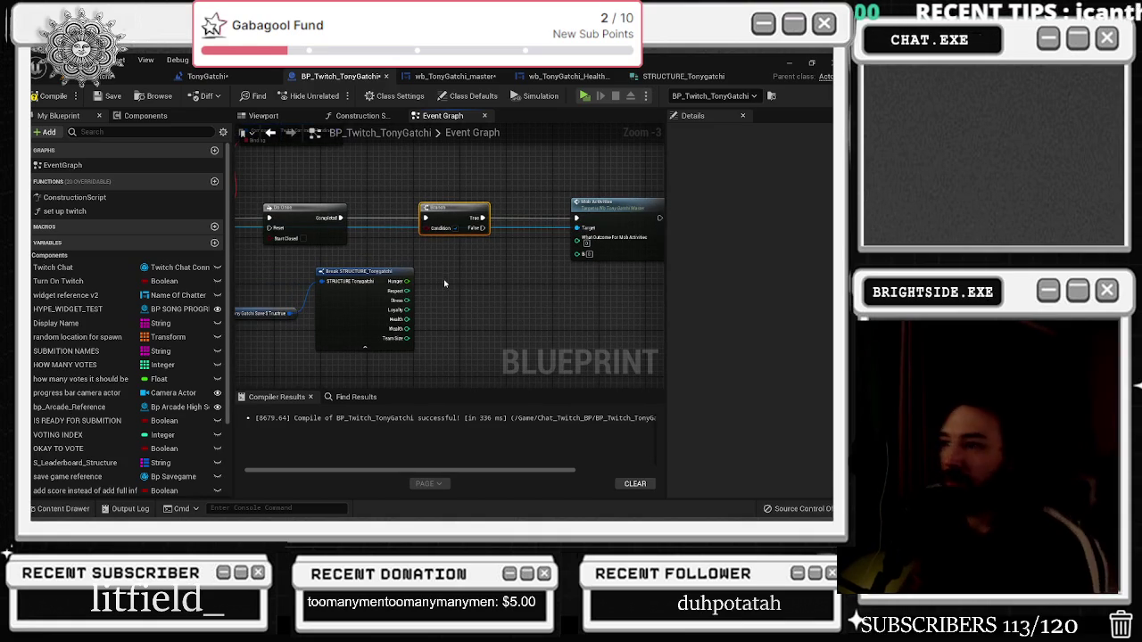
left_click_drag(577, 241, 381, 283)
Promote the Mob Activities outcome input to a What Outcome For Mob Activities variable
left_click(478, 261)
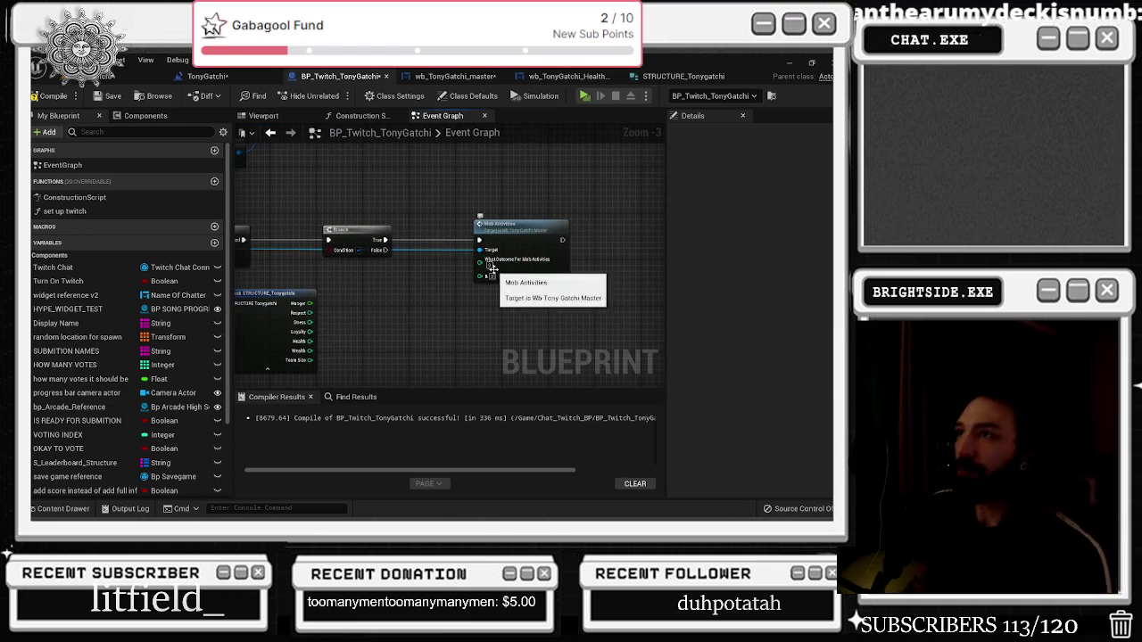
scroll(498, 245, "up", 2)
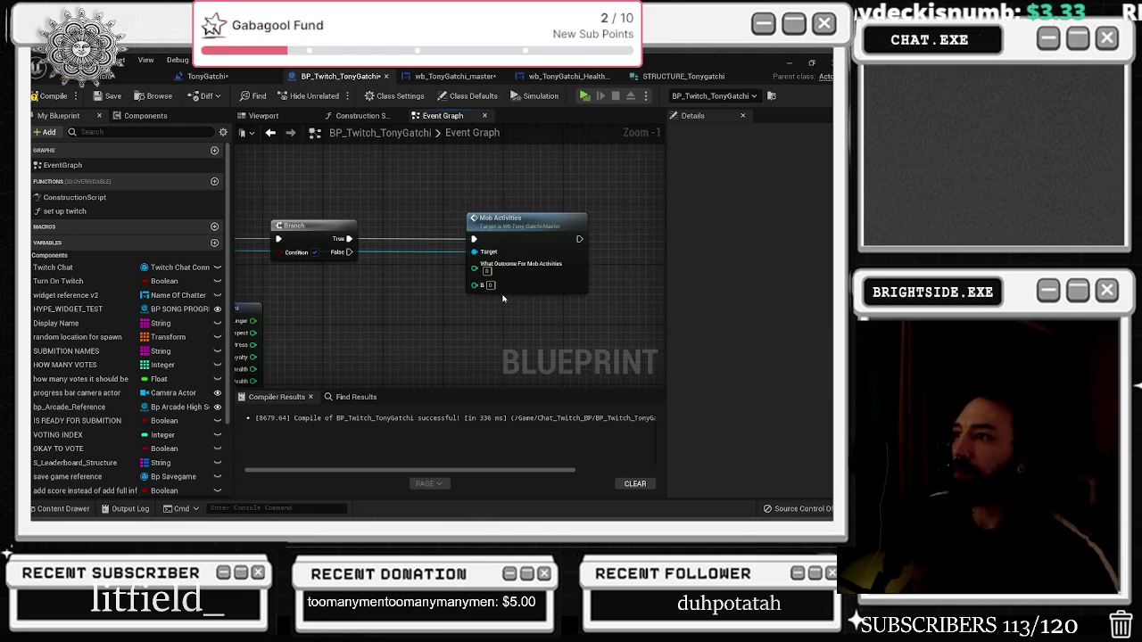
right_click(499, 266)
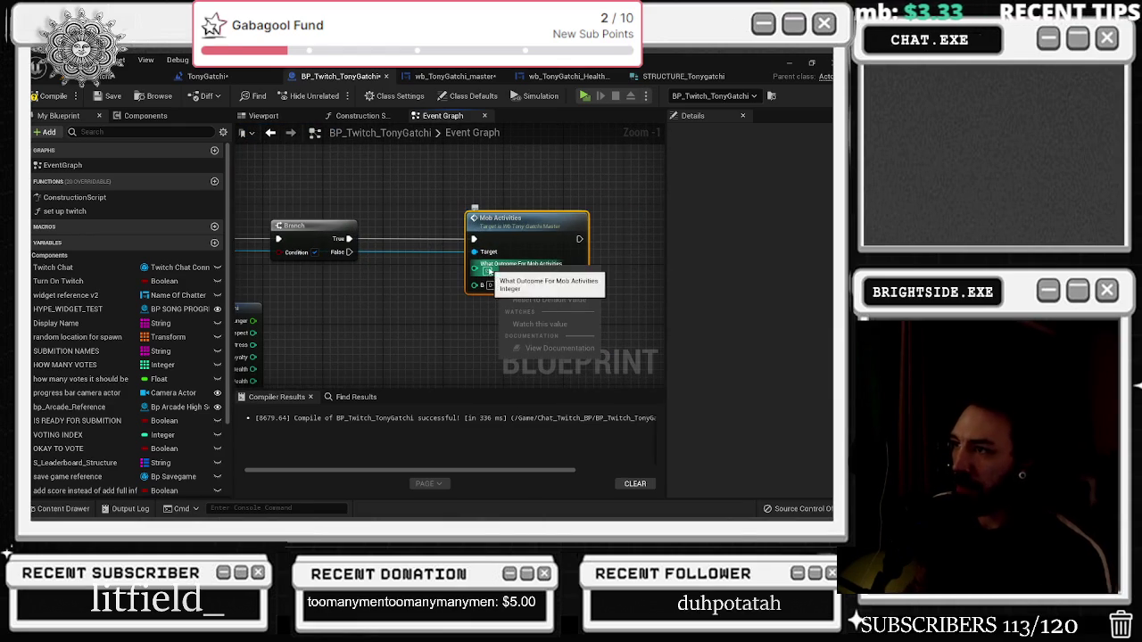
left_click(523, 289)
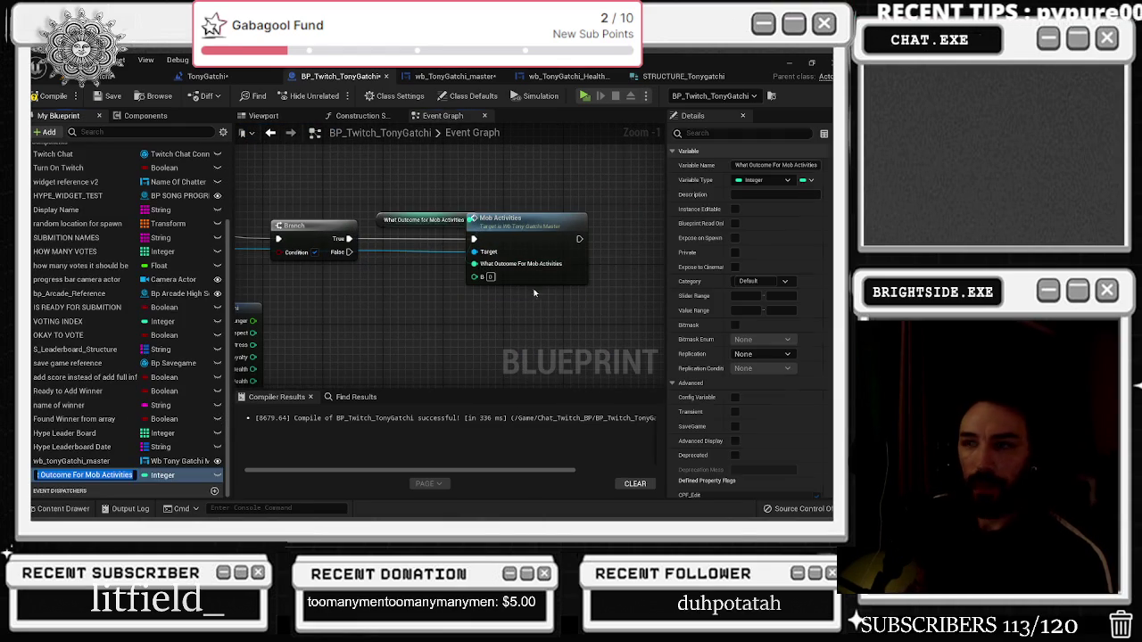
left_click_drag(415, 227, 348, 310)
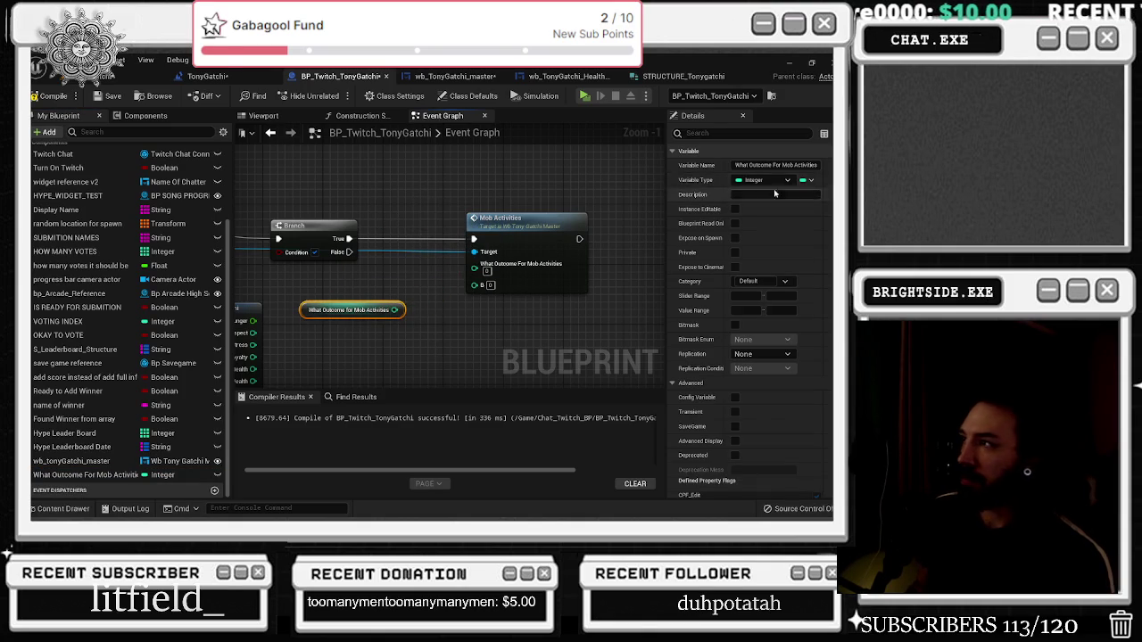
Make the variable an integer array and replace the old getter with a new one
left_click(809, 180)
left_click(803, 196)
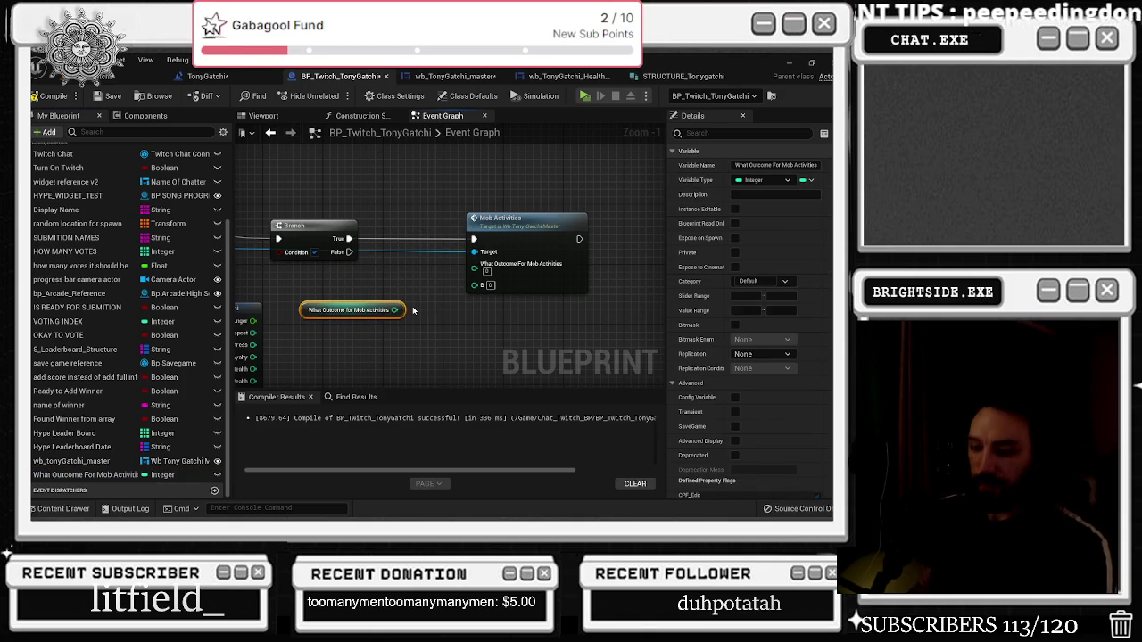
key("Delete")
left_click(85, 475)
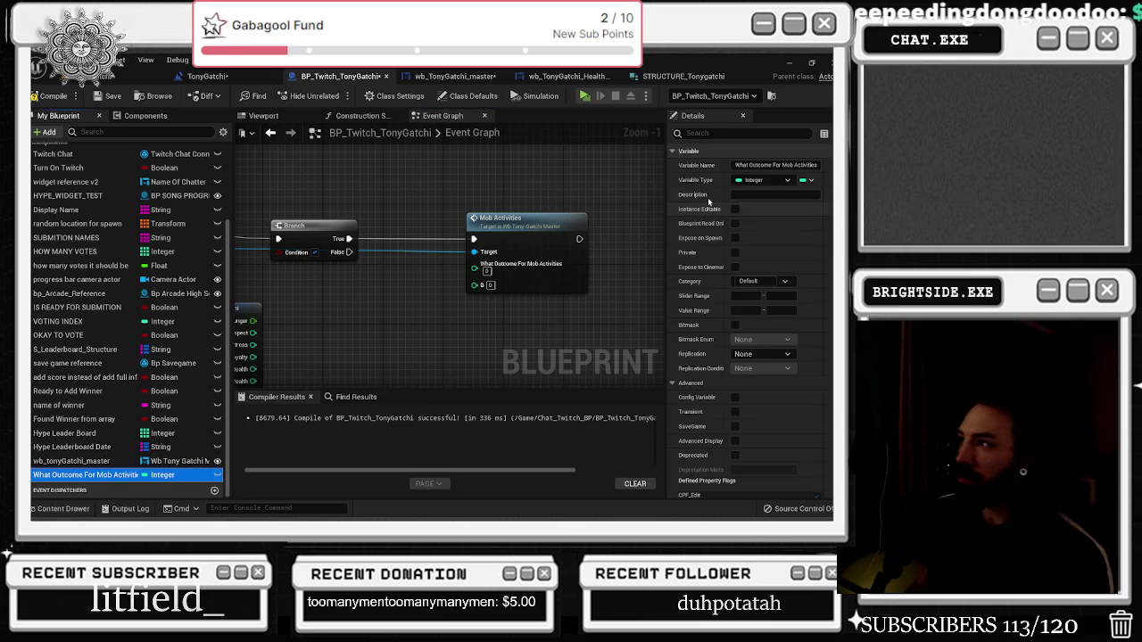
left_click(810, 181)
left_click(795, 212)
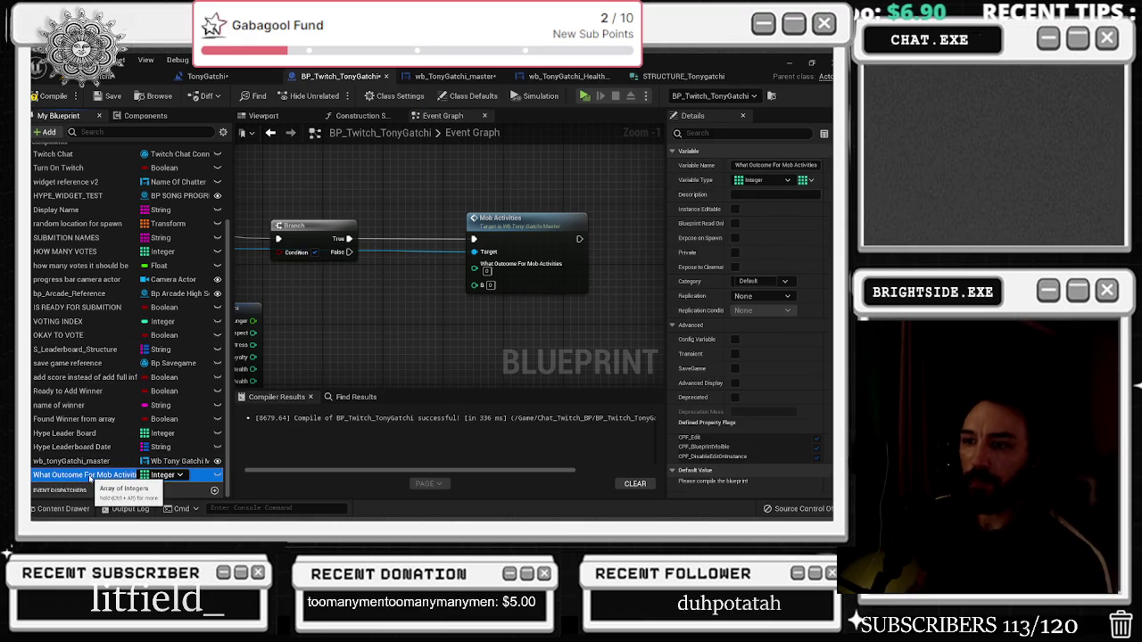
mouse_move(88, 479)
left_mouse_down()
mouse_move(207, 438)
mouse_move(343, 314)
left_mouse_up()
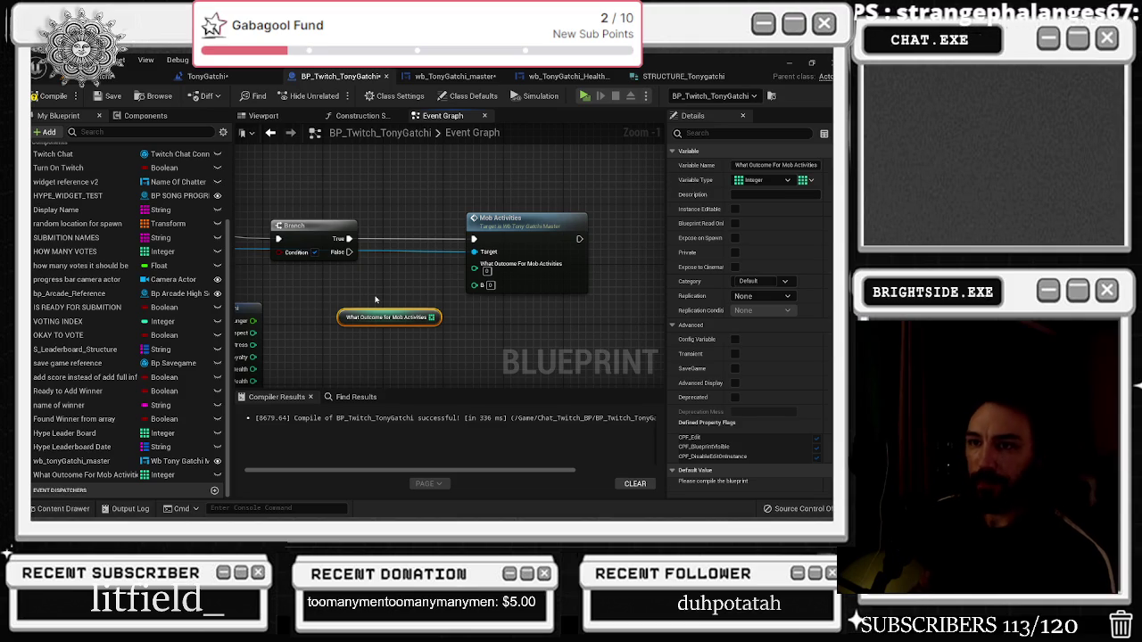
right_click(89, 307)
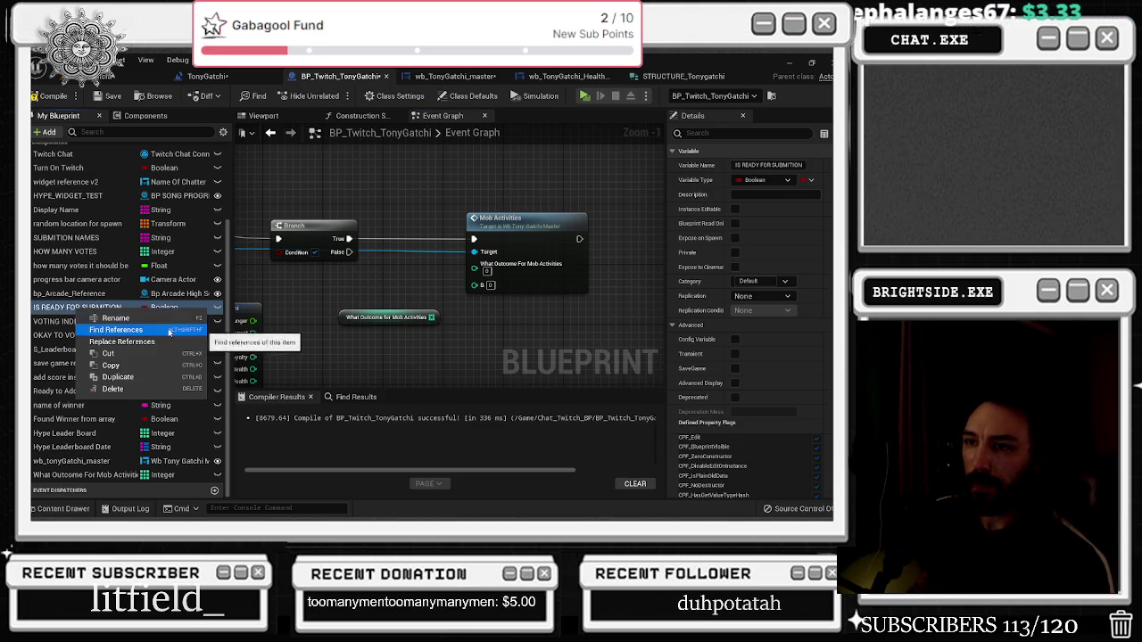
Feed a random array element into Mob Activities' What Outcome pin, then switch to YouTube
left_click(365, 297)
left_click_drag(356, 323, 318, 316)
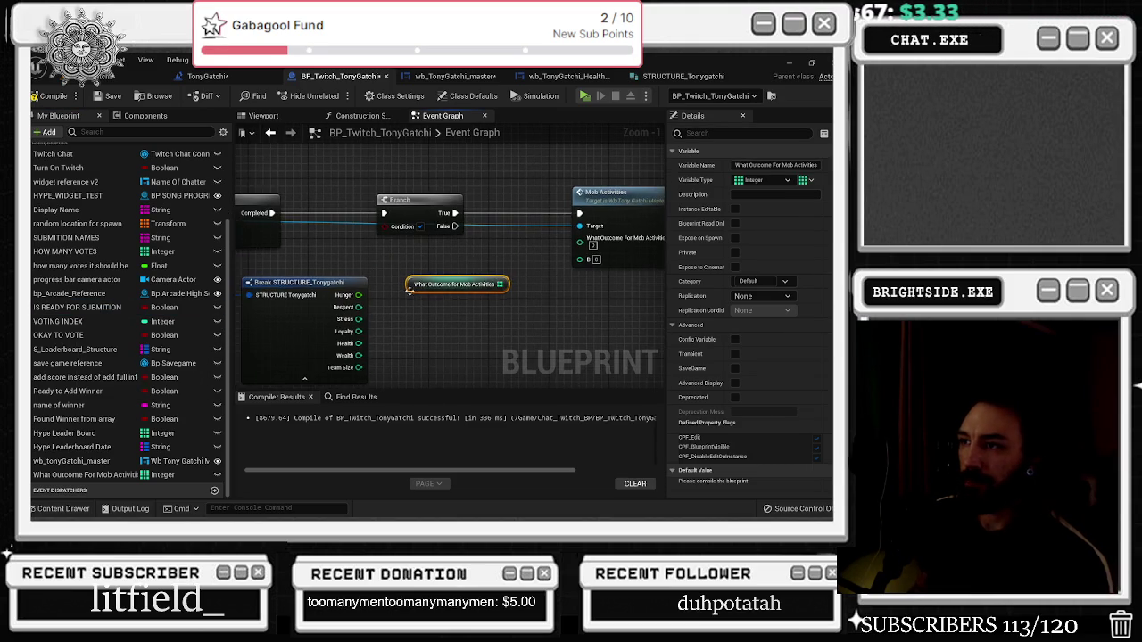
mouse_move(497, 290)
left_mouse_down()
mouse_move(511, 302)
mouse_move(455, 321)
left_mouse_up()
type("mob")
key("Return")
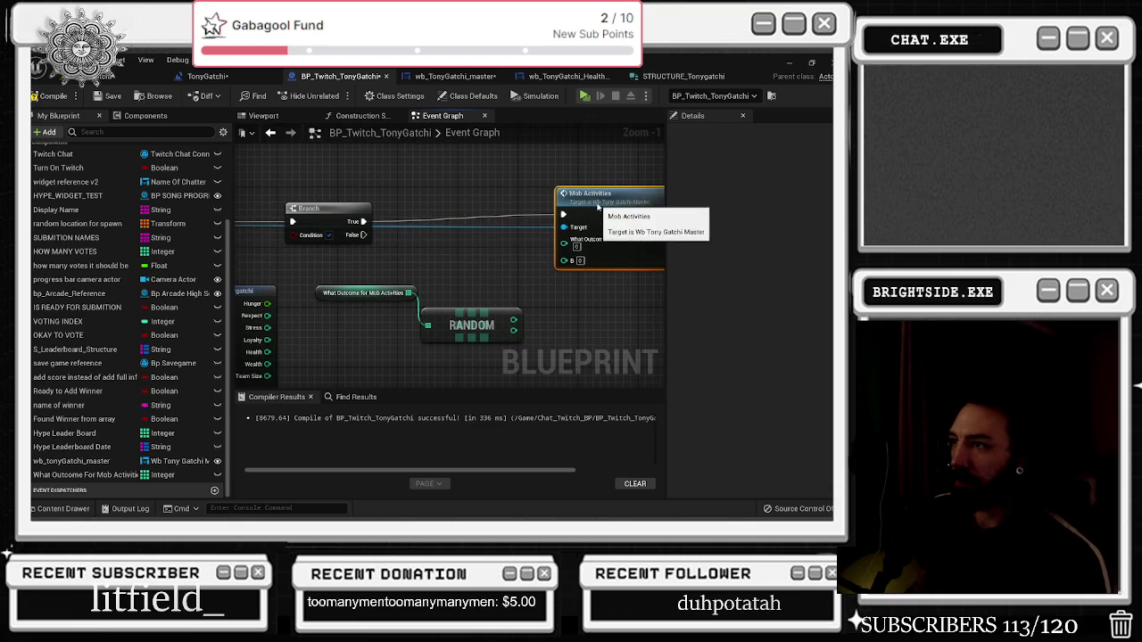
mouse_move(580, 252)
left_mouse_down()
mouse_move(513, 319)
mouse_move(466, 315)
mouse_move(467, 256)
mouse_move(401, 297)
left_mouse_up()
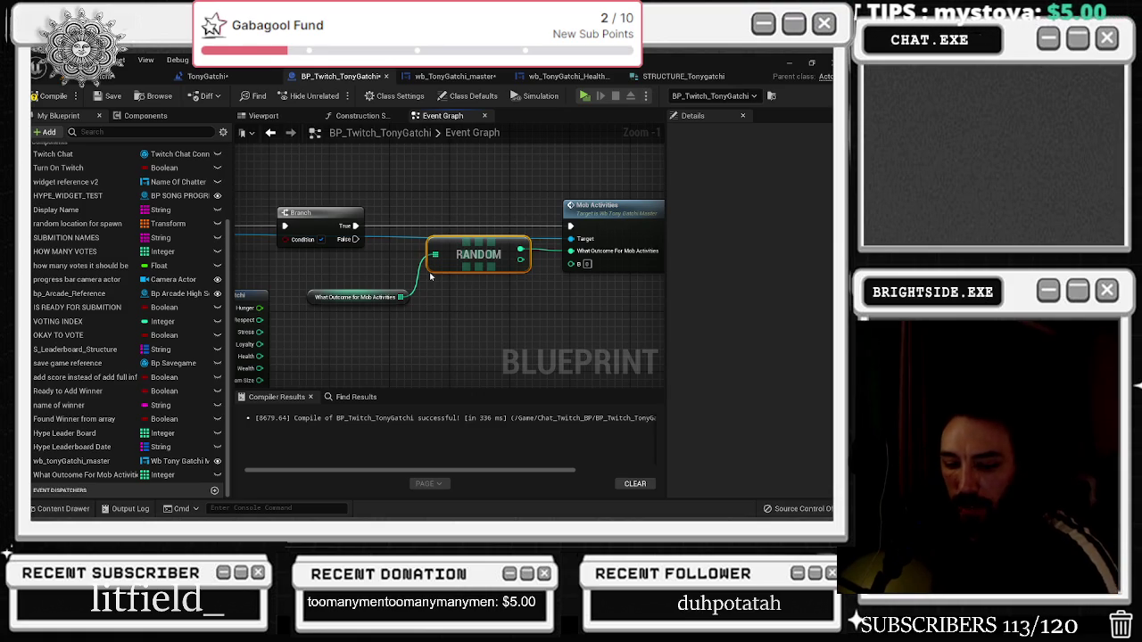
key("alt+Tab")
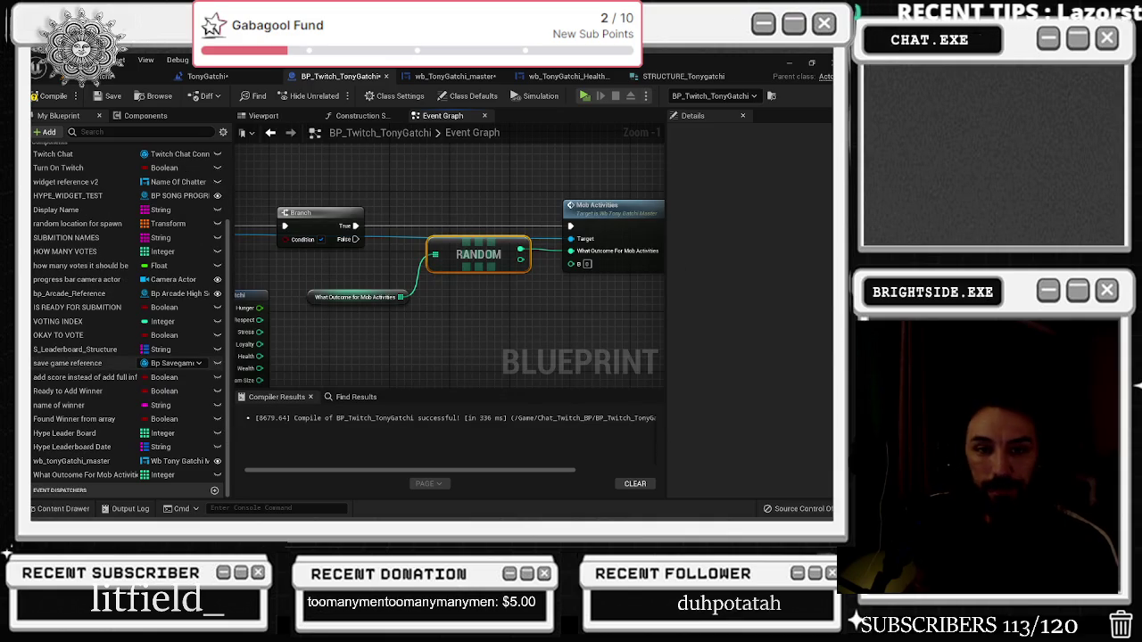
key("alt+Tab")
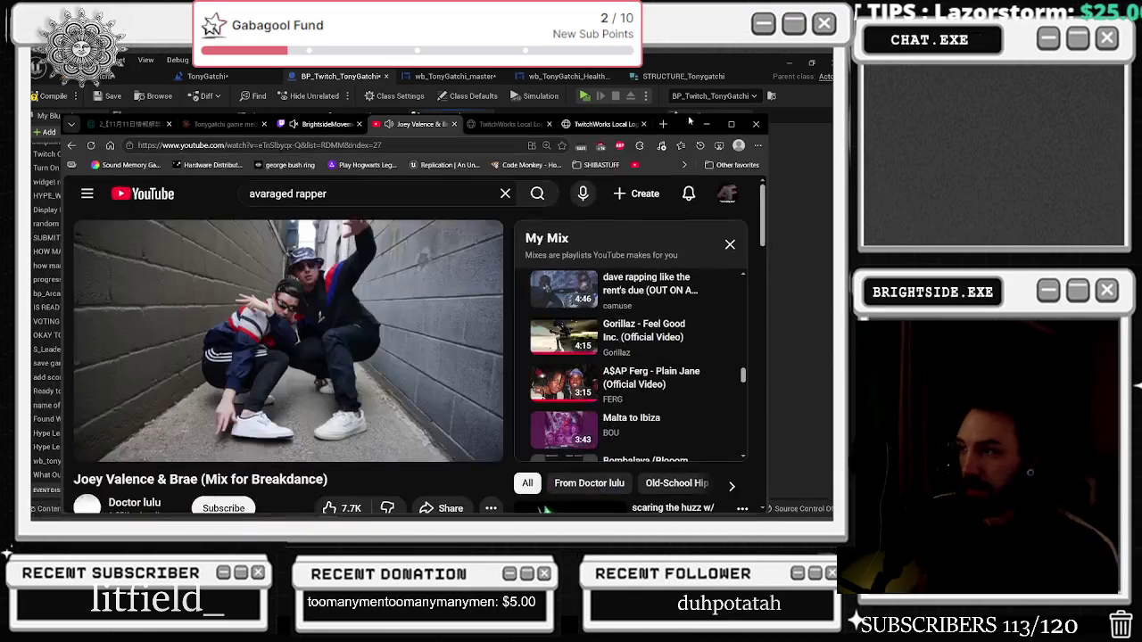
Search YouTube for 'afrobeats' and scroll through the results
scroll(357, 313, "down", 1)
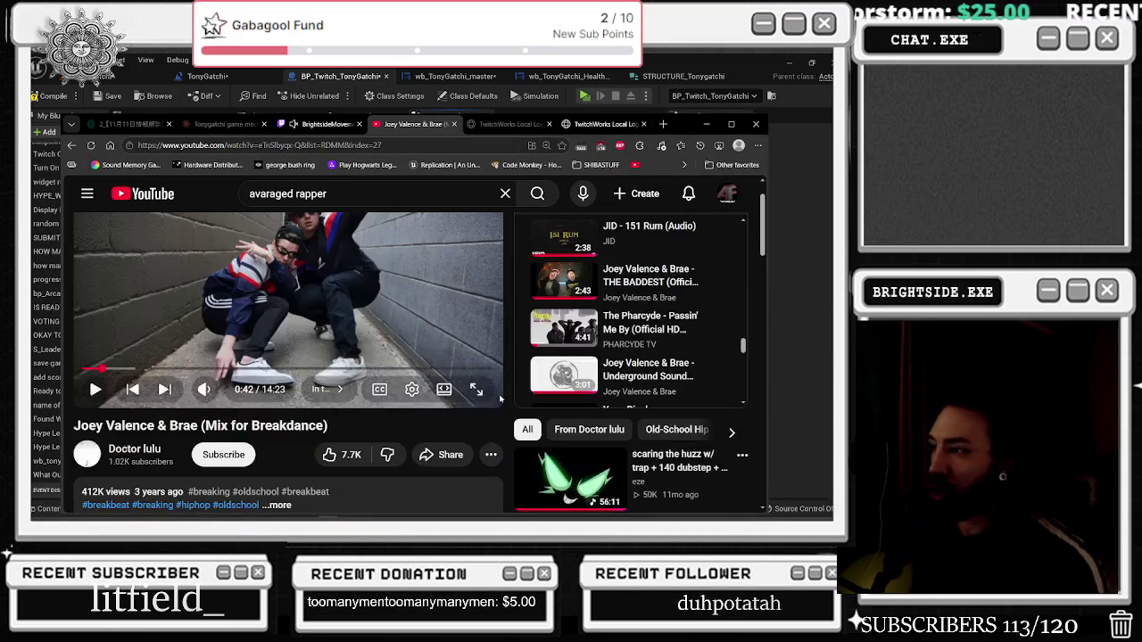
left_click(268, 190)
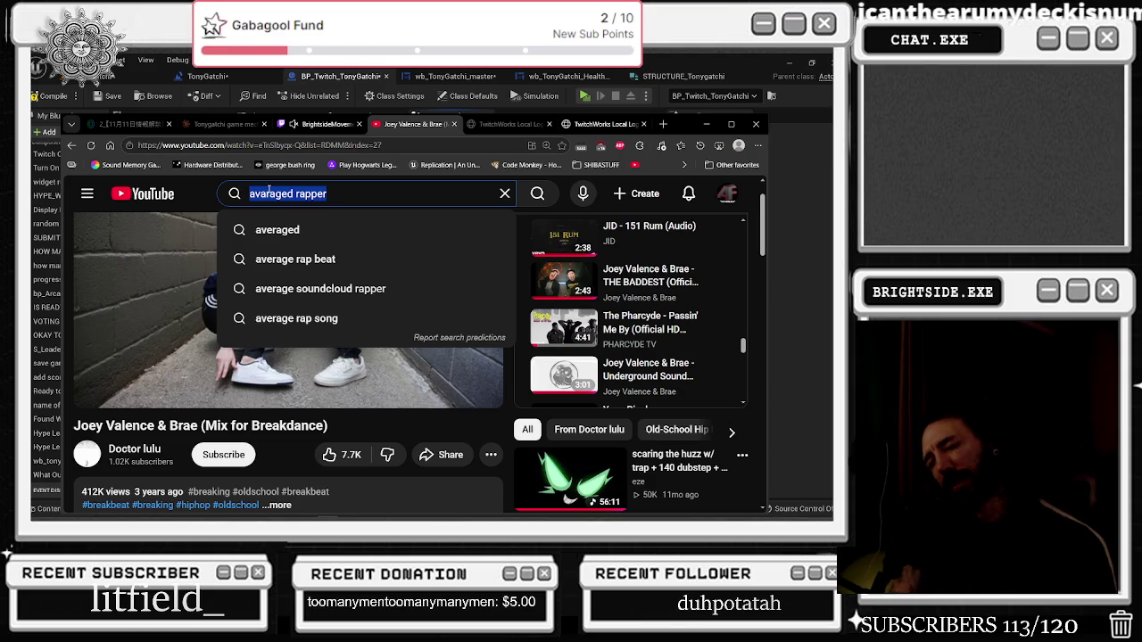
type("afro")
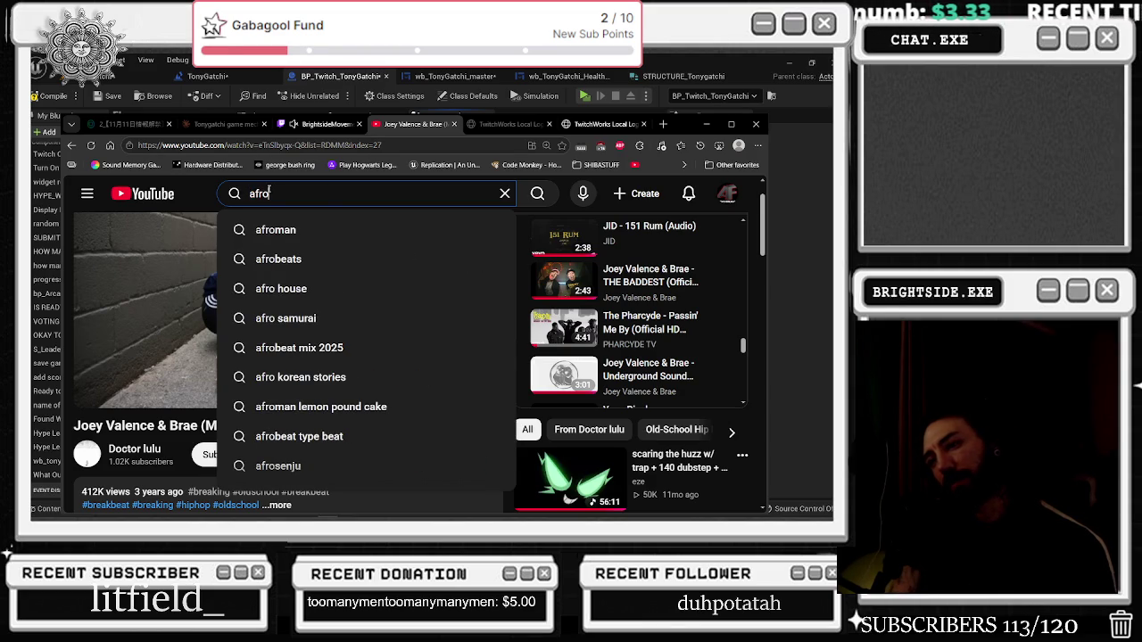
type("beats")
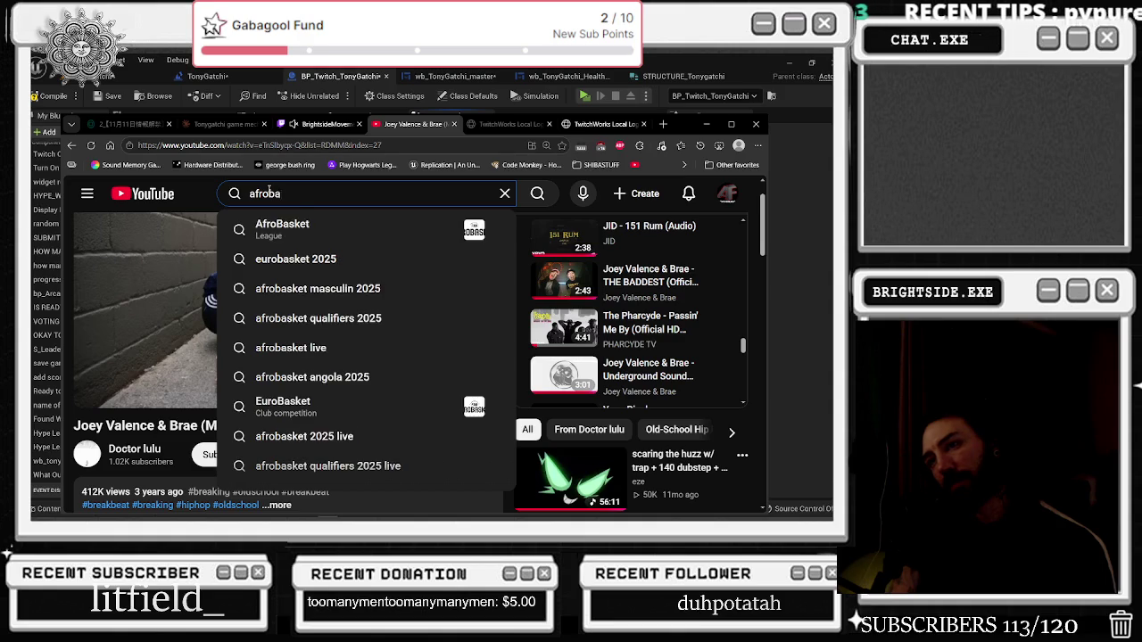
key("Return")
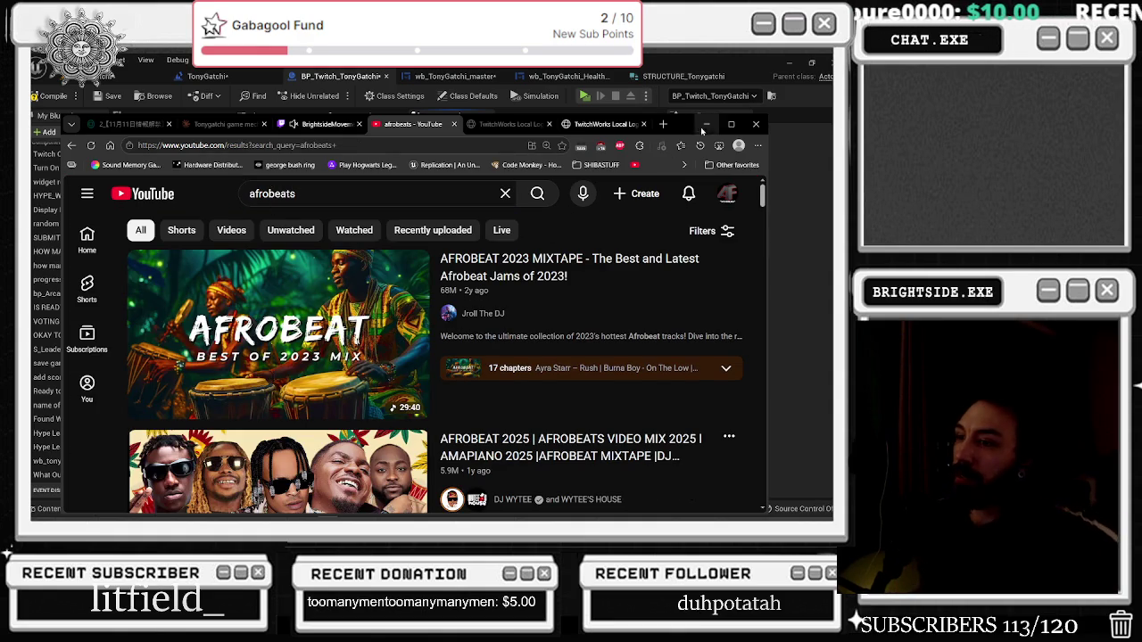
scroll(373, 253, "down", 10)
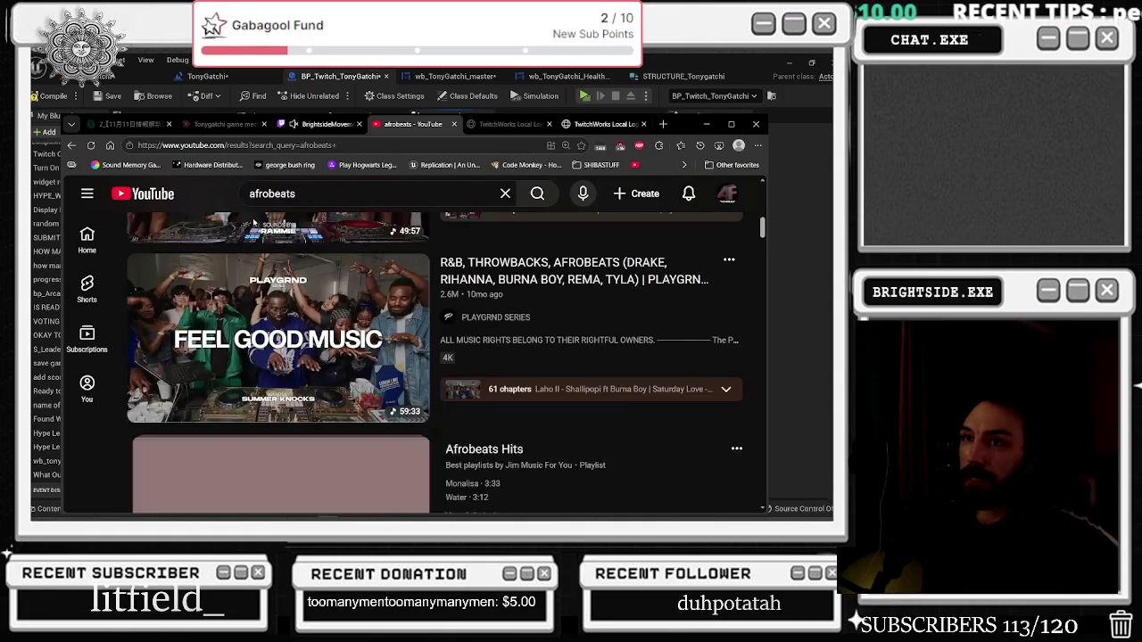
scroll(373, 259, "down", 6)
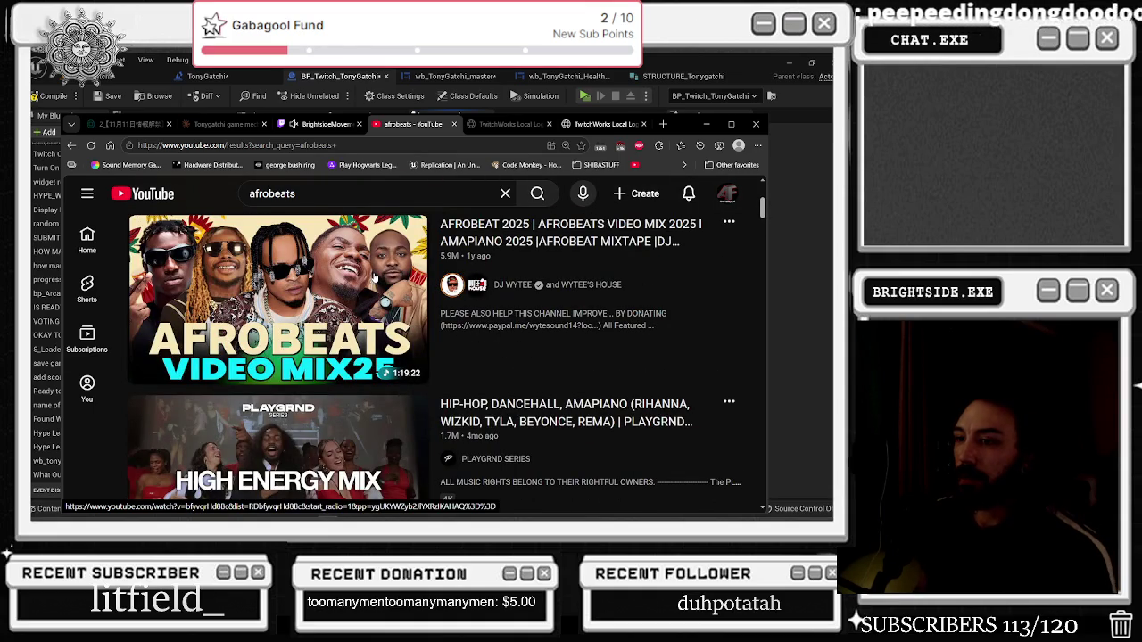
scroll(375, 279, "up", 2)
scroll(373, 279, "up", 3)
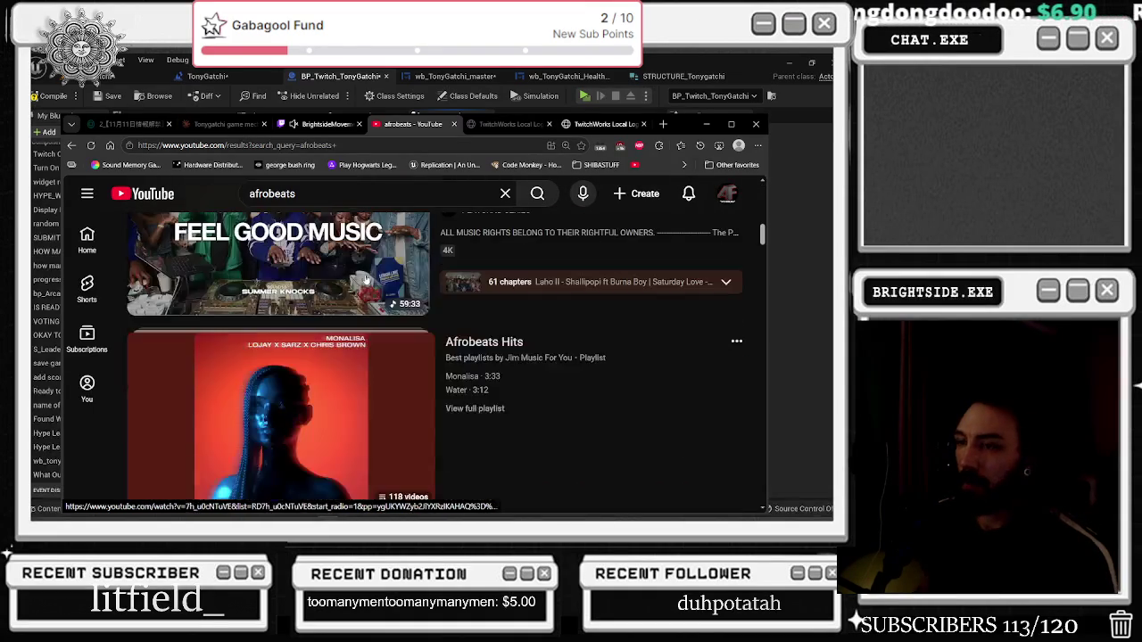
scroll(366, 282, "down", 10)
Replace the query with 'amapiano', search, and switch back to Unreal Engine
double_click(268, 193)
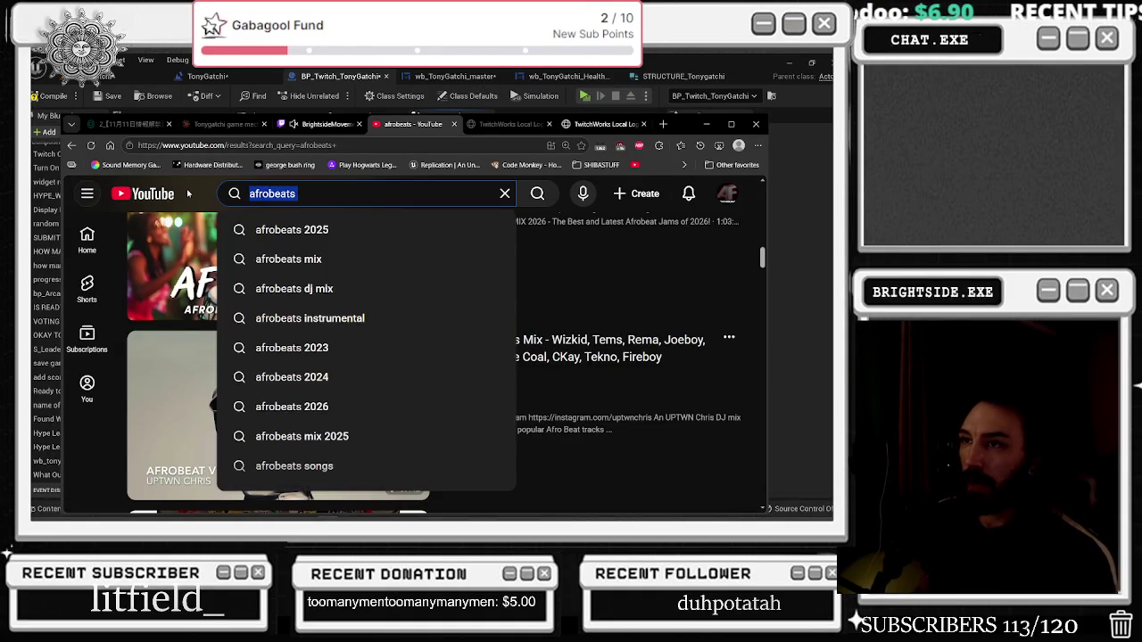
type("amapiano")
key("Return")
key("alt+Tab")
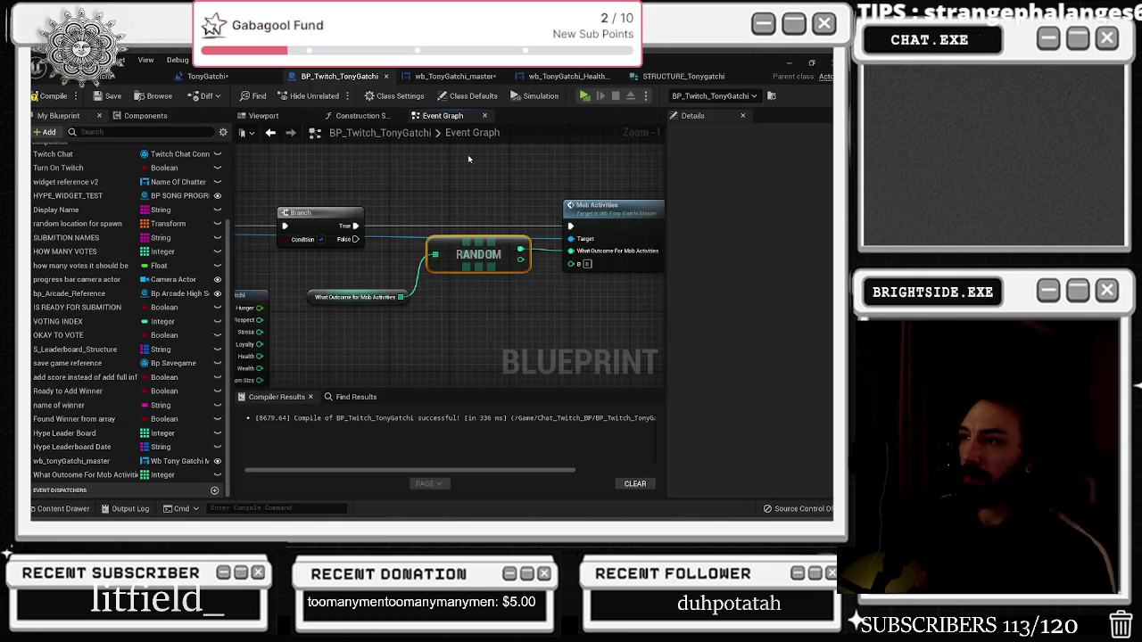
Wire RANDOM's output into Mob Activities' B input and recompile, checking the What Outcome variable
left_click(49, 95)
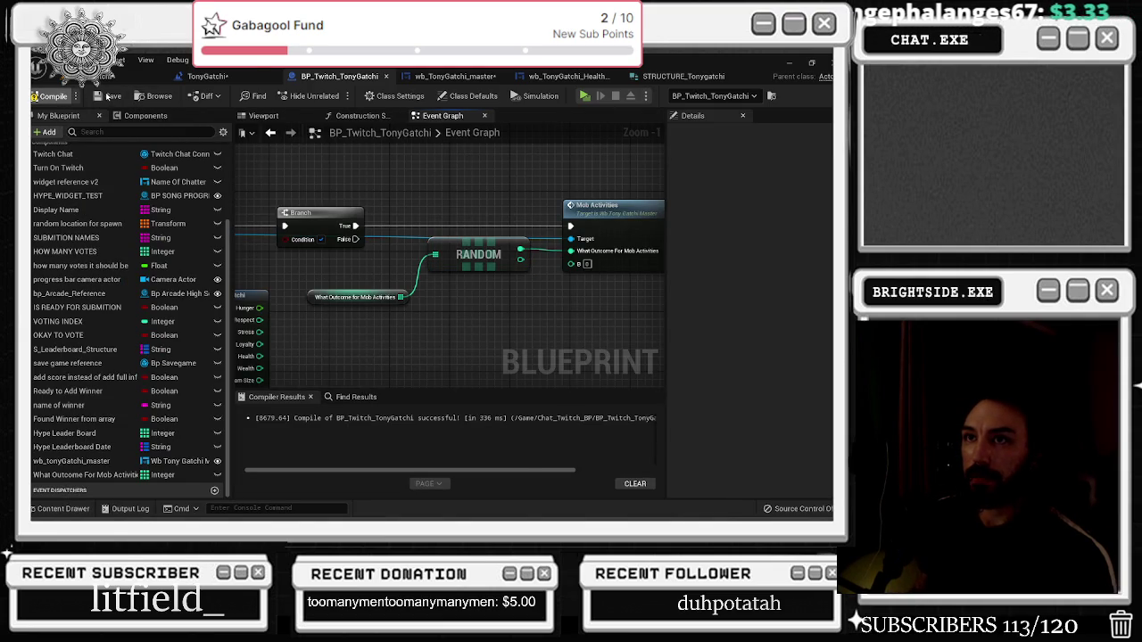
left_click_drag(489, 316, 416, 324)
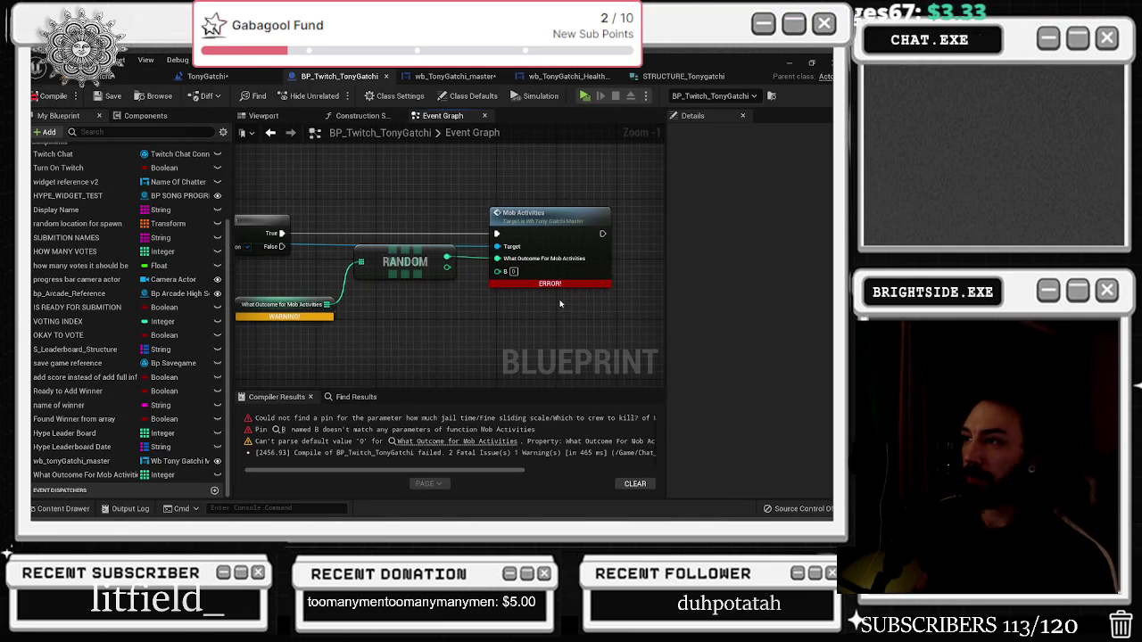
left_click_drag(446, 266, 497, 271)
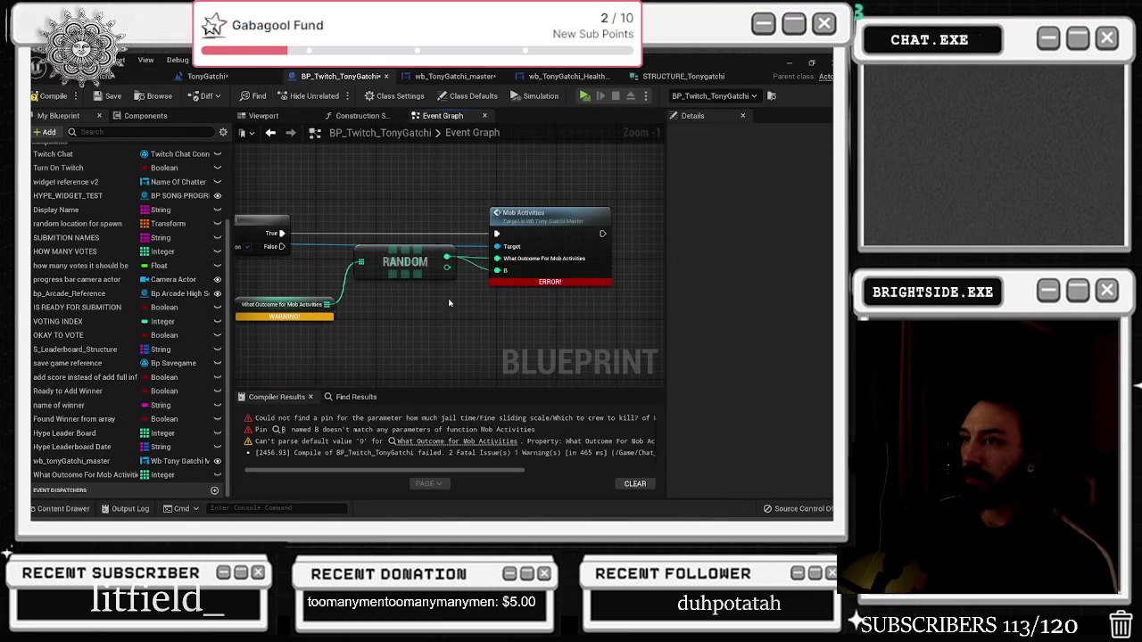
left_click_drag(339, 321, 380, 328)
left_click(49, 96)
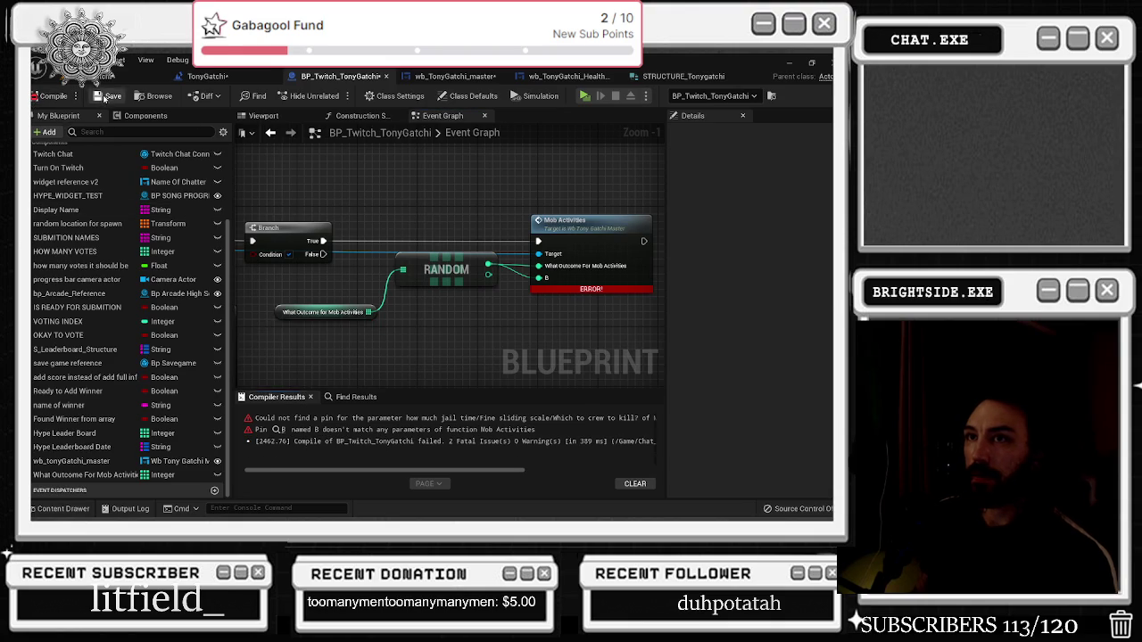
left_click_drag(488, 274, 540, 279)
left_click(52, 95)
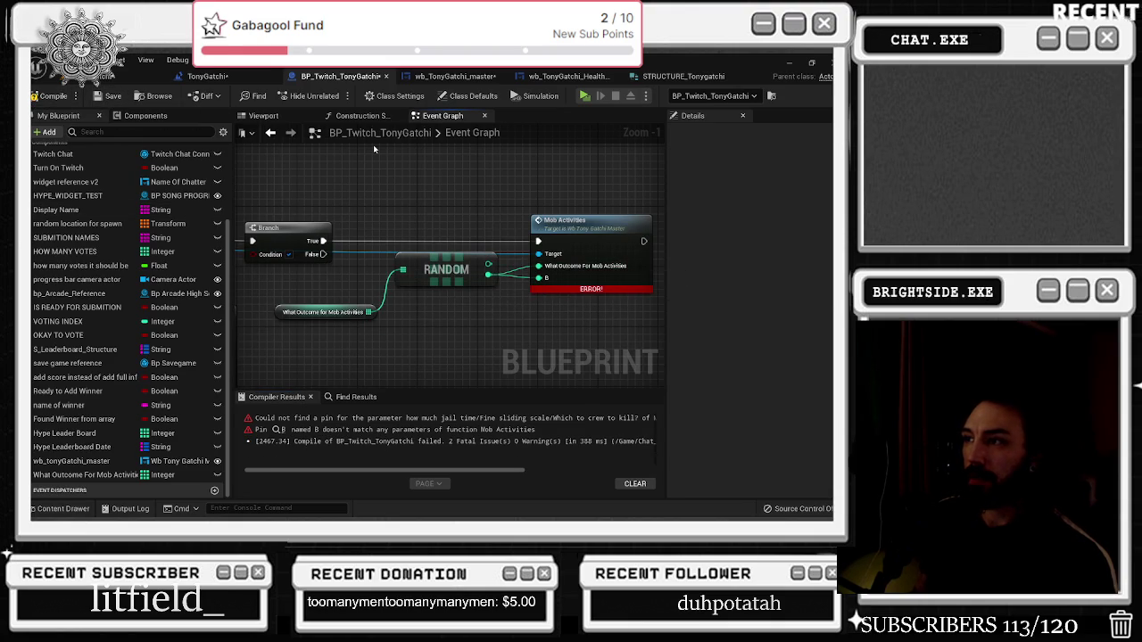
left_click(279, 310)
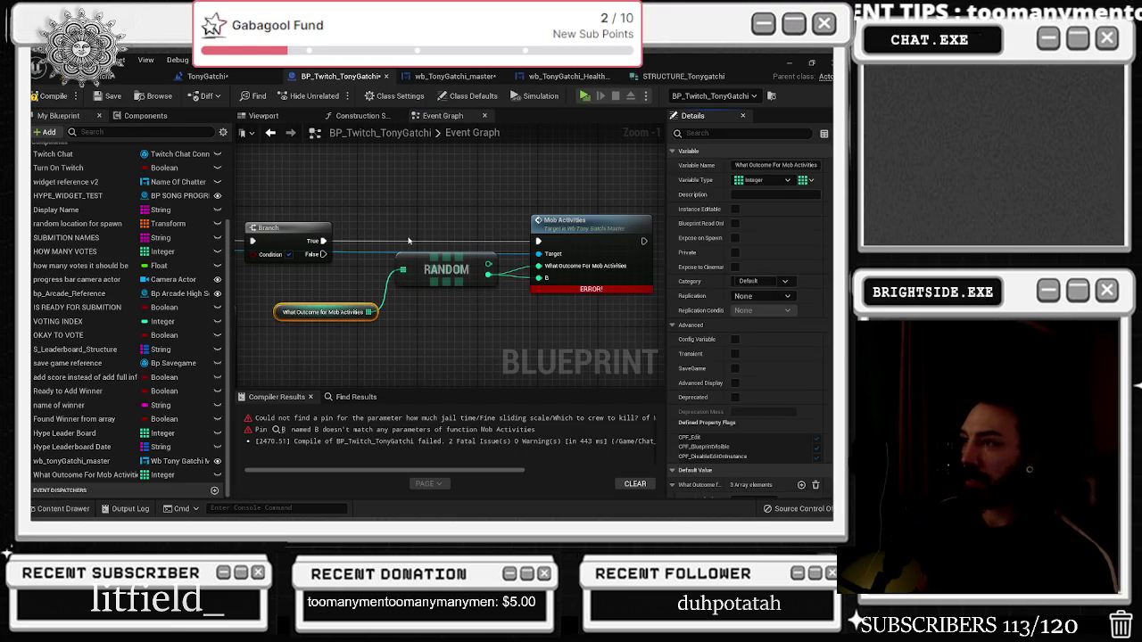
left_click(49, 96)
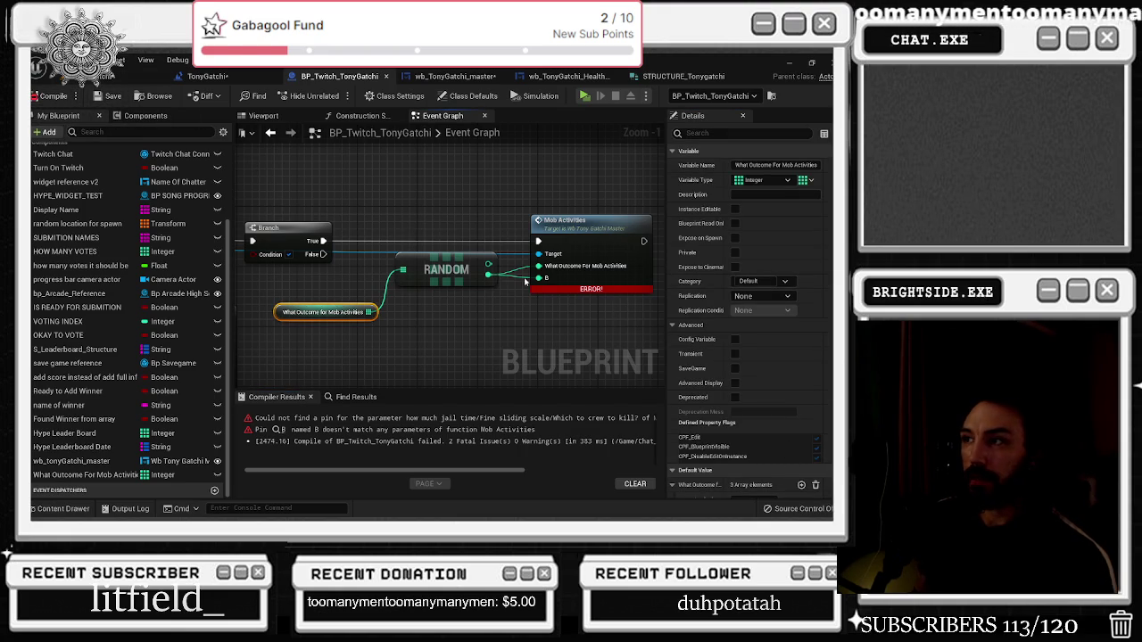
Review the TonyGatchi widget tabs, connect RANDOM to the jail-time pin, and return to the level editor
right_click(564, 236)
left_click(517, 188)
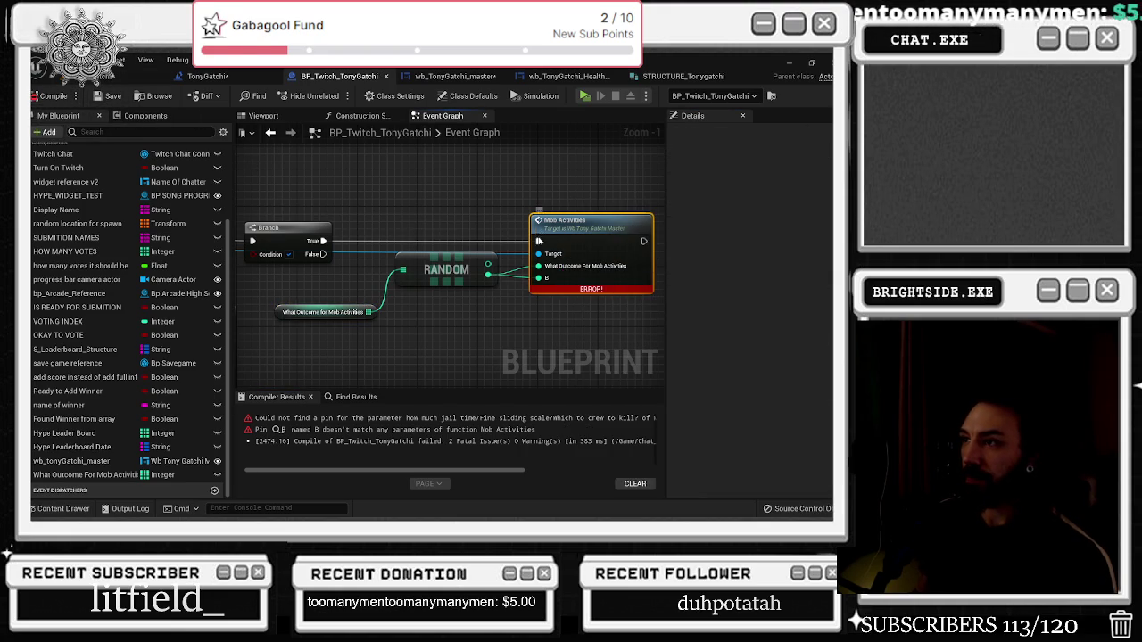
left_click(451, 76)
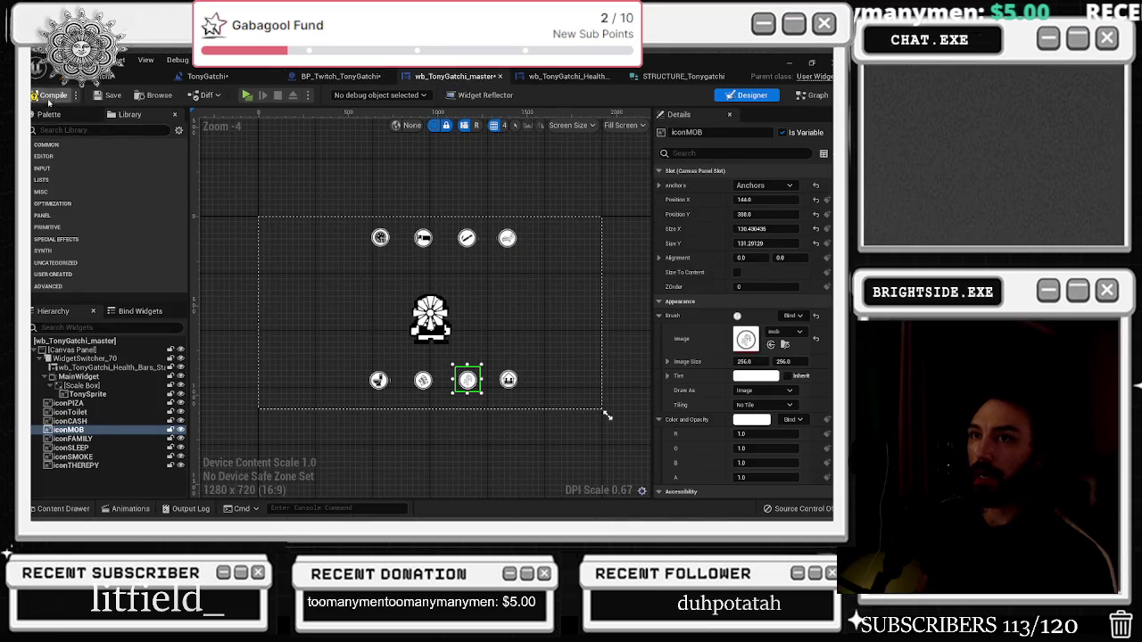
left_click(566, 75)
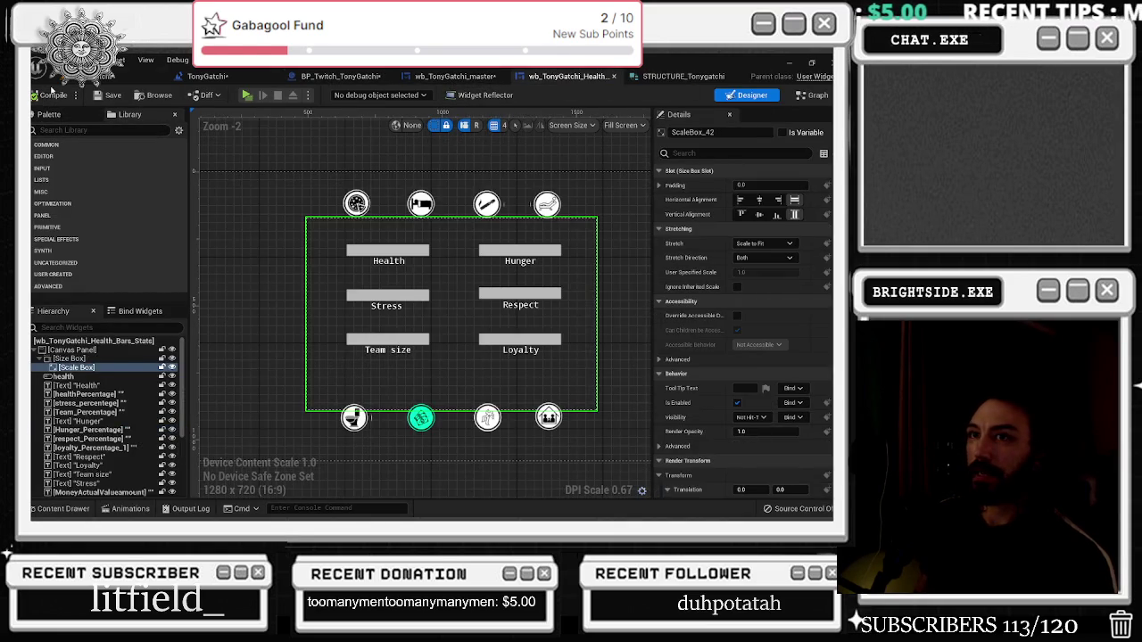
left_click(338, 76)
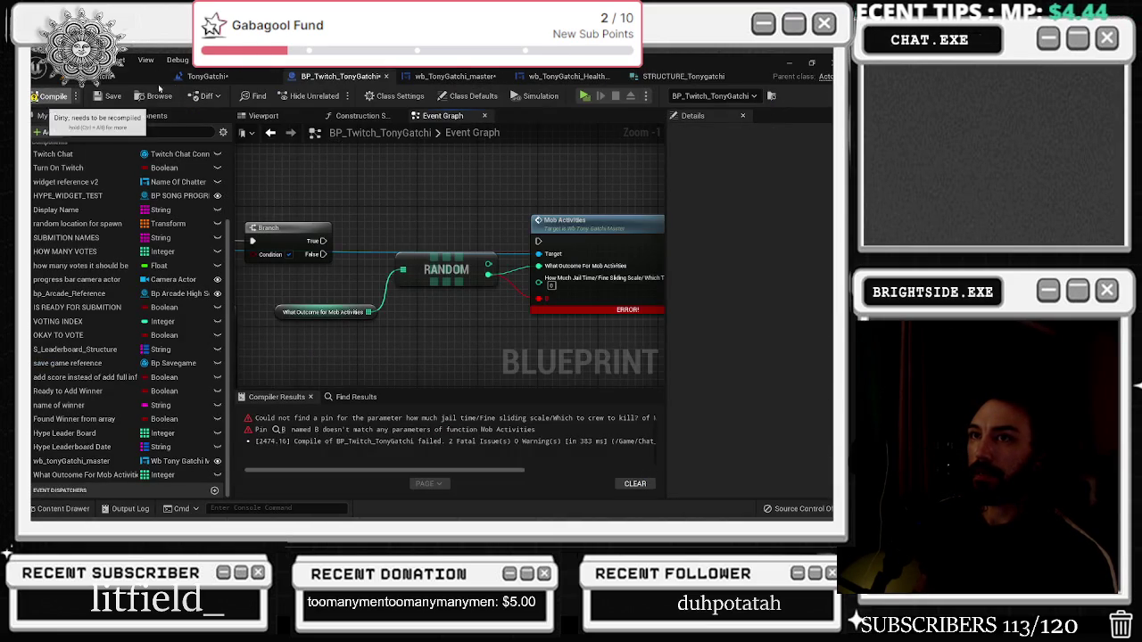
left_click_drag(494, 283, 539, 284)
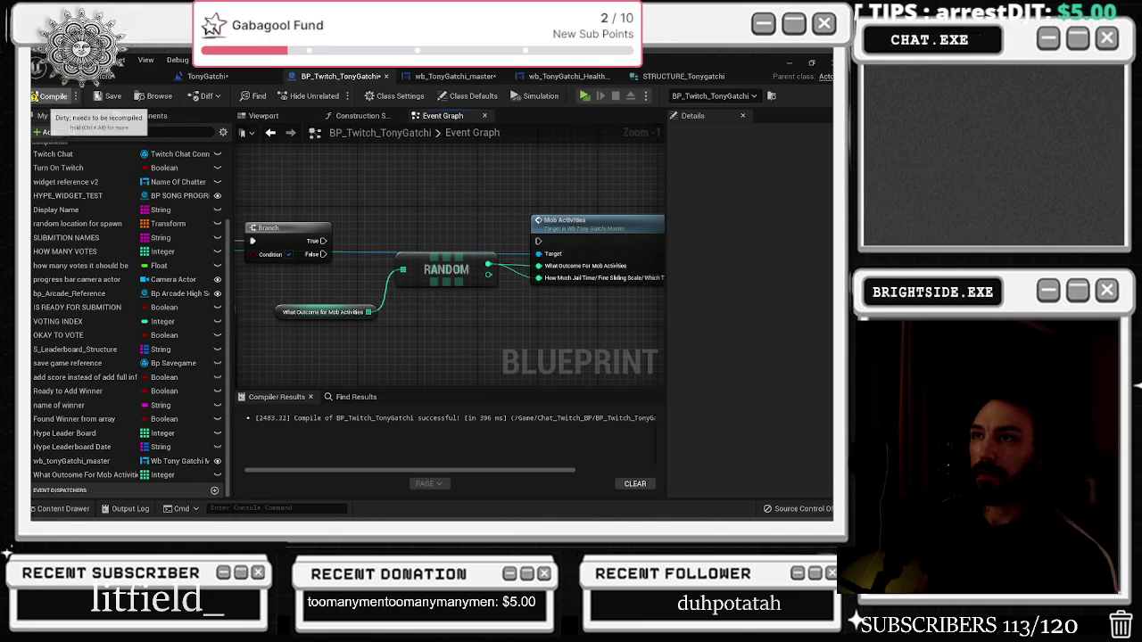
left_click(208, 75)
left_click(789, 63)
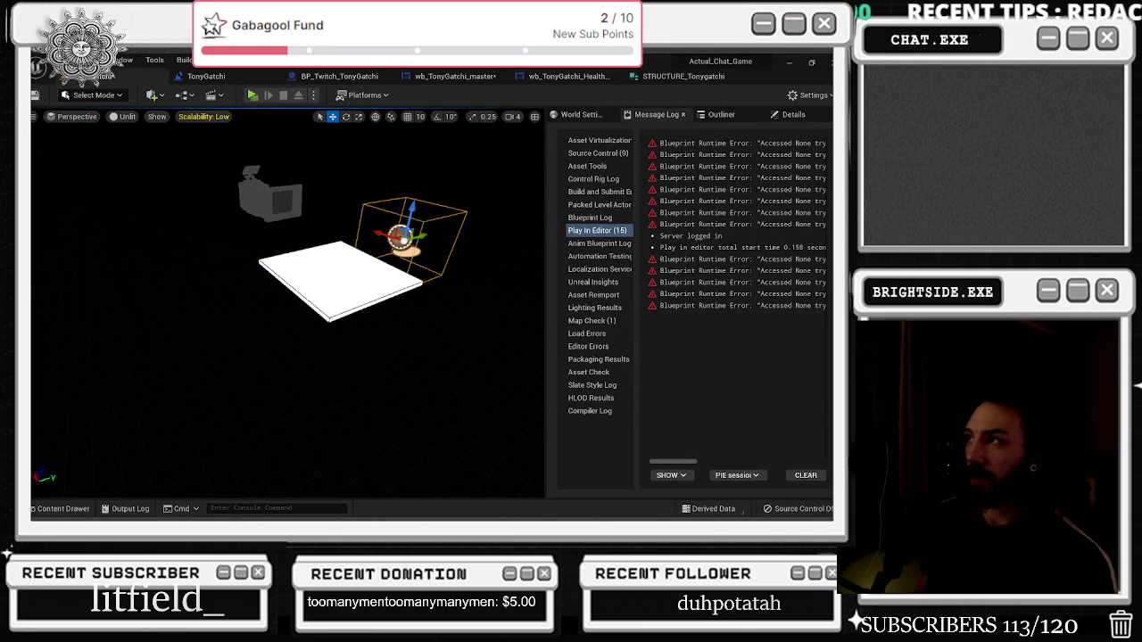
Save all unsaved content and bring up the YouTube amapiano results
key("ctrl+shift+s")
left_click(459, 413)
key("alt+Tab")
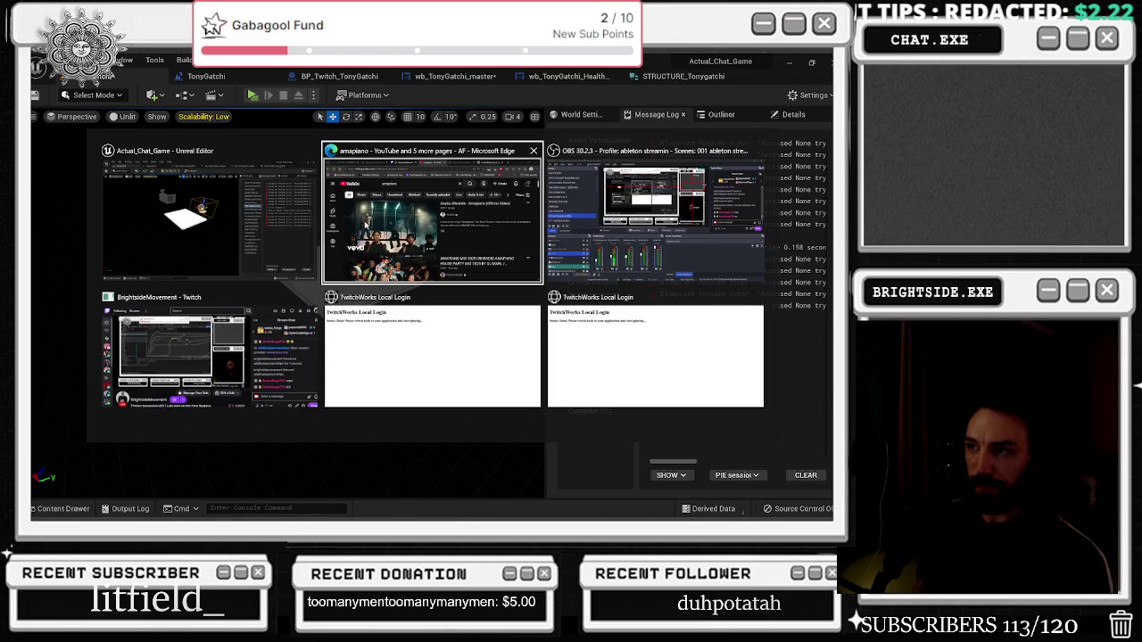
left_click(415, 251)
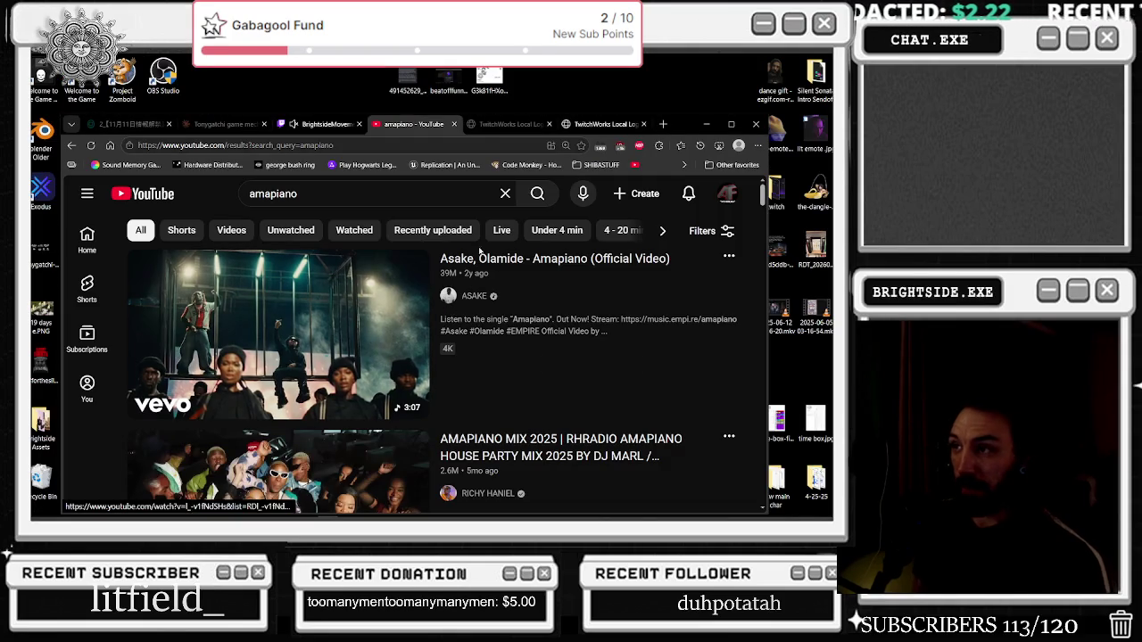
Play the Asake, Olamide Amapiano video, dock the browser left, and dismiss the Fab notification
scroll(513, 305, "down", 1)
scroll(514, 306, "down", 3)
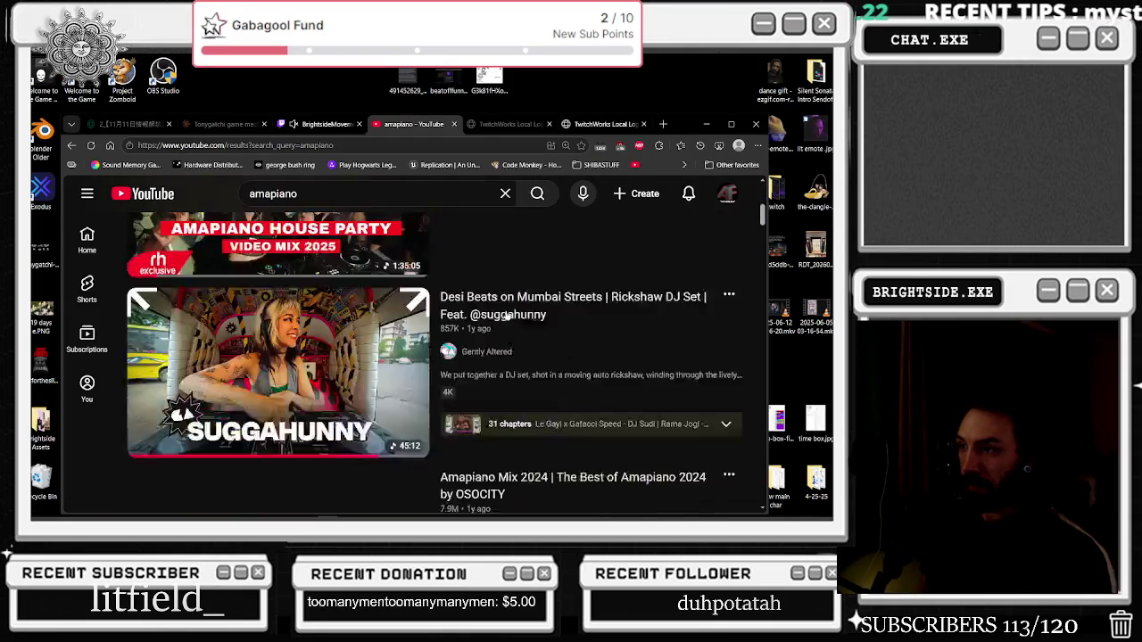
scroll(402, 294, "up", 5)
left_click(319, 286)
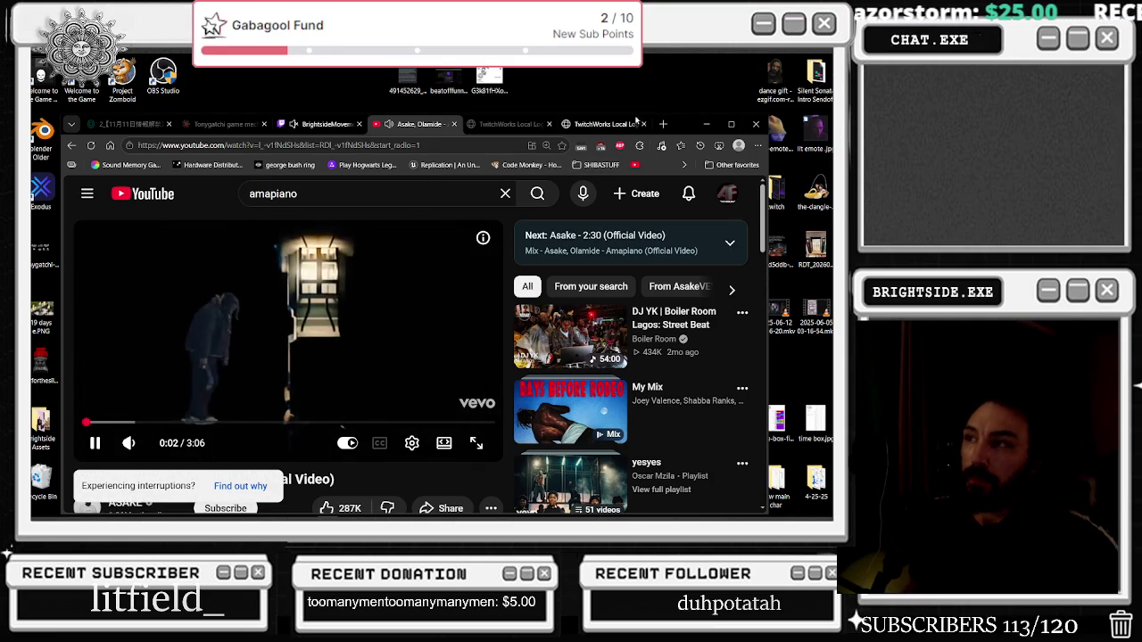
left_click_drag(685, 123, 0, 234)
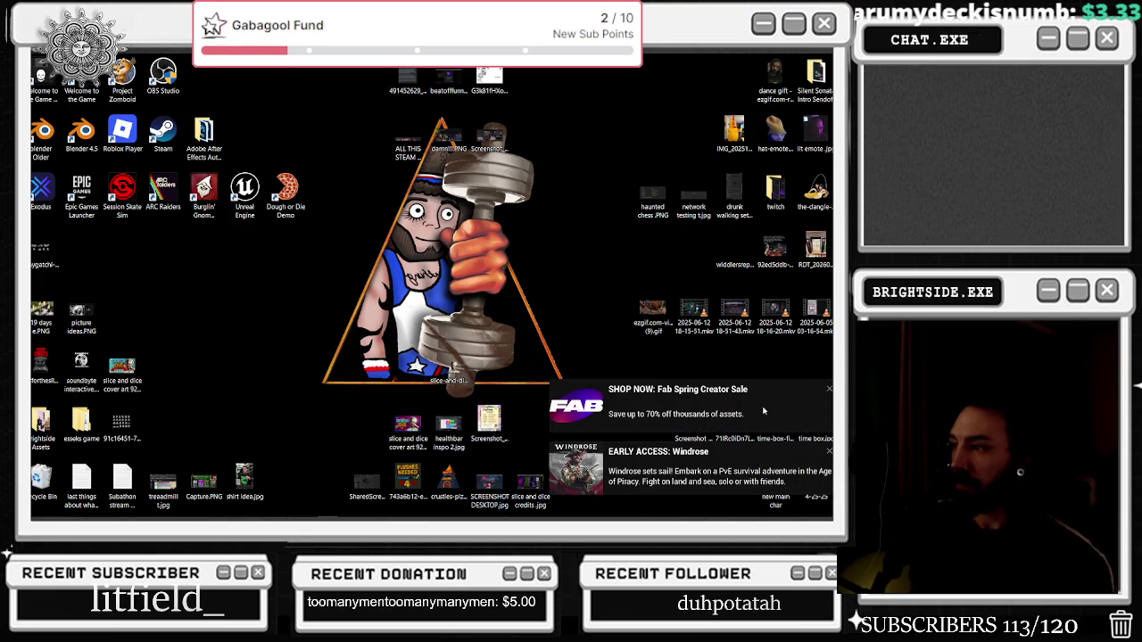
left_click(829, 387)
Dismiss the Windrose toast notification
left_click(829, 451)
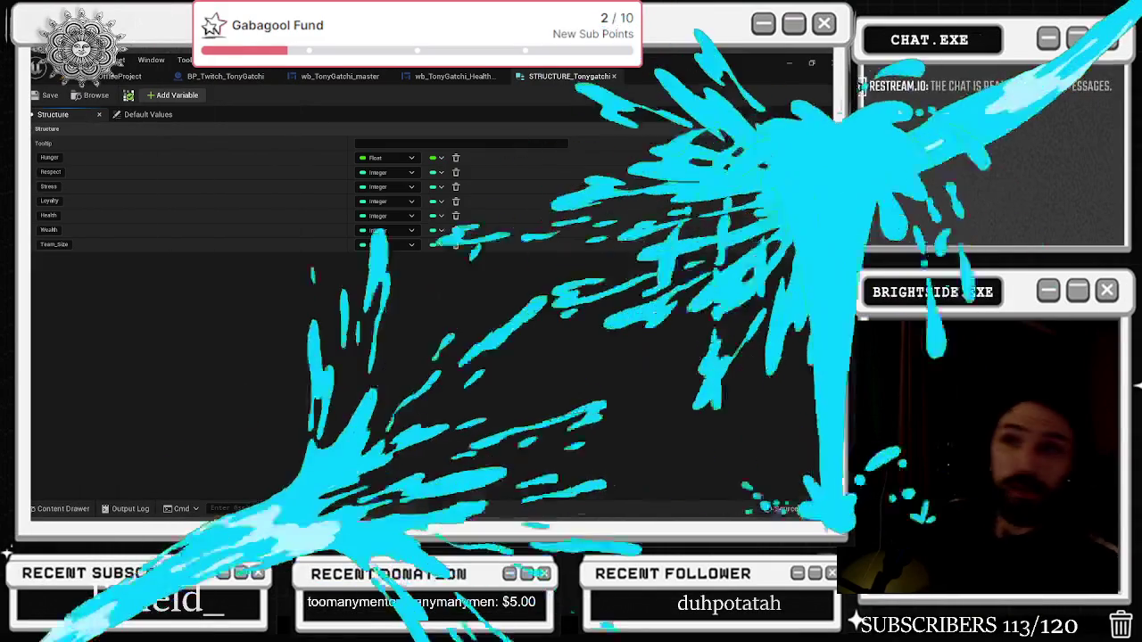
Load the TonyGatchi level from the office level viewport
left_click(129, 76)
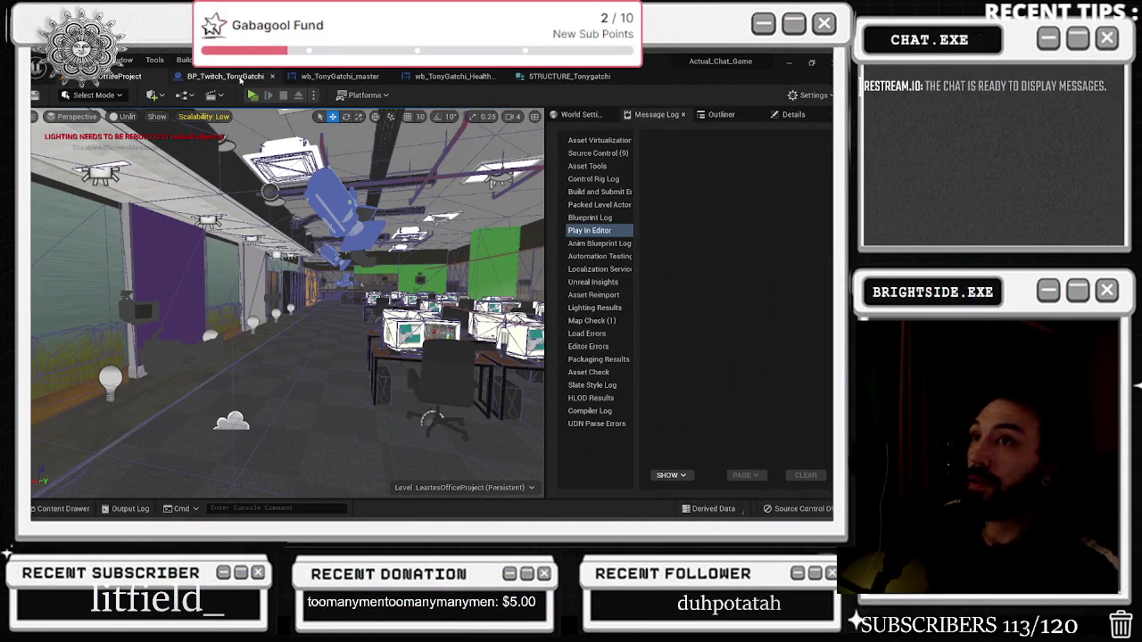
left_click(225, 76)
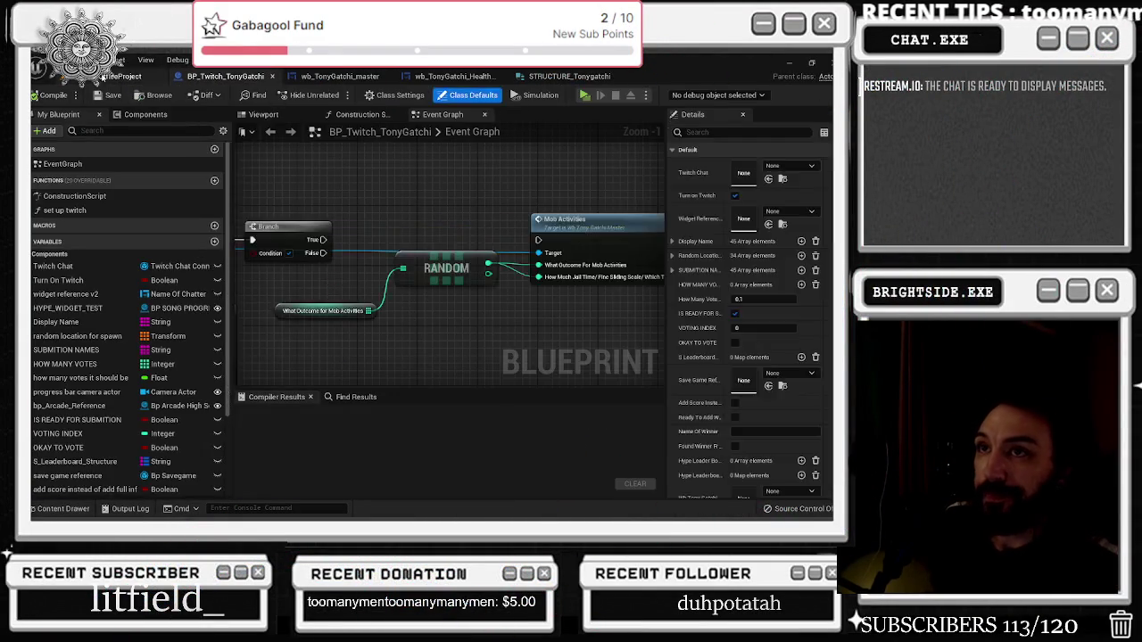
left_click(130, 76)
left_click(98, 60)
mouse_move(62, 59)
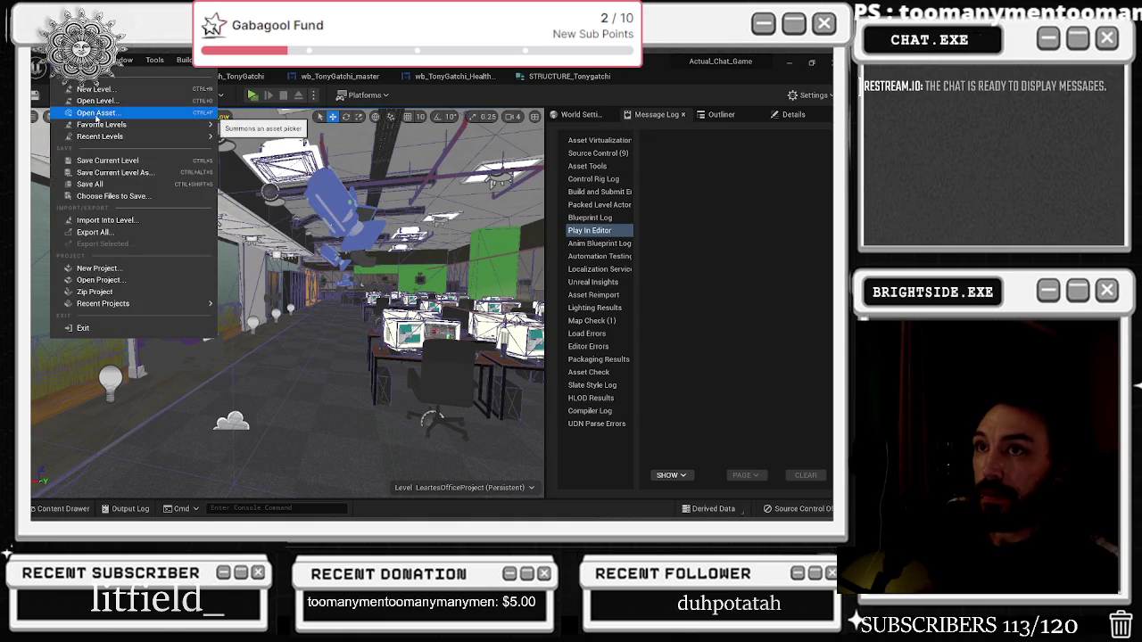
mouse_move(113, 140)
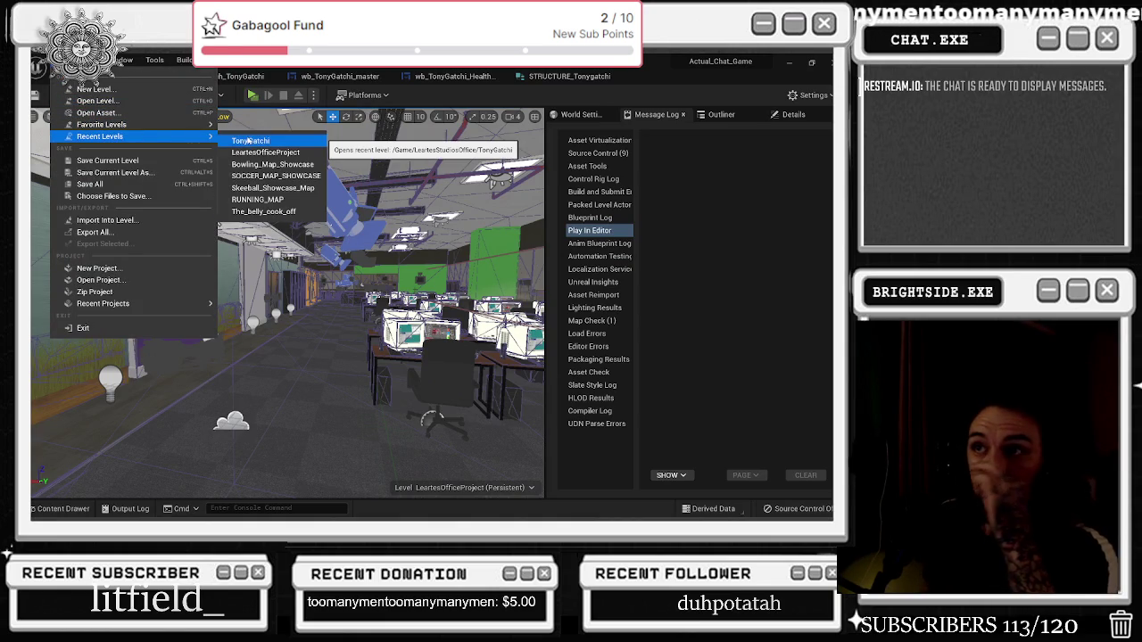
left_click(248, 140)
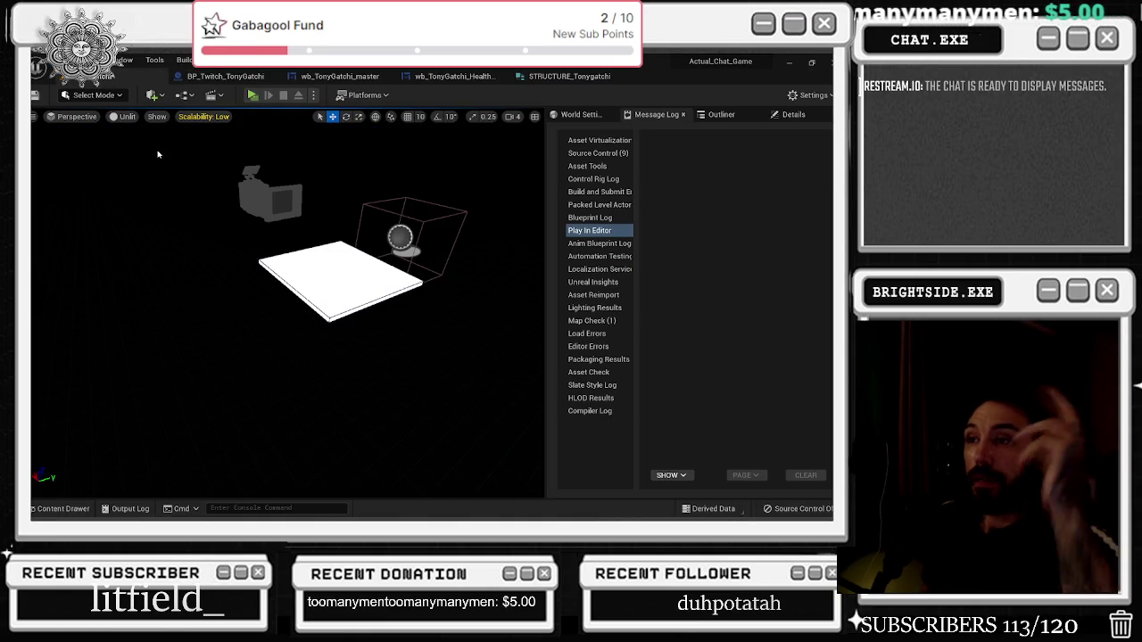
Check STRUCTURE_Tonygatchi, then inspect the Save Structure and Break STRUCTURE nodes in the event graph
left_click(546, 77)
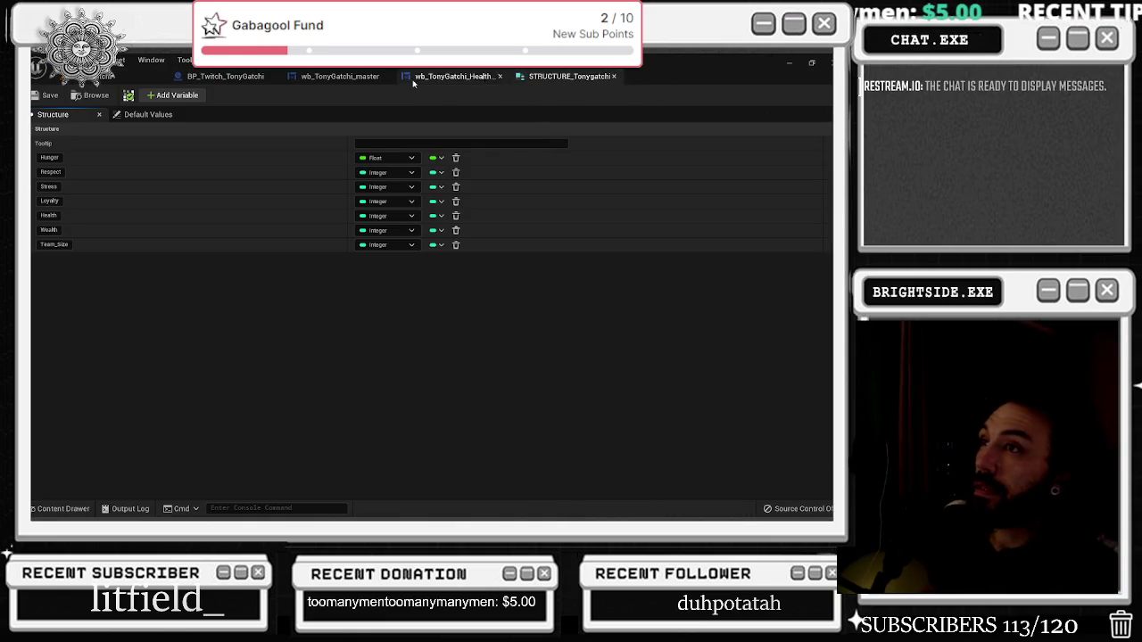
left_click(223, 76)
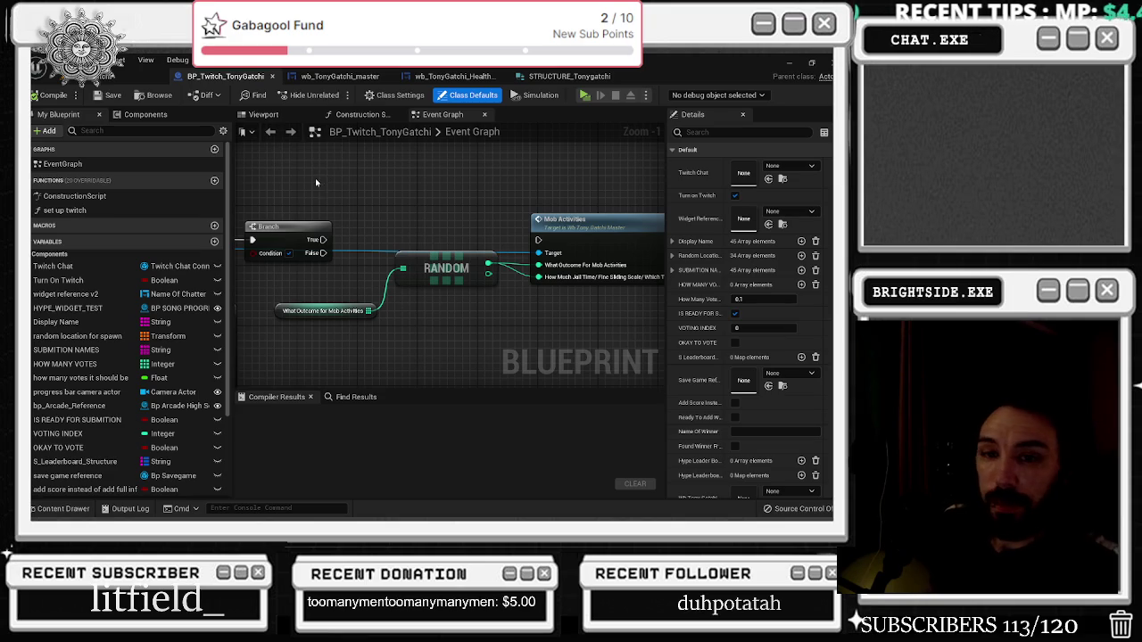
scroll(402, 215, "down", 2)
left_click_drag(456, 233, 480, 307)
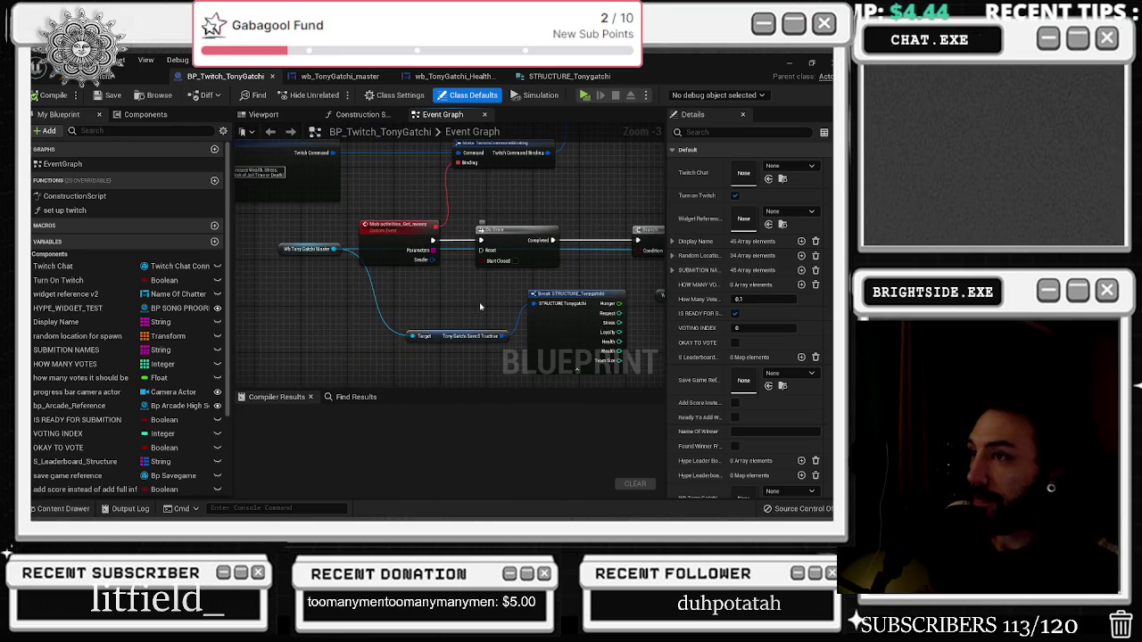
left_click(446, 335)
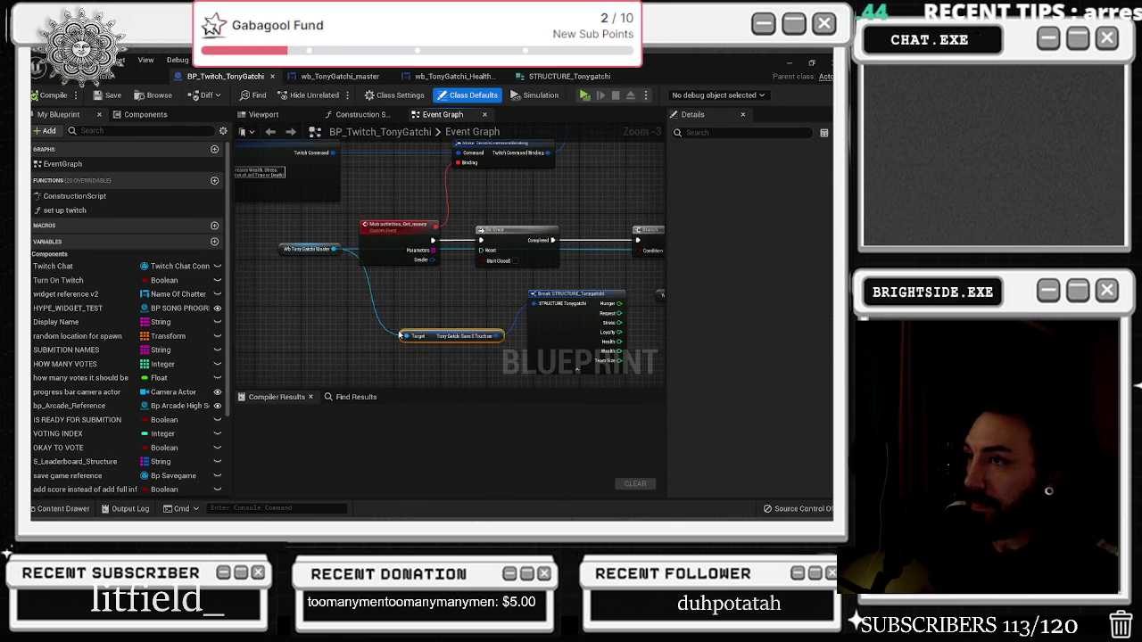
left_click(580, 293)
scroll(569, 291, "down", 3)
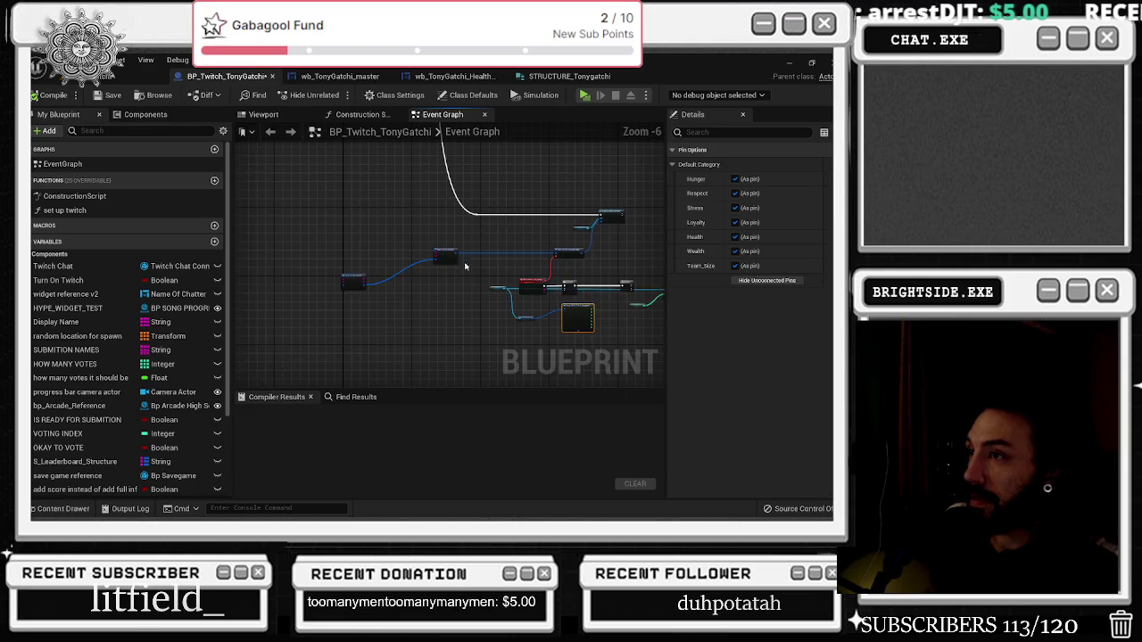
scroll(473, 272, "up", 3)
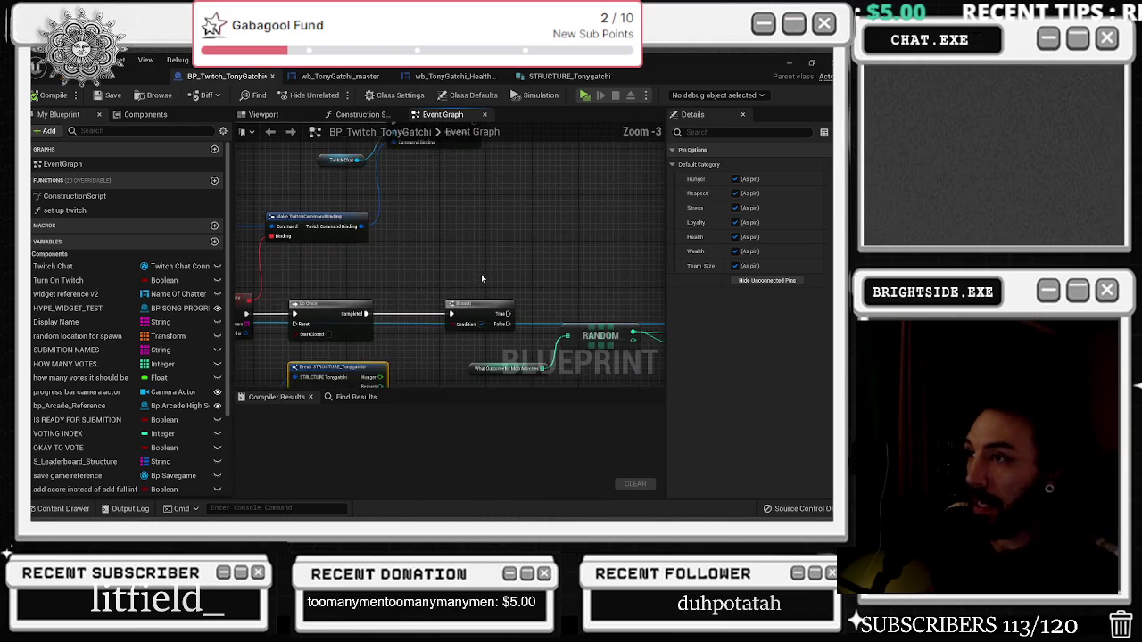
Inspect the What Outcome for Mob Activities array and connect Branch's True output to Mob Activities
left_click_drag(482, 279, 474, 215)
scroll(478, 259, "up", 2)
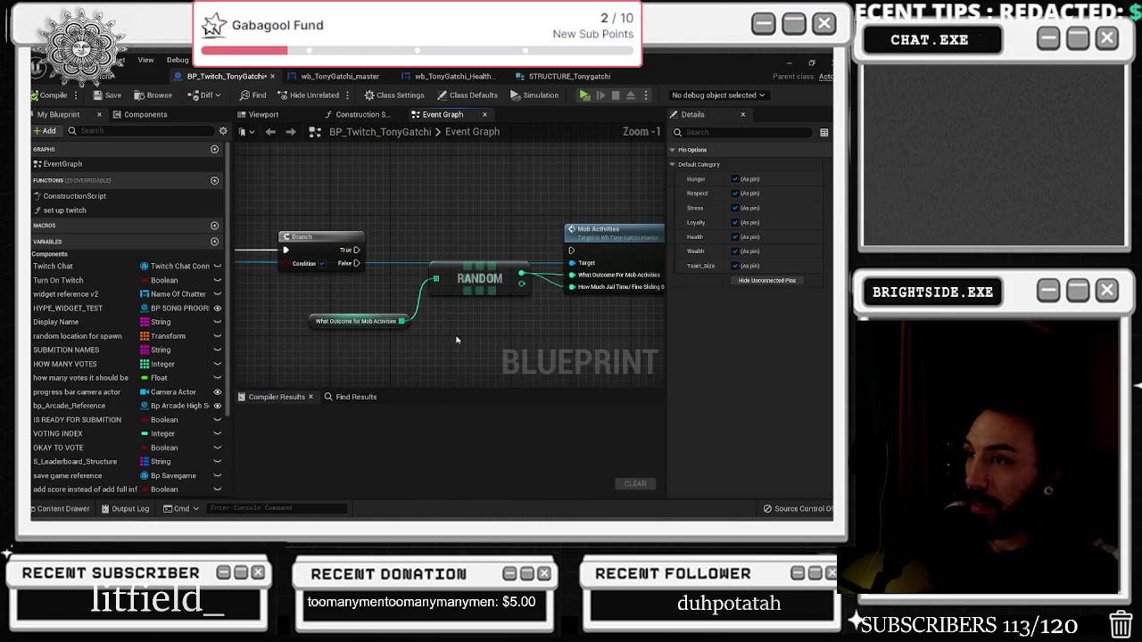
left_click(370, 322)
scroll(761, 329, "down", 2)
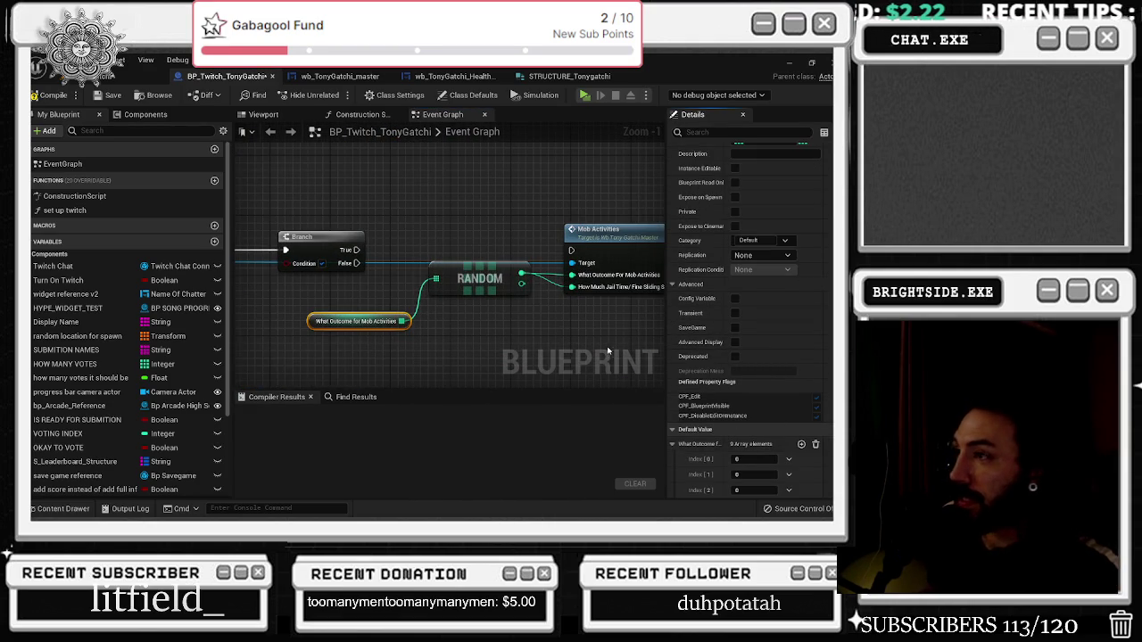
left_click_drag(357, 250, 572, 251)
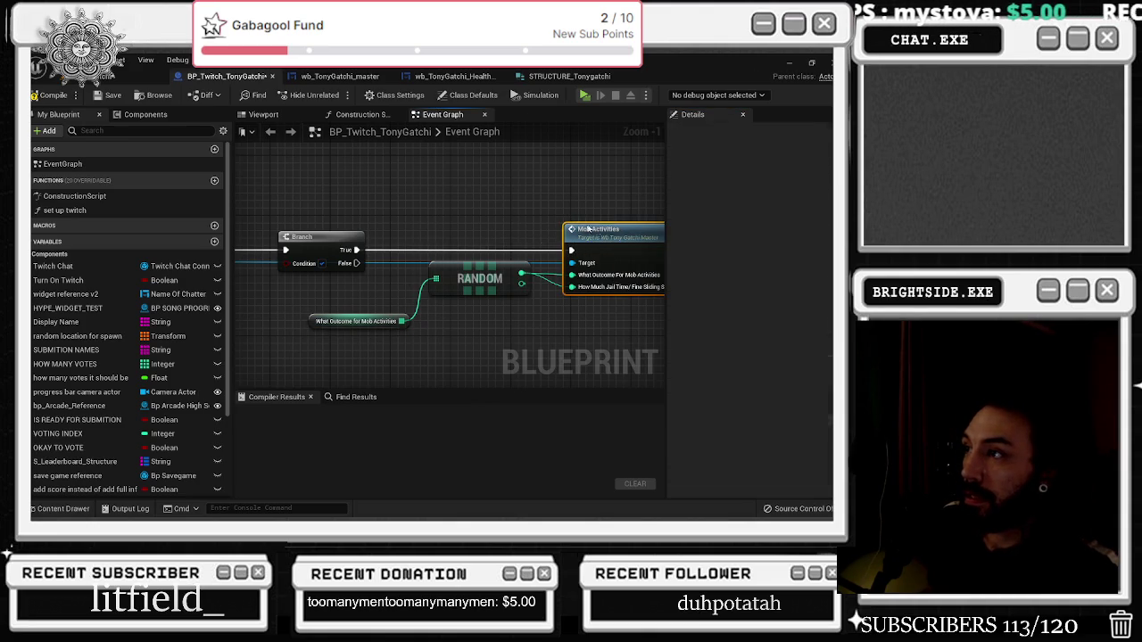
Review the Mob Activities Switch logic in wb_TonyGatchi_master, then return to BP_Twitch_TonyGatchi
double_click(590, 229)
scroll(701, 264, "up", 3)
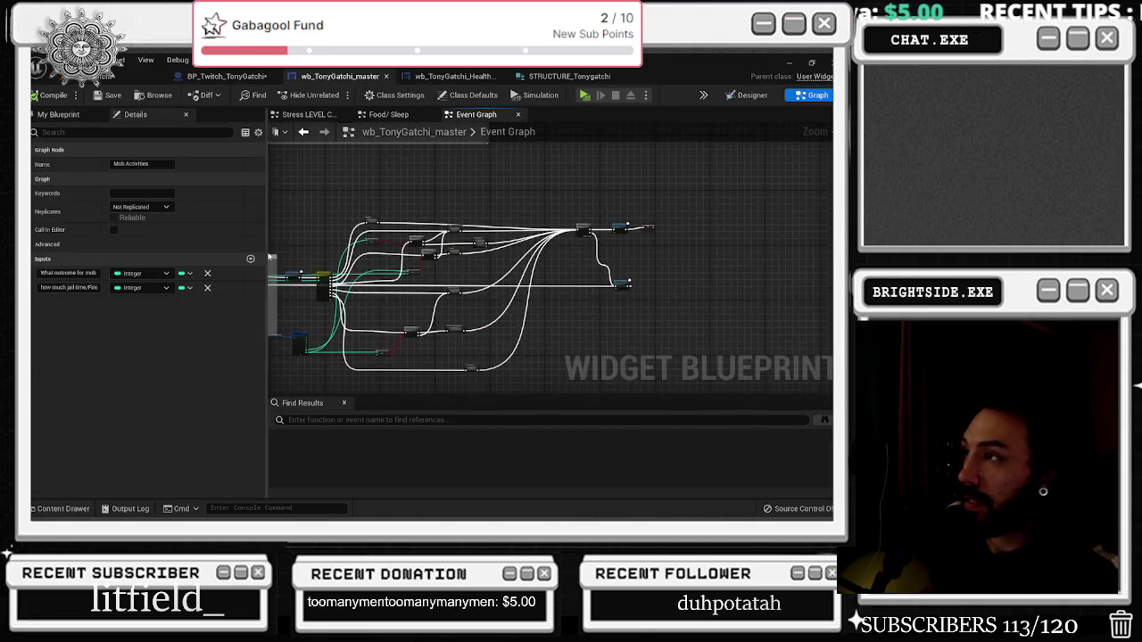
left_click_drag(702, 264, 559, 267)
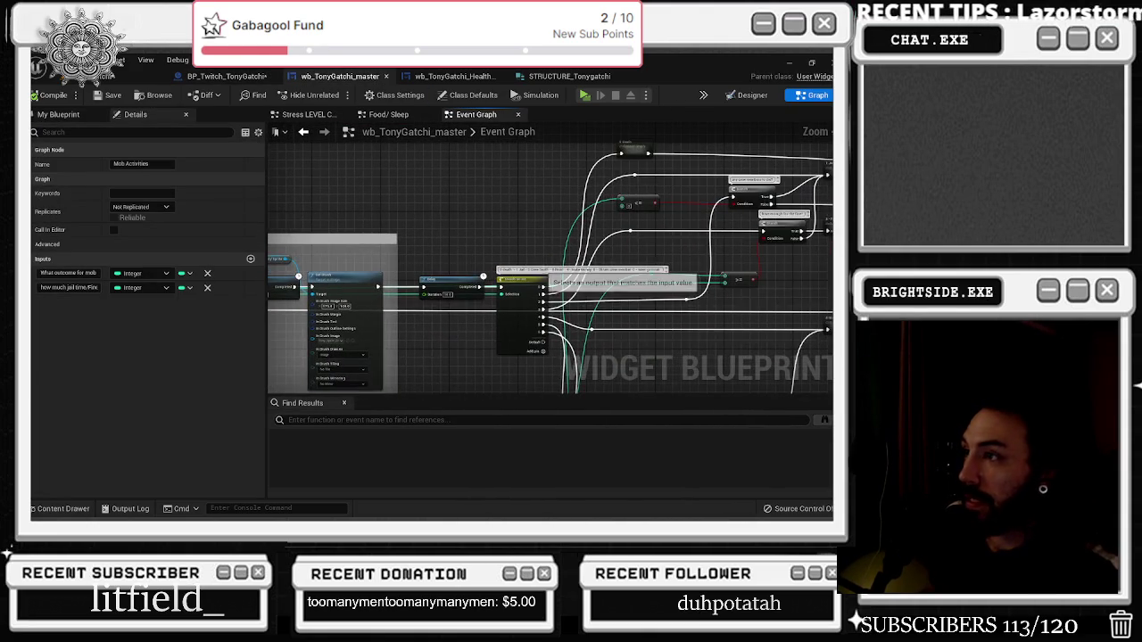
left_click(225, 76)
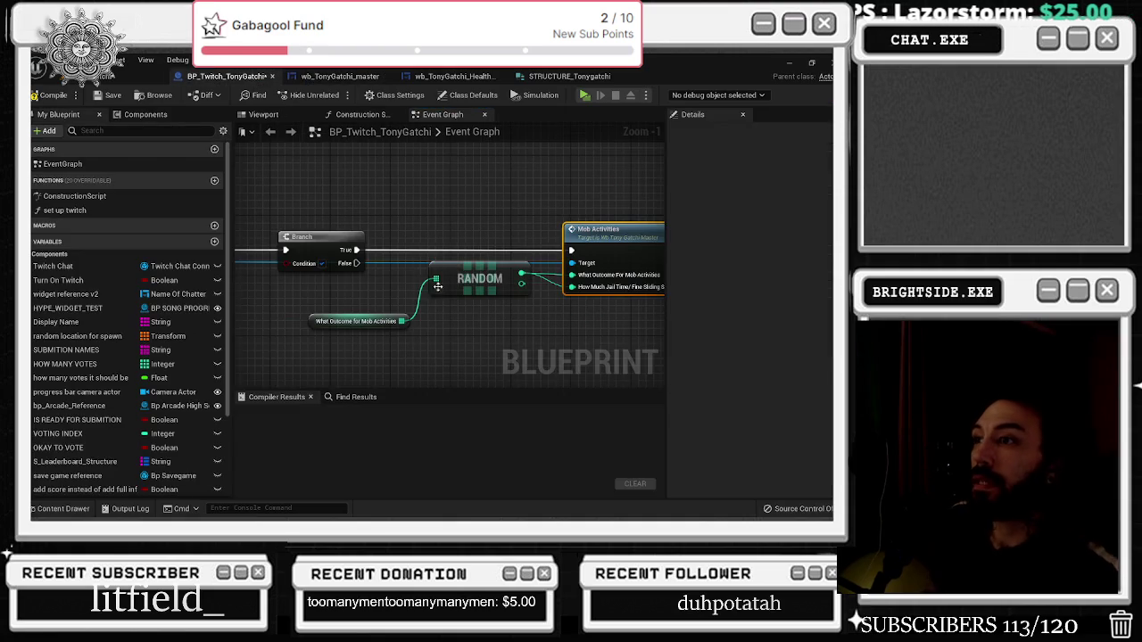
Reposition the RANDOM and What Outcome nodes and select the What Outcome variable
left_click(517, 256)
left_click_drag(517, 256, 456, 281)
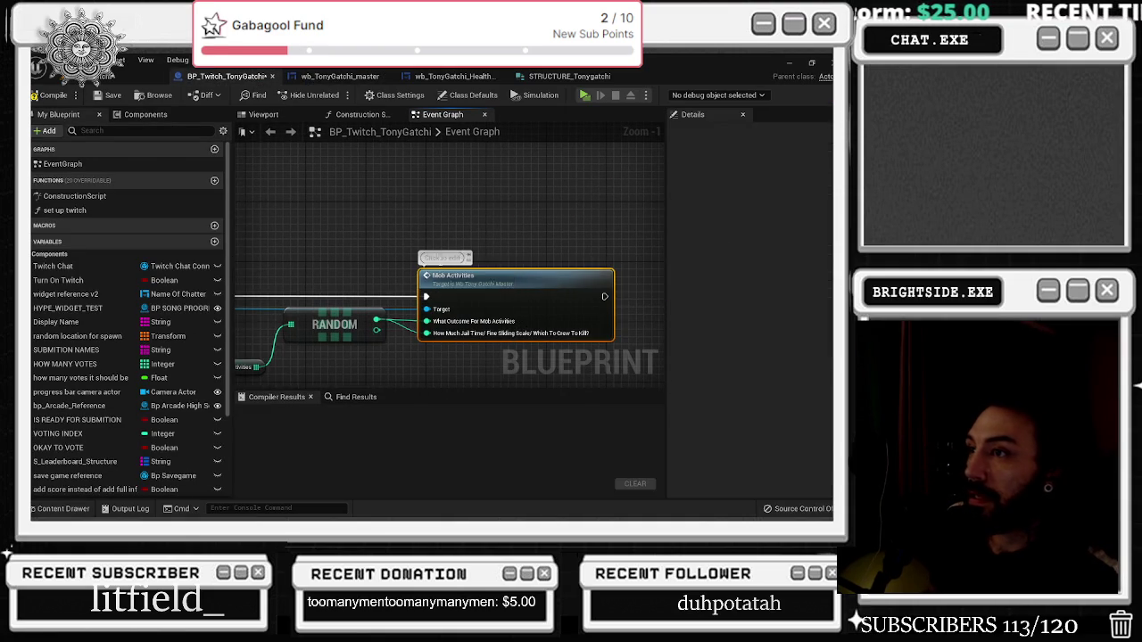
mouse_move(338, 319)
left_mouse_down()
mouse_move(464, 250)
mouse_move(475, 270)
mouse_move(415, 272)
left_mouse_up()
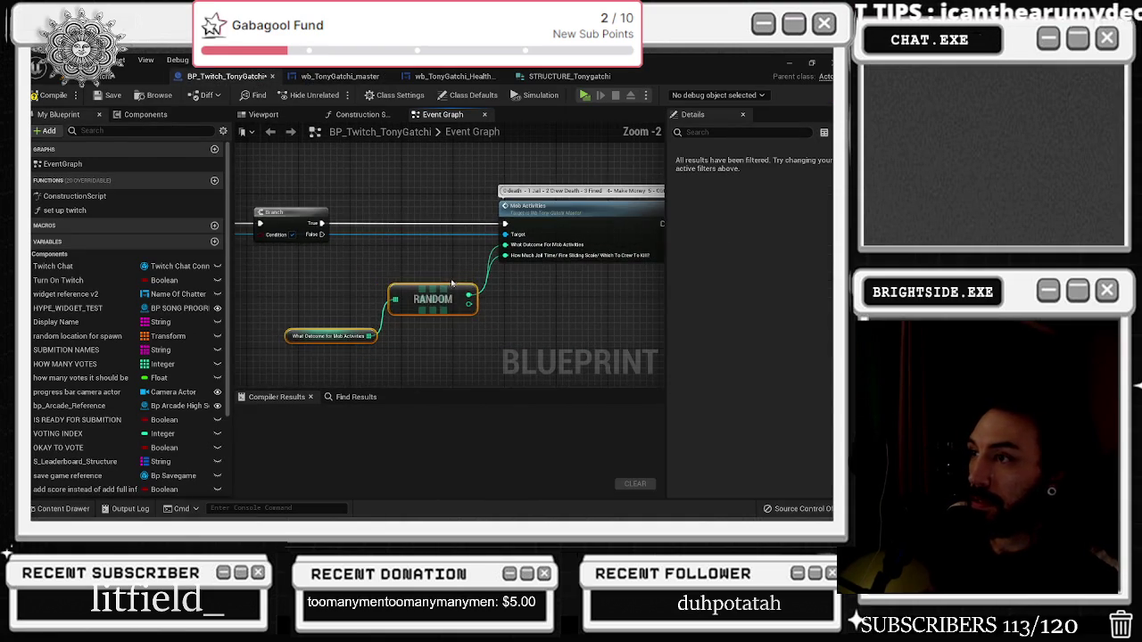
scroll(416, 272, "down", 1)
left_click(277, 347)
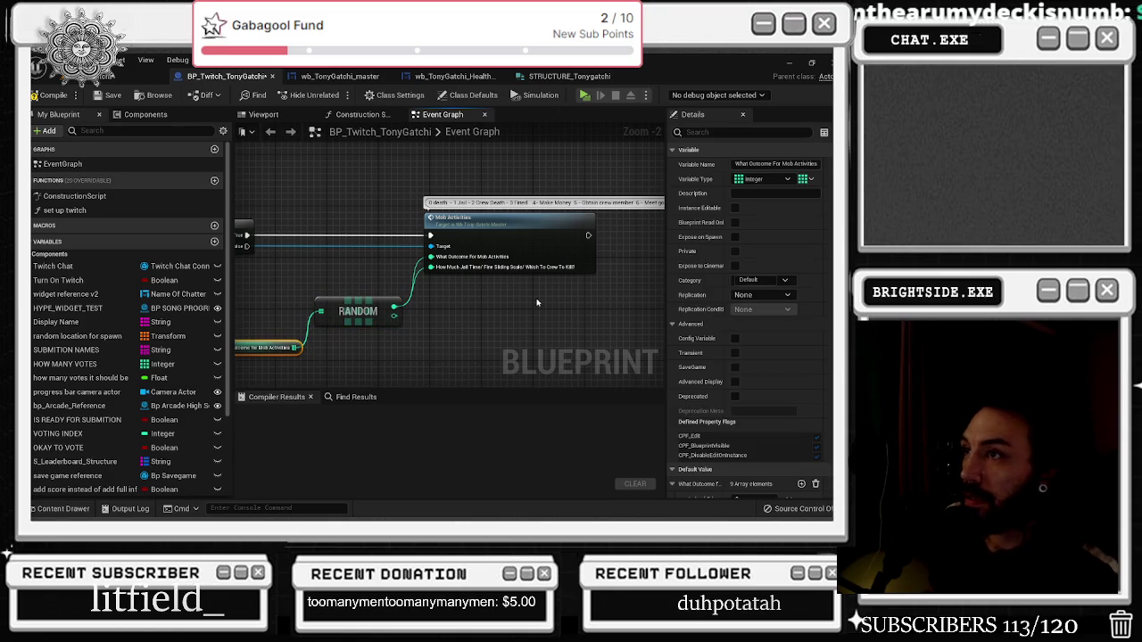
Add elements to the What Outcome For Mob Activities defaults until the array holds 20 entries
scroll(754, 365, "down", 5)
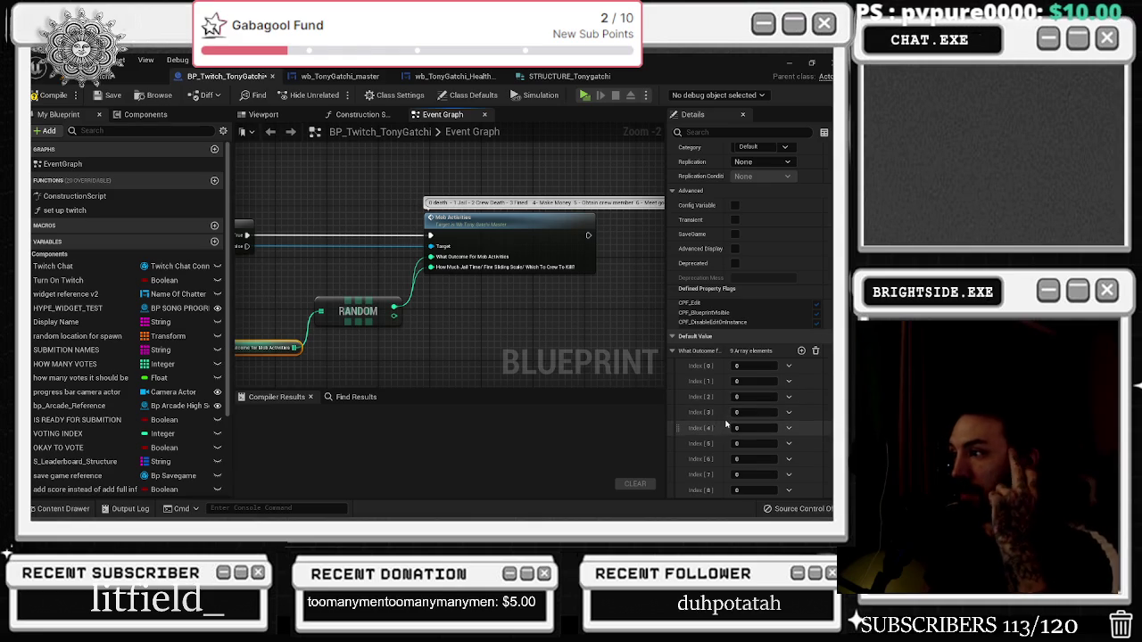
left_click(801, 350)
left_click(801, 351)
left_click(801, 351)
left_click(801, 351)
left_click(801, 351)
left_click(802, 351)
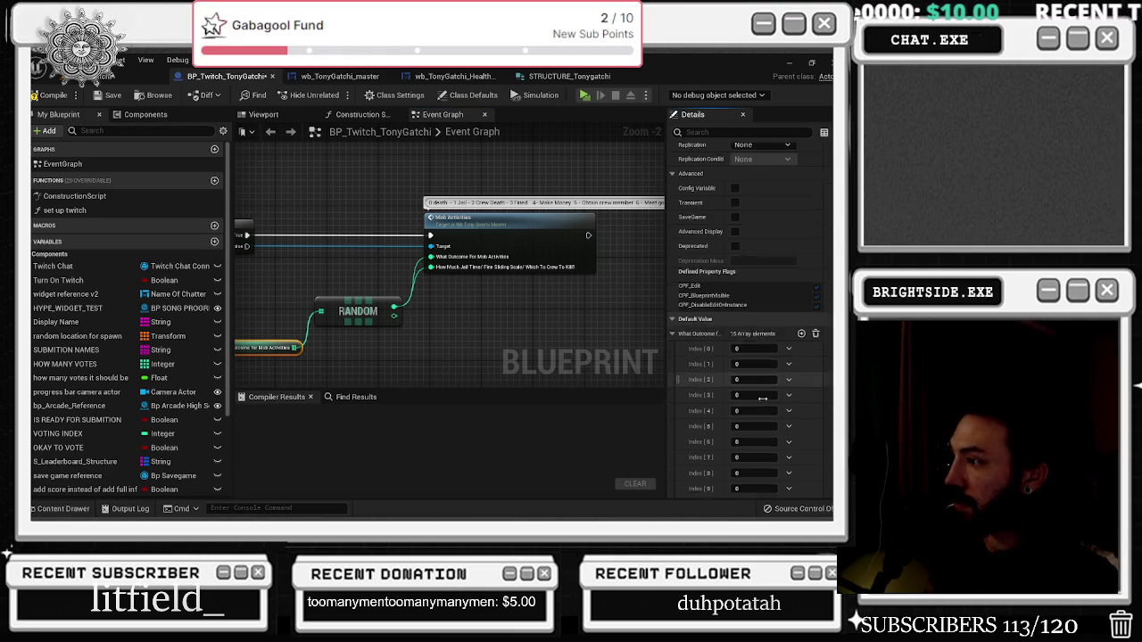
scroll(802, 351, "down", 2)
left_click(801, 257)
left_click(802, 257)
left_click(801, 257)
left_click(801, 257)
scroll(801, 259, "down", 1)
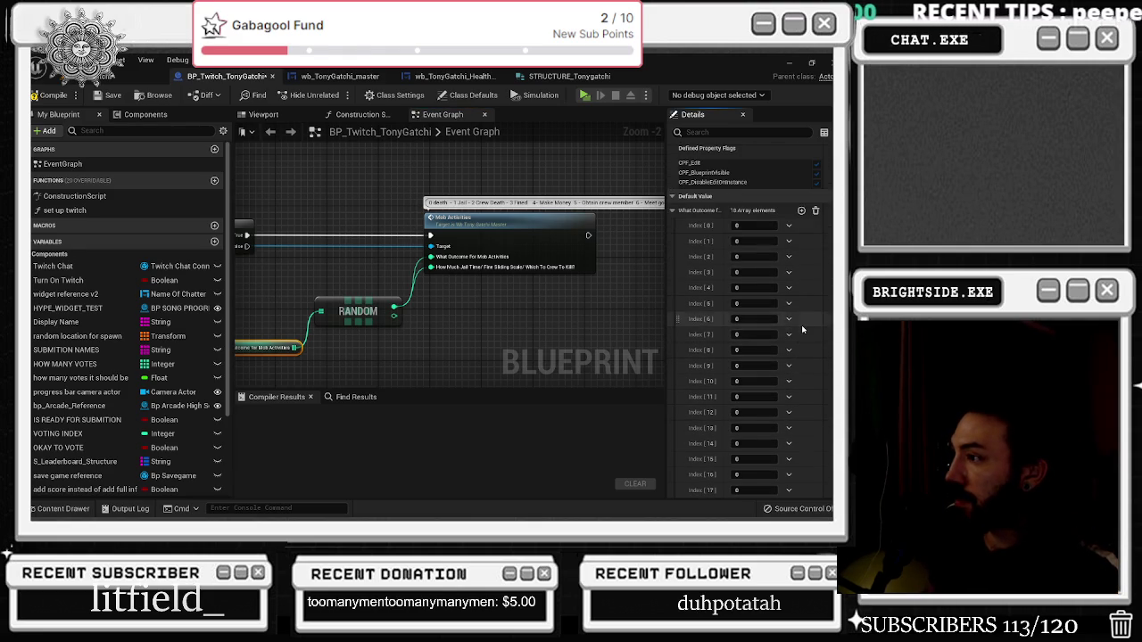
left_click(801, 213)
scroll(801, 206, "down", 2)
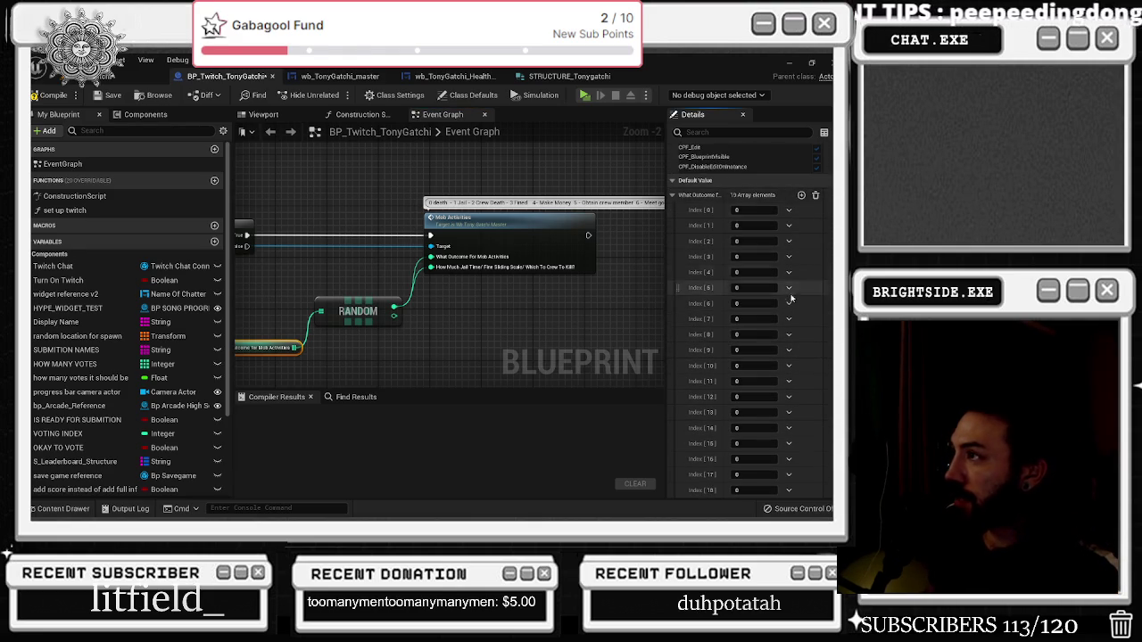
scroll(806, 320, "up", 1)
scroll(806, 320, "down", 1)
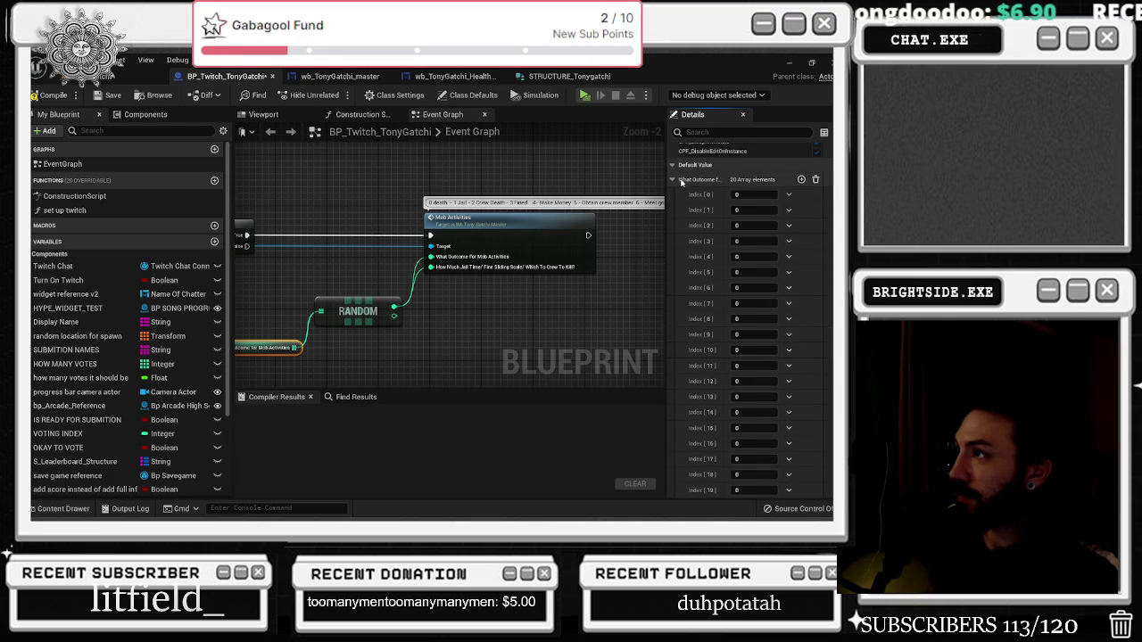
scroll(681, 182, "up", 5)
scroll(730, 363, "down", 2)
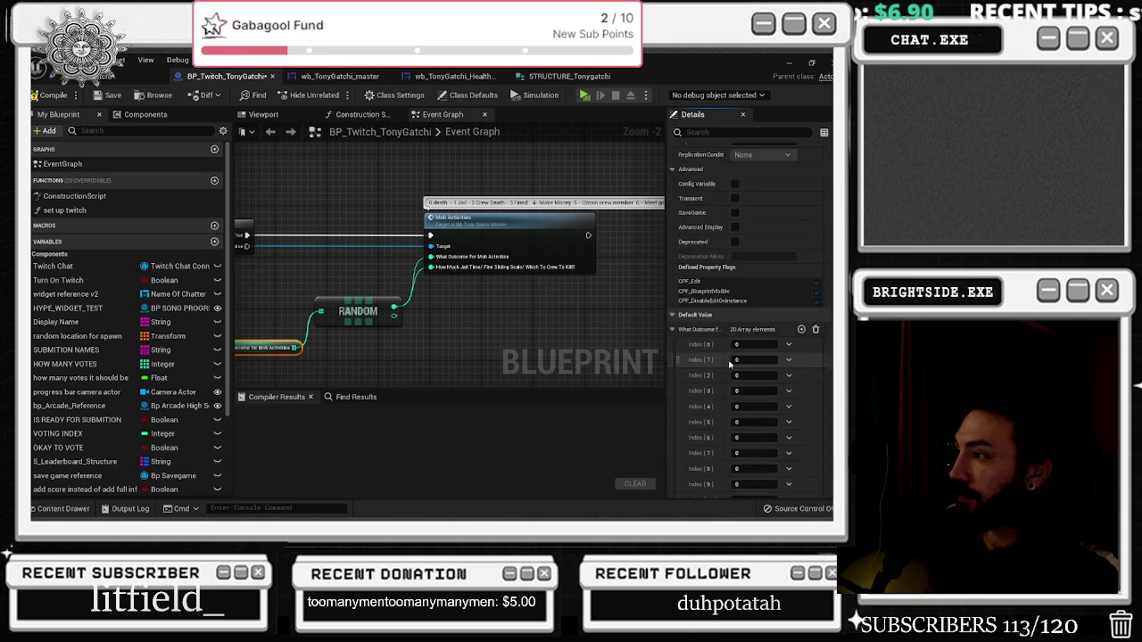
scroll(730, 364, "down", 5)
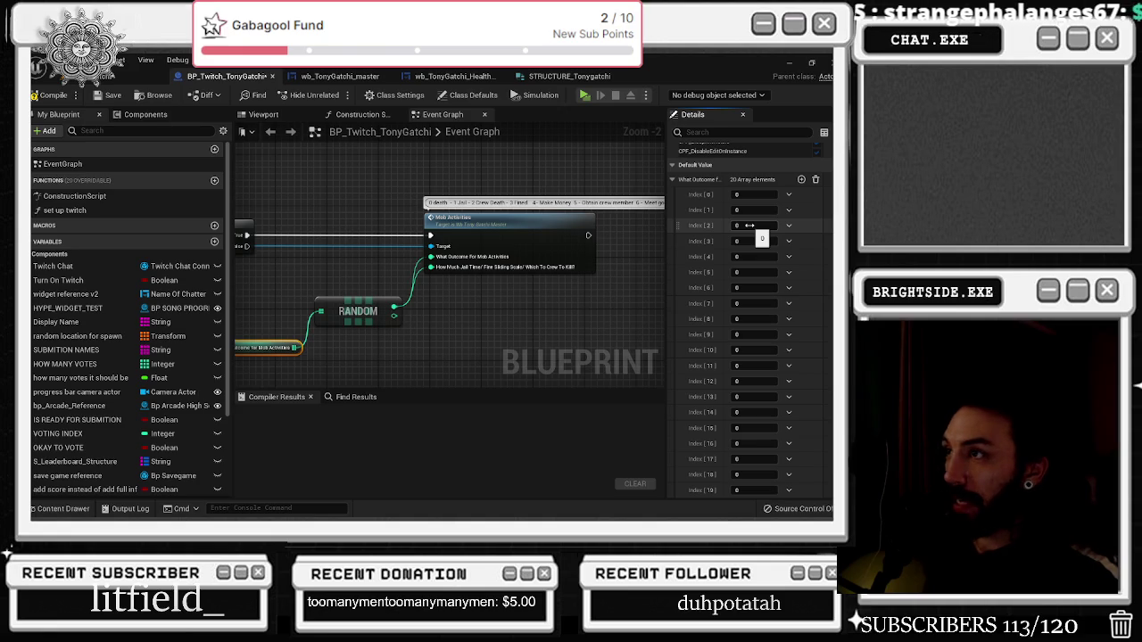
left_click(750, 225)
Enter 1 at Indexes 2–5, 2 at Indexes 6–8 and 3 at Indexes 9–12
type("1")
left_click(746, 241)
type("1")
left_click(746, 257)
type("1")
left_click(743, 273)
left_click(755, 287)
type("2")
left_click(746, 303)
type("2")
left_click(744, 319)
type("2")
left_click(741, 334)
type("3")
left_click(746, 350)
type("3")
left_click(742, 366)
type("3")
left_click(741, 381)
type("3")
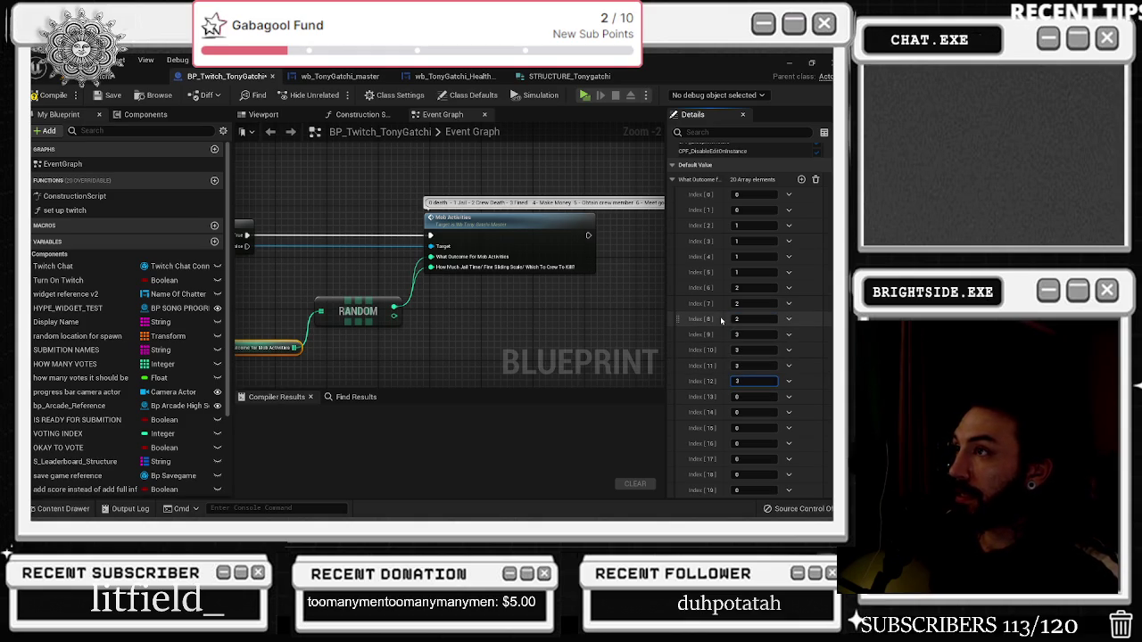
Fill the later entries with 4s, then set Index 17 to 5 and Indexes 18–19 to 6
left_click(753, 397)
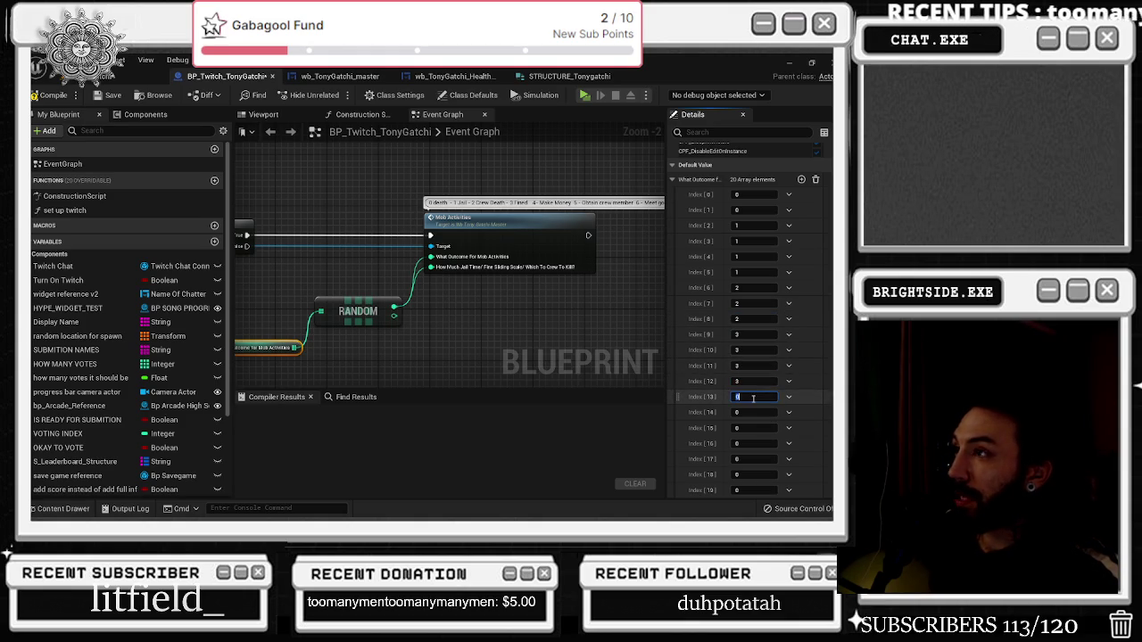
type("4")
left_click(754, 412)
type("4")
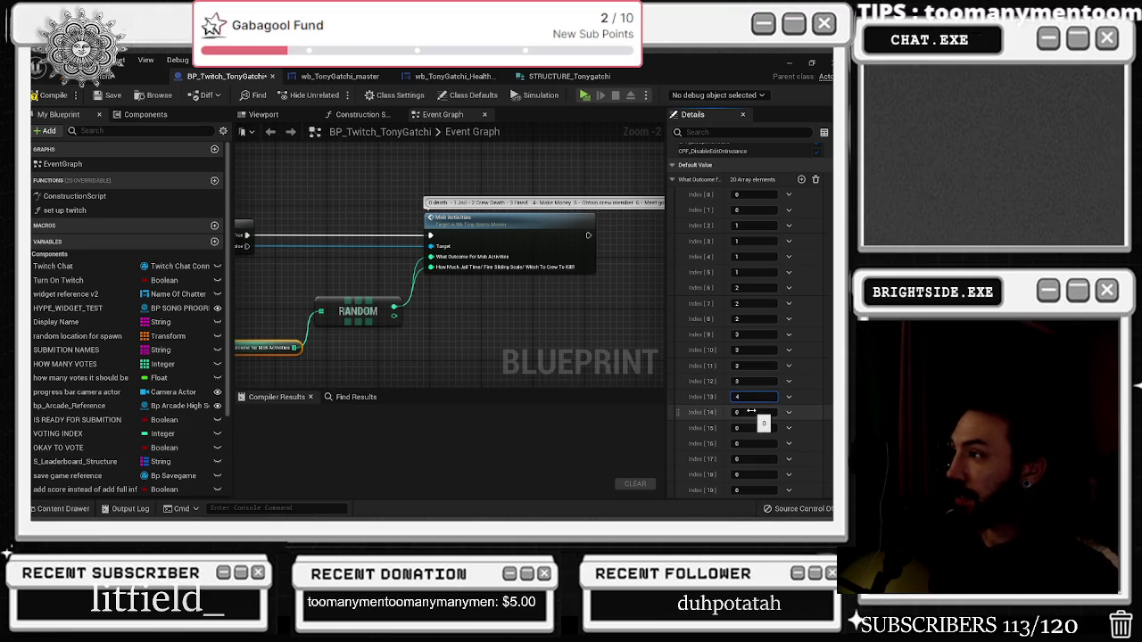
left_click(755, 428)
type("4")
left_click(754, 444)
type("4")
left_click(750, 459)
type("4")
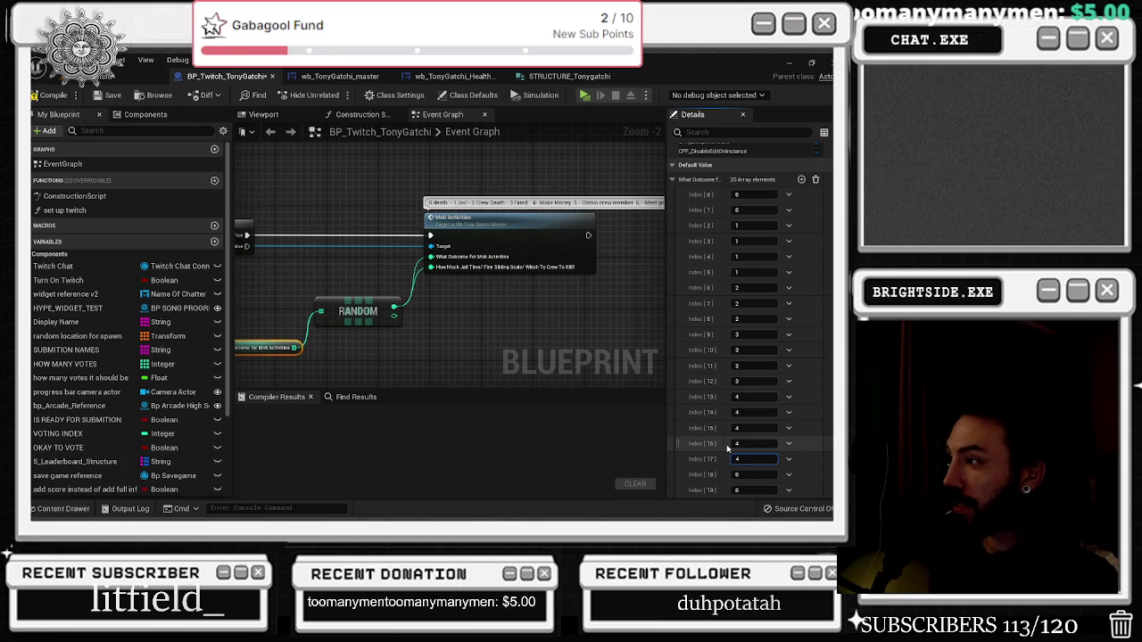
key("Tab")
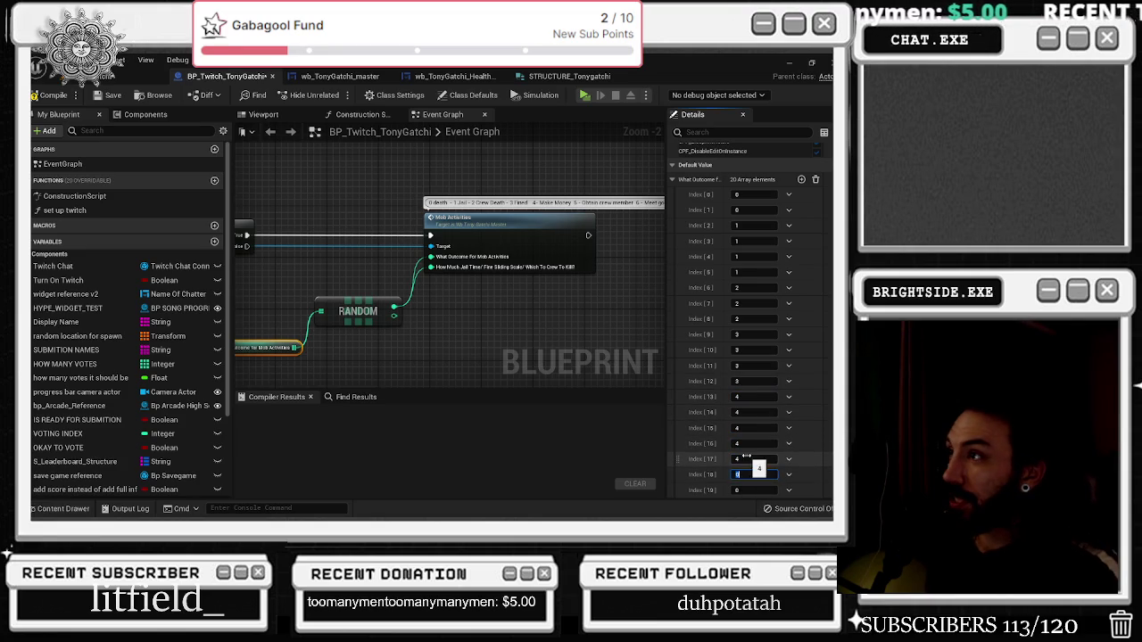
left_click(753, 491)
type("6")
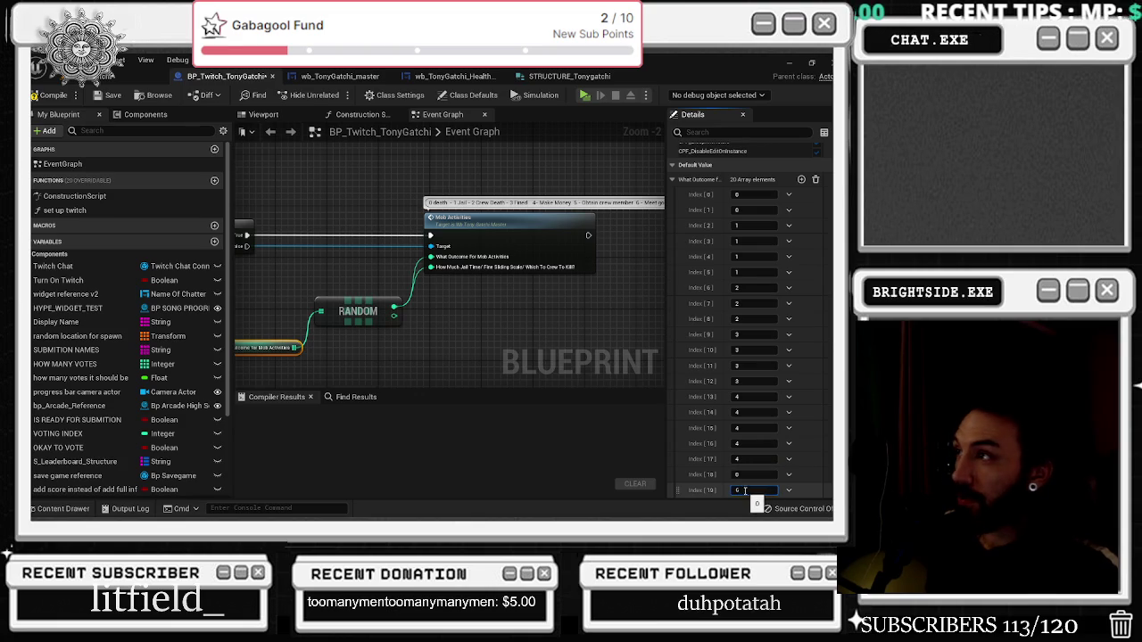
left_click(764, 469)
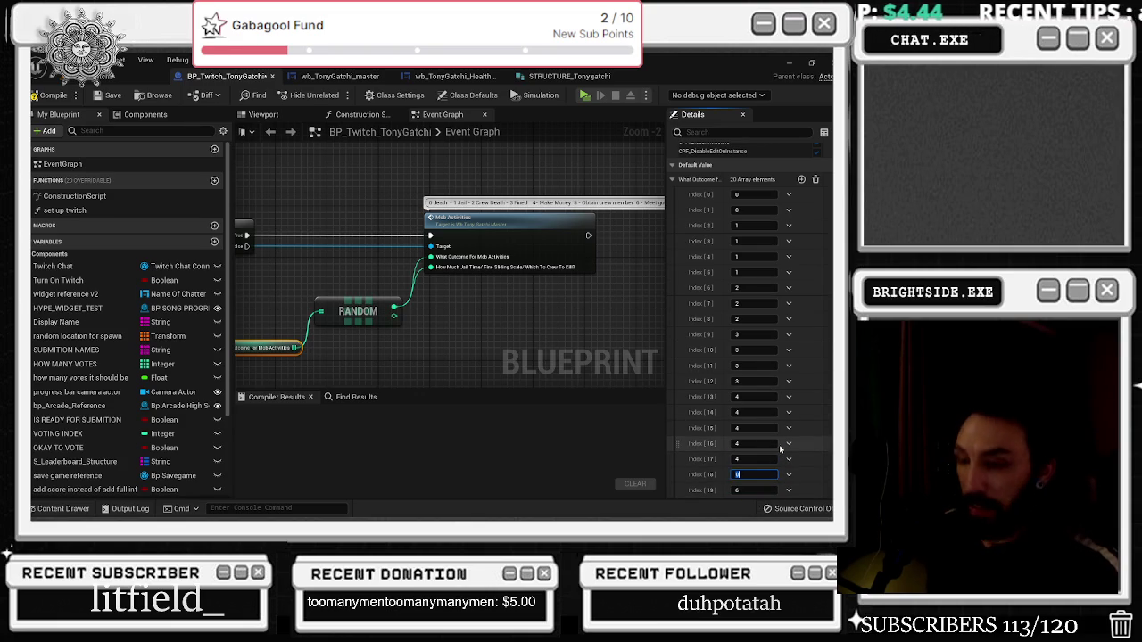
double_click(748, 476)
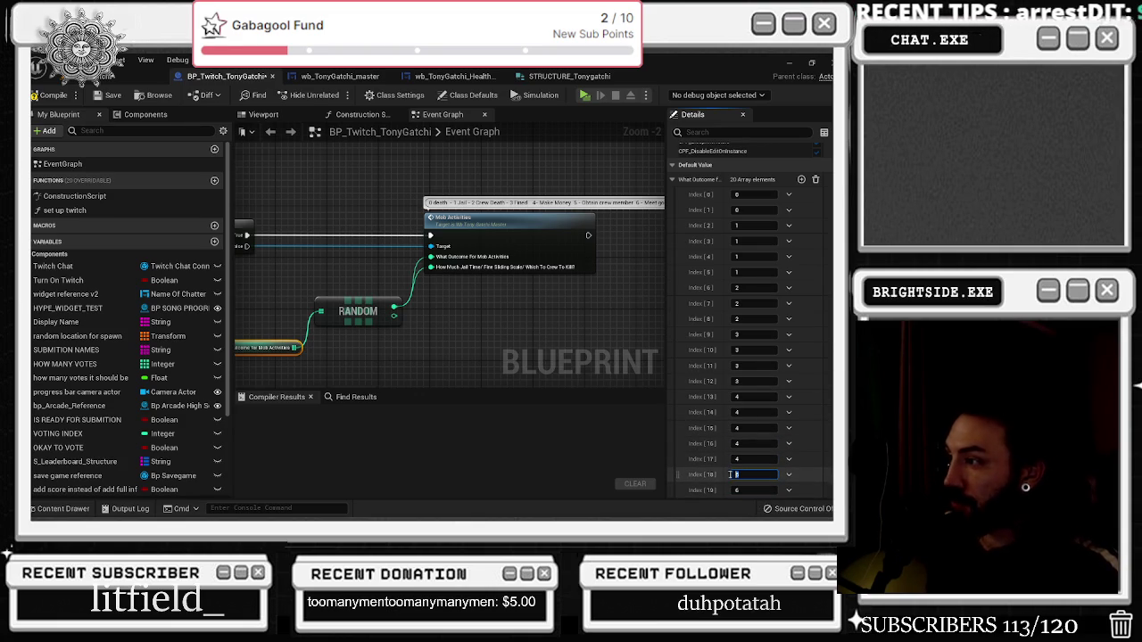
type("6")
left_click(754, 458)
type("1")
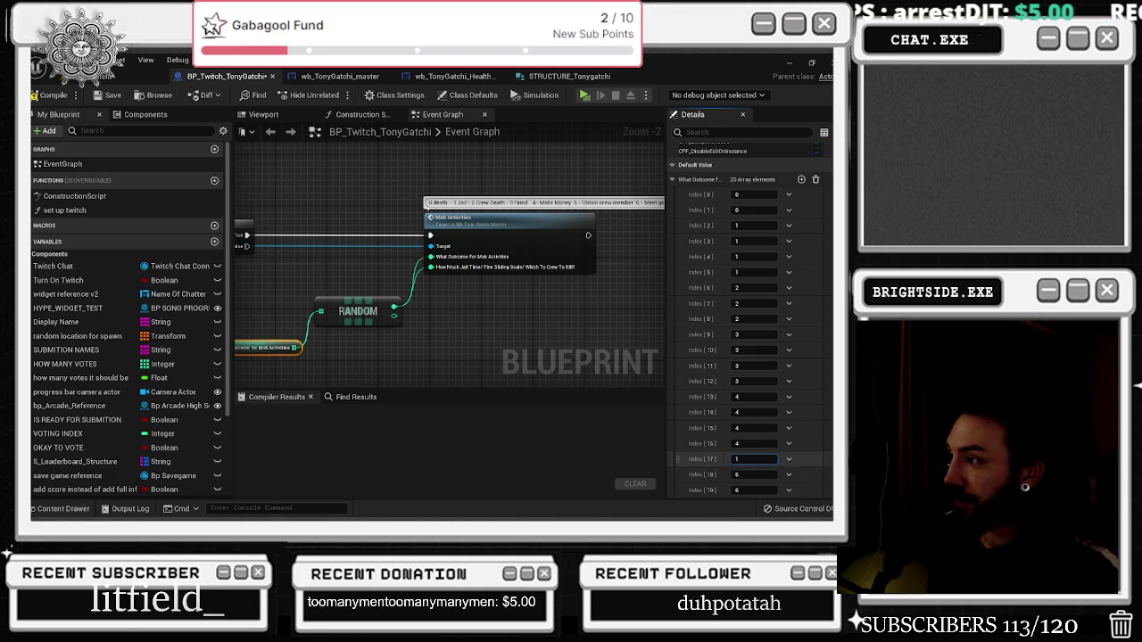
key("Return")
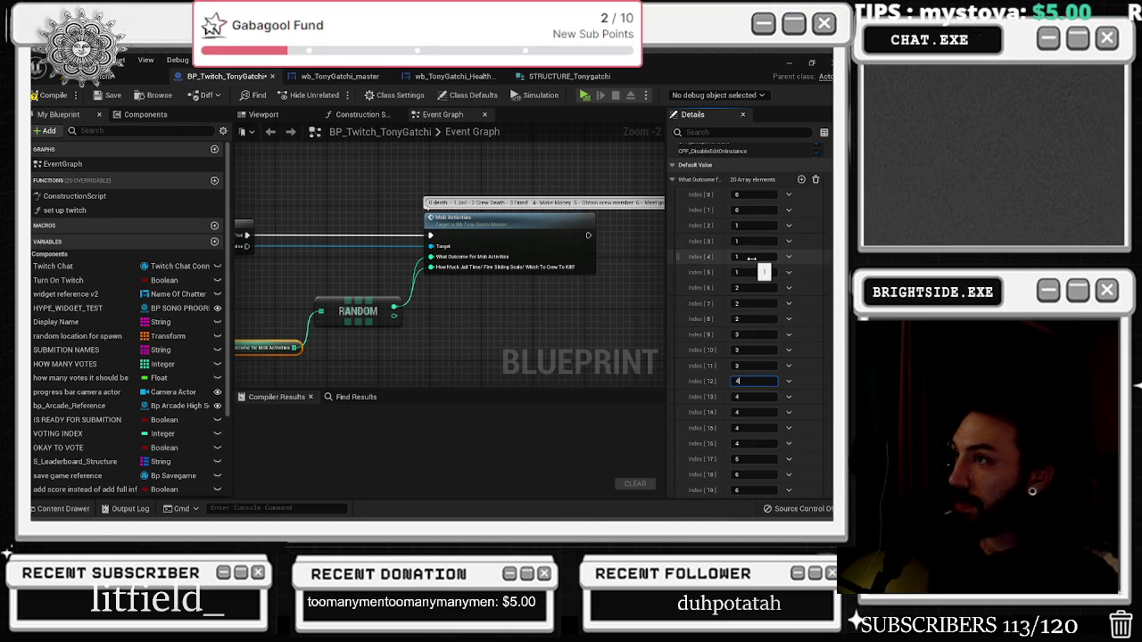
Change the outcome array's Index [4], [5] and [8] defaults to 4
left_click(751, 258)
type("4")
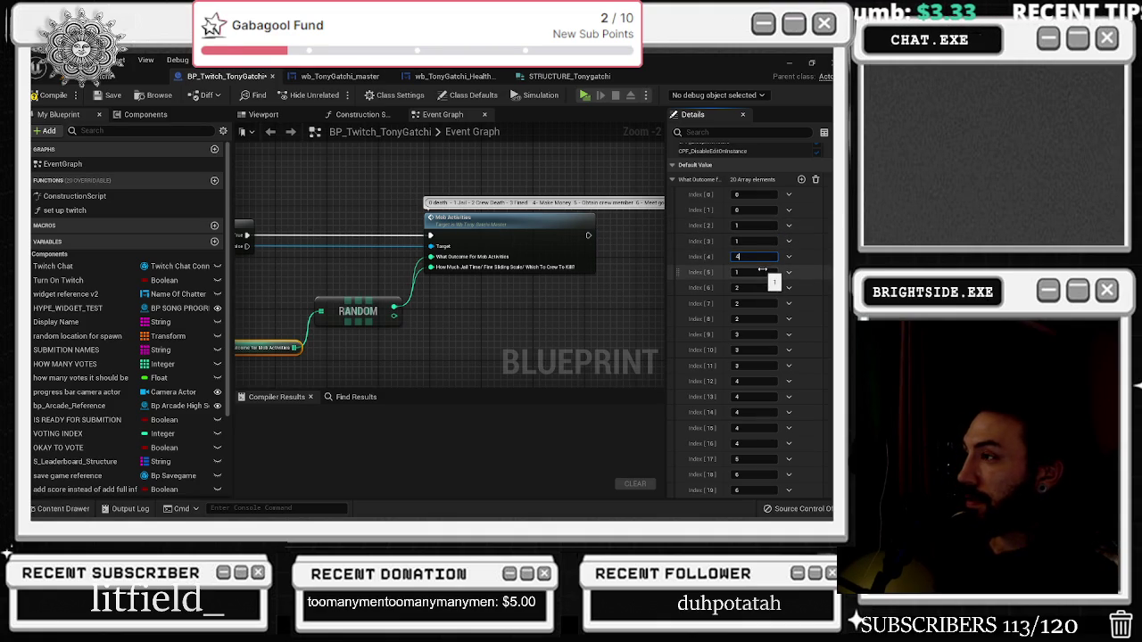
left_click(763, 273)
type("4")
key("Return")
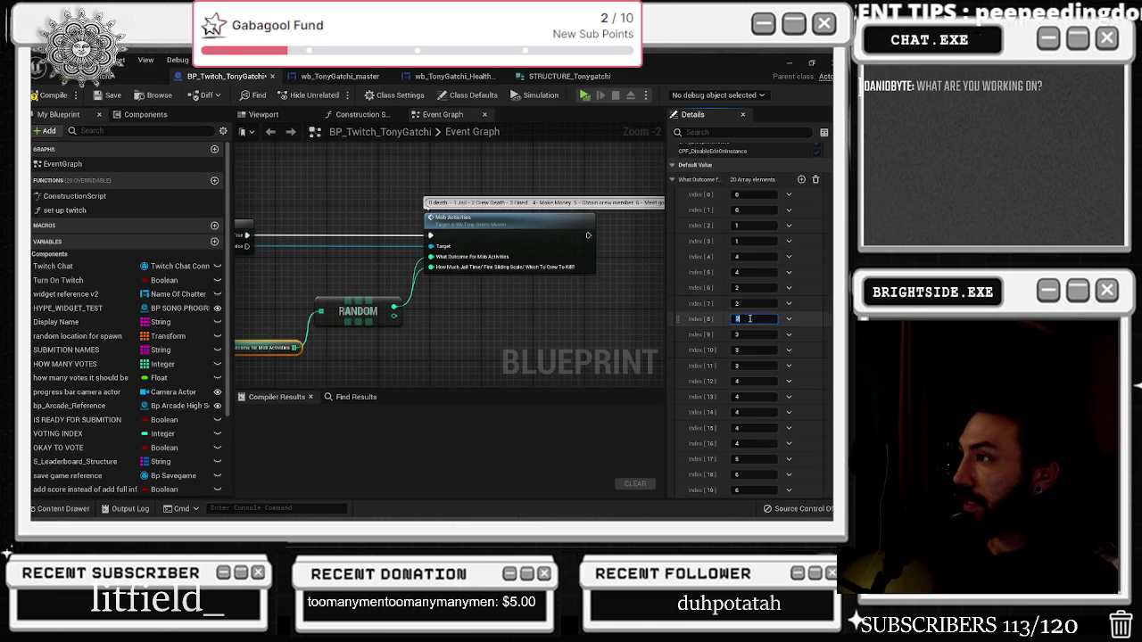
type("4")
key("Return")
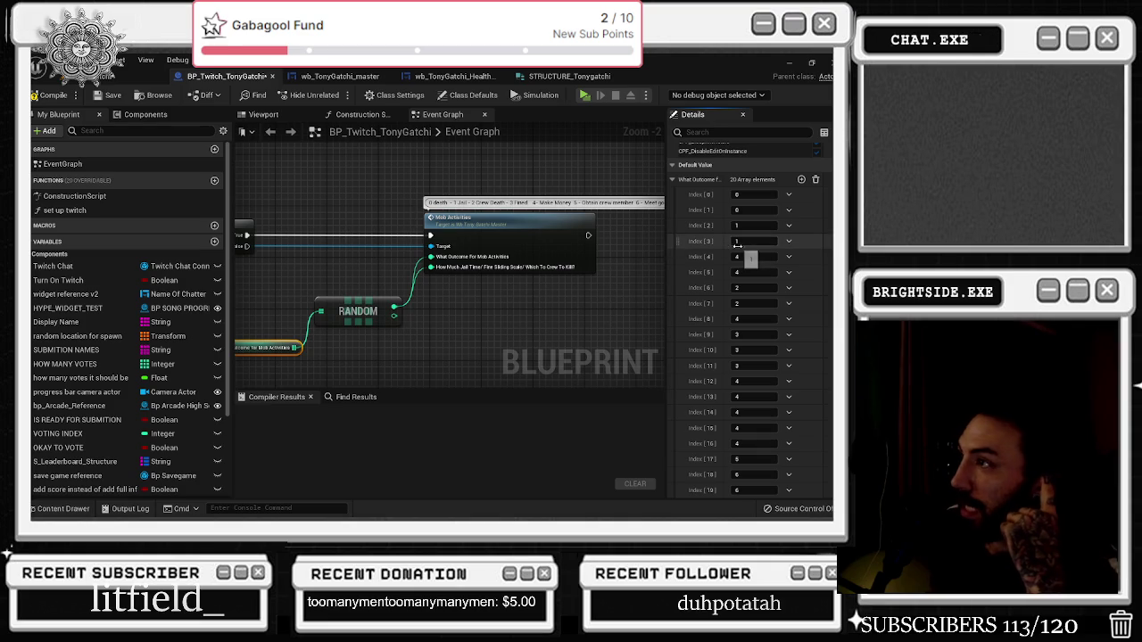
left_click_drag(630, 243, 515, 274)
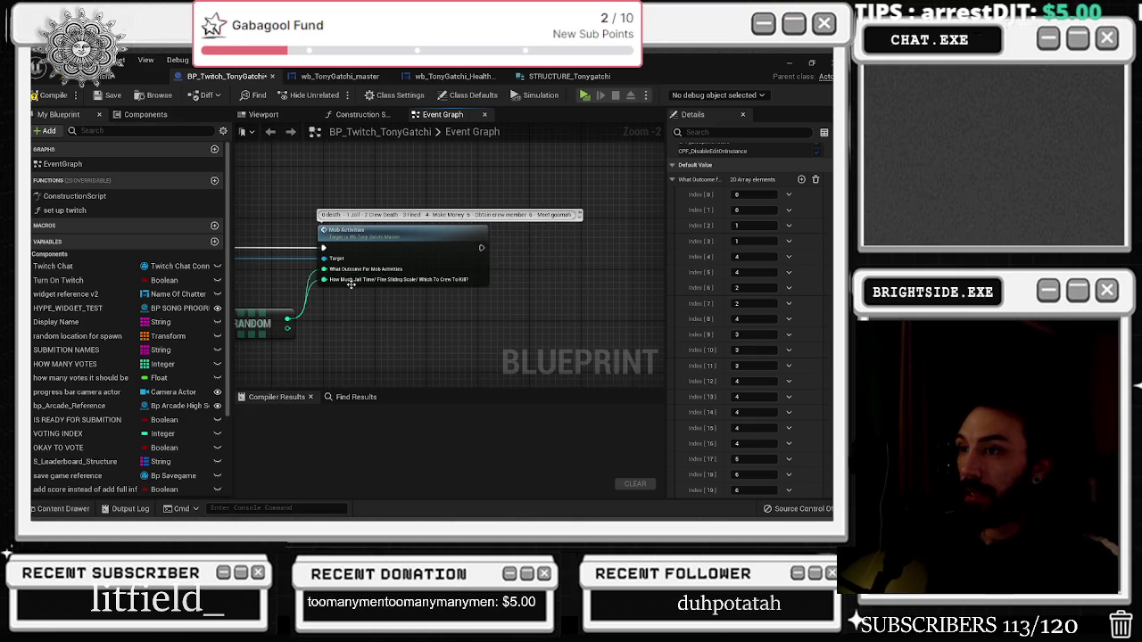
Start a comment on the What Outcome For Mob Activities getter listing outcome odds, beginning with crew death
left_click_drag(314, 305, 462, 302)
left_click_drag(595, 236, 522, 241)
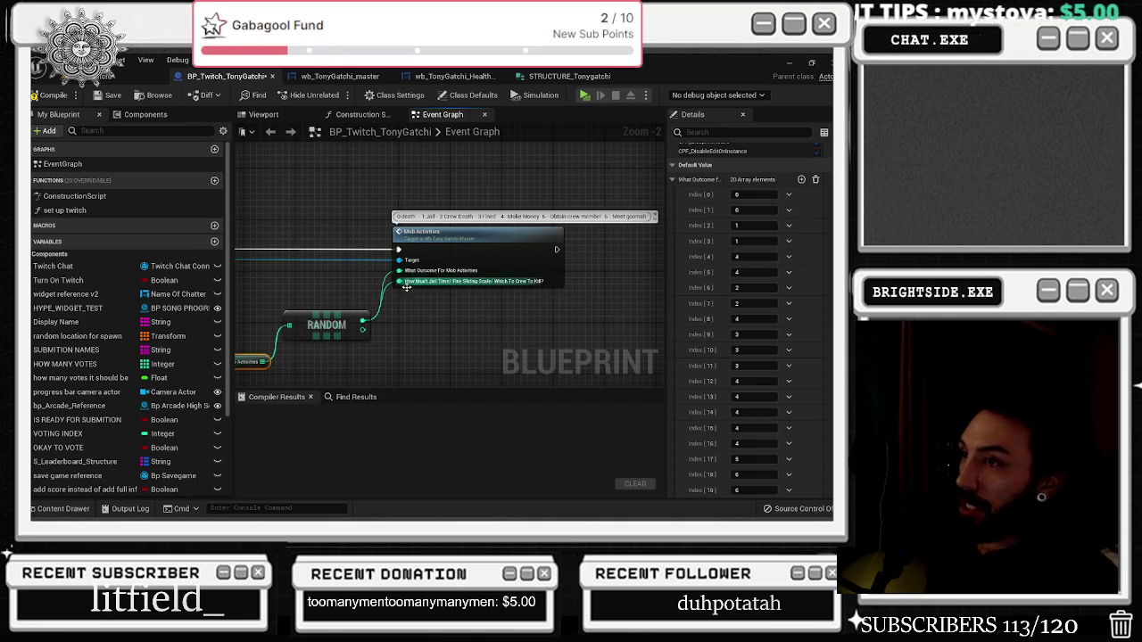
left_click_drag(213, 365, 305, 326)
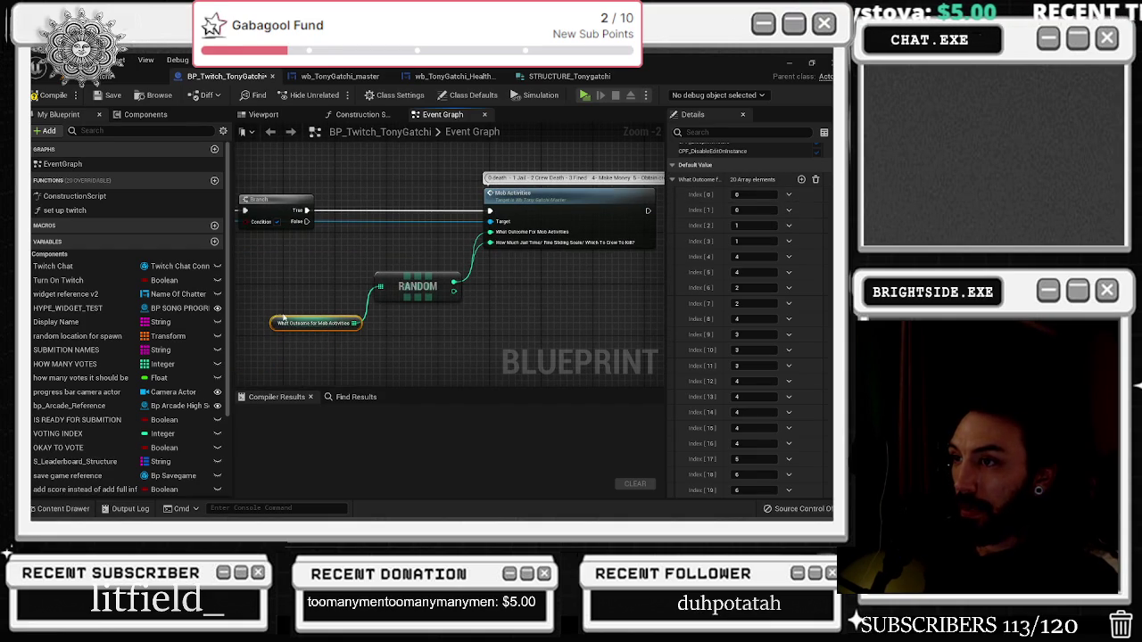
left_click(277, 313)
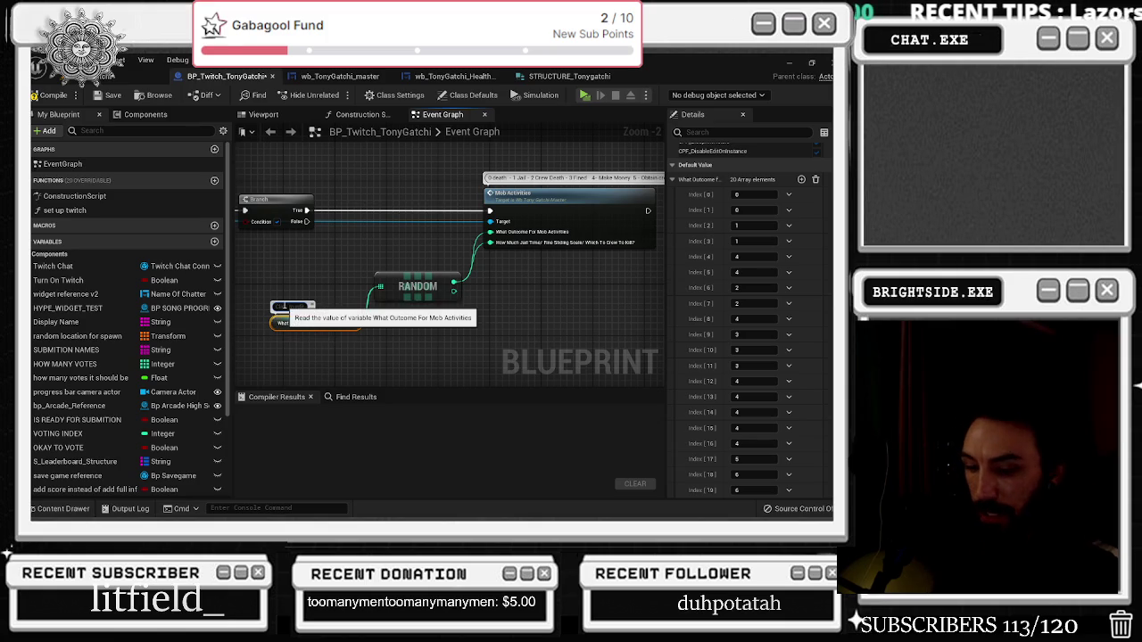
type("Sub")
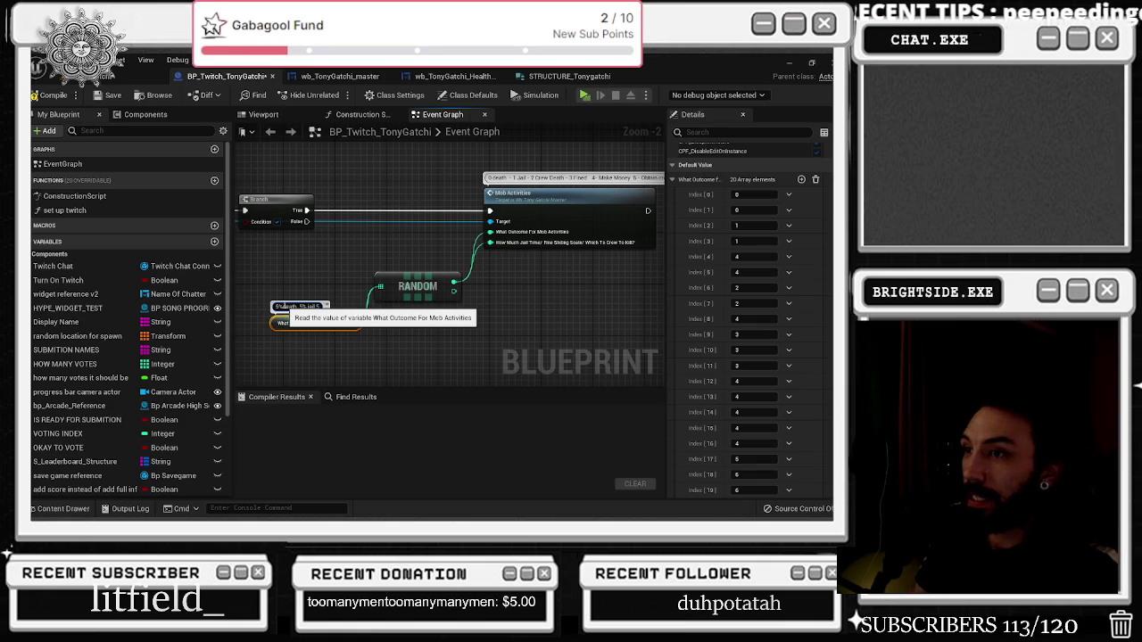
type("crew death 0% C")
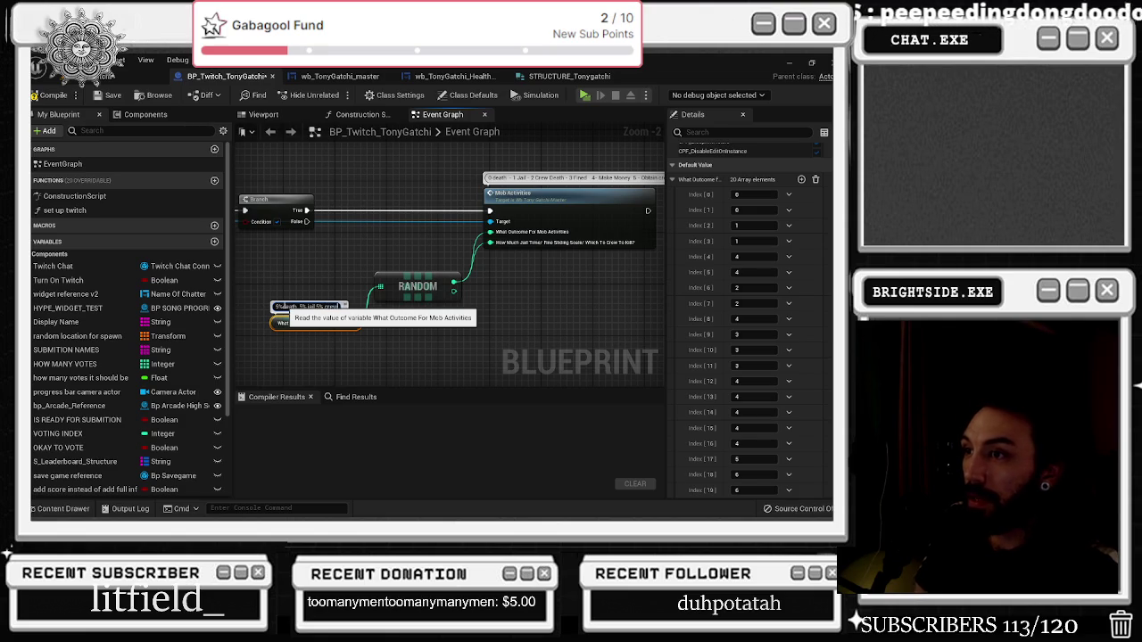
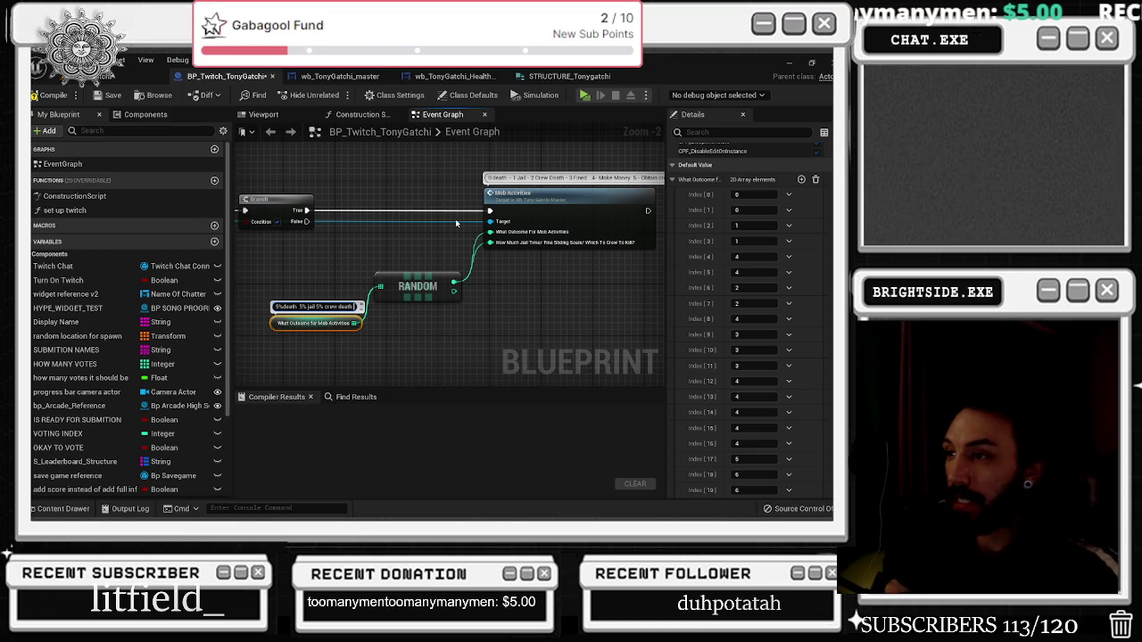
Append '8% Fined - 40% make money -' to the outcome odds text after the crew-death entry
type("5%")
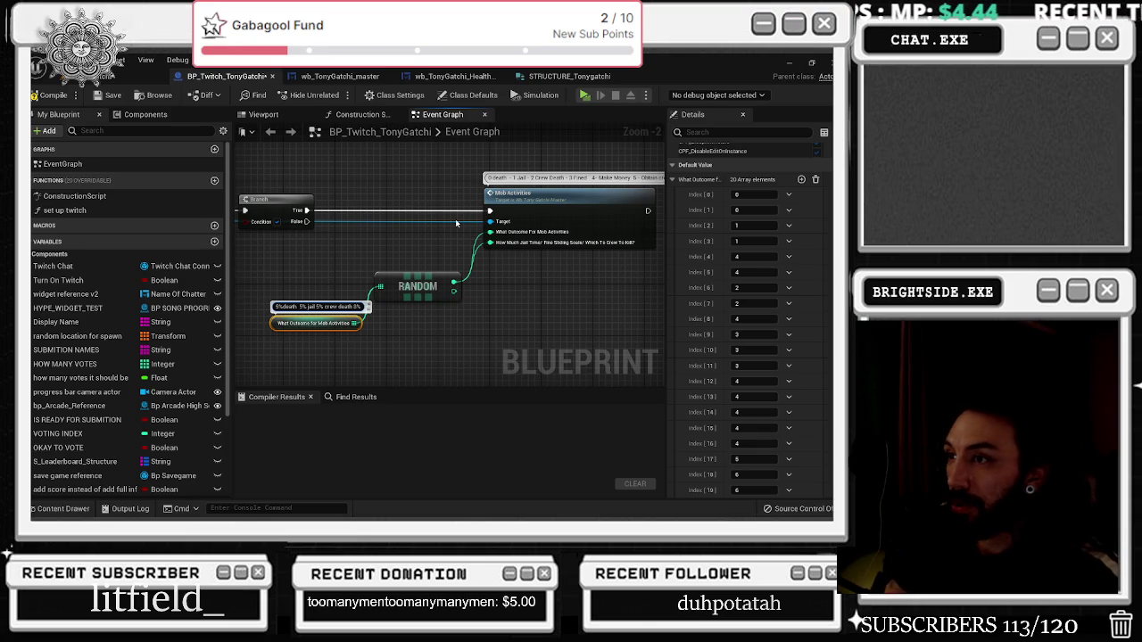
type(" C")
key("BackSpace")
type("Fined")
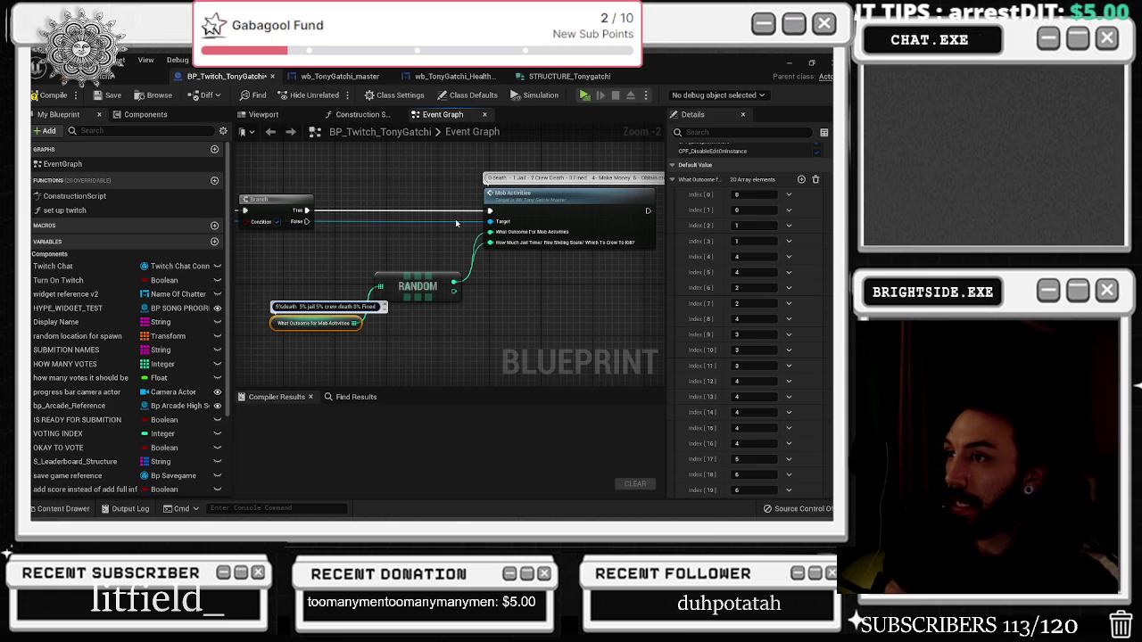
key("ctrl+Left")
key("ctrl+Left")
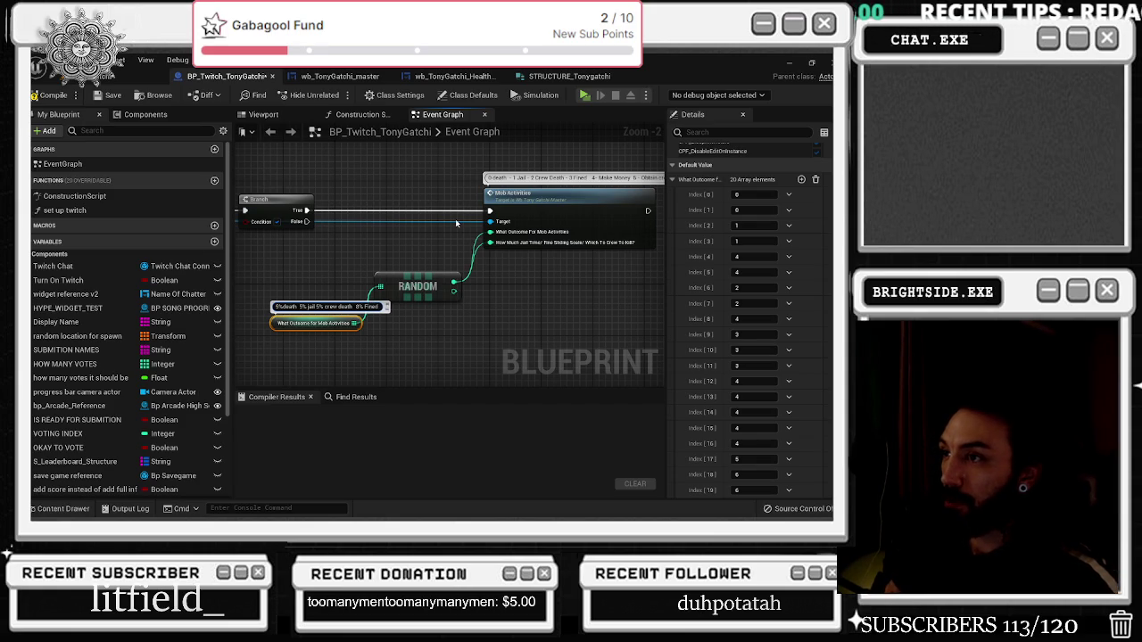
type(" -")
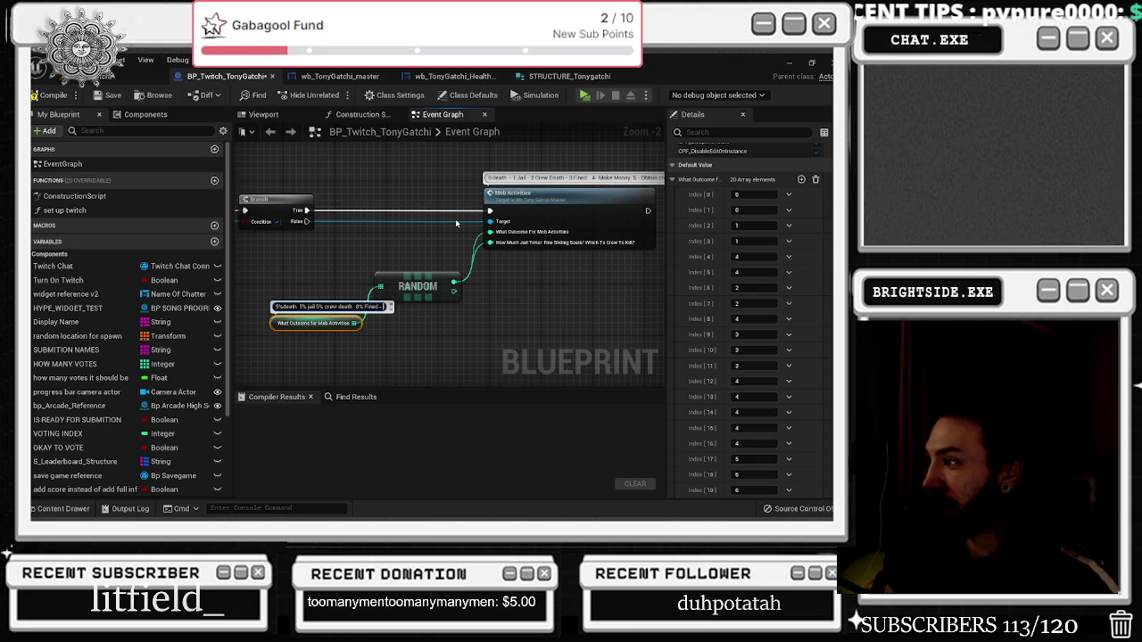
type("40")
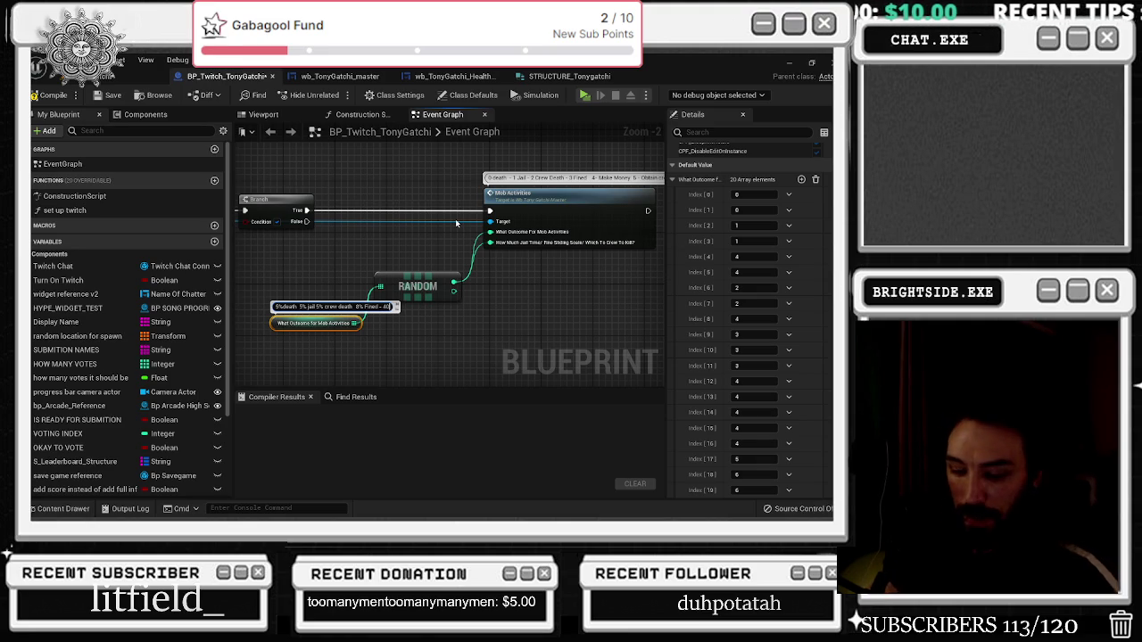
type("%")
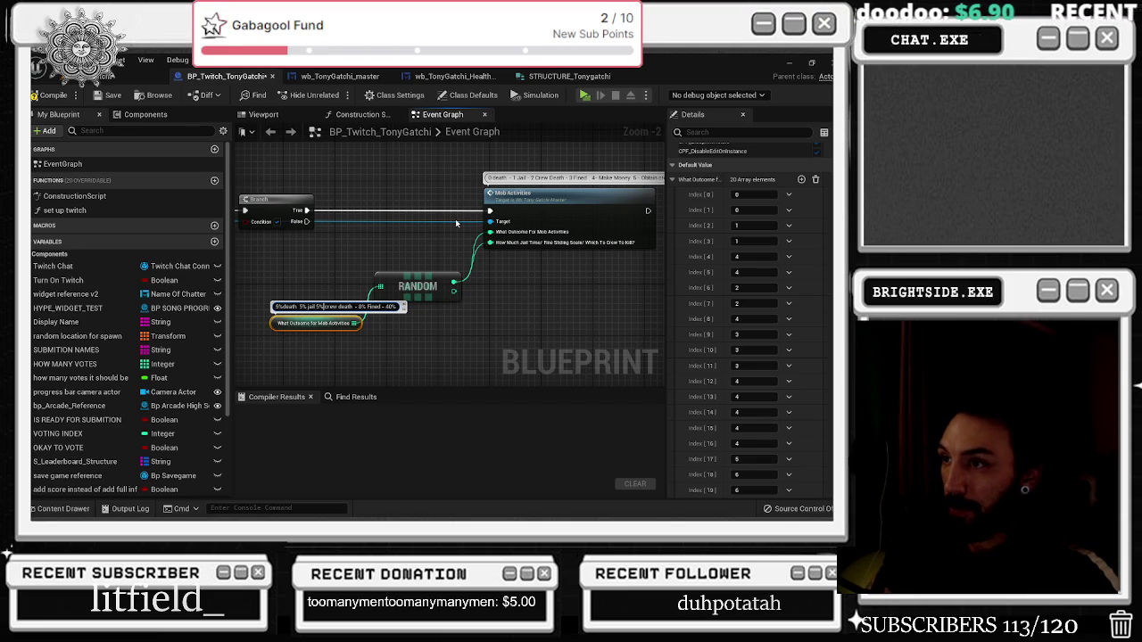
type(" -")
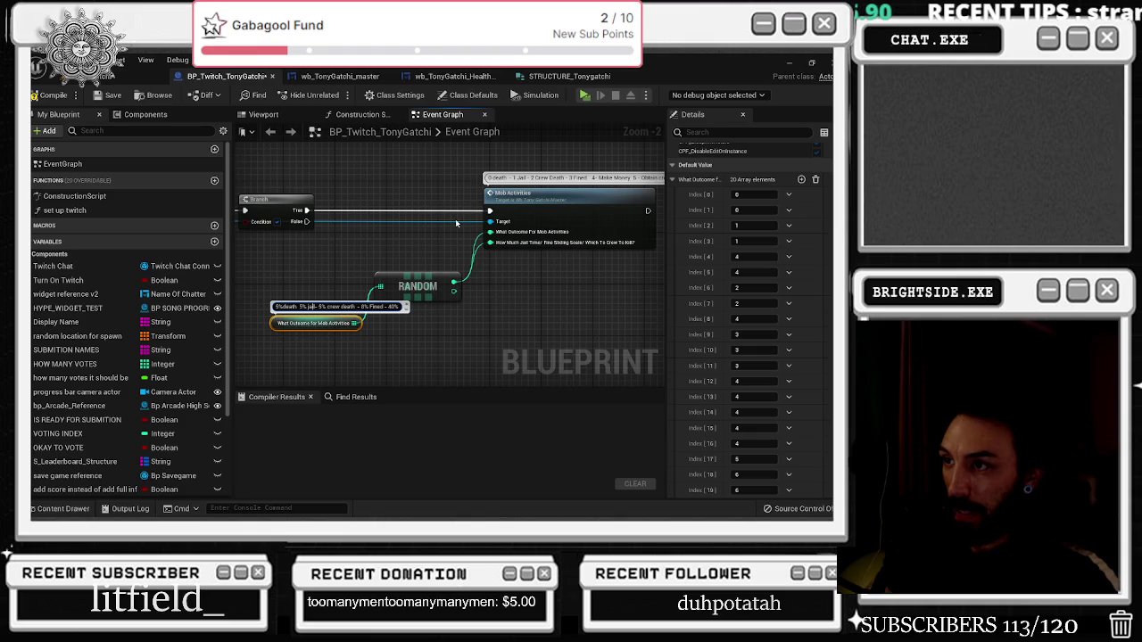
type("-")
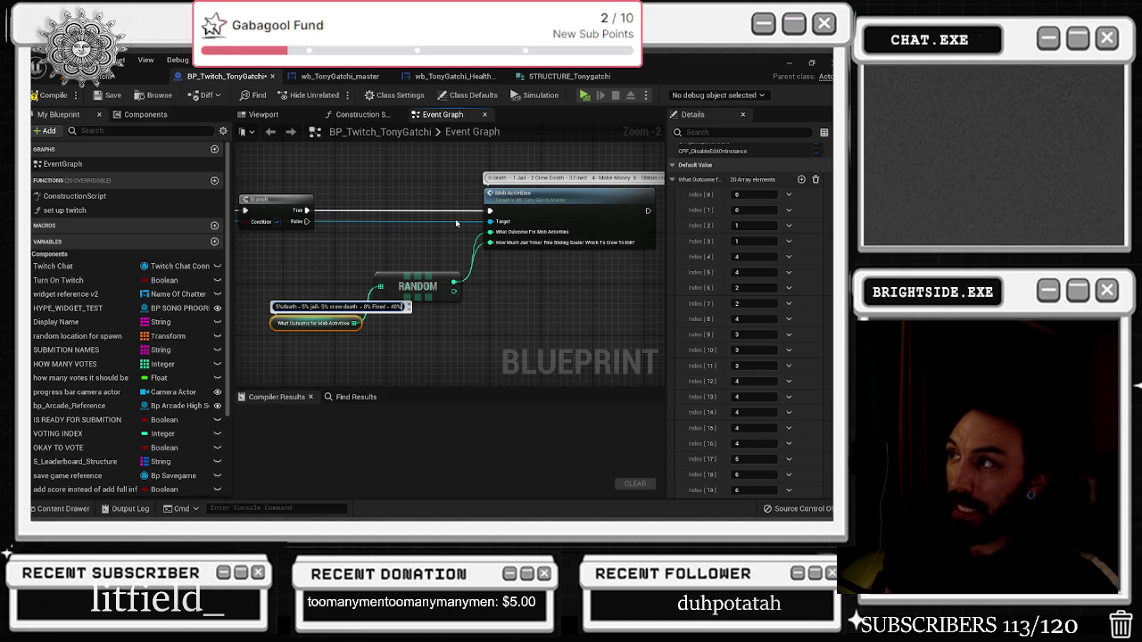
type("m")
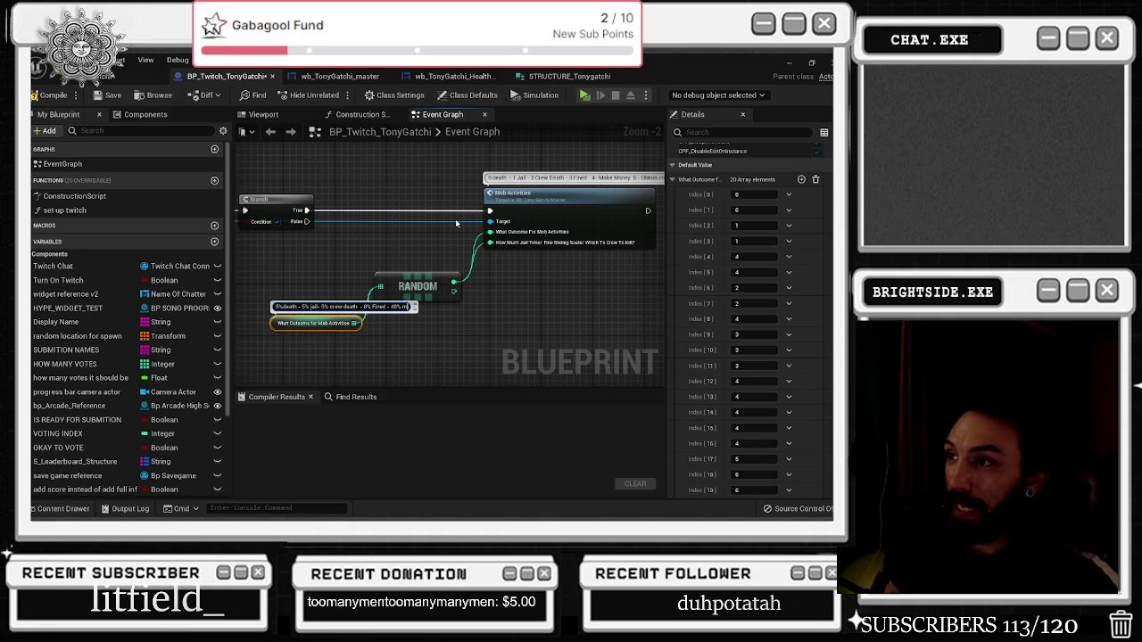
type("ake money")
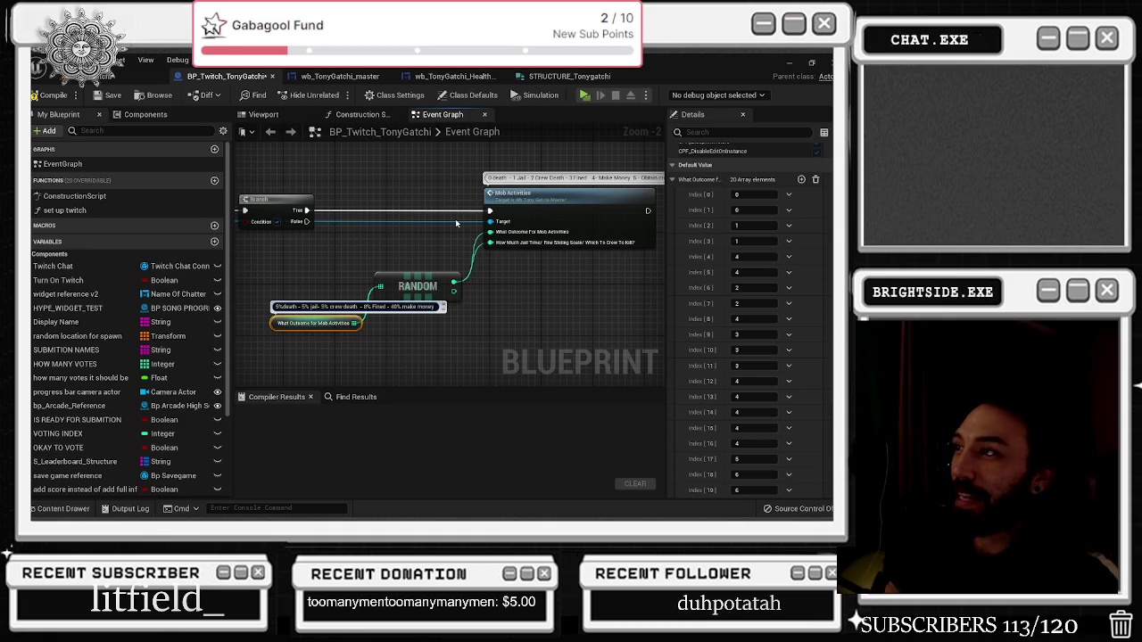
type(" -")
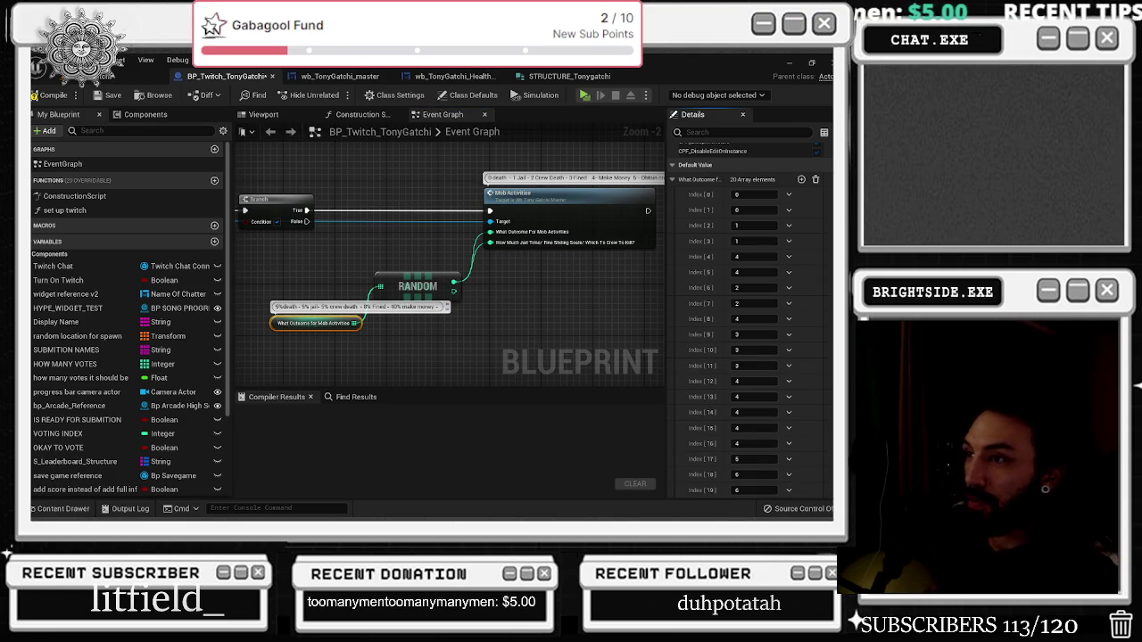
left_click(748, 474)
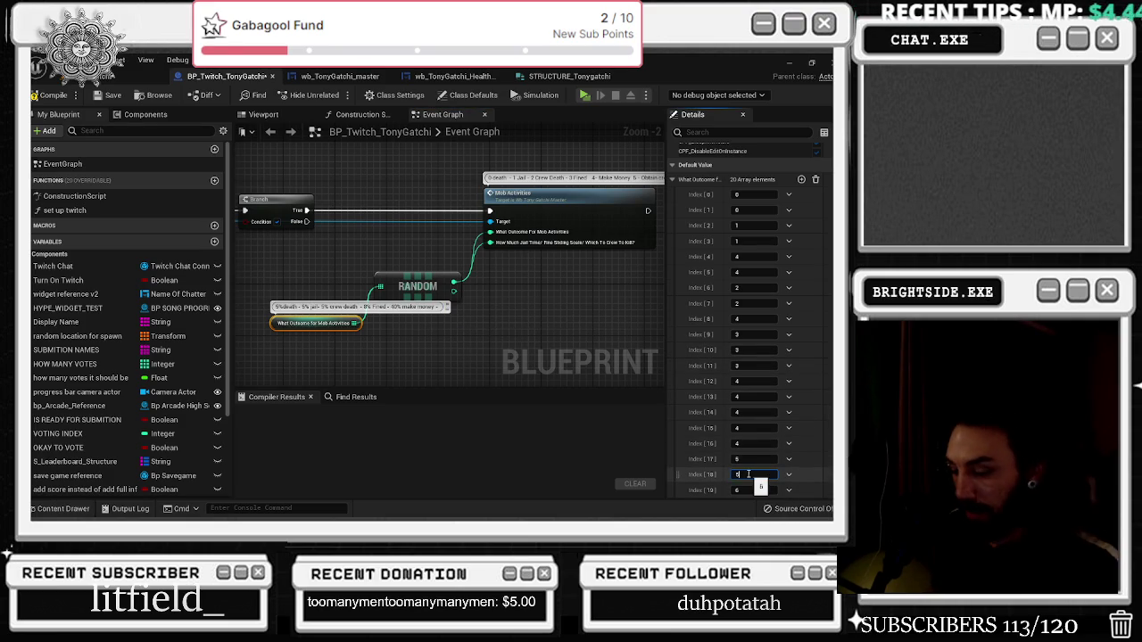
Commit Index 18 as 5 and append '5% Chance Crew 2% - Goombah' to the odds text
key("Return")
left_click(442, 306)
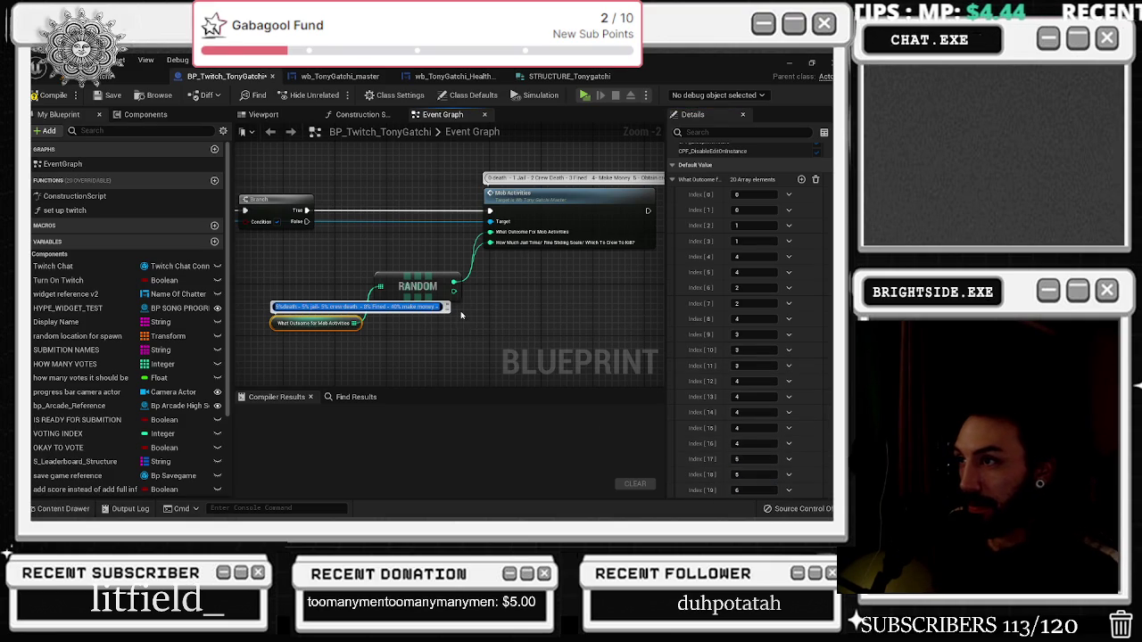
key("End")
type("% Chance Crew")
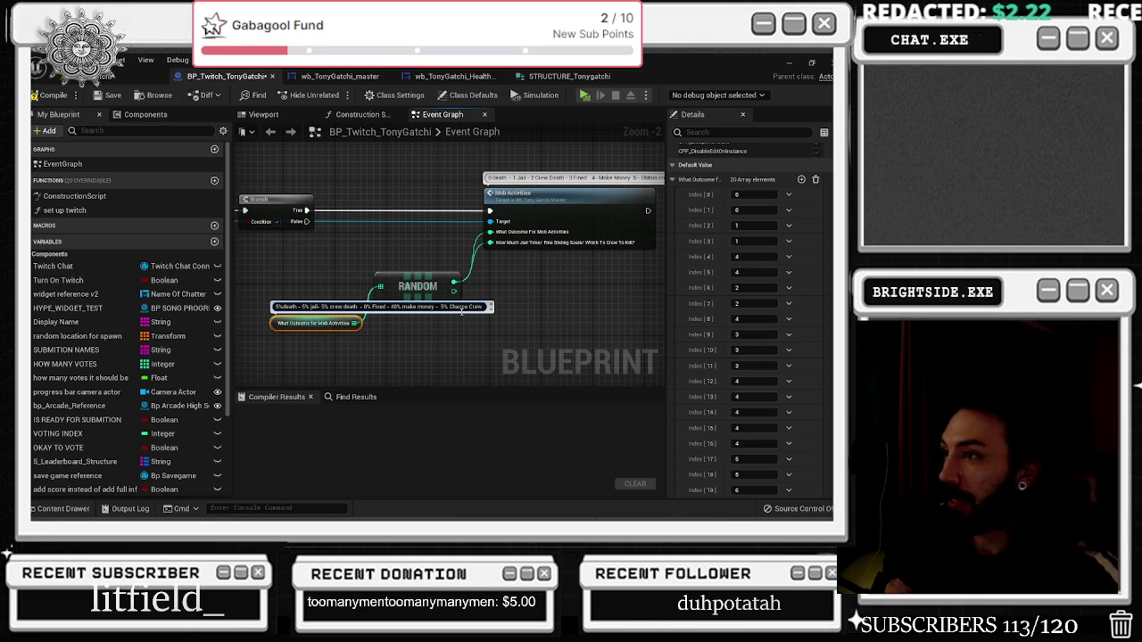
type("2")
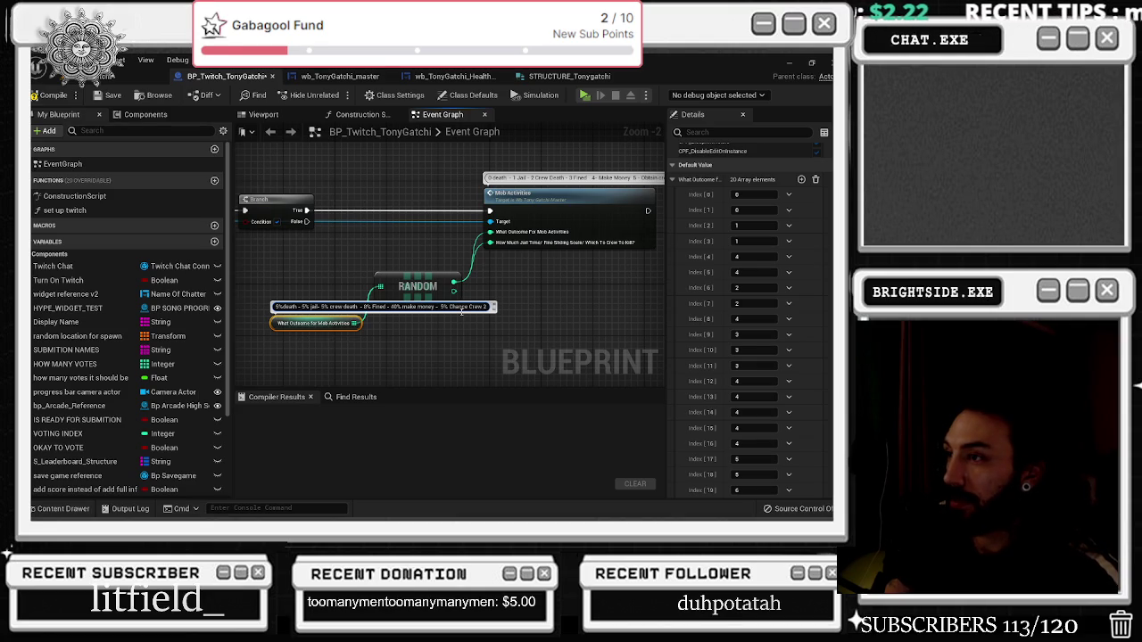
type(")")
type(" -")
type(" Goombah")
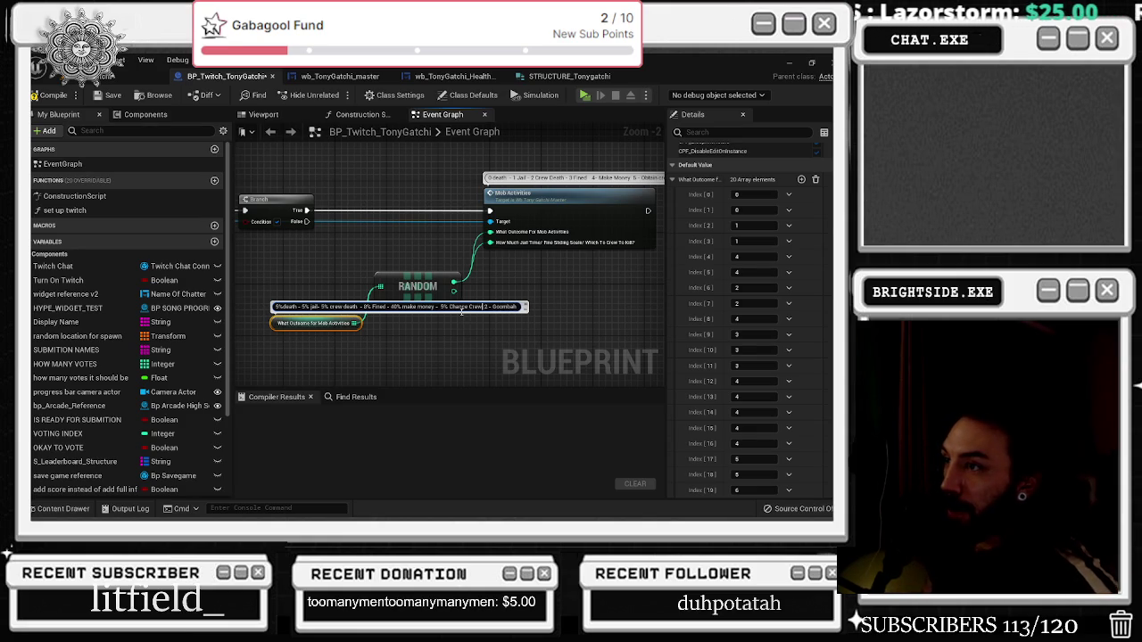
left_click_drag(441, 306, 488, 306)
left_click(490, 305)
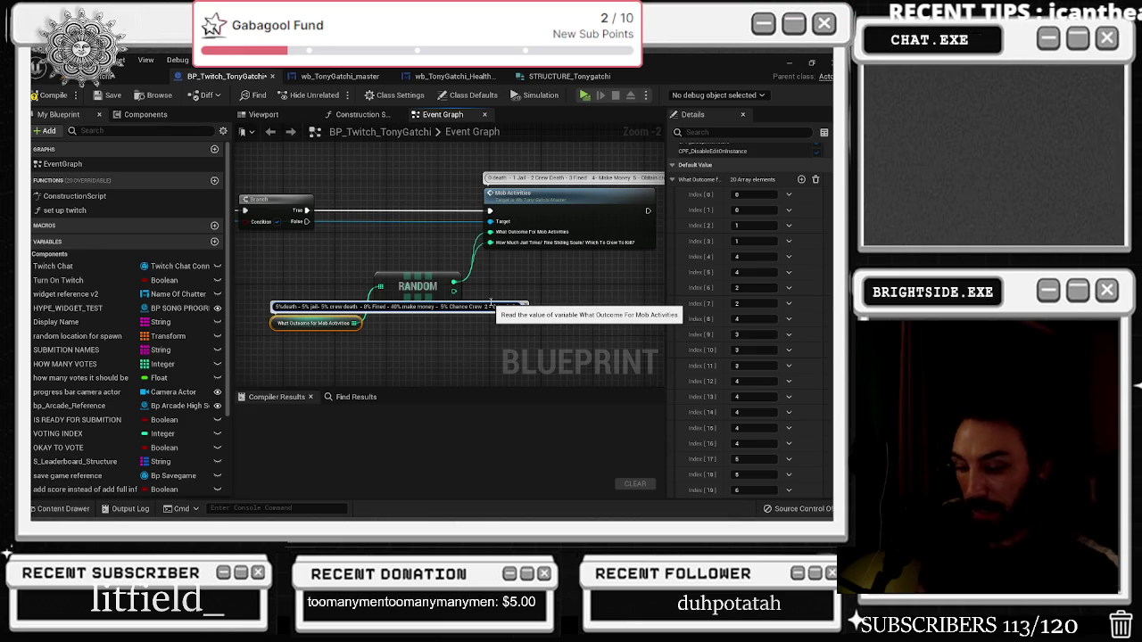
left_click_drag(440, 306, 521, 307)
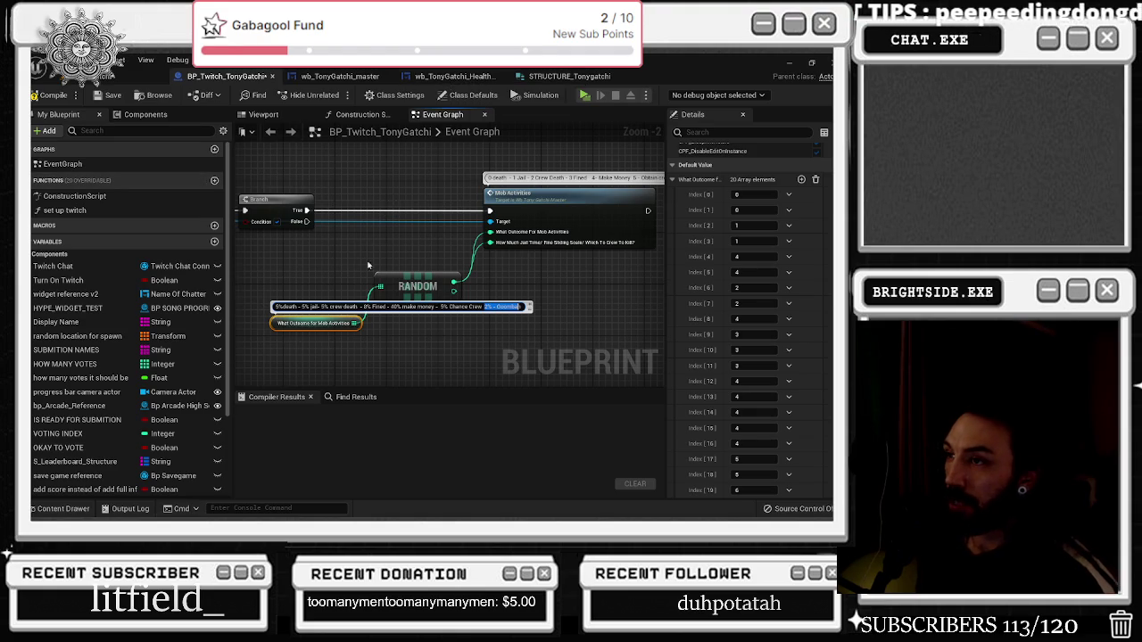
Nudge the RANDOM node and shift the Branch node about 100 px right
left_click_drag(425, 270, 431, 270)
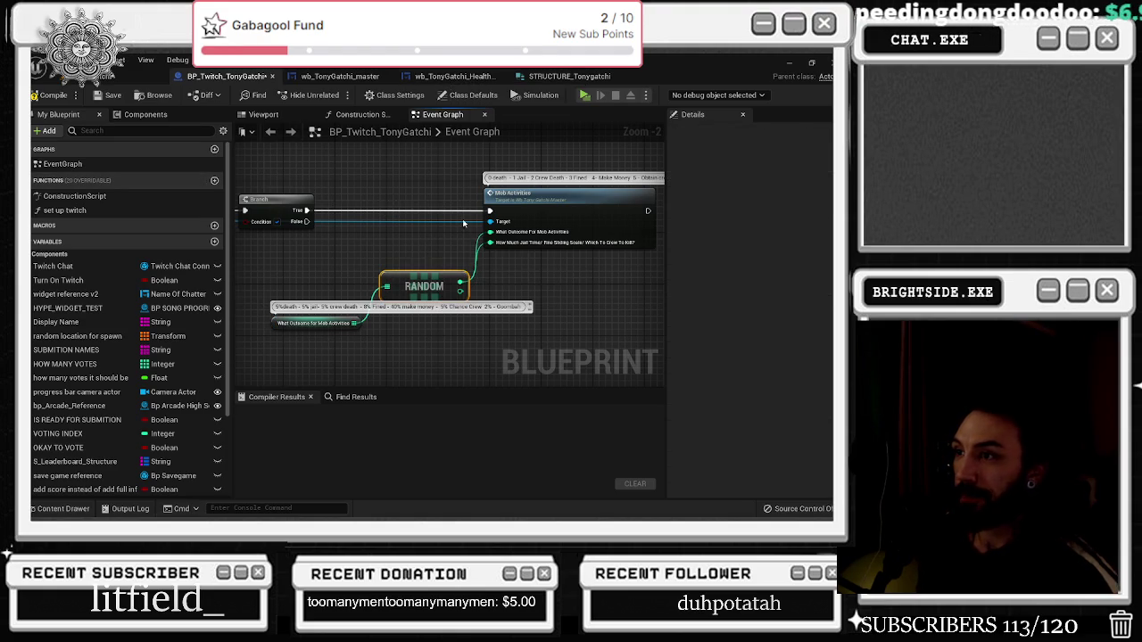
left_click(324, 358)
left_click_drag(345, 348, 396, 348)
left_click_drag(431, 237, 604, 271)
mouse_move(498, 242)
left_mouse_down()
mouse_move(592, 242)
mouse_move(419, 268)
mouse_move(447, 261)
left_mouse_up()
mouse_move(436, 334)
left_mouse_down()
mouse_move(504, 346)
mouse_move(561, 284)
mouse_move(375, 294)
left_mouse_up()
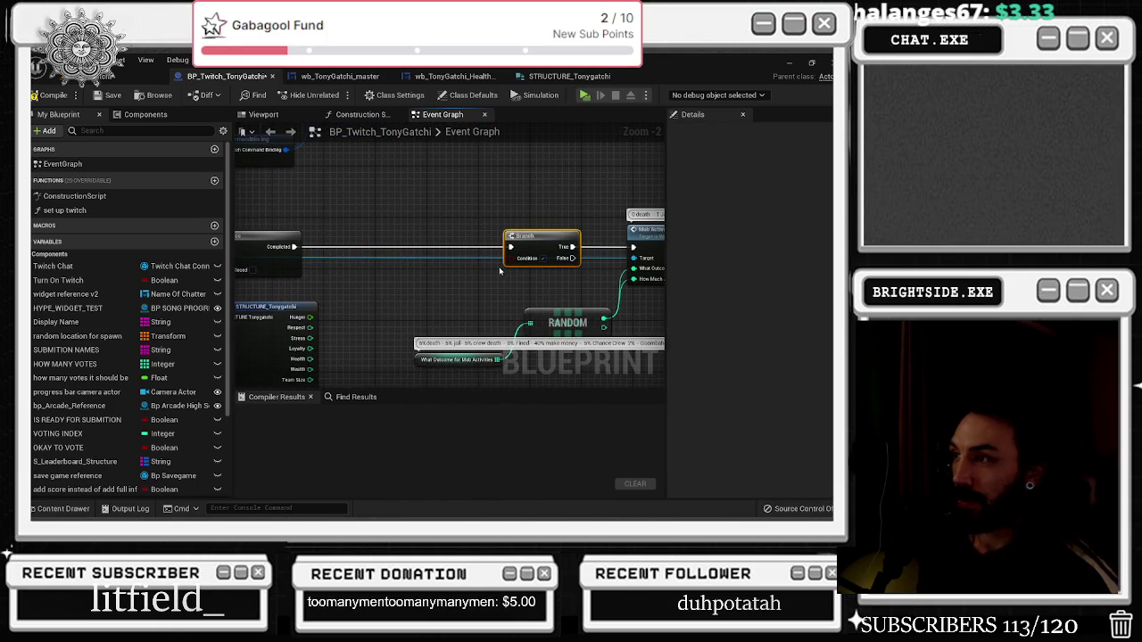
Bring the Break STRUCTURE node into view and pull a new wire from the Branch Condition input
left_click(462, 361)
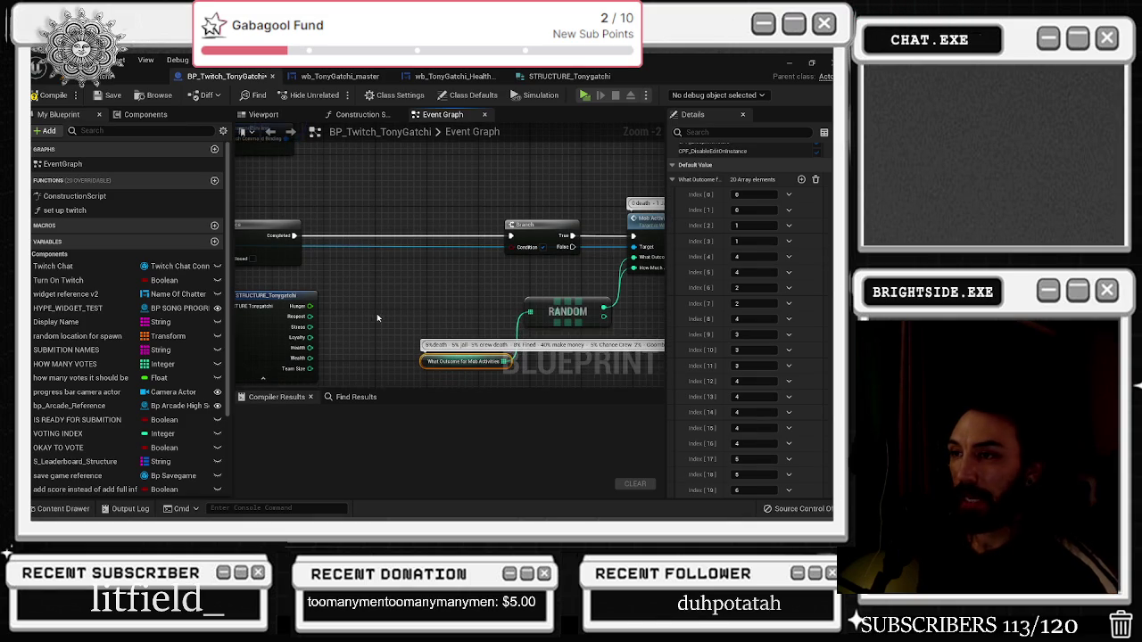
scroll(414, 301, "down", 1)
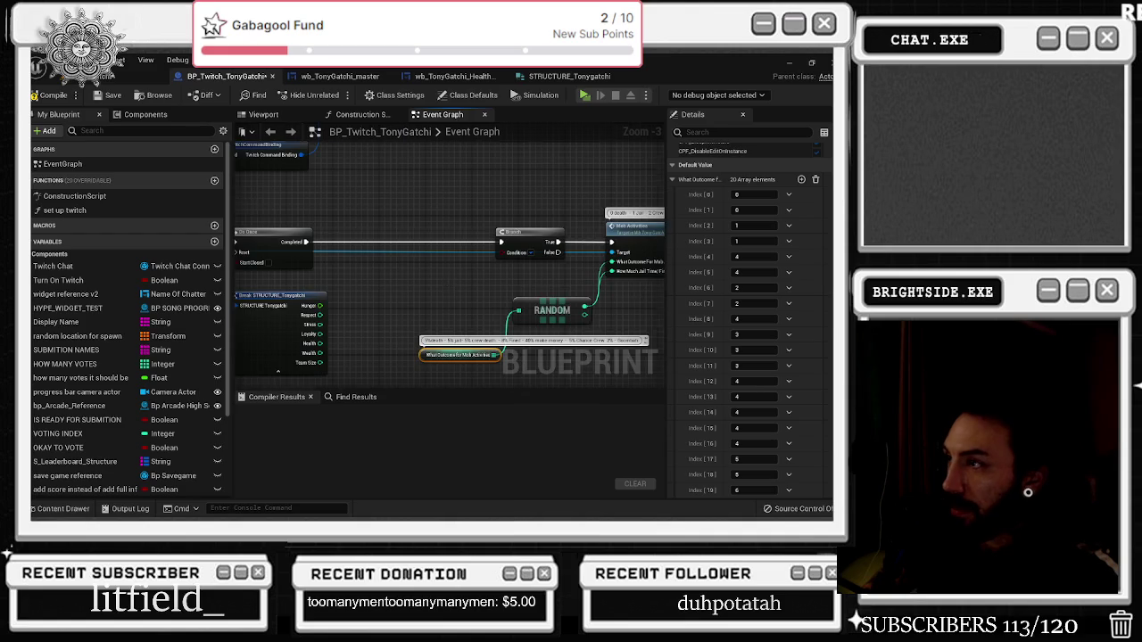
left_click_drag(446, 289, 568, 305)
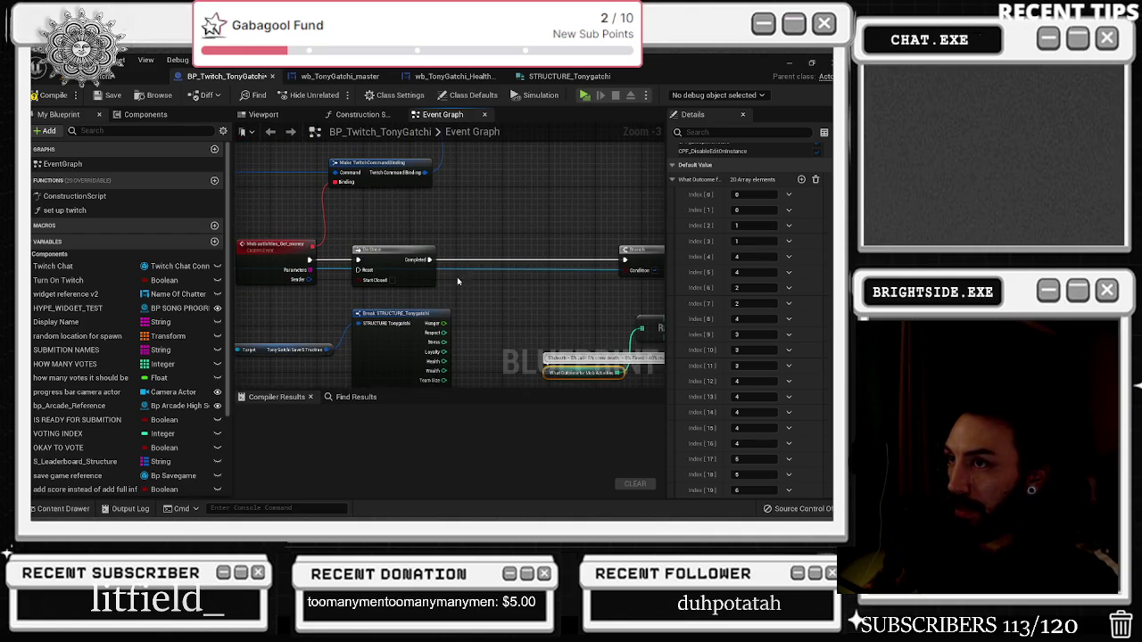
left_click_drag(461, 283, 383, 276)
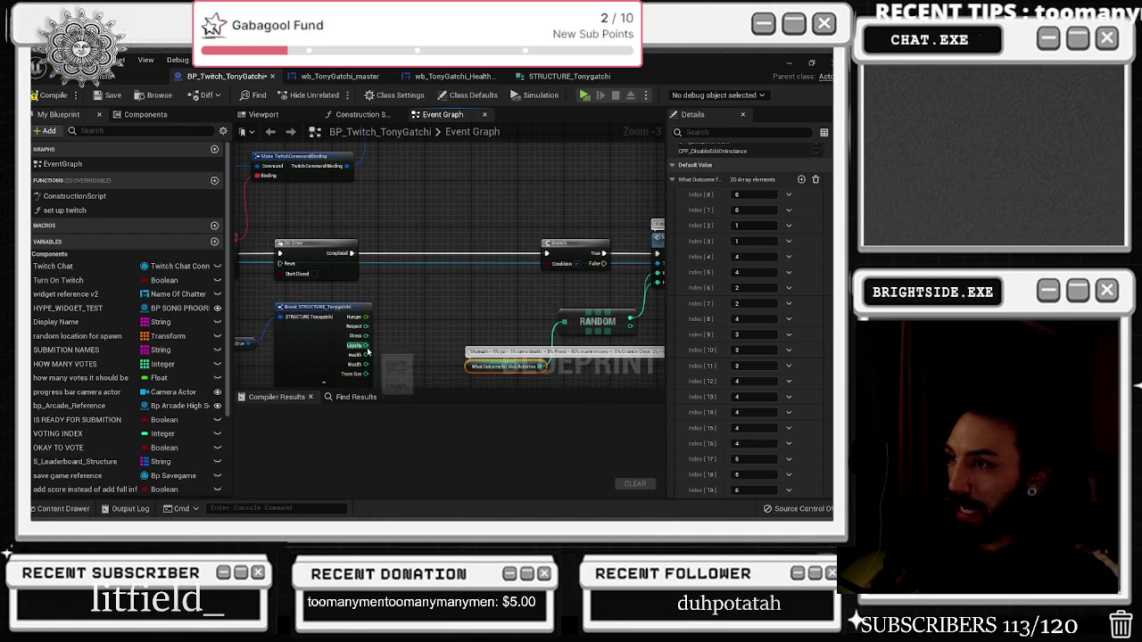
left_click_drag(549, 265, 527, 284)
type("is")
key("Escape")
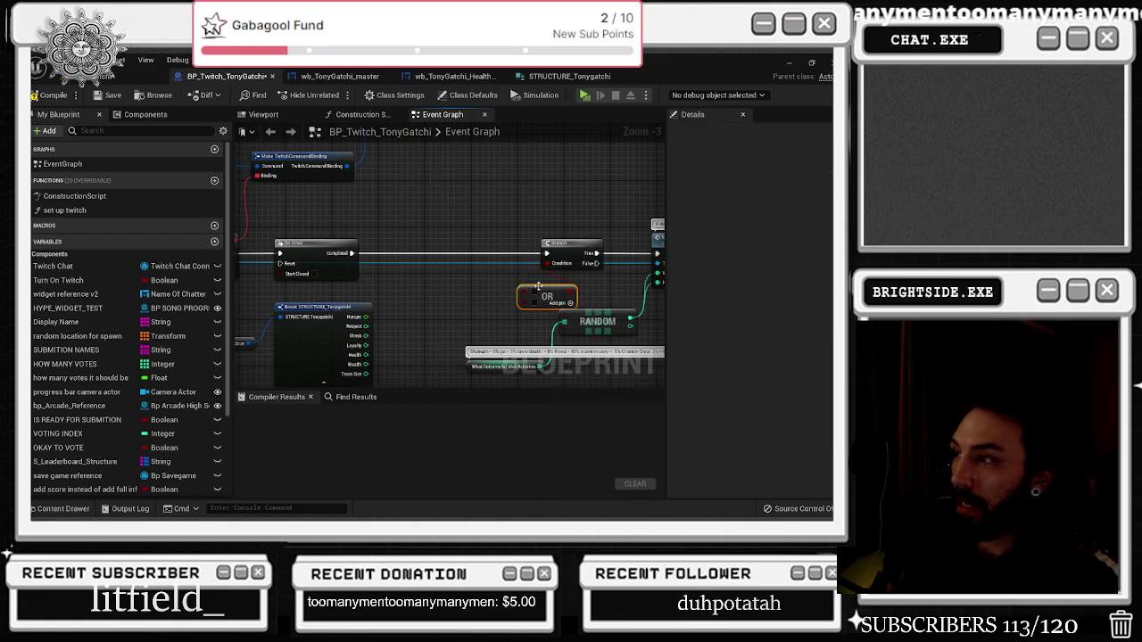
left_click_drag(365, 355, 384, 325)
type("less or")
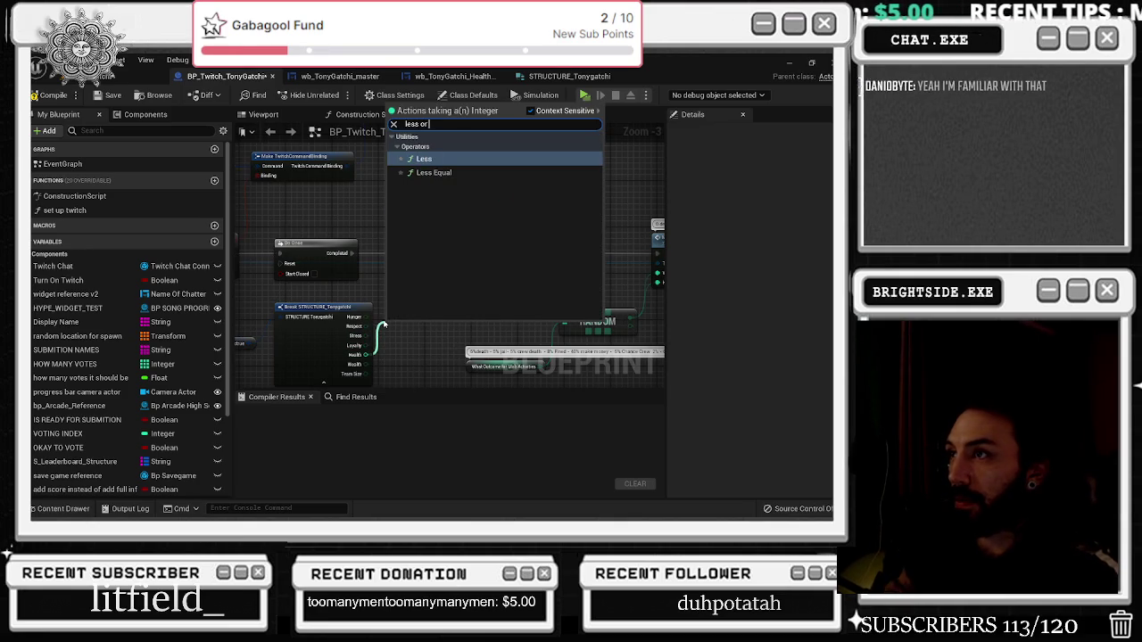
key("Return")
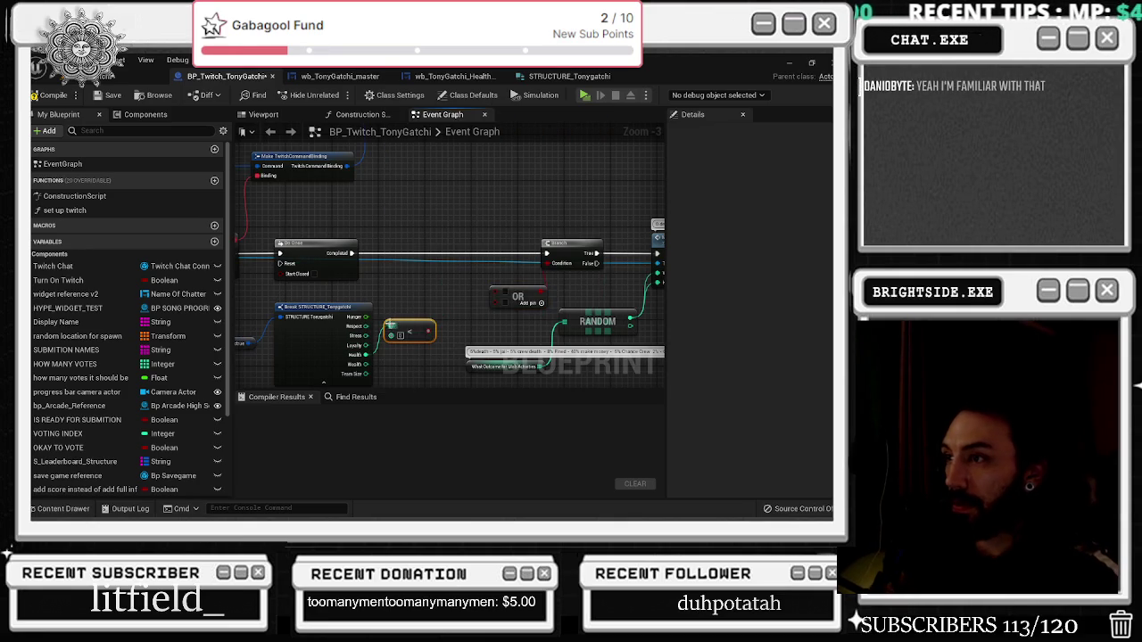
left_click_drag(402, 323, 414, 306)
left_click_drag(367, 355, 408, 287)
type("less")
key("Down")
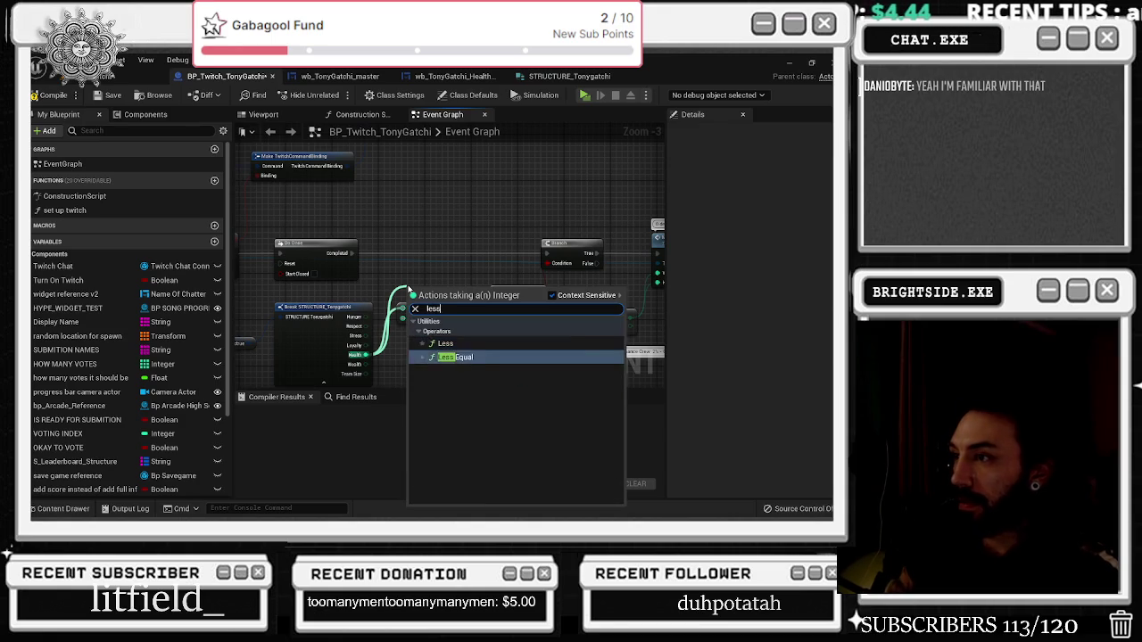
key("Return")
left_click(421, 316)
scroll(465, 313, "up", 1)
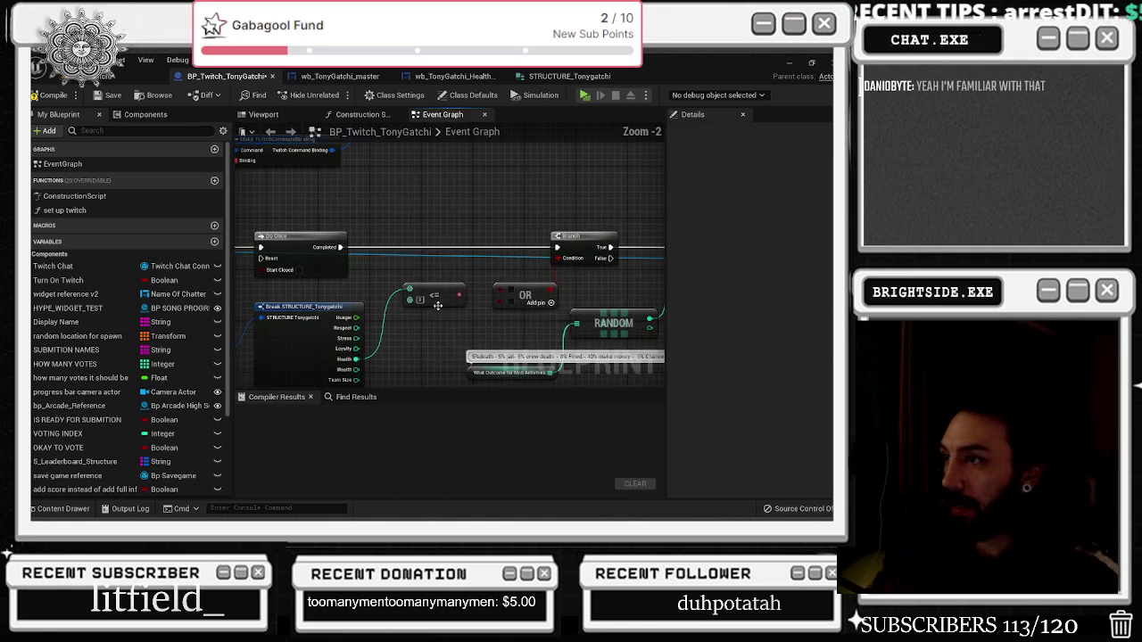
left_click_drag(458, 294, 499, 289)
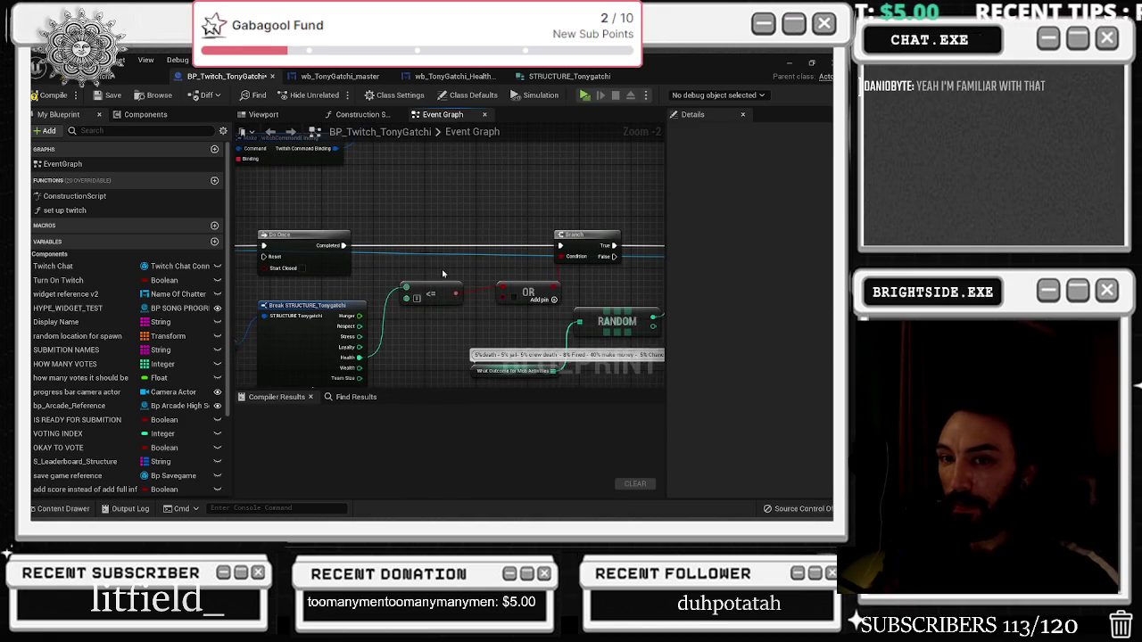
left_click(526, 293)
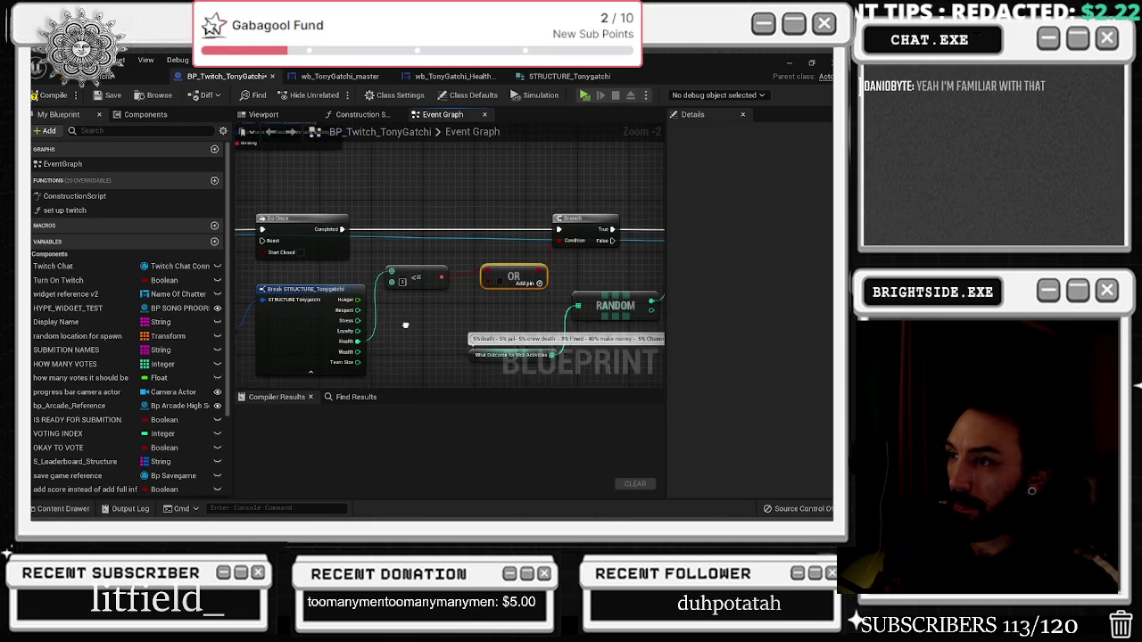
left_click(328, 319)
left_click(388, 181)
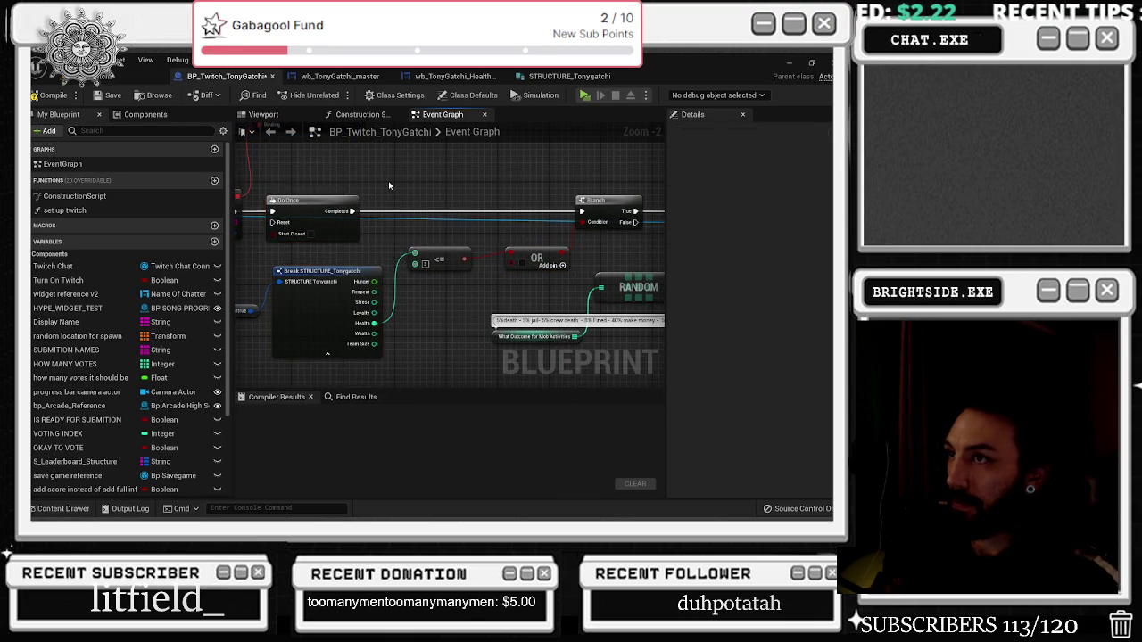
left_click_drag(388, 182, 319, 213)
left_click_drag(339, 313, 388, 279)
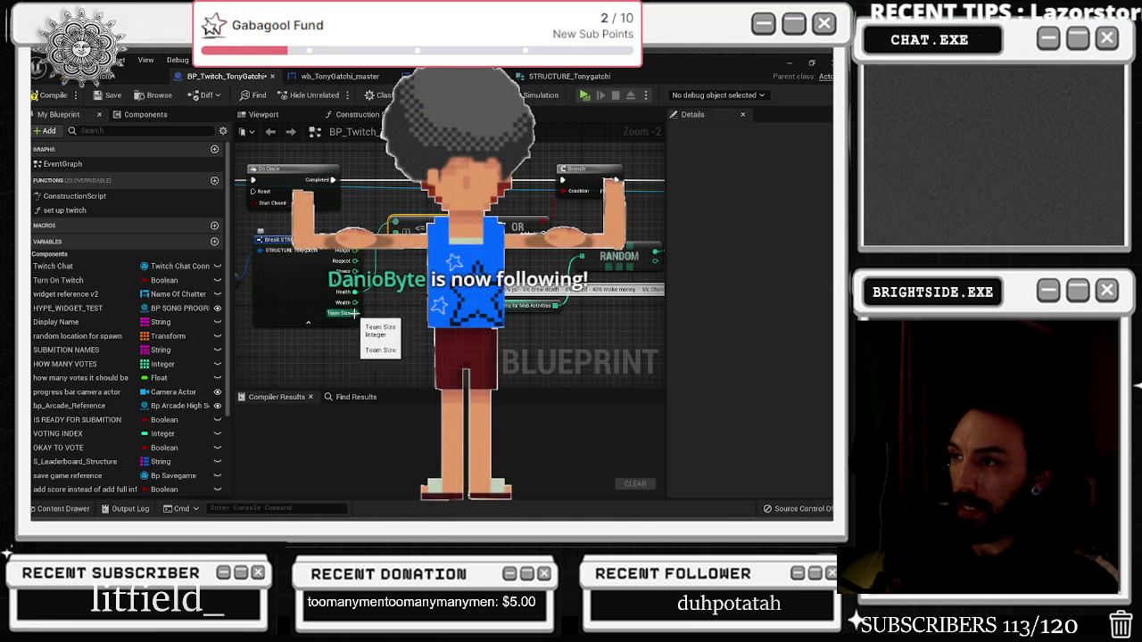
mouse_move(355, 313)
left_mouse_down()
mouse_move(429, 311)
mouse_move(417, 312)
left_mouse_up()
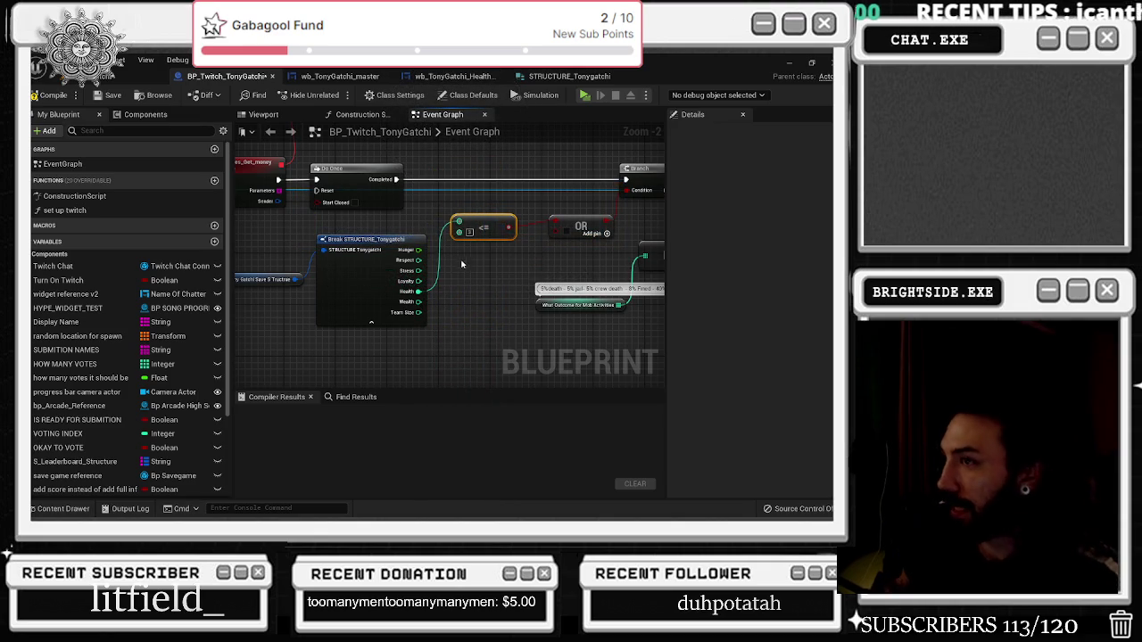
Add a Less Equal (<=) comparison wired from the Hunger stat
left_click_drag(418, 250, 455, 269)
type("less or")
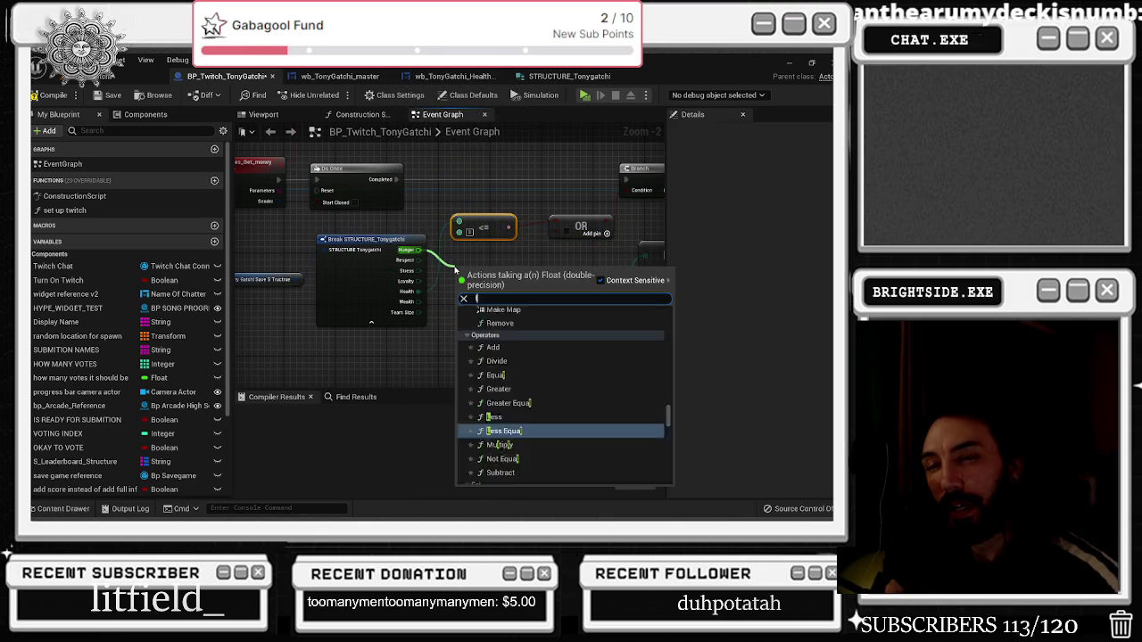
type(" eq")
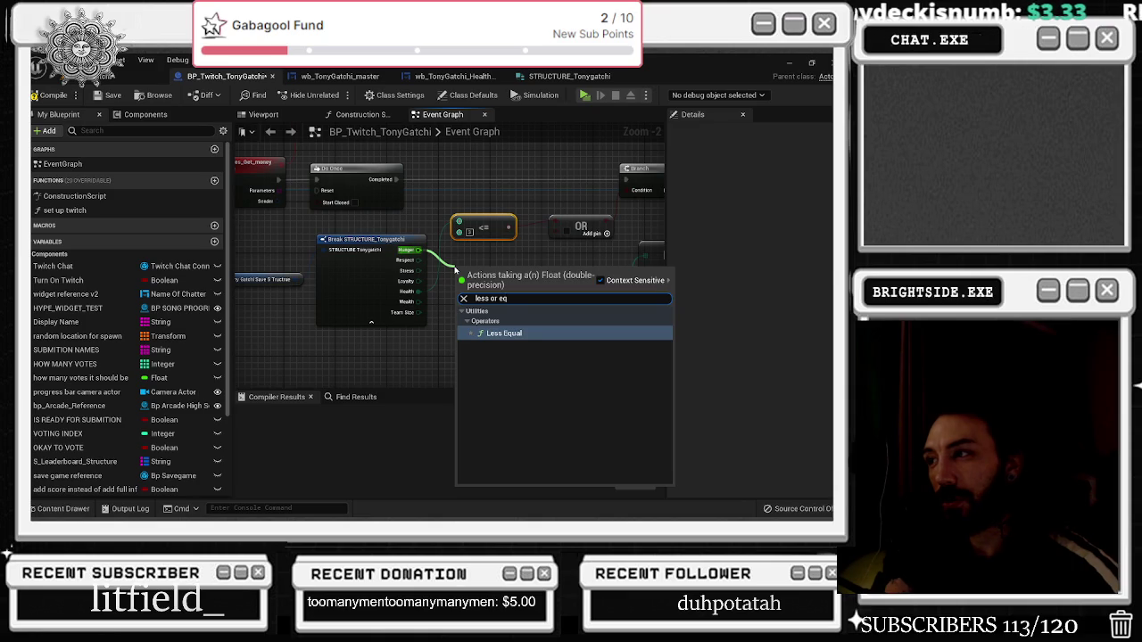
key("Return")
mouse_move(490, 283)
left_mouse_down()
mouse_move(490, 264)
mouse_move(468, 270)
left_mouse_up()
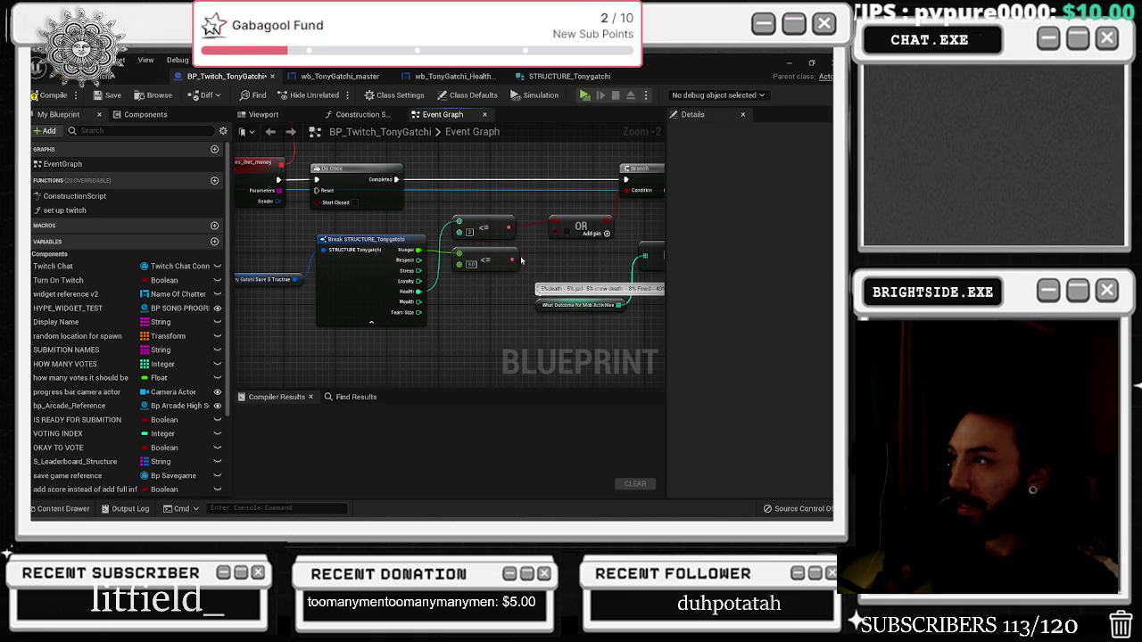
right_click(537, 256)
key("Escape")
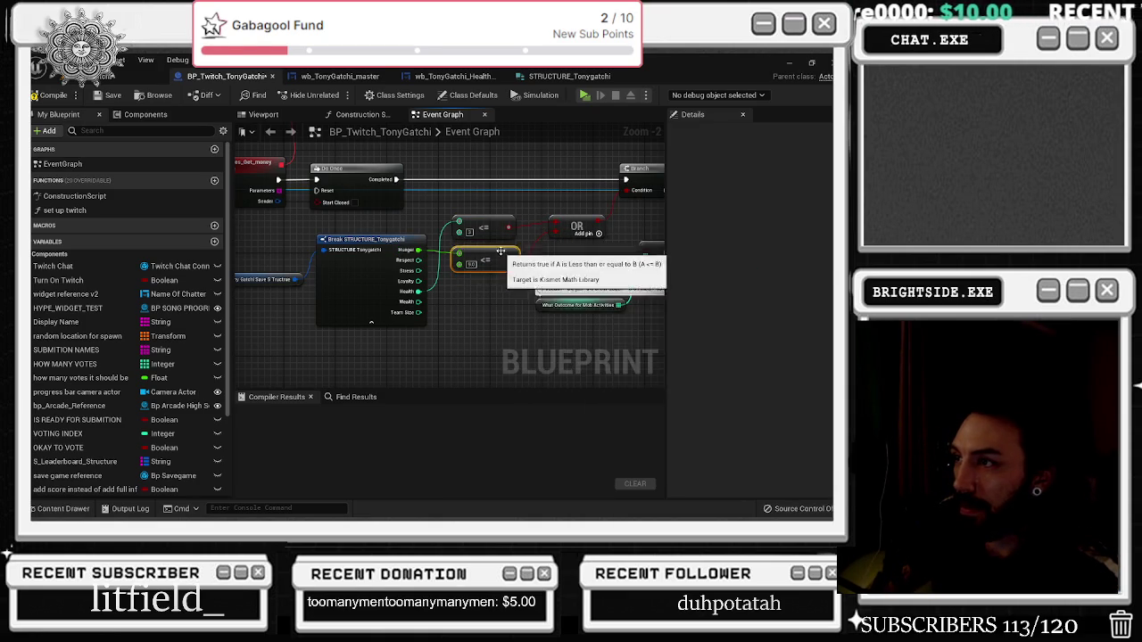
left_click_drag(491, 236, 415, 239)
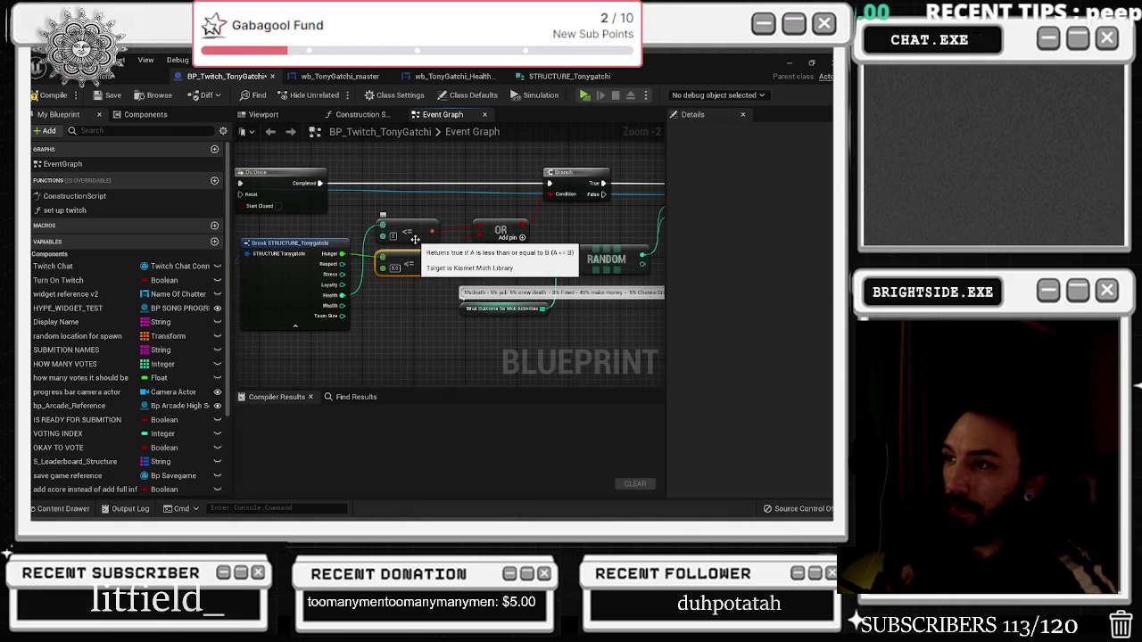
Pull a comparison from Respect, deleting the Bitwise OR node placed by mistake
left_click_drag(415, 303, 508, 312)
mouse_move(292, 262)
left_mouse_down()
mouse_move(363, 329)
mouse_move(380, 303)
left_mouse_up()
left_click(466, 344)
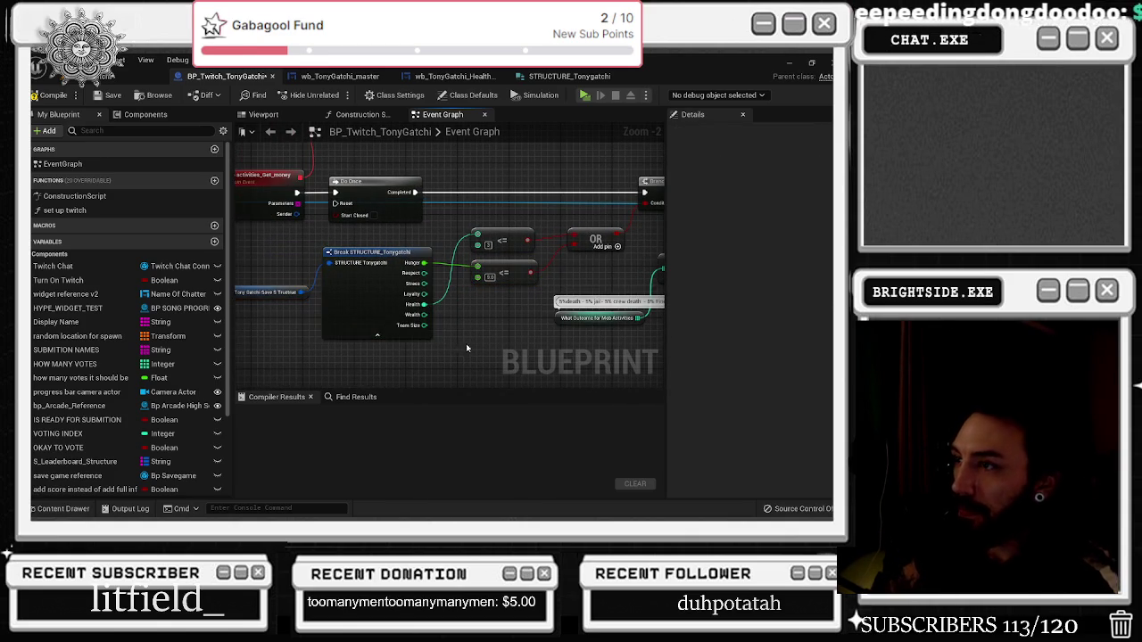
left_click_drag(451, 355, 419, 355)
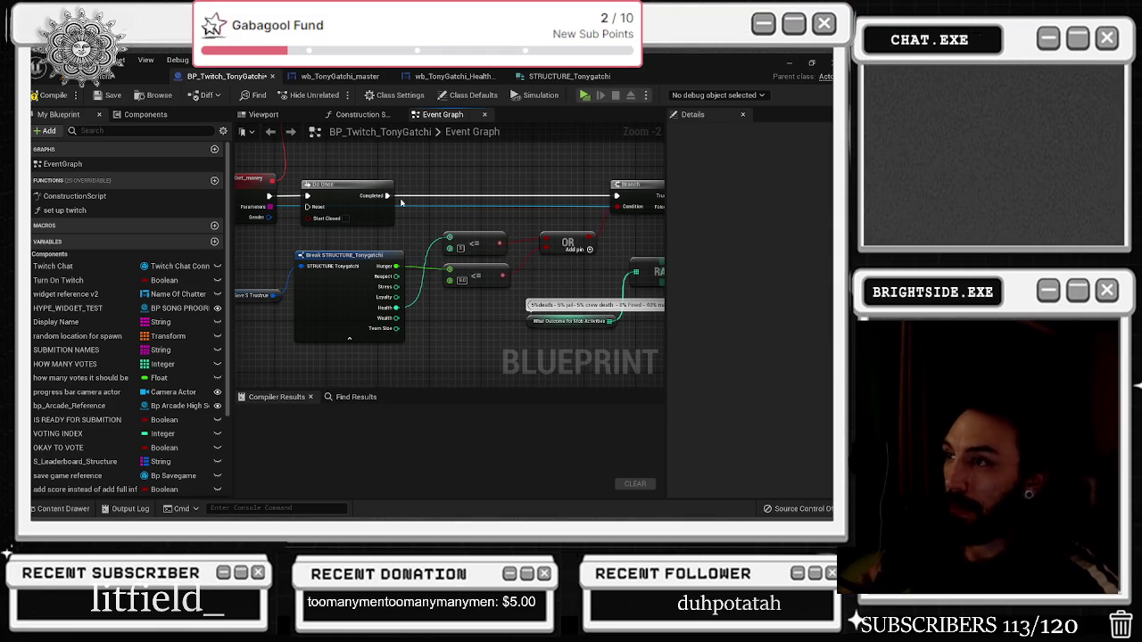
left_click_drag(396, 277, 434, 306)
type("or")
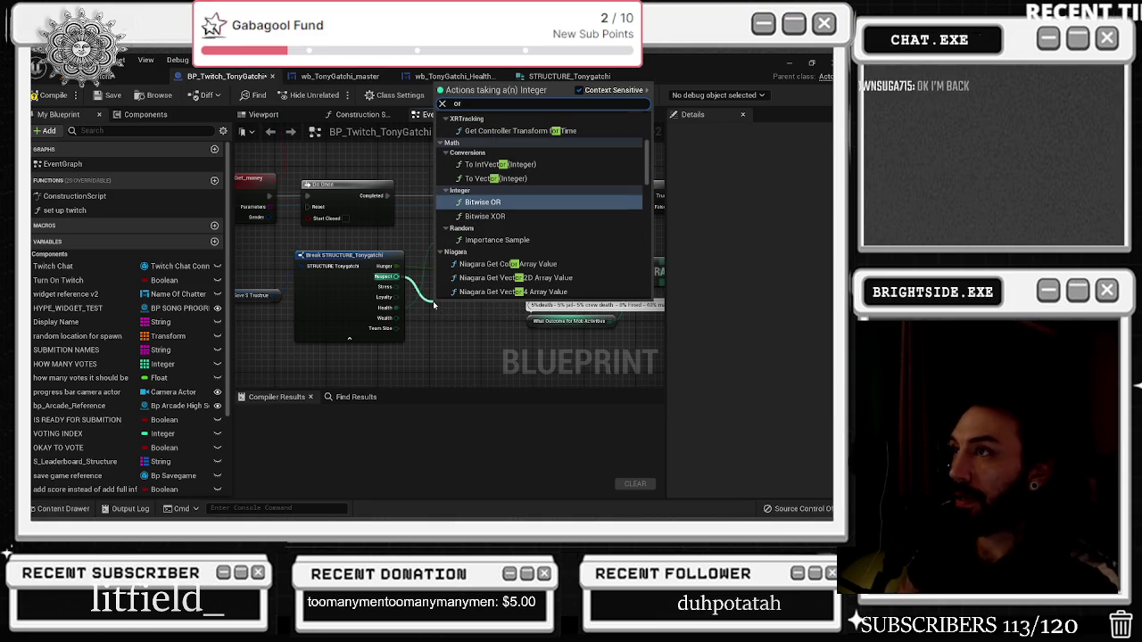
key("Return")
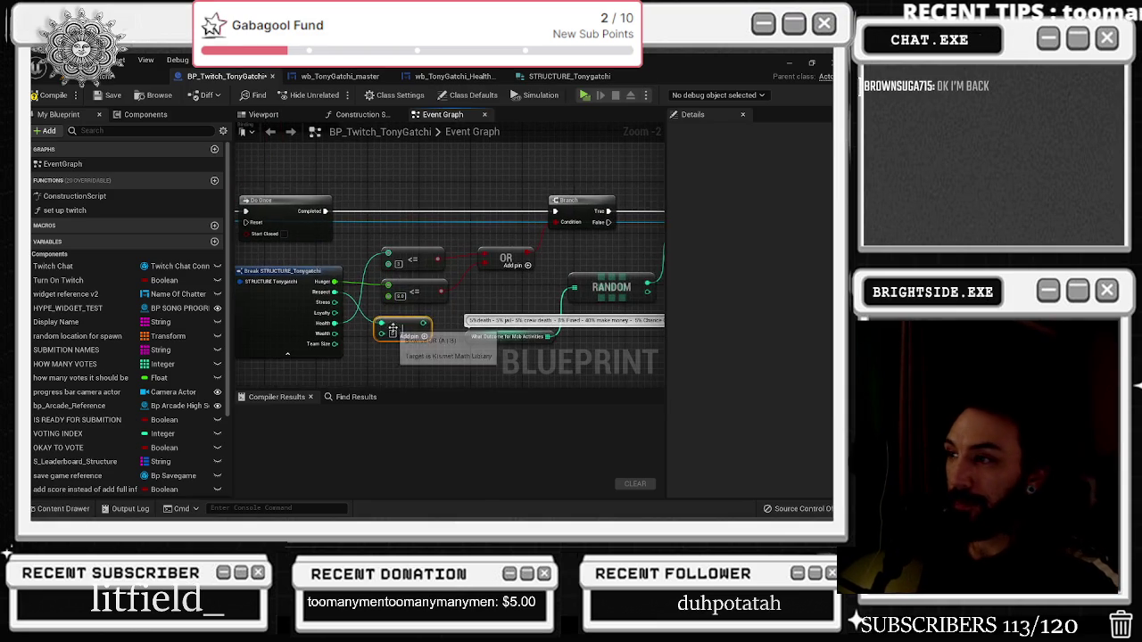
key("Delete")
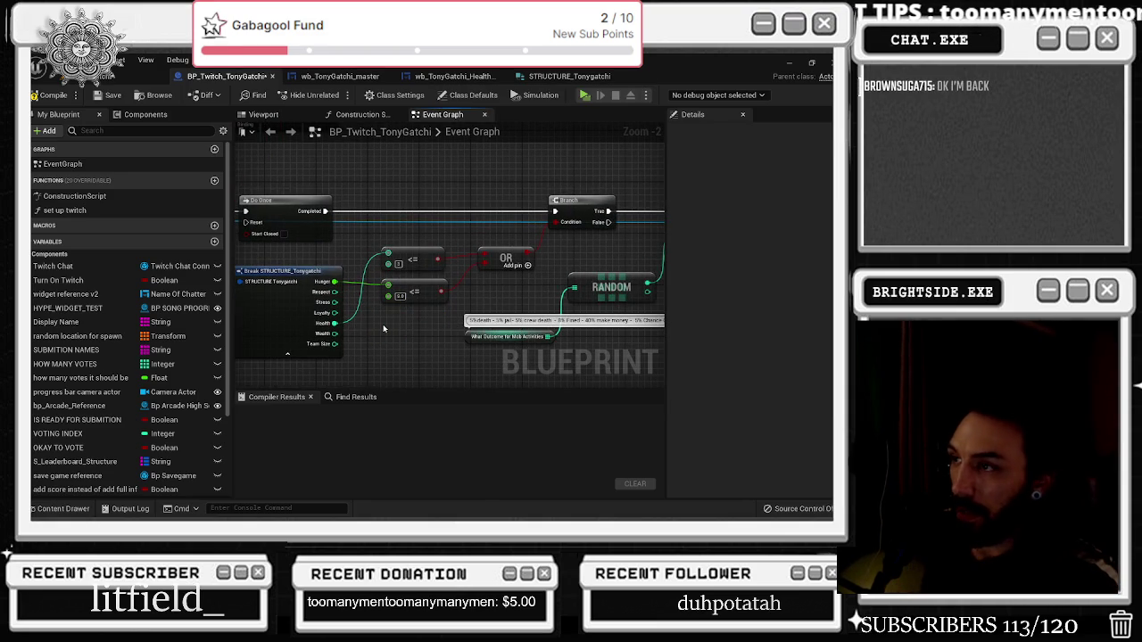
Add Less Equal comparisons wired from the Loyalty and Respect stats
left_click_drag(335, 312, 372, 331)
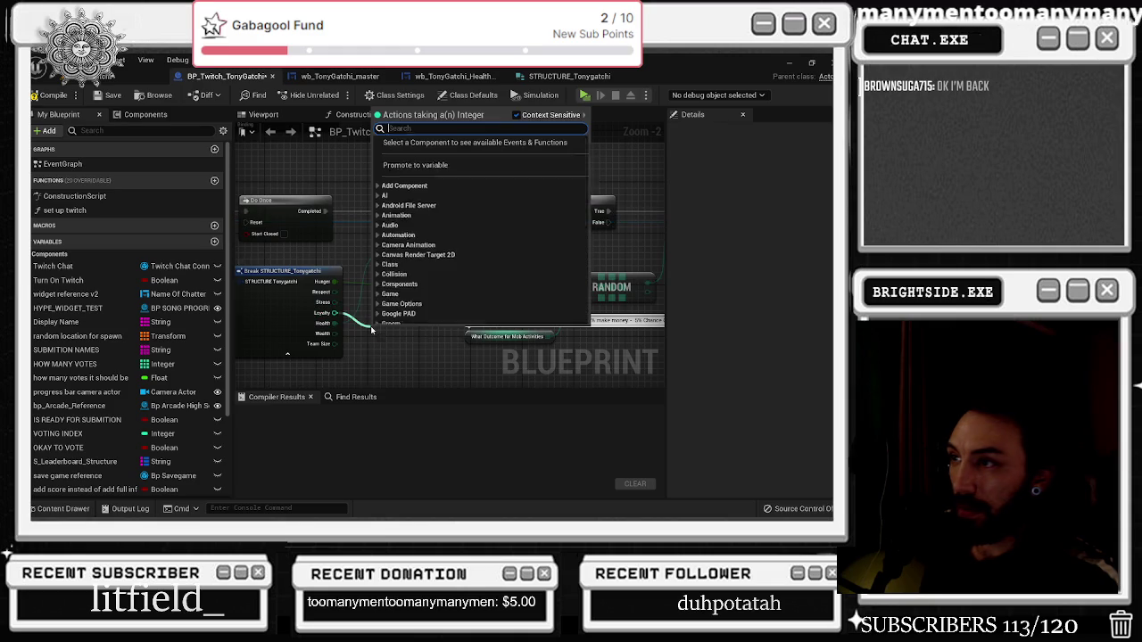
type("less or")
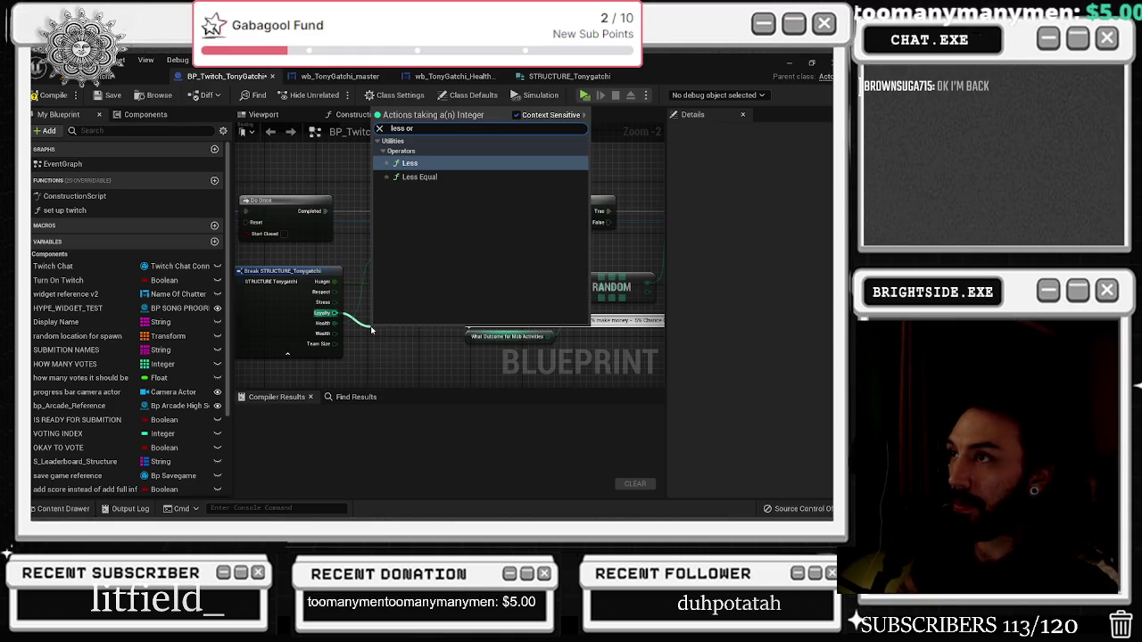
key("Down")
key("Return")
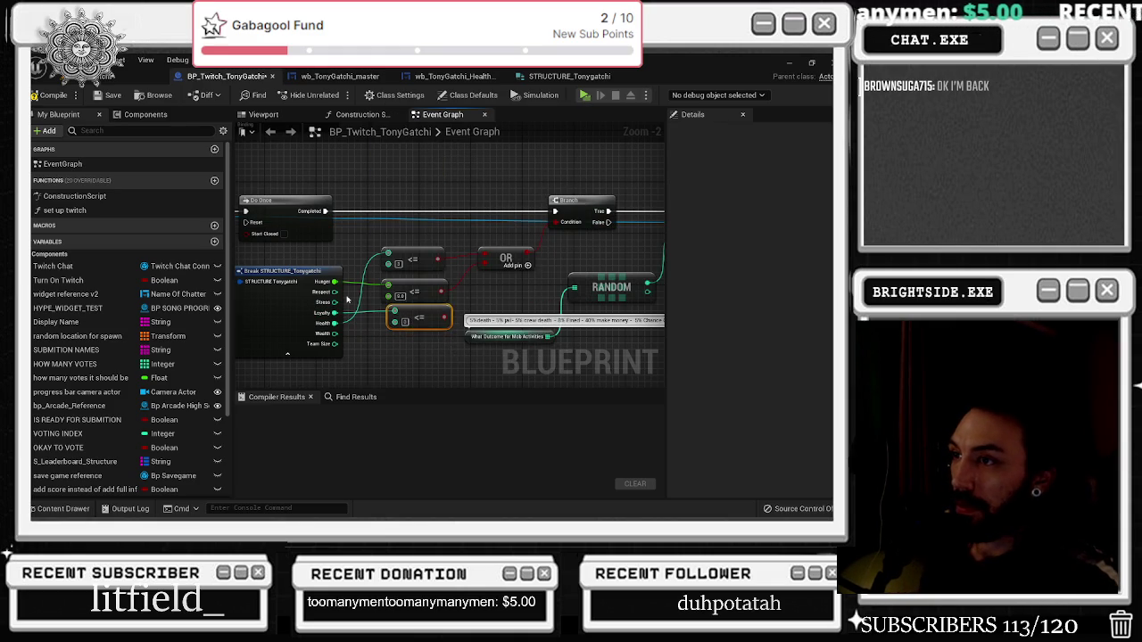
left_click_drag(336, 292, 401, 344)
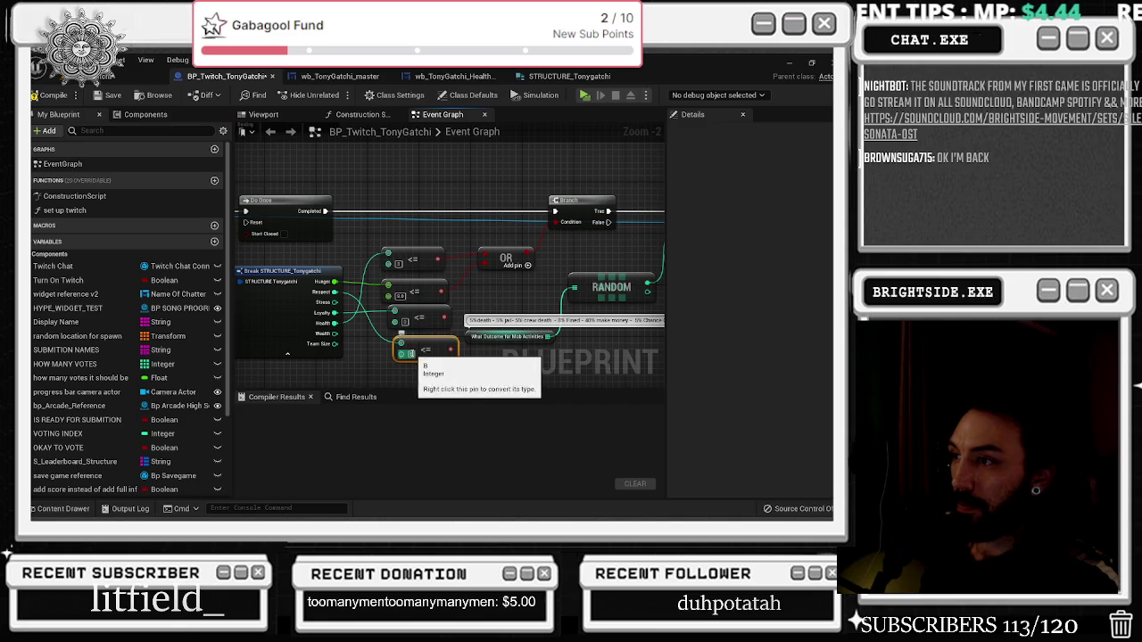
left_click(470, 298)
left_click_drag(468, 319, 497, 286)
key("Escape")
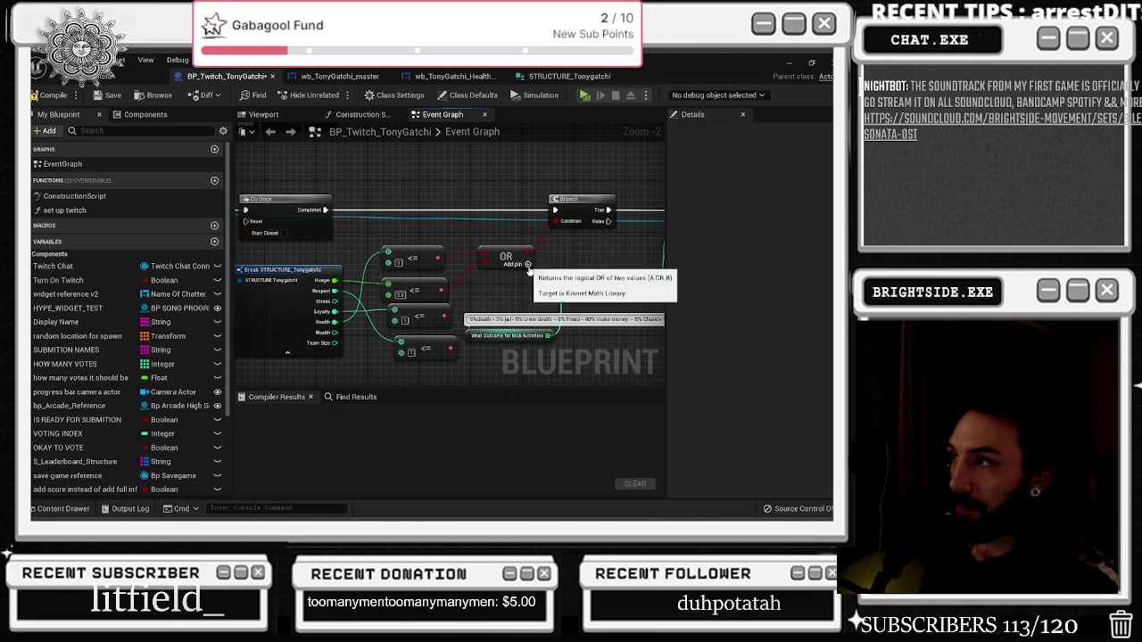
Add two extra input pins to the OR node and wire the bottom comparison toward it
left_click(535, 271)
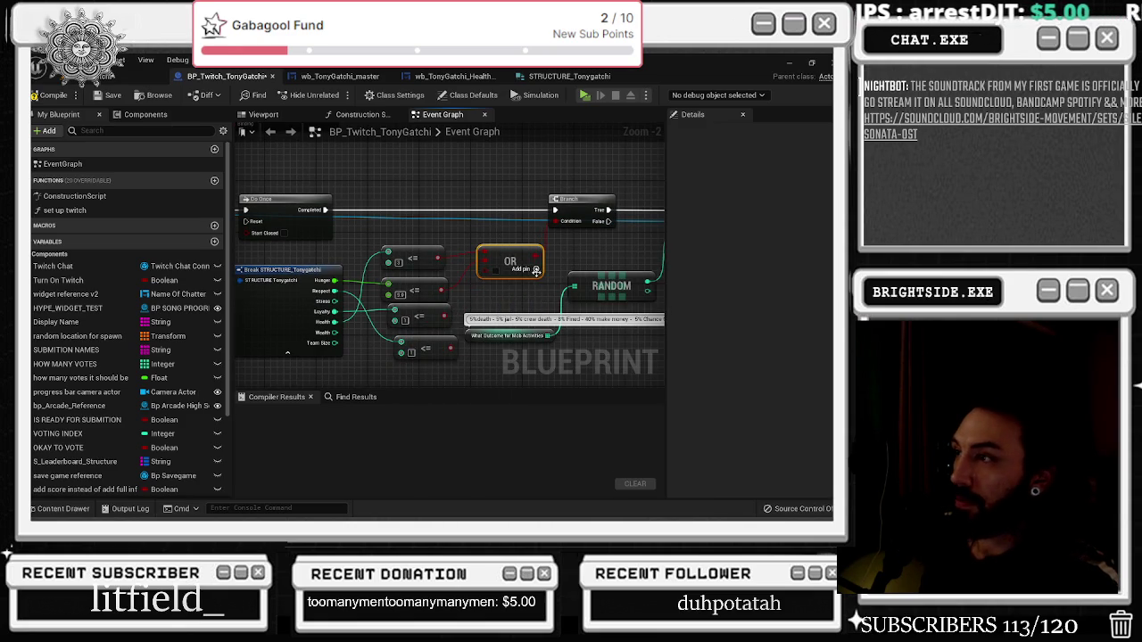
scroll(470, 274, "up", 2)
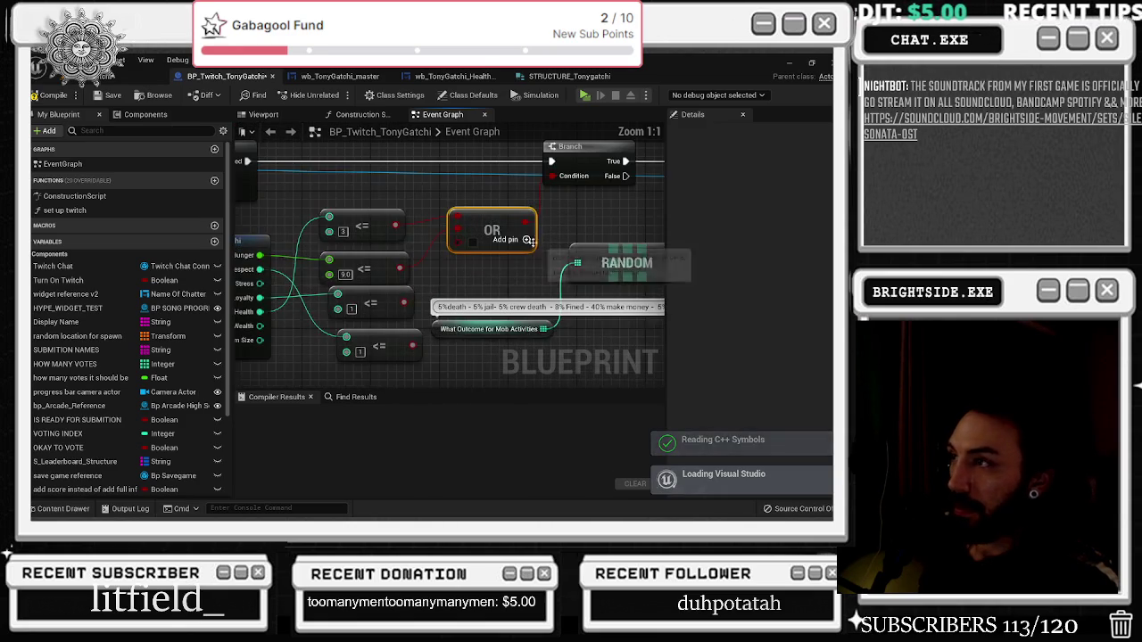
left_click(527, 239)
mouse_move(413, 345)
left_mouse_down()
mouse_move(548, 242)
mouse_move(447, 290)
left_mouse_up()
scroll(429, 286, "down", 1)
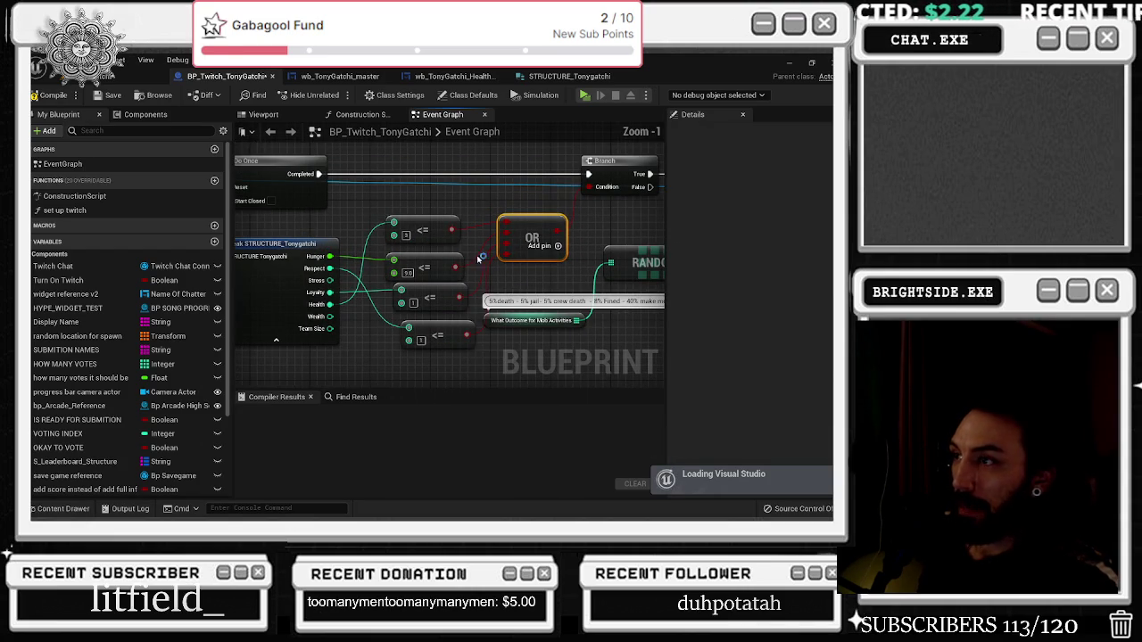
key("alt+Tab")
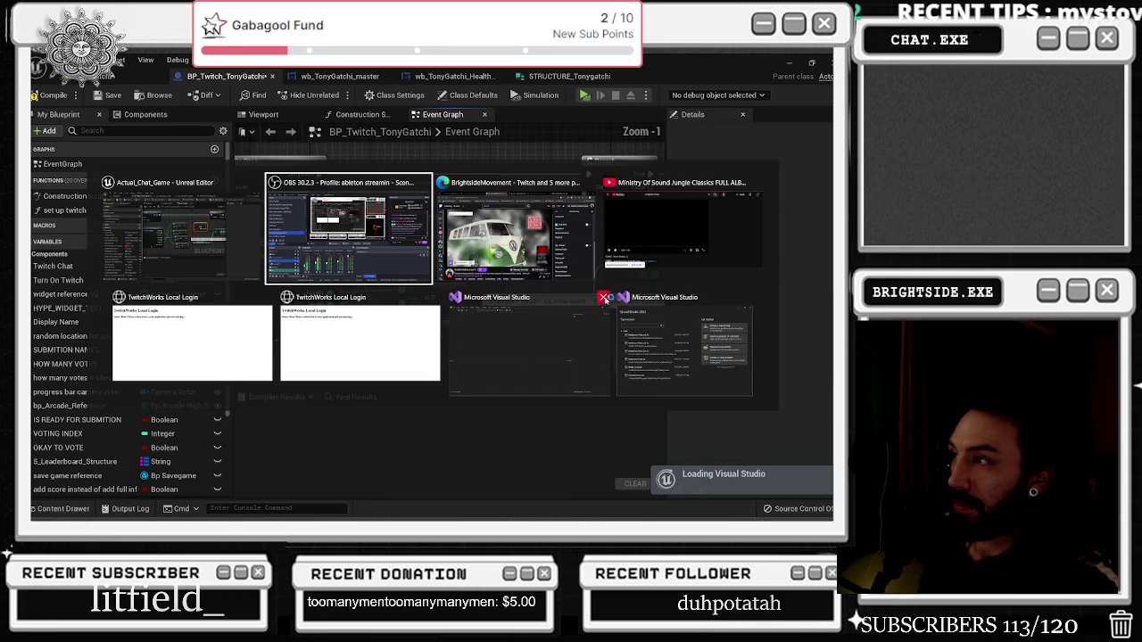
Close both Visual Studio windows and the duplicate TwitchWorks login, then select Break STRUCTURE and the four comparisons
left_click(746, 298)
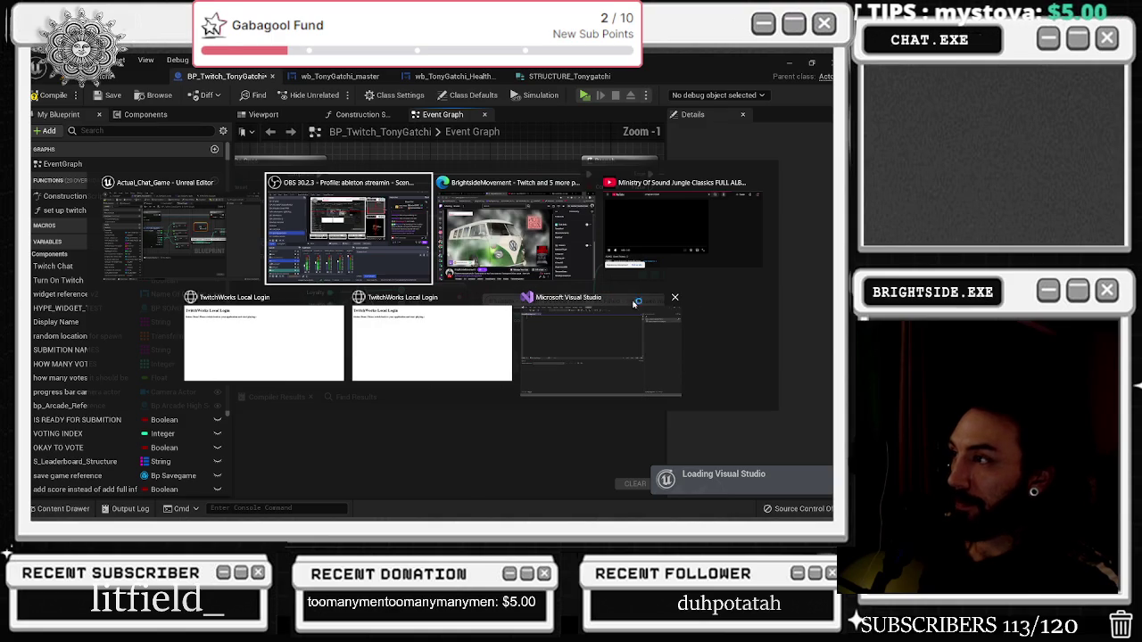
left_click(675, 297)
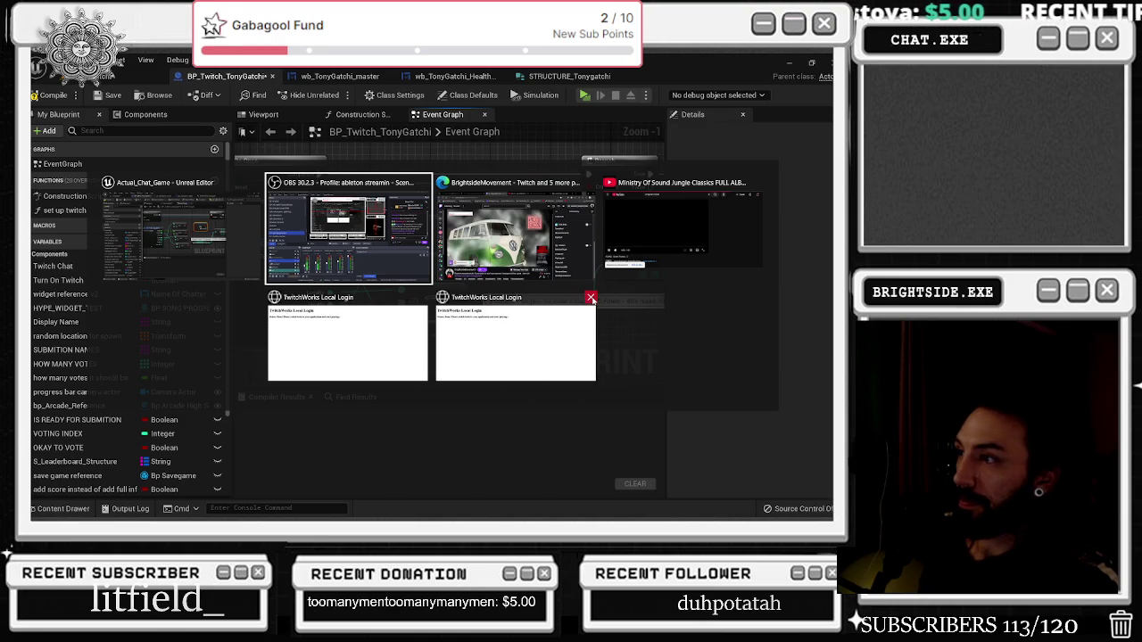
left_click(590, 298)
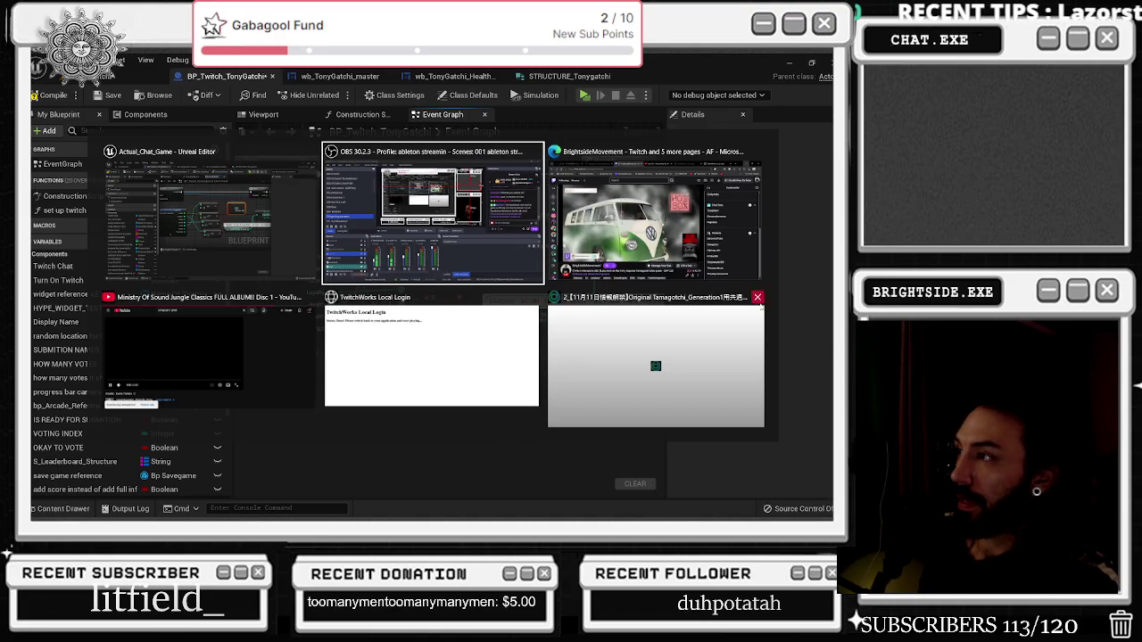
key("Escape")
scroll(462, 253, "down", 2)
left_click_drag(268, 234, 460, 336)
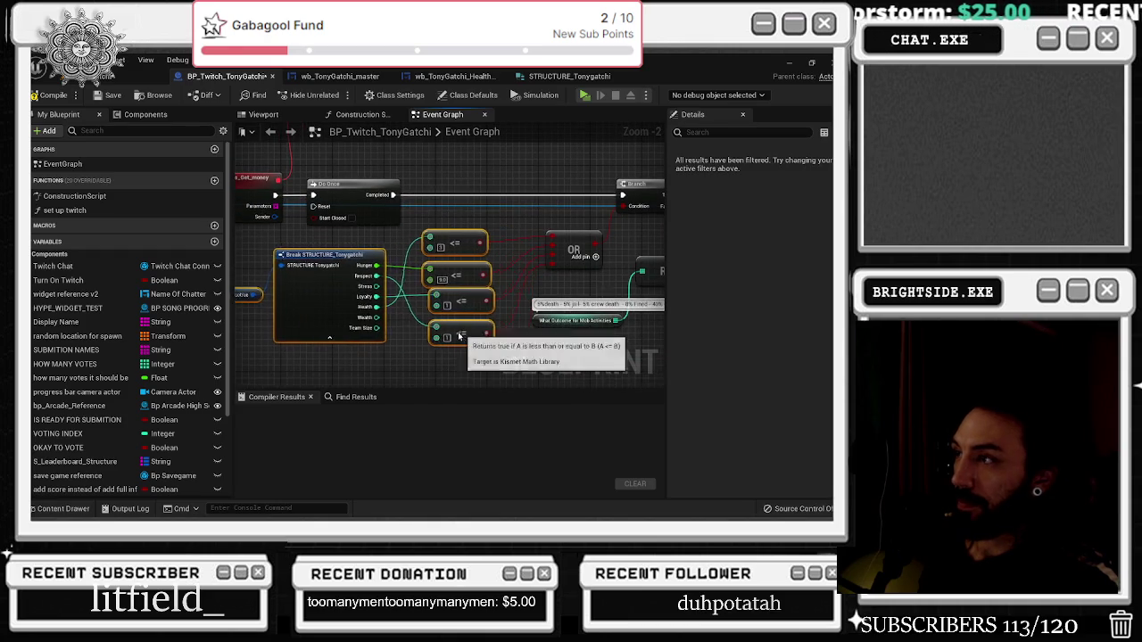
Edit the start of the mob-outcome odds note beside the RANDOM node
mouse_move(534, 333)
left_mouse_down()
mouse_move(495, 320)
mouse_move(306, 353)
left_mouse_up()
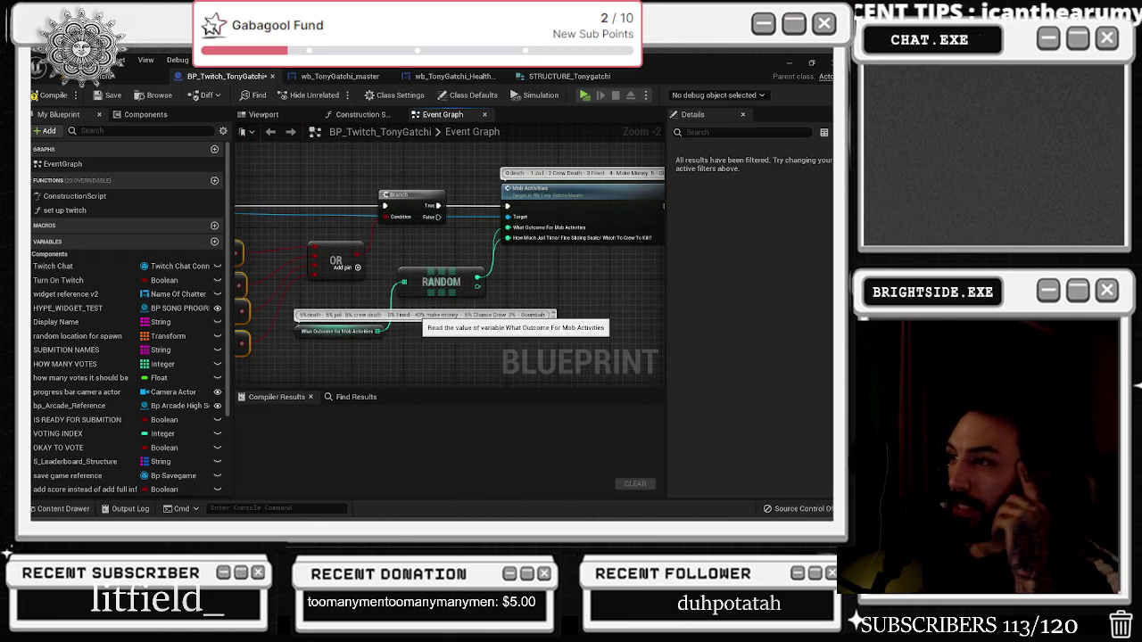
double_click(419, 315)
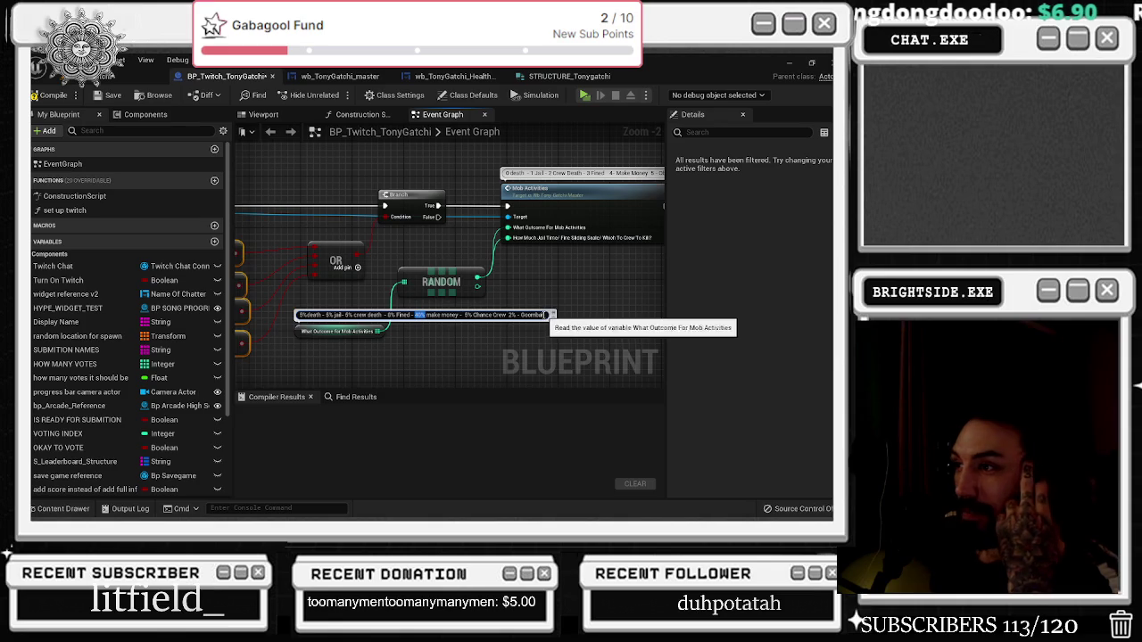
left_click(509, 300)
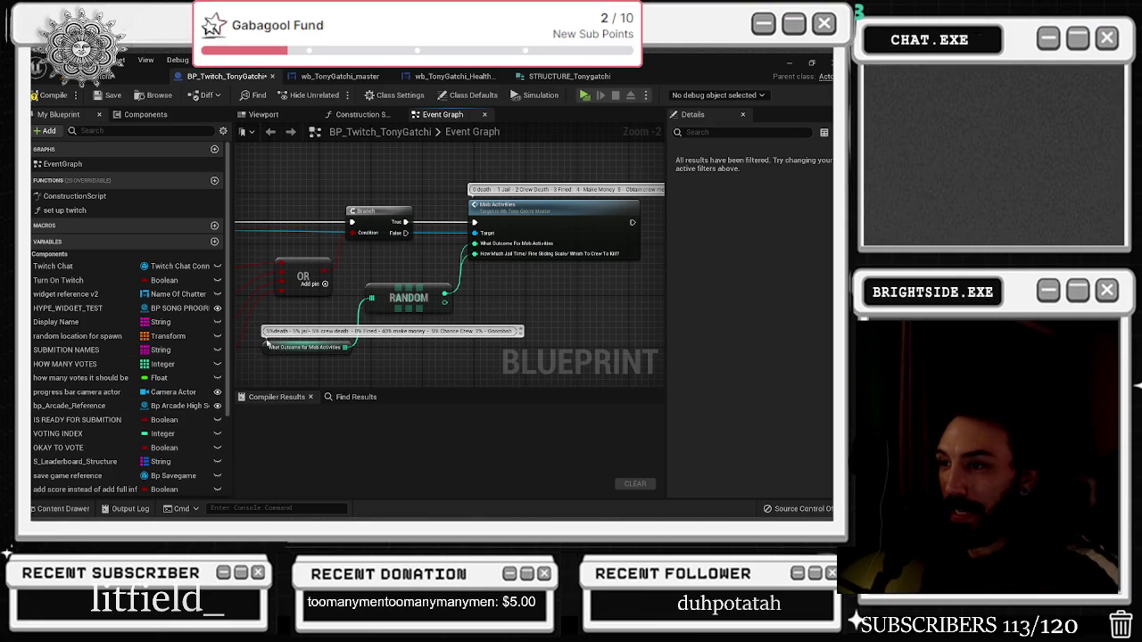
left_click(295, 331)
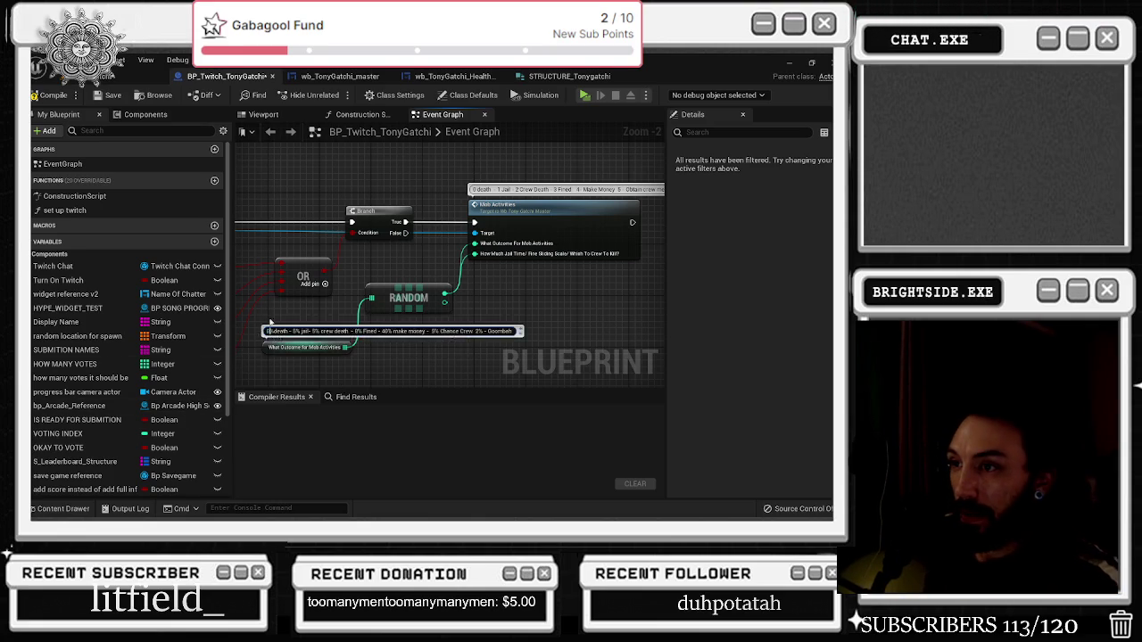
key("Return")
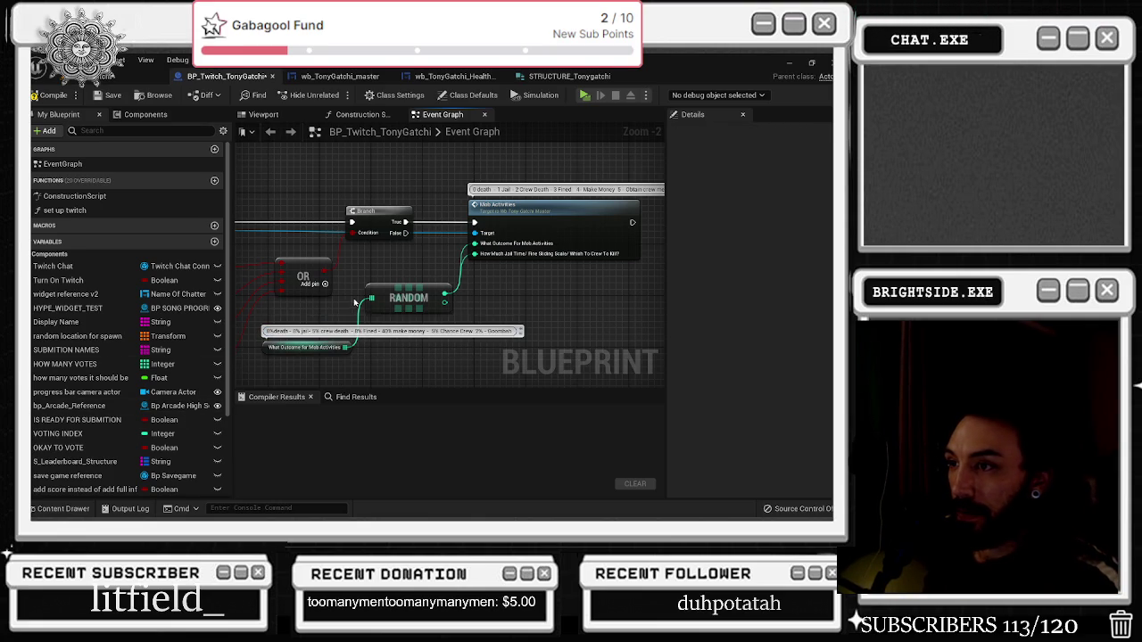
Change the note's odds to 10% crew death, 12% Fined and 40% make money, and adjust Chance Crew
double_click(315, 331)
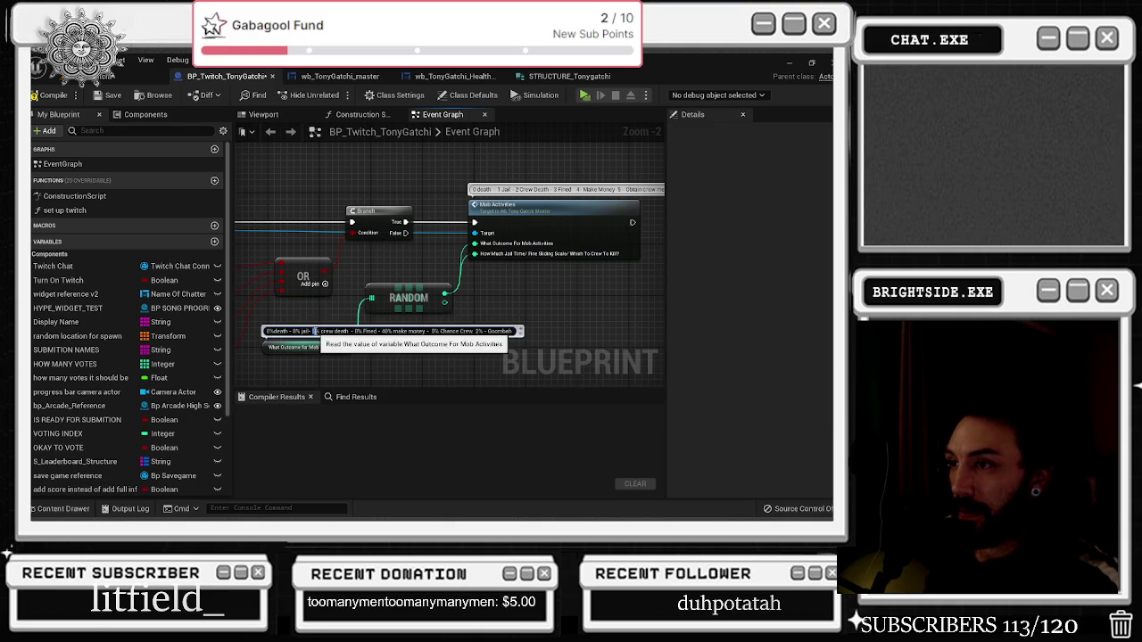
type("10 %")
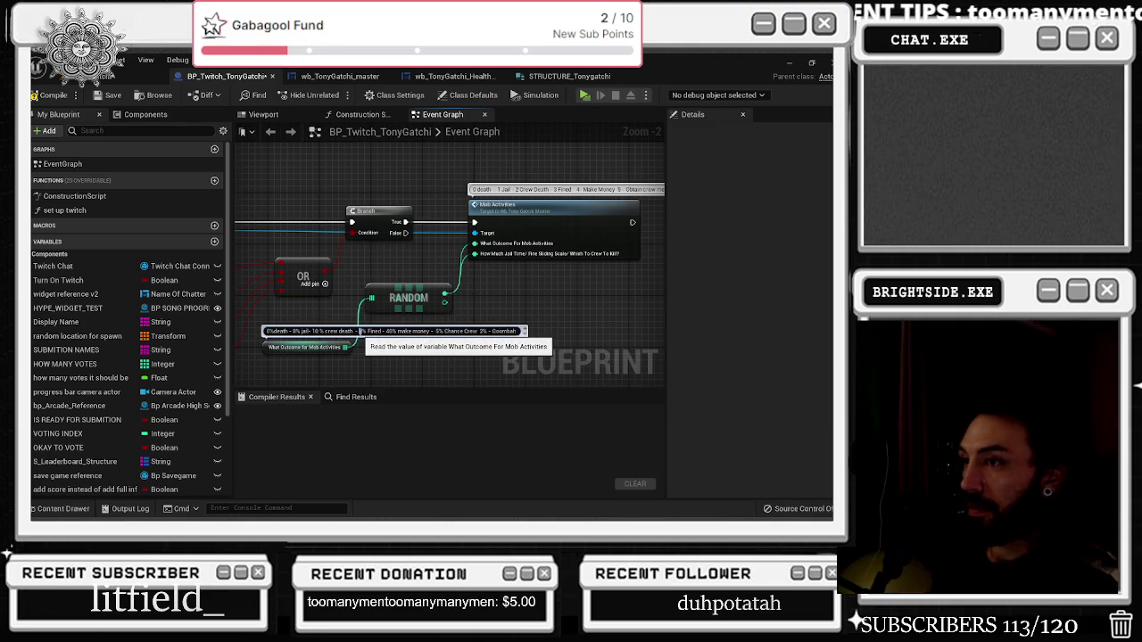
double_click(359, 331)
type("12")
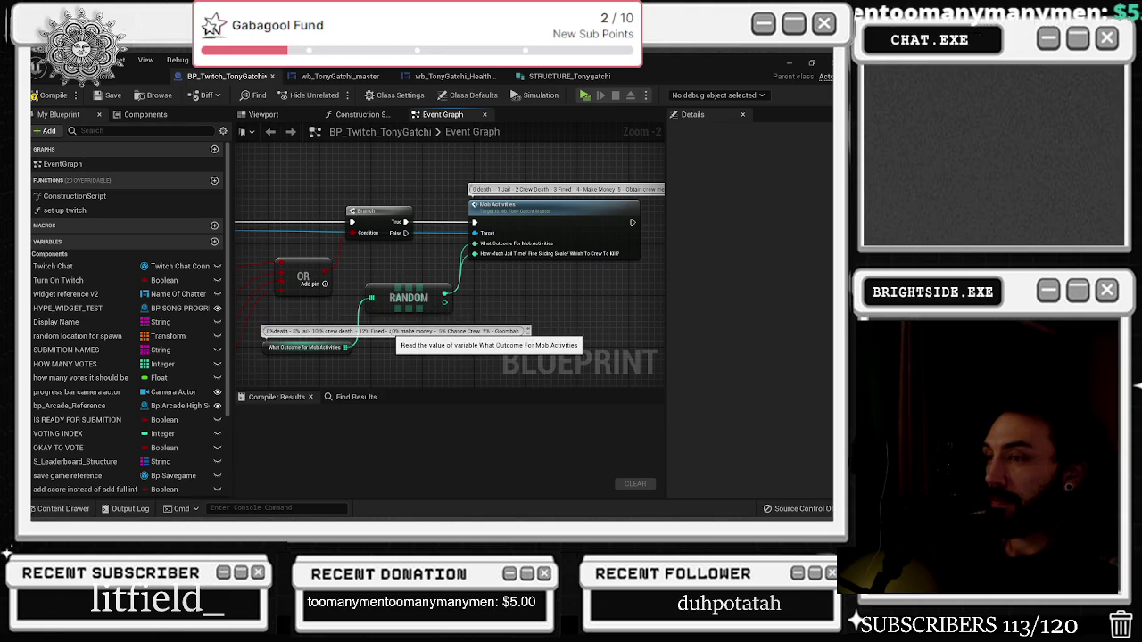
double_click(434, 331)
type("40")
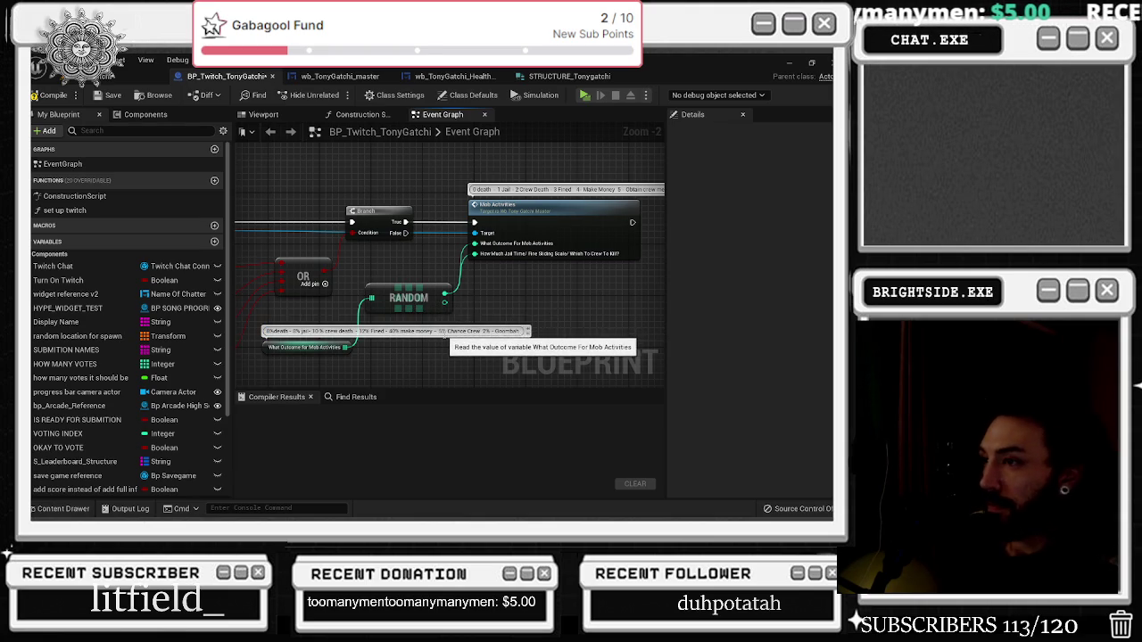
double_click(441, 331)
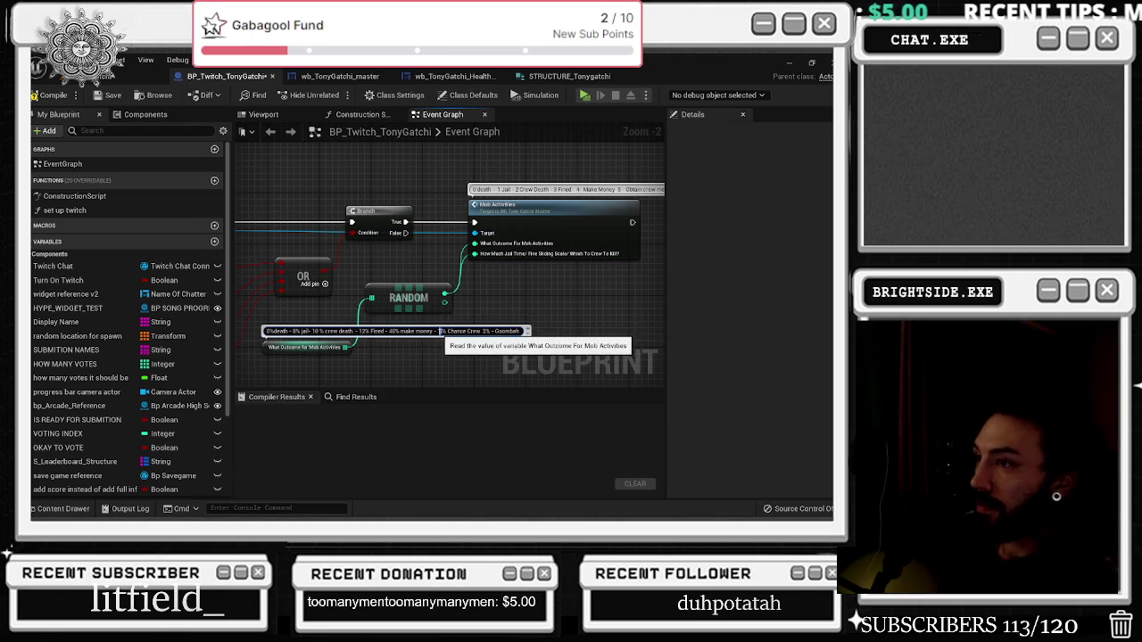
type("1")
key("Return")
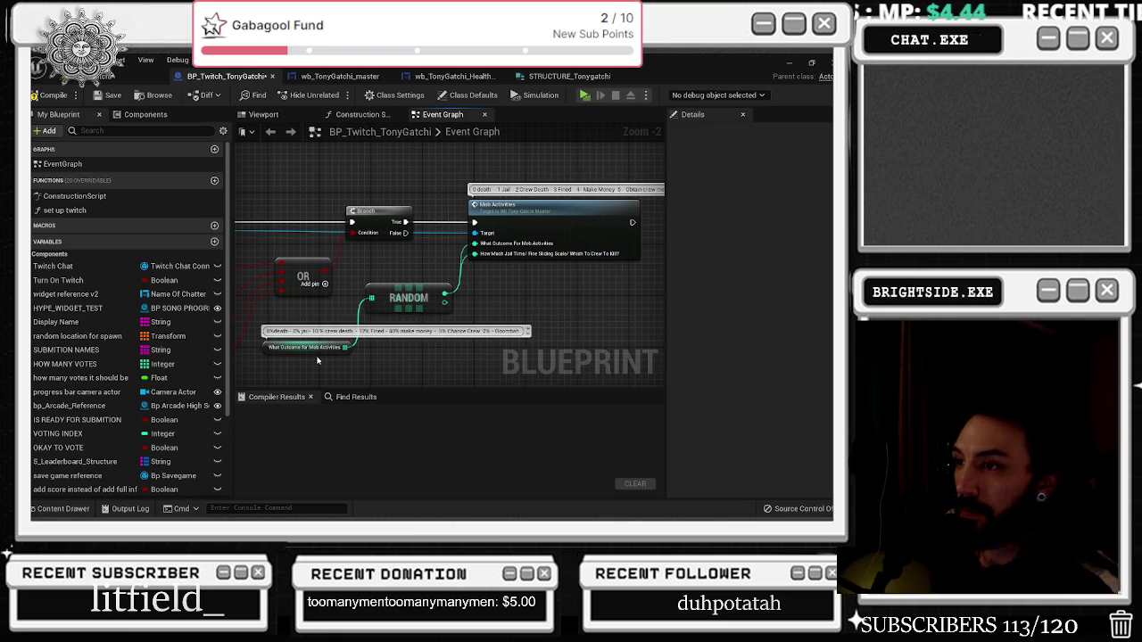
left_click(308, 350)
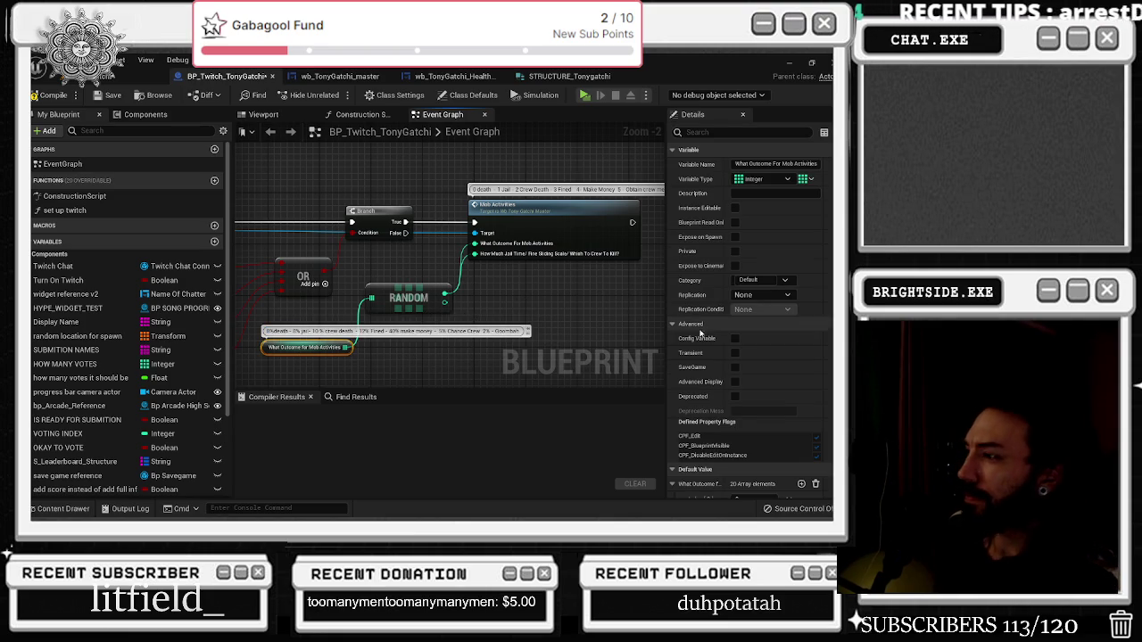
Rewrite the start of the odds note to read '10% death - 10% jail'
scroll(714, 348, "down", 5)
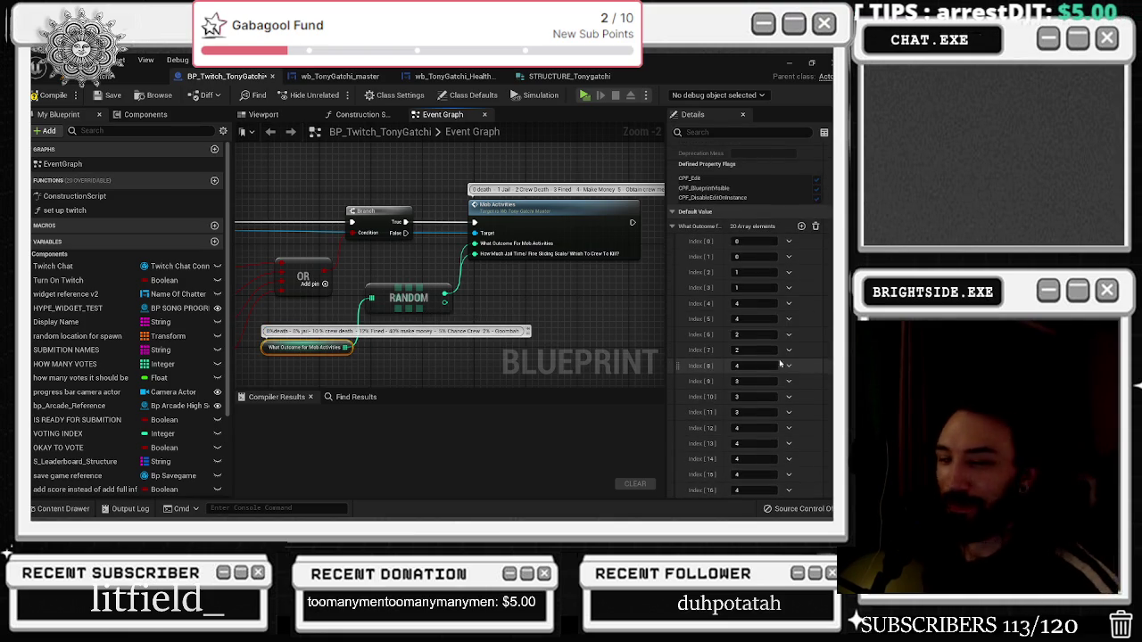
scroll(780, 364, "down", 1)
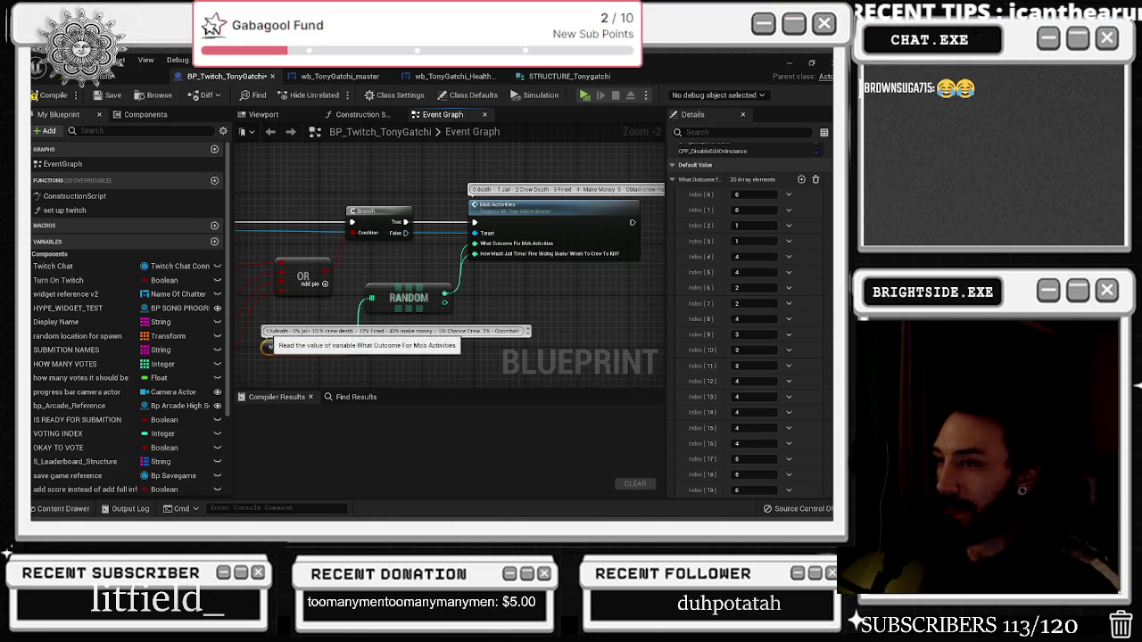
type("10%")
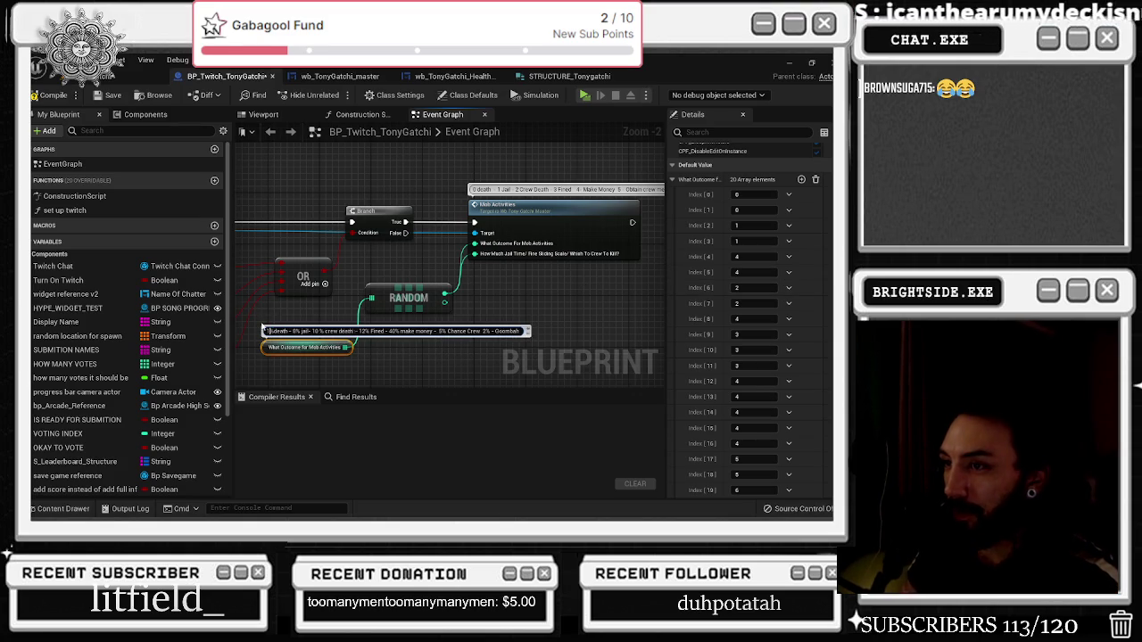
key("BackSpace")
type("5")
key("BackSpace")
type("1016")
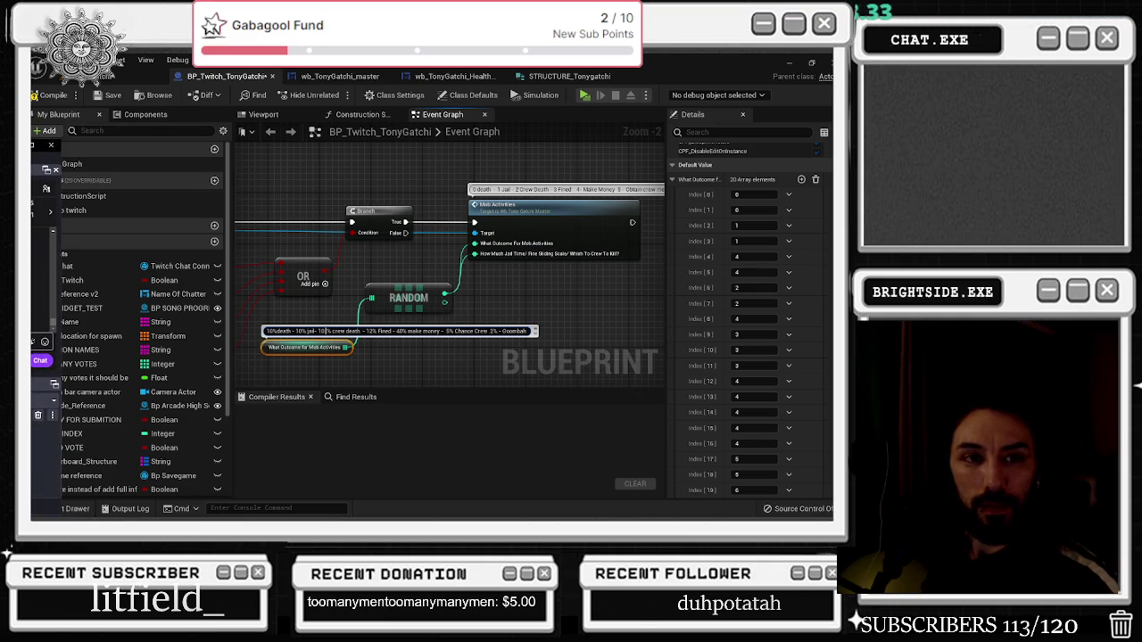
left_click(41, 361)
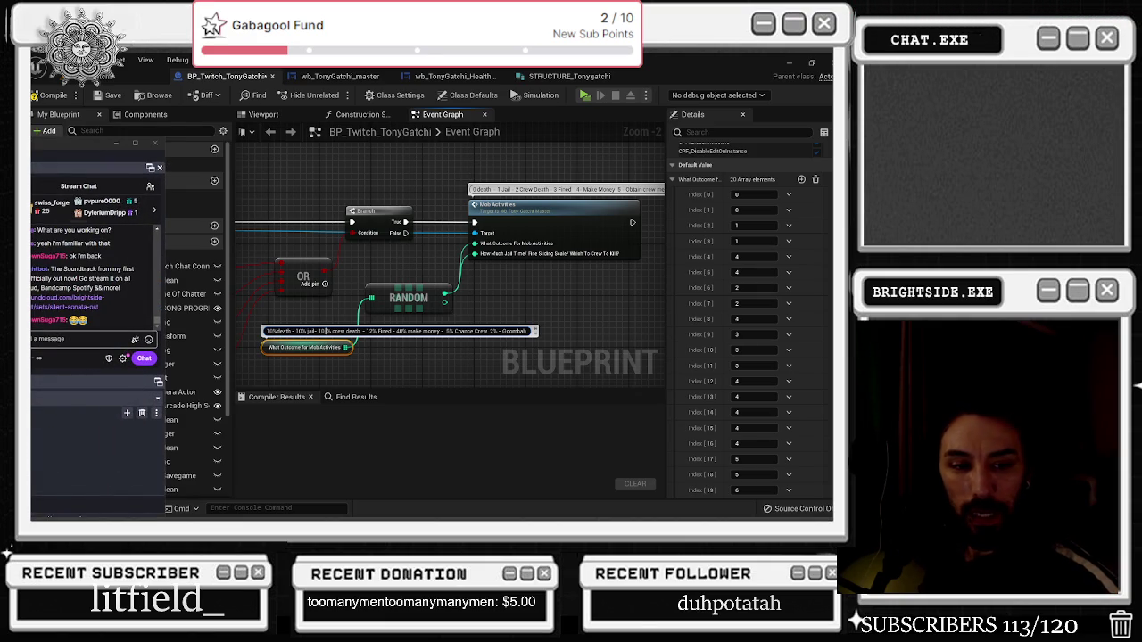
key("Escape")
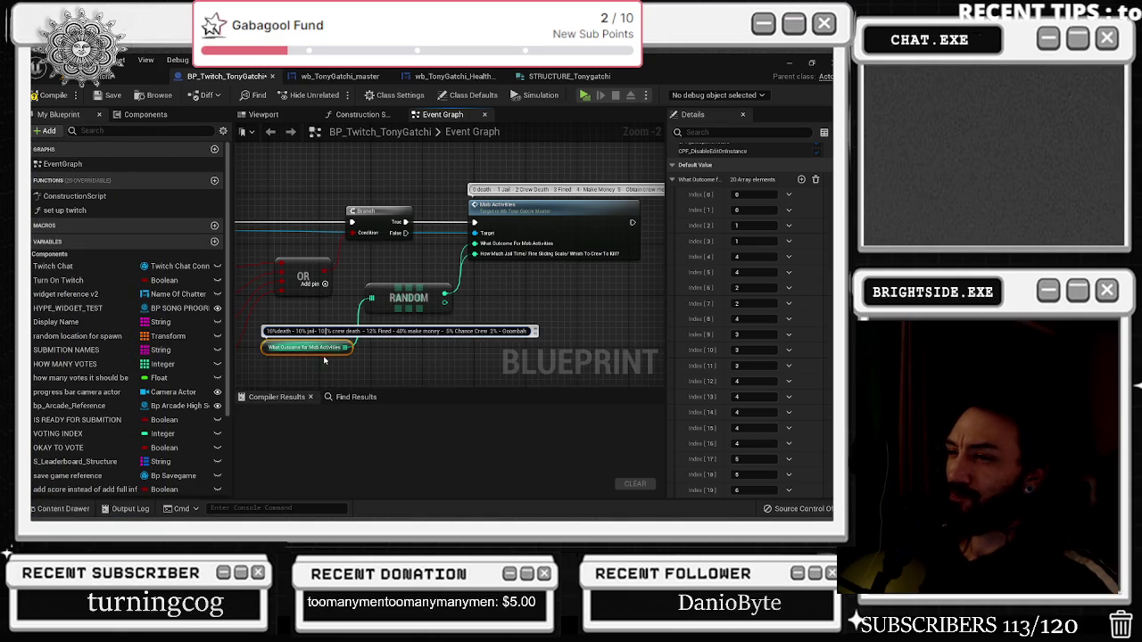
Edit the Fined percentage in the odds note and review the outcome array's default values
scroll(386, 345, "down", 1)
scroll(387, 352, "up", 1)
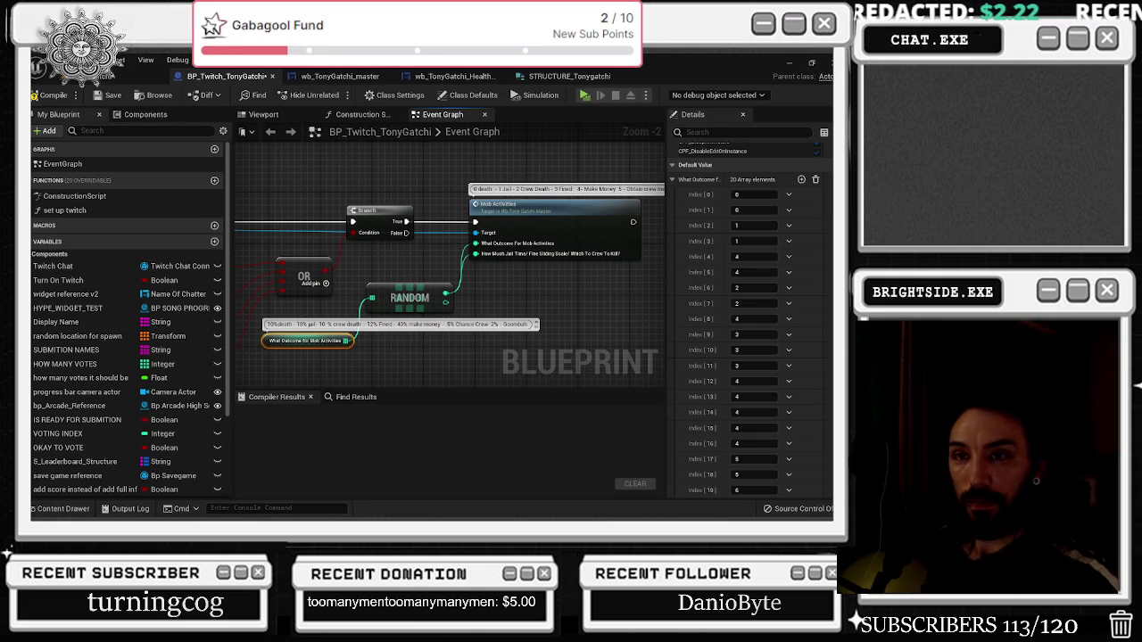
double_click(372, 324)
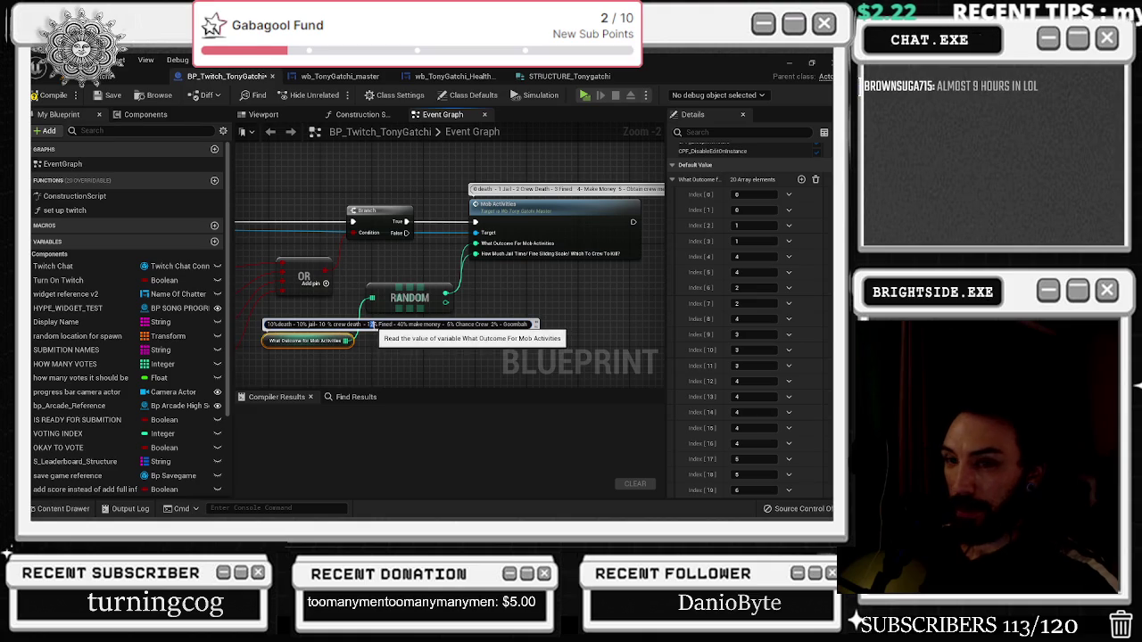
left_click(393, 352)
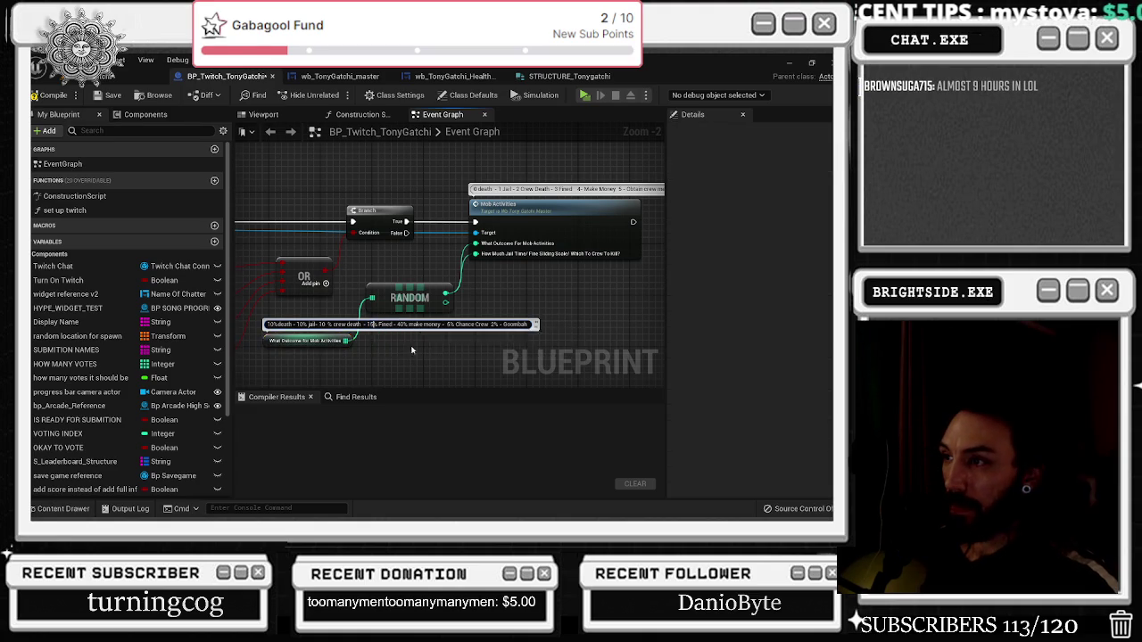
left_click_drag(372, 347, 329, 336)
left_click(272, 331)
key("alt+Tab")
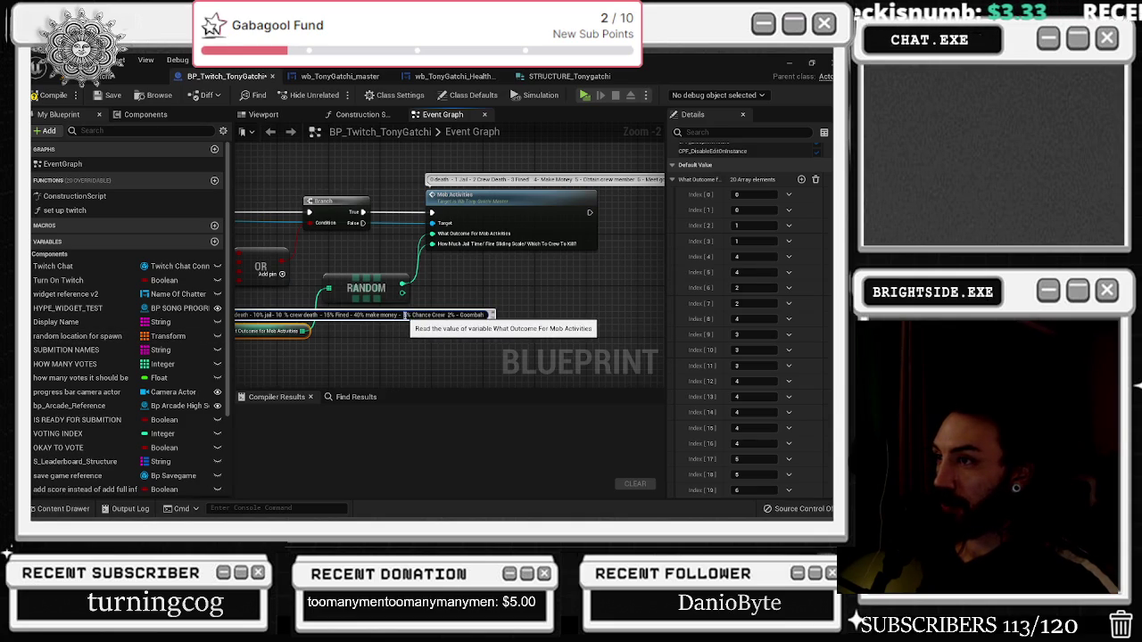
Open the Mob Activities event's implementation in the wb_TonyGatchi_master widget blueprint
left_click(457, 295)
mouse_move(457, 294)
left_mouse_down()
mouse_move(473, 285)
mouse_move(525, 313)
left_mouse_up()
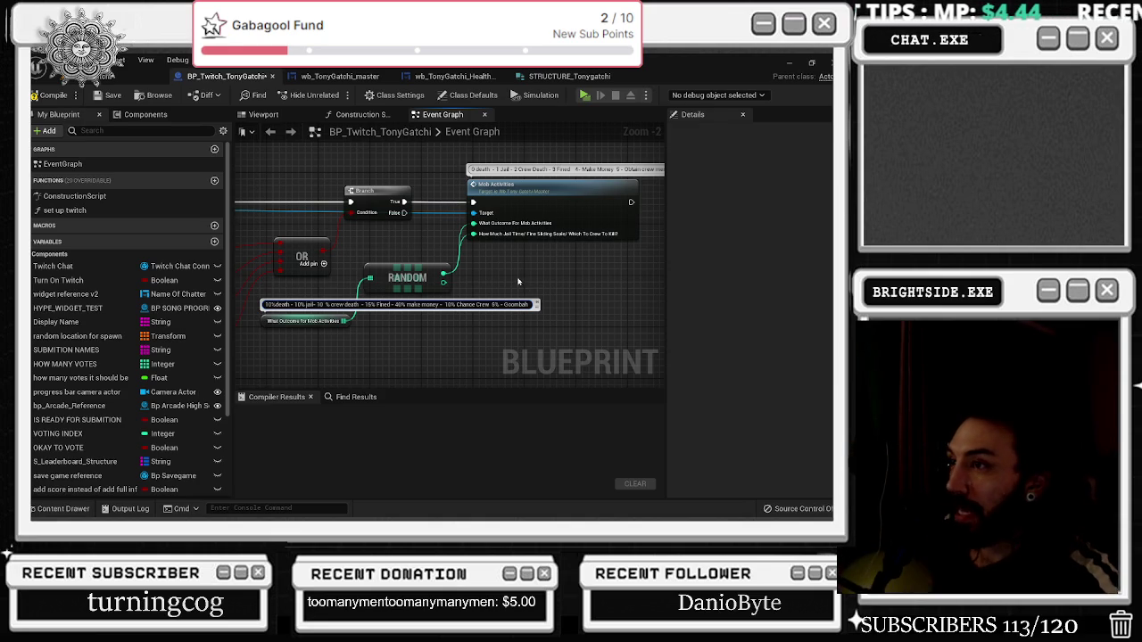
double_click(531, 204)
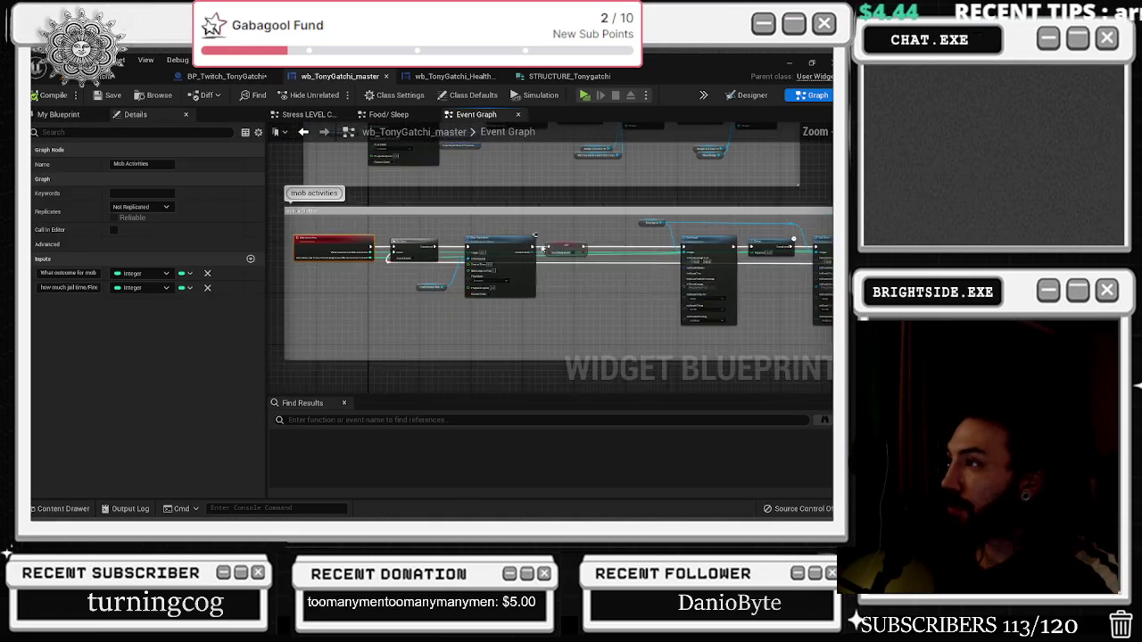
scroll(474, 346, "up", 5)
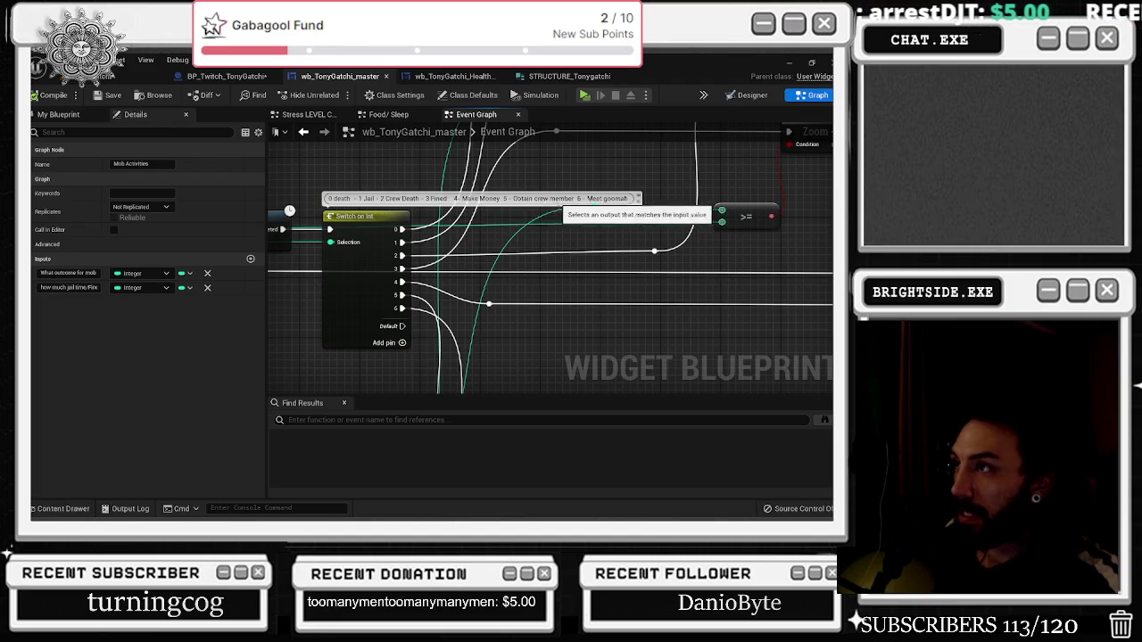
left_click_drag(482, 360, 280, 180)
mouse_move(407, 220)
left_mouse_down()
mouse_move(543, 284)
mouse_move(398, 302)
mouse_move(283, 219)
mouse_move(518, 255)
left_mouse_up()
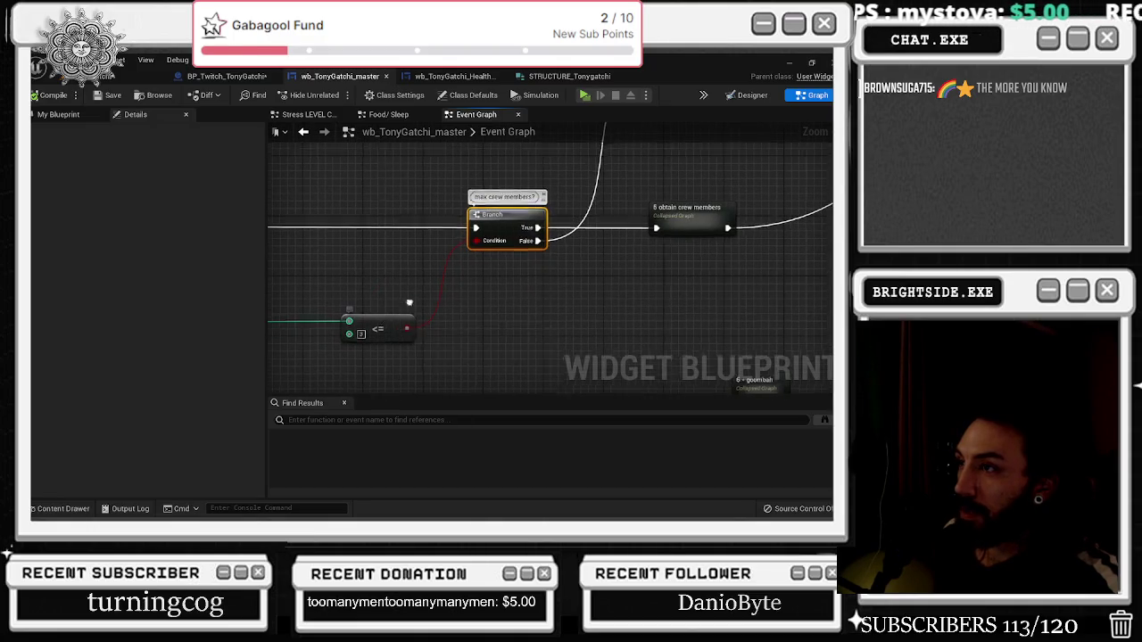
left_click_drag(384, 327, 316, 380)
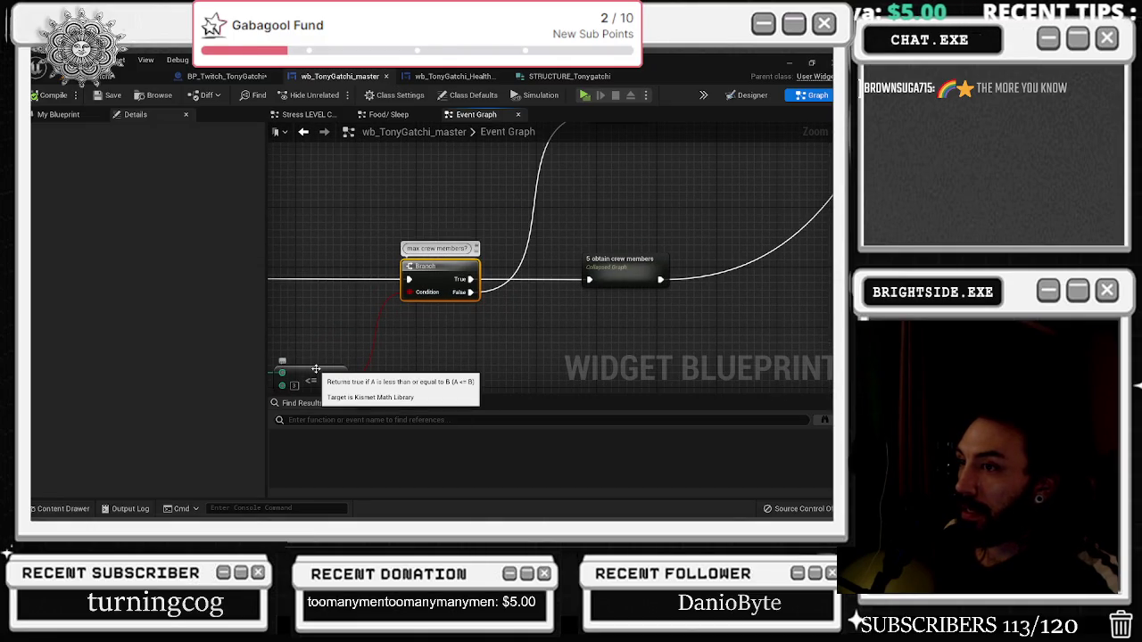
mouse_move(339, 357)
left_mouse_down()
mouse_move(481, 295)
mouse_move(500, 308)
left_mouse_up()
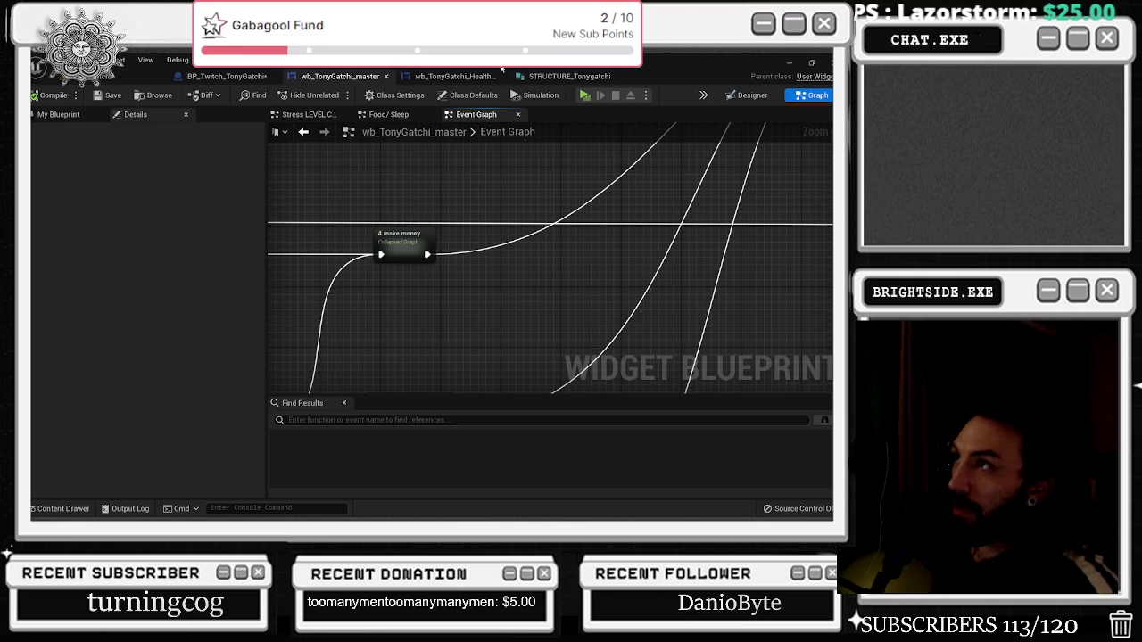
left_click(563, 78)
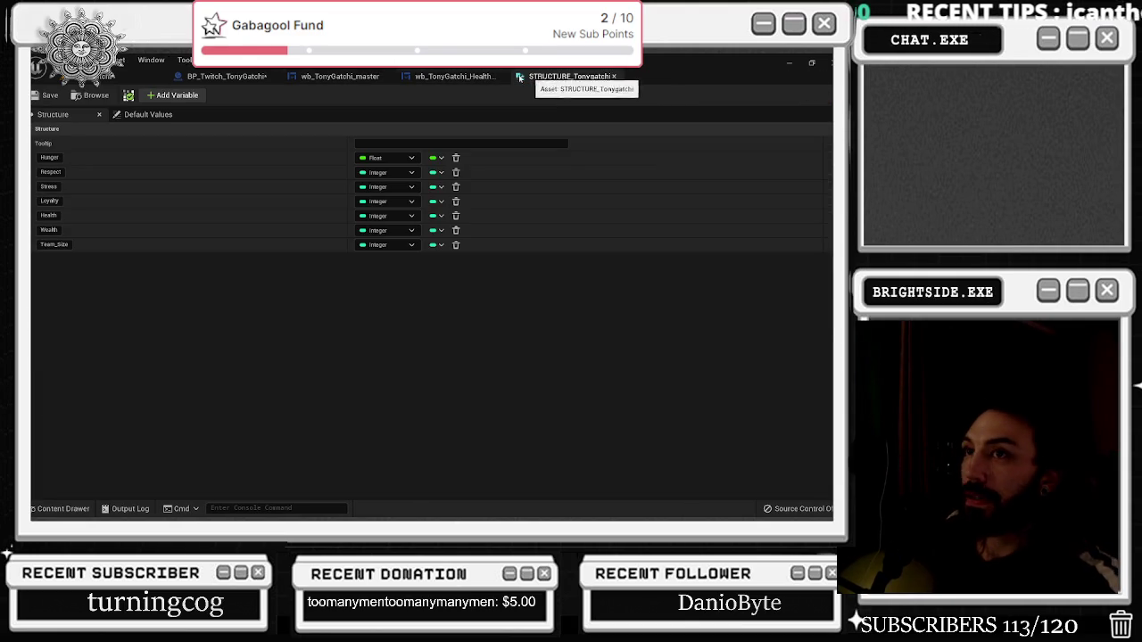
left_click(234, 77)
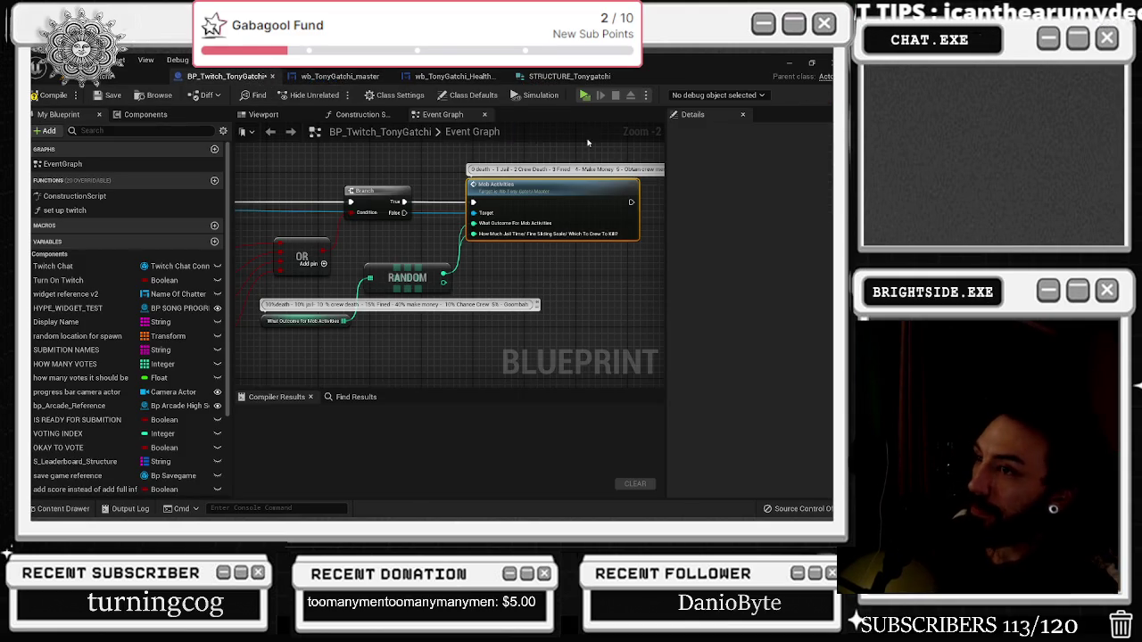
Set the first value of the What Outcome for Mob Activities array to 4
left_click(304, 321)
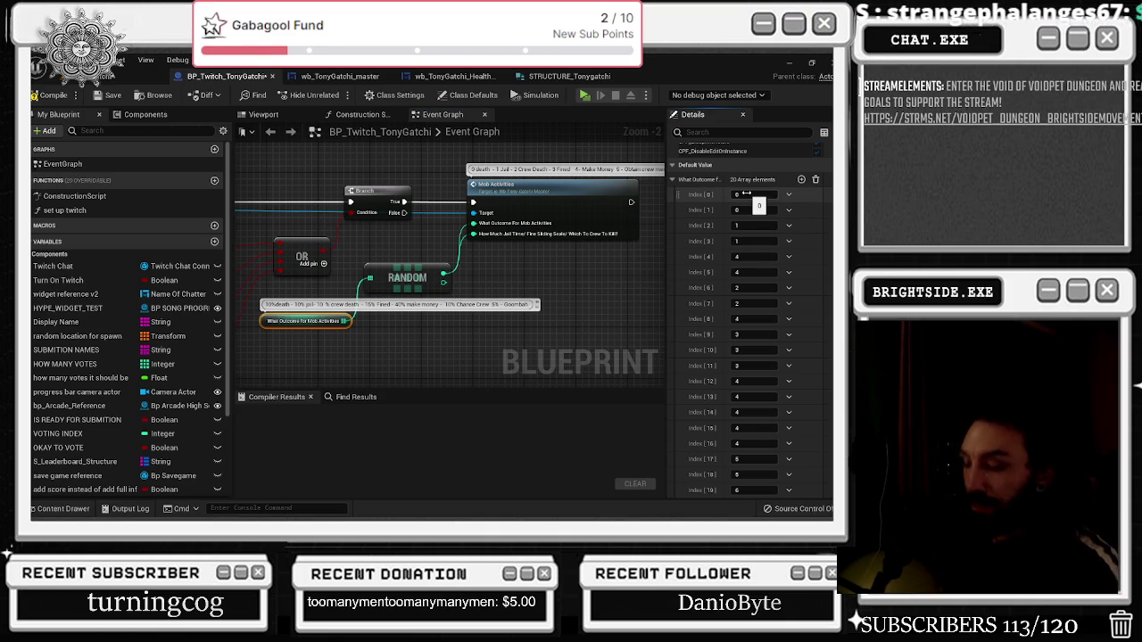
left_click(746, 193)
type("4")
key("Return")
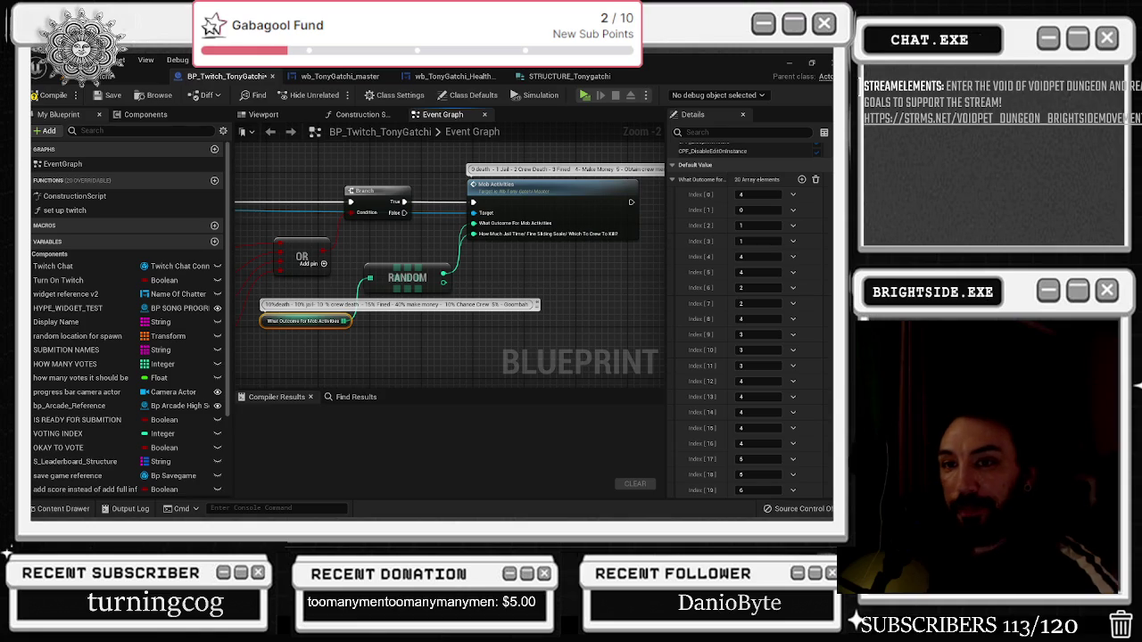
left_click(406, 347)
scroll(406, 347, "down", 3)
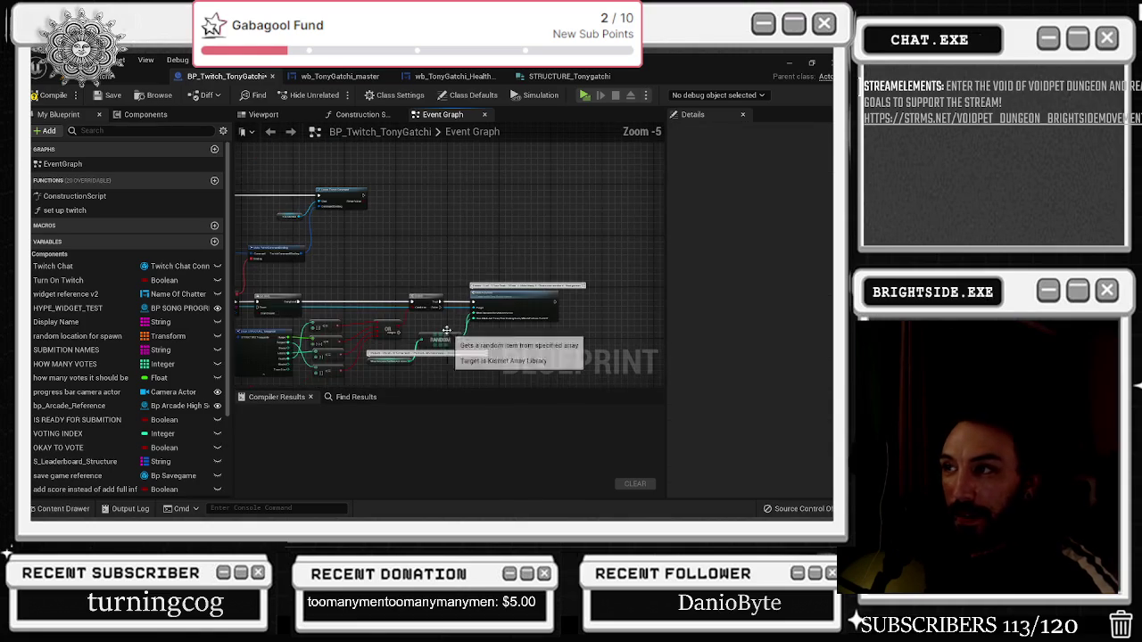
Compile BP_Twitch_TonyGatchi and bring the Branch, RANDOM and Mob Activities nodes back into view
left_click(49, 96)
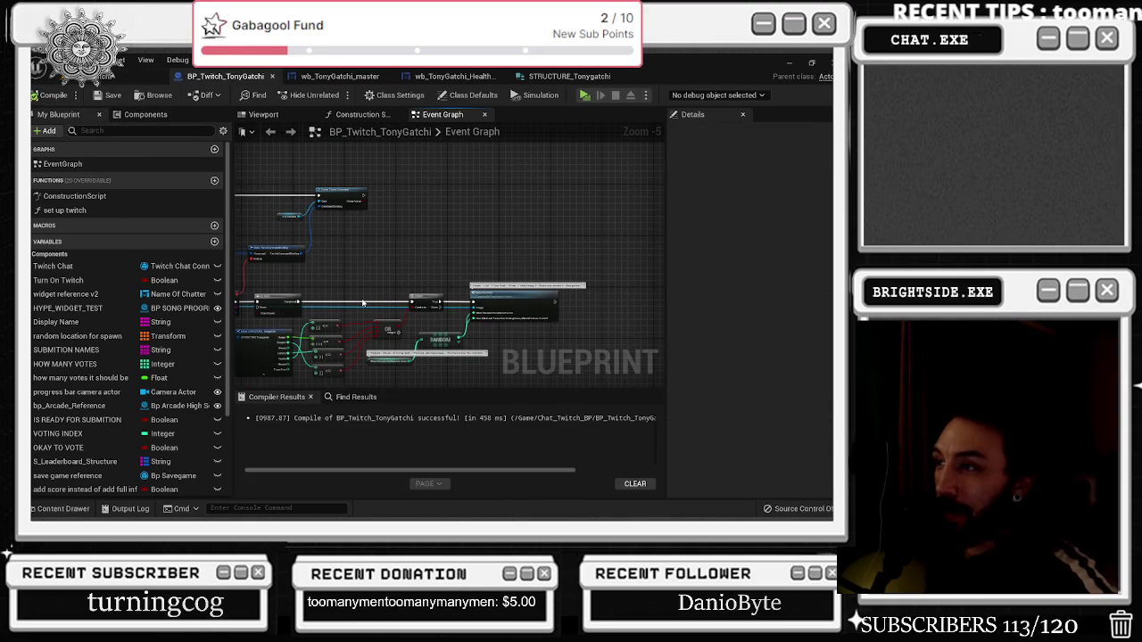
scroll(425, 318, "up", 2)
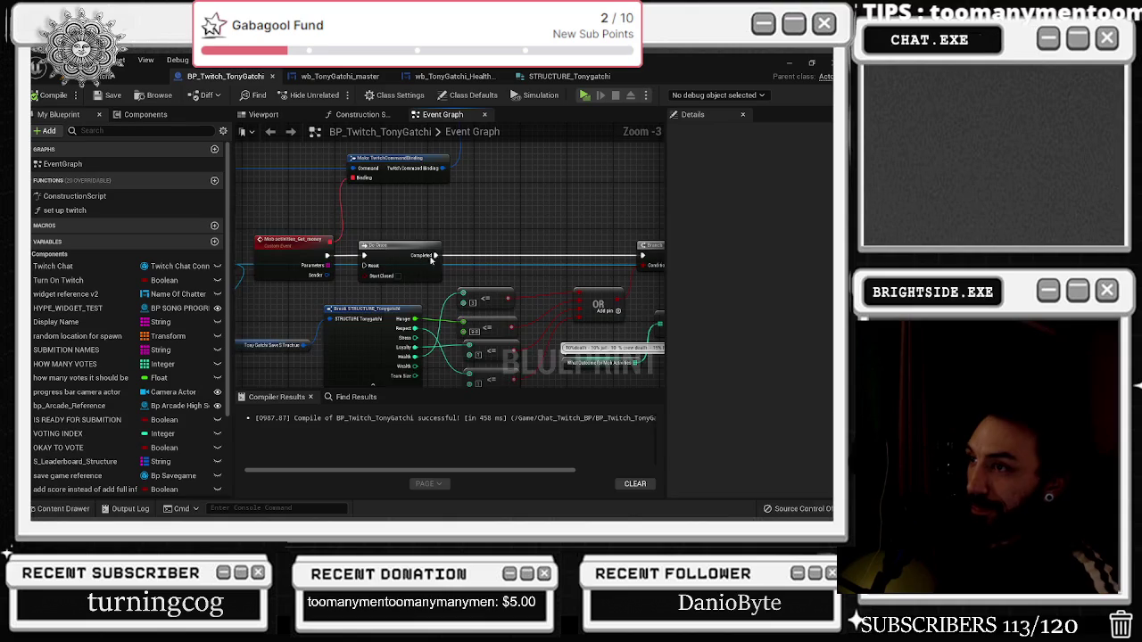
left_click_drag(431, 260, 287, 254)
left_click_drag(406, 275, 541, 223)
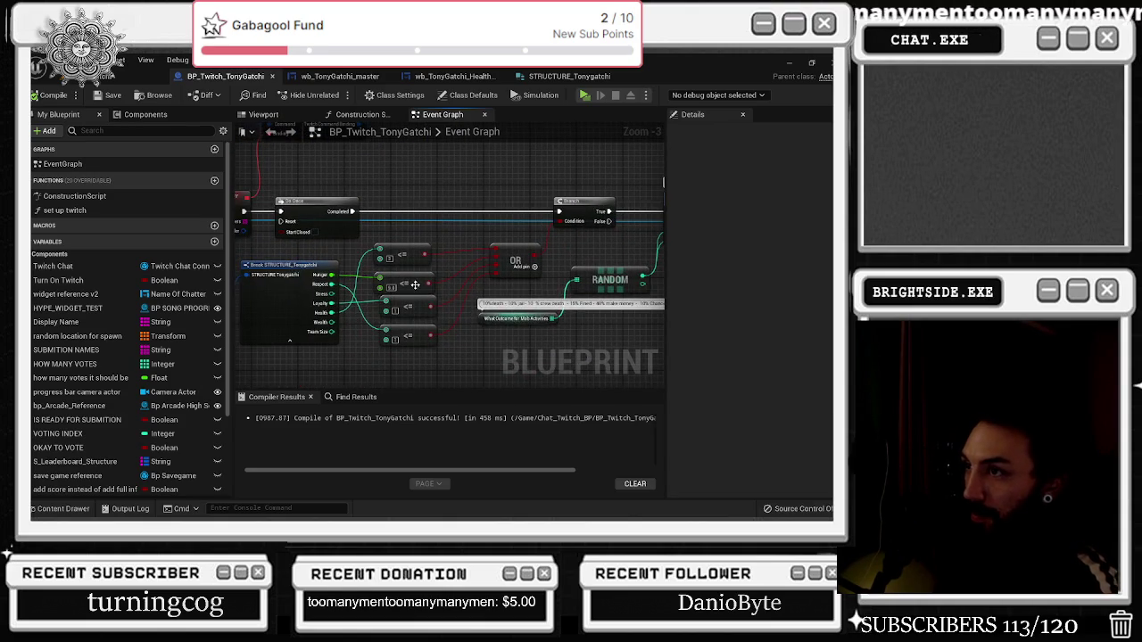
left_click_drag(540, 348, 389, 357)
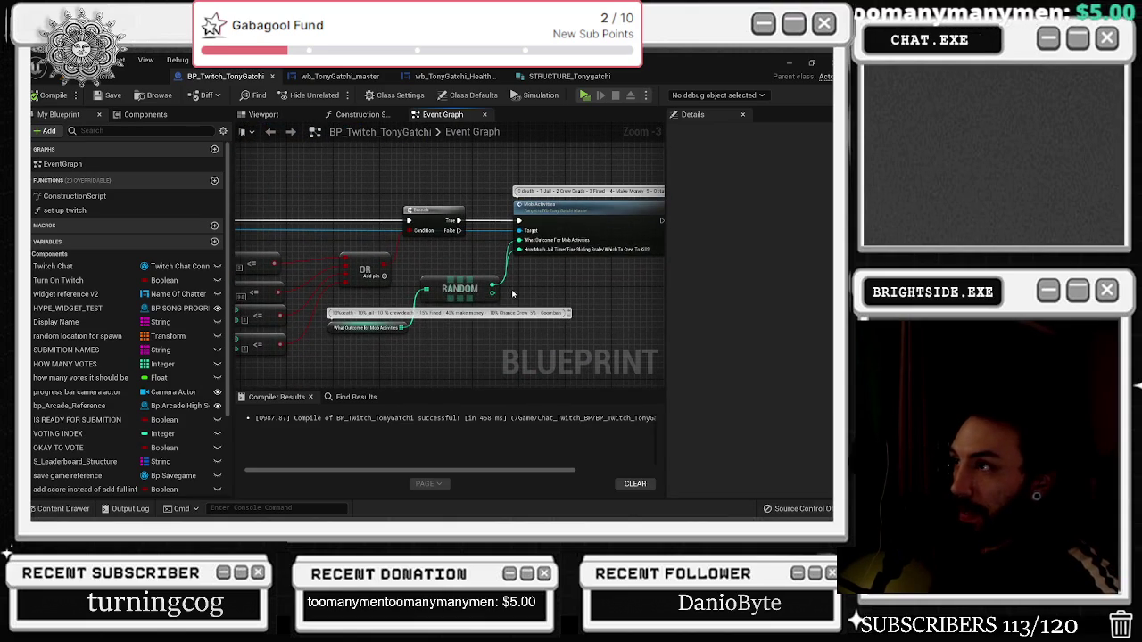
Add a Delay node after the Mob Activities call
scroll(509, 284, "down", 1)
left_click_drag(509, 284, 295, 315)
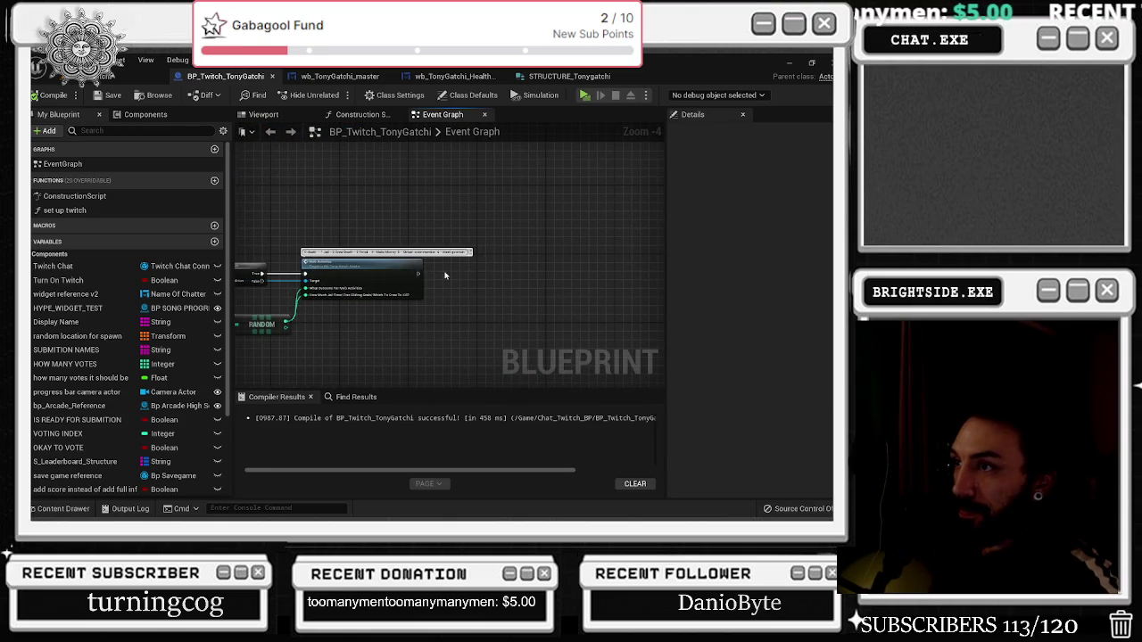
left_click(445, 275)
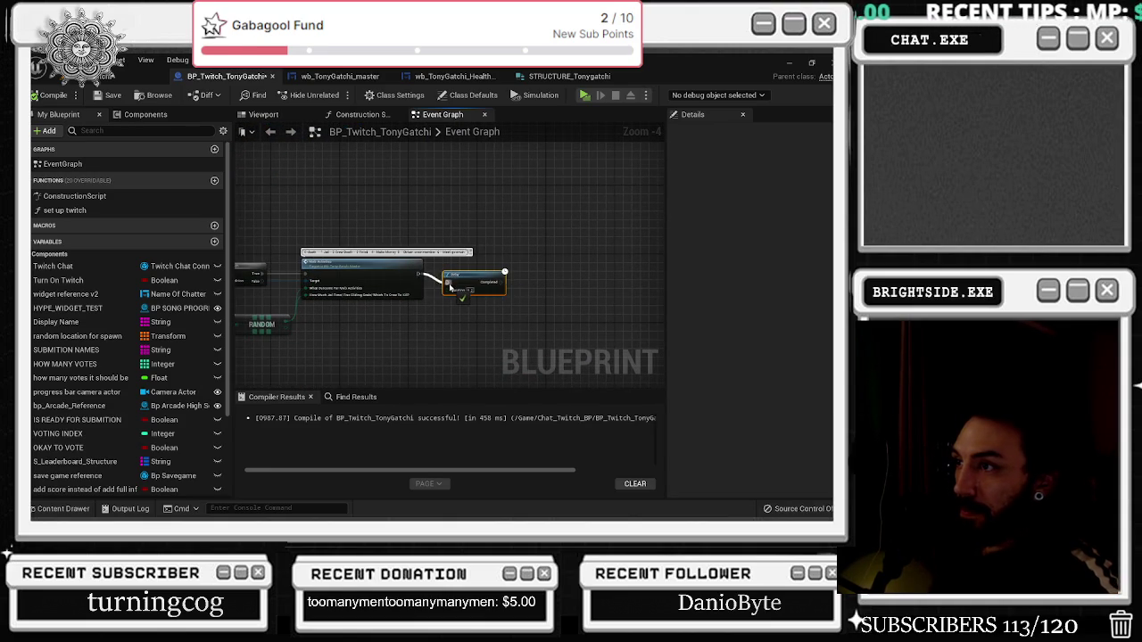
Copy the existing Send Twitch Message and Twitch Chat nodes and paste them beside the Delay
scroll(426, 293, "down", 2)
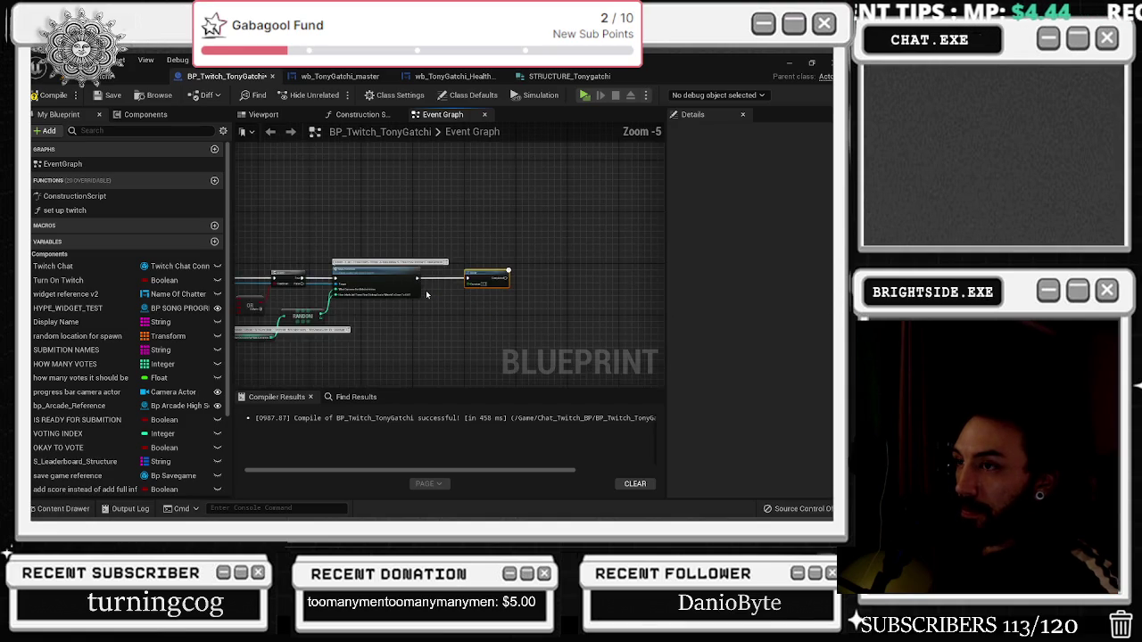
scroll(420, 277, "down", 3)
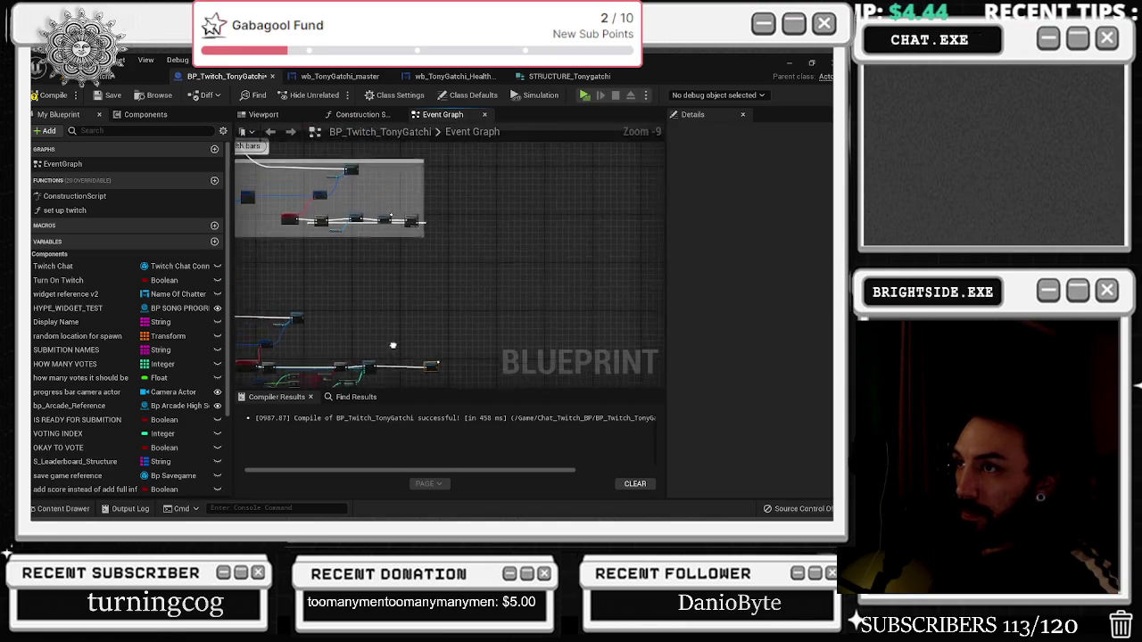
scroll(479, 321, "up", 3)
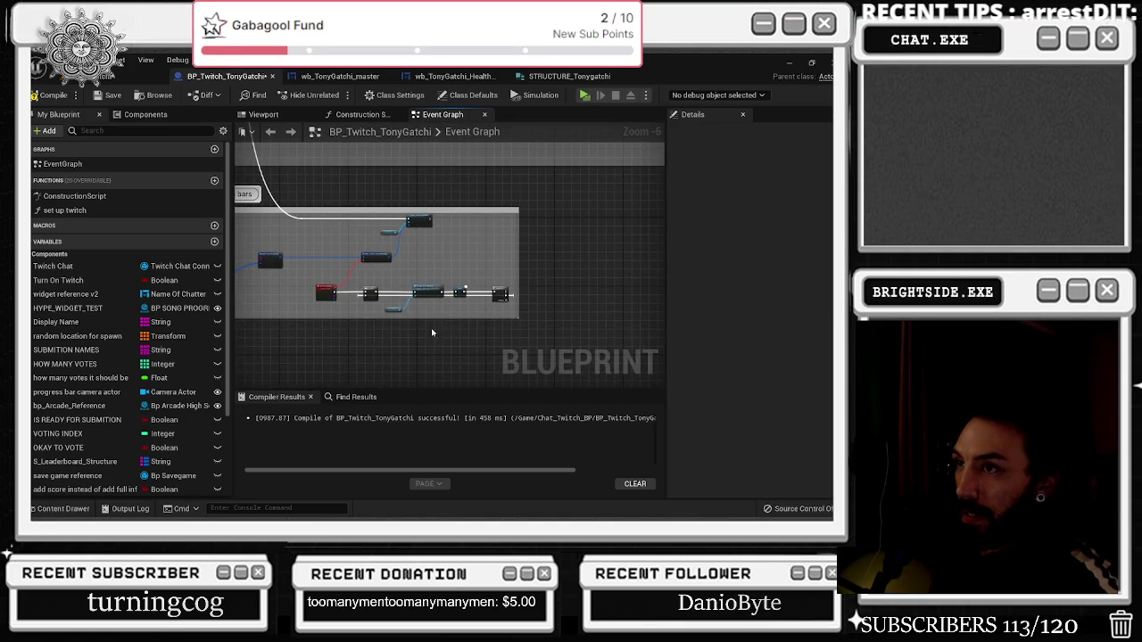
scroll(432, 333, "up", 2)
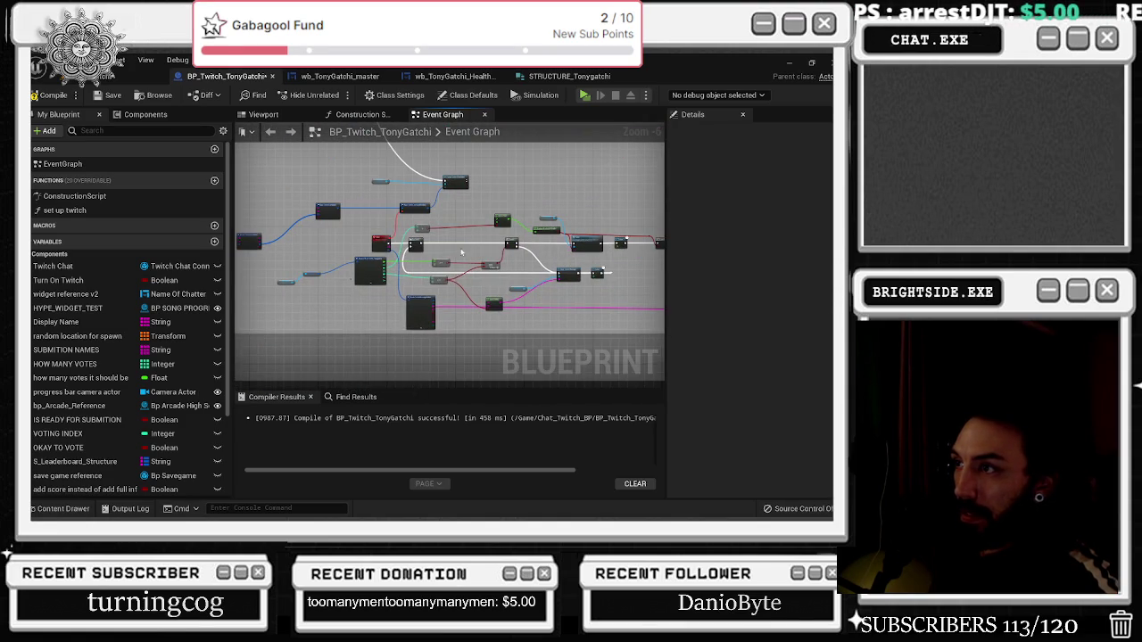
scroll(462, 252, "up", 3)
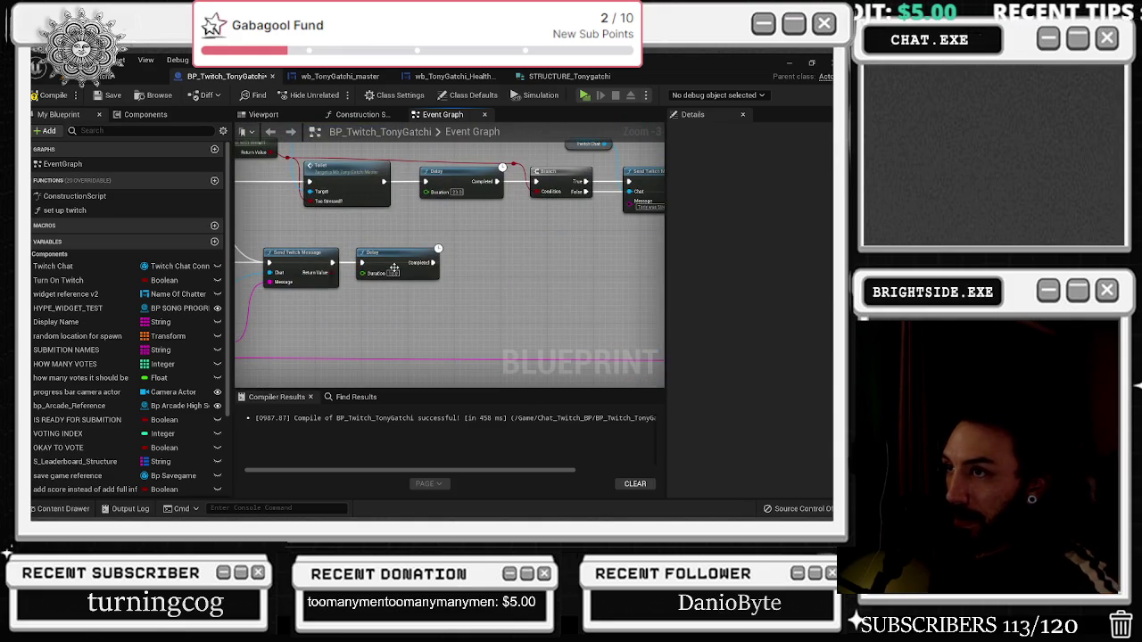
left_click_drag(266, 291, 430, 359)
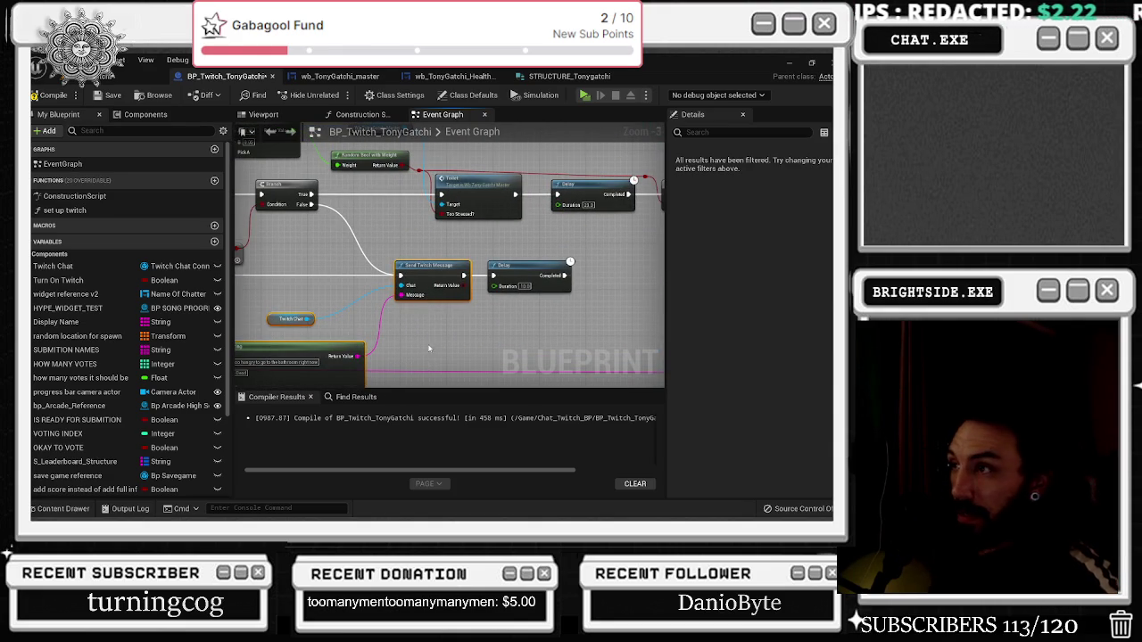
scroll(429, 359, "down", 7)
scroll(441, 312, "up", 5)
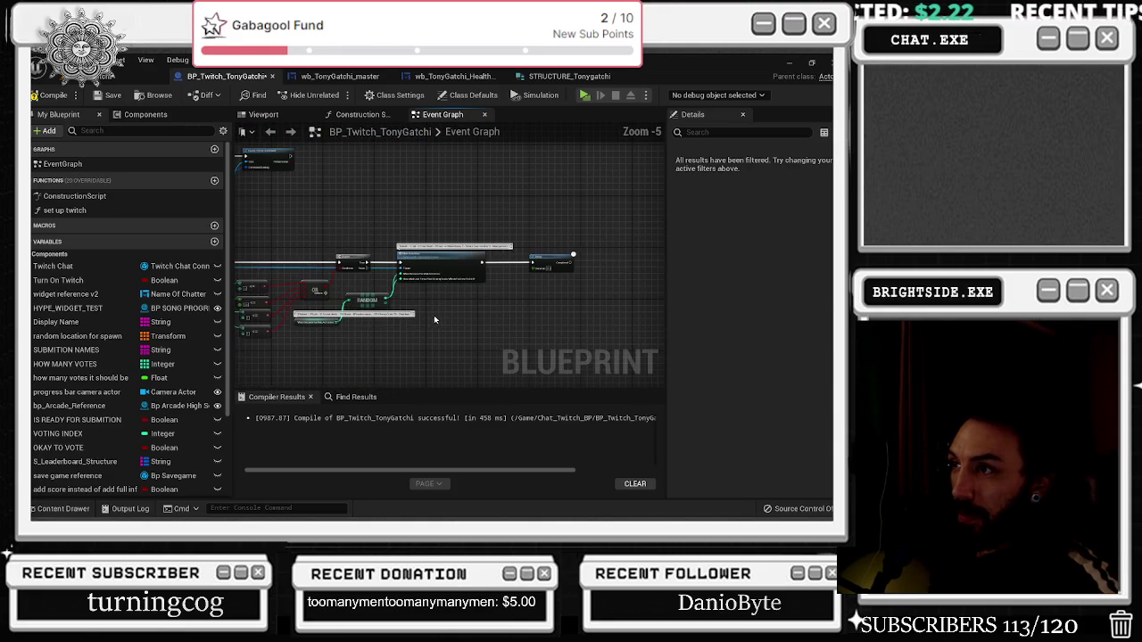
key("ctrl+v")
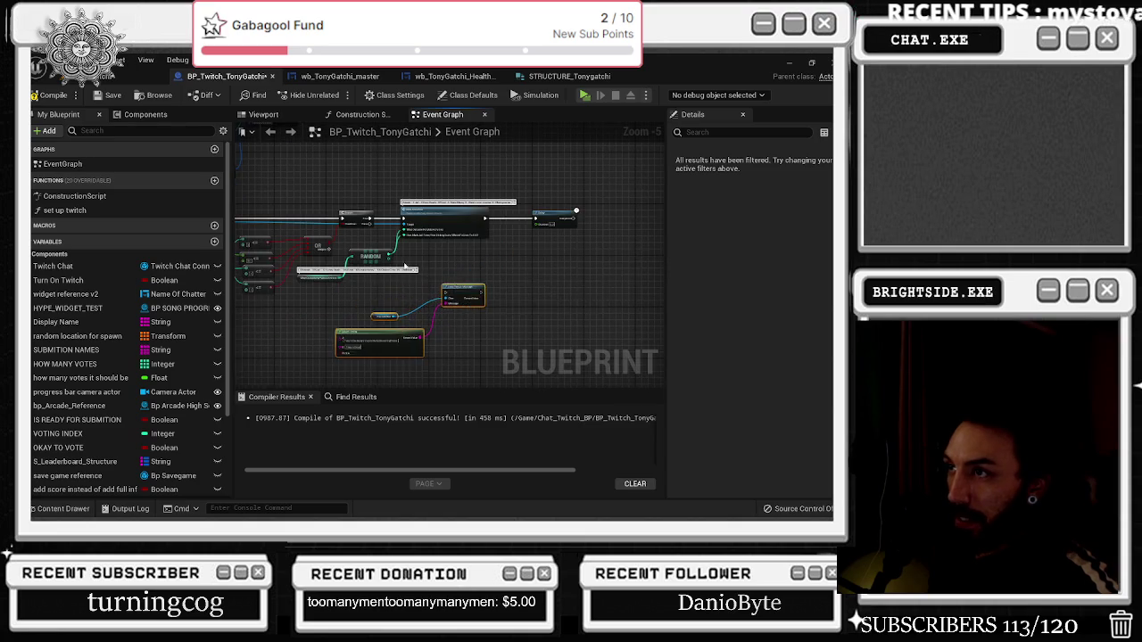
Connect the Branch's False output to Send Twitch Message and bring in the Tony Gatchi widget reference
scroll(380, 354, "up", 2)
mouse_move(358, 198)
left_mouse_down()
mouse_move(446, 254)
mouse_move(491, 322)
mouse_move(514, 305)
mouse_move(424, 286)
left_mouse_up()
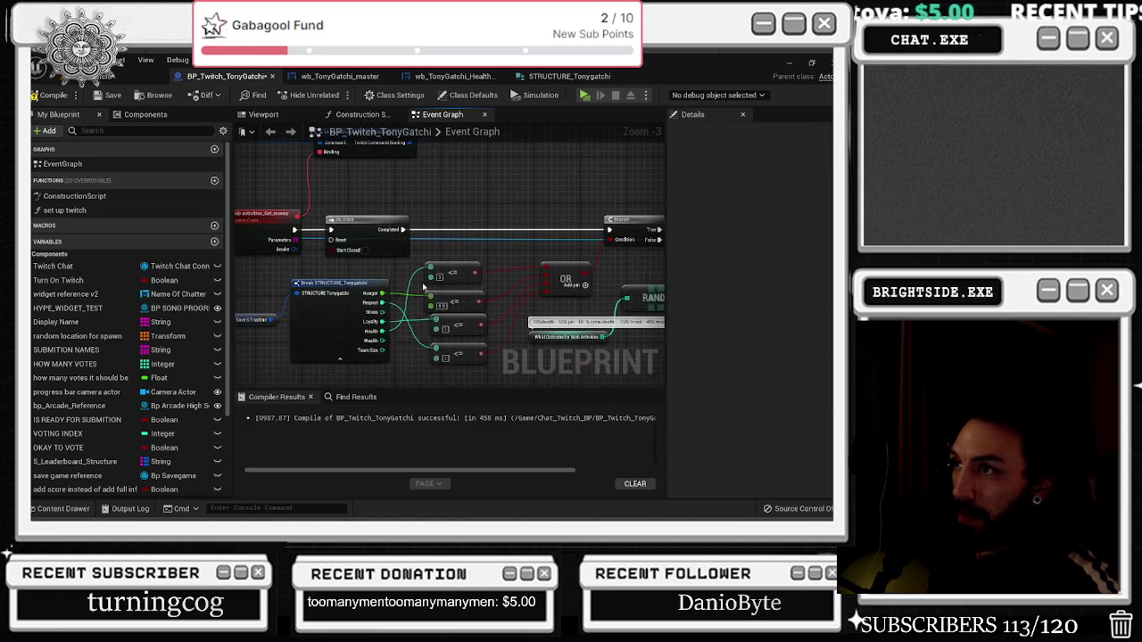
mouse_move(340, 264)
left_mouse_down()
mouse_move(365, 253)
mouse_move(375, 285)
mouse_move(443, 338)
mouse_move(489, 294)
left_mouse_up()
left_click(342, 259)
Search the widget reference's actions for 'decl', cancel without adding, and open wb_TonyGatchi_master
key("ctrl+v")
type("decl")
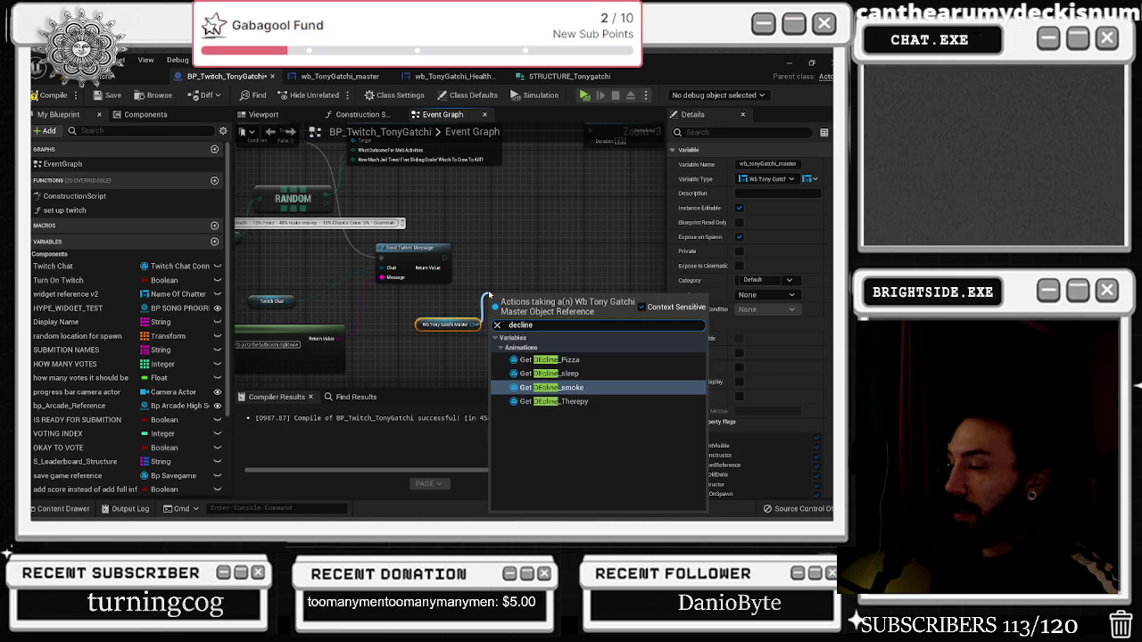
left_click(500, 263)
left_click(339, 76)
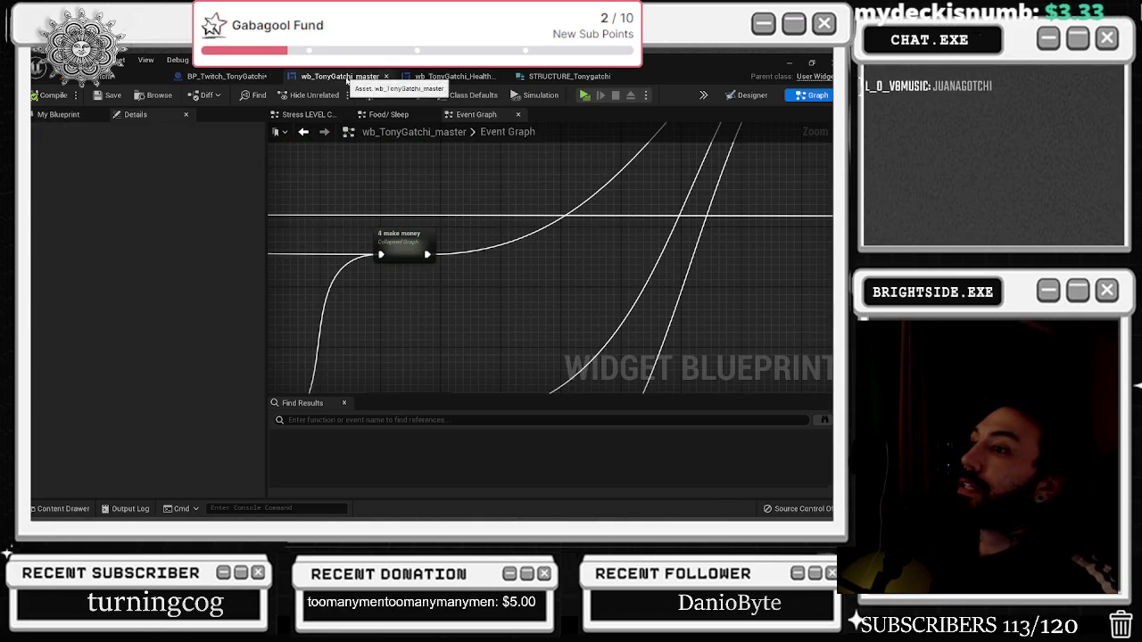
Inspect the iconCASH and iconToilet status icons in the Designer, then return to BP_Twitch_TonyGatchi
left_click(752, 95)
scroll(426, 391, "up", 2)
left_click(425, 391)
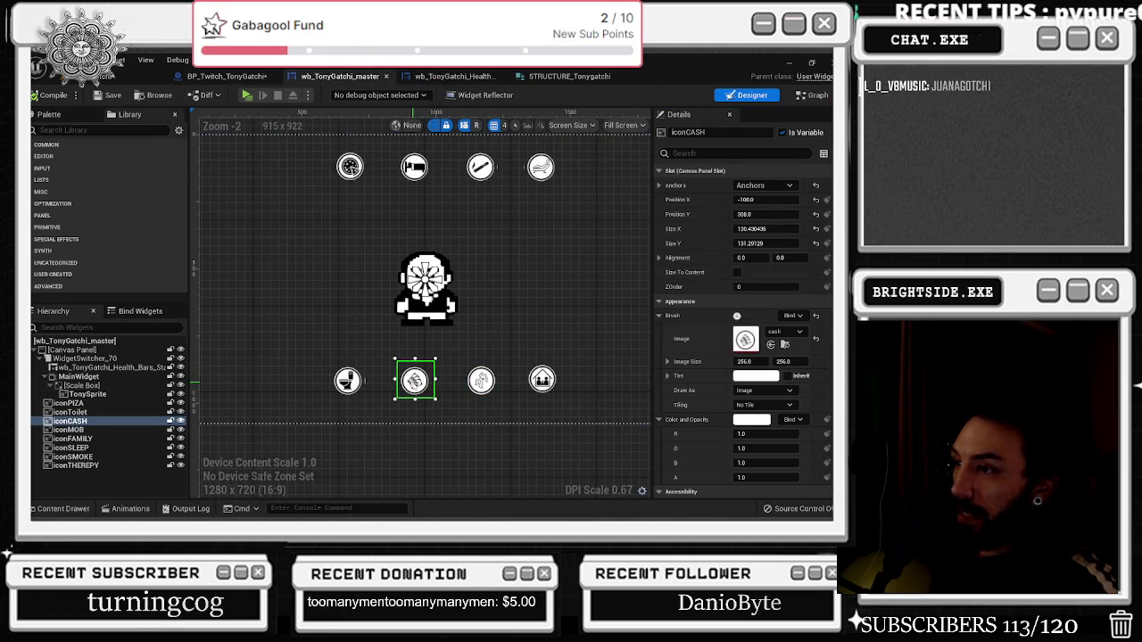
left_click(362, 376)
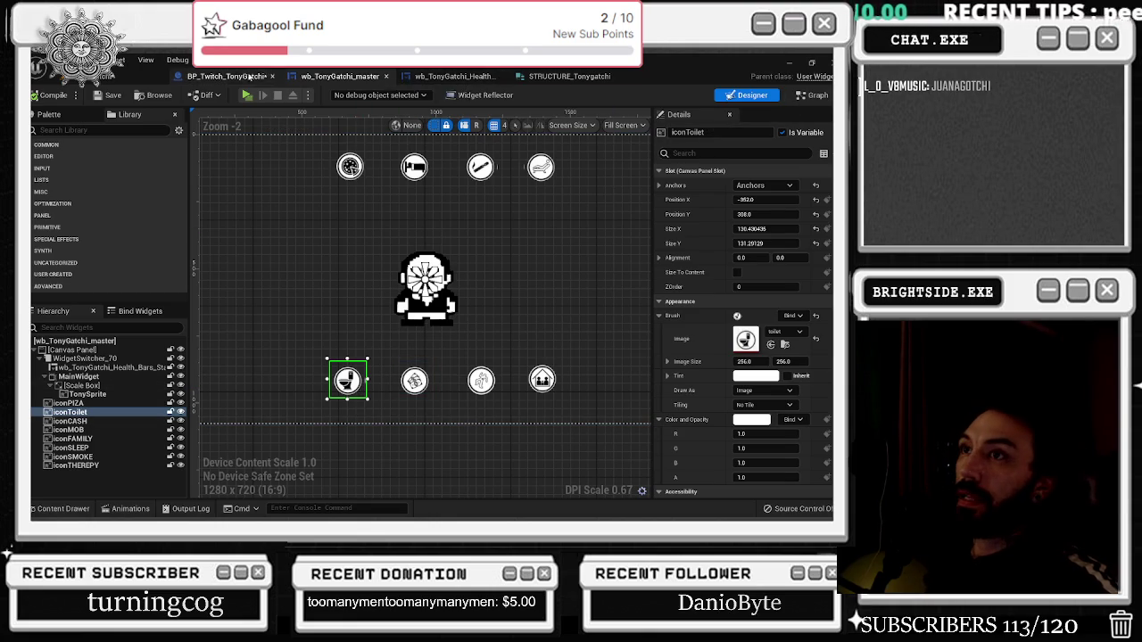
left_click(251, 76)
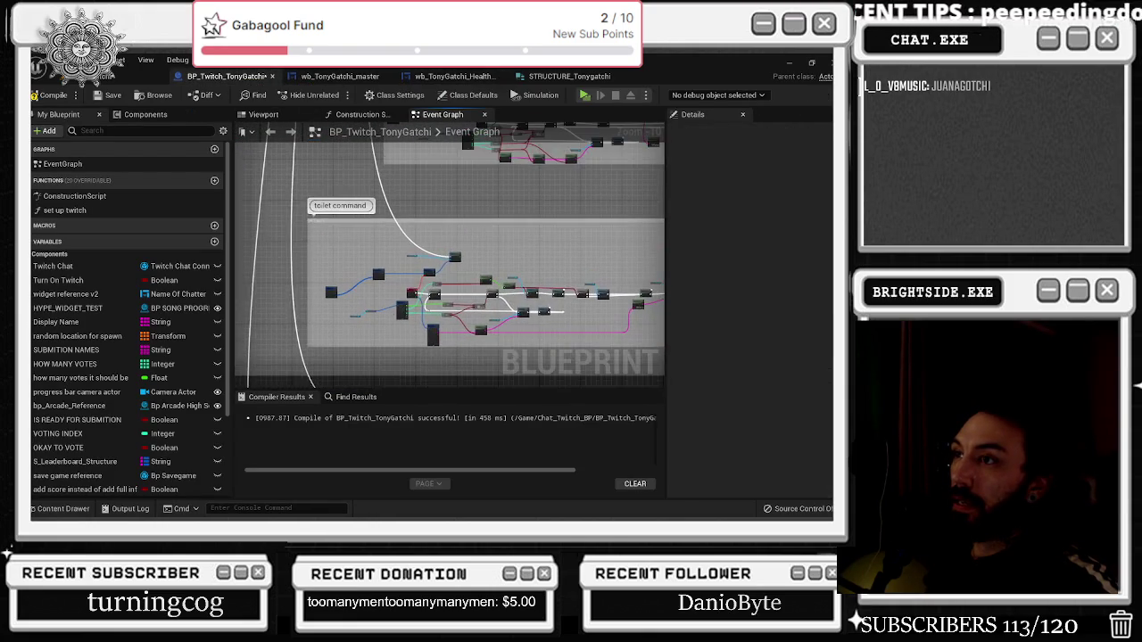
Review the toilet command's Select String messages, 'too hungry' bathroom and 'Tony is Dead'
scroll(426, 287, "up", 6)
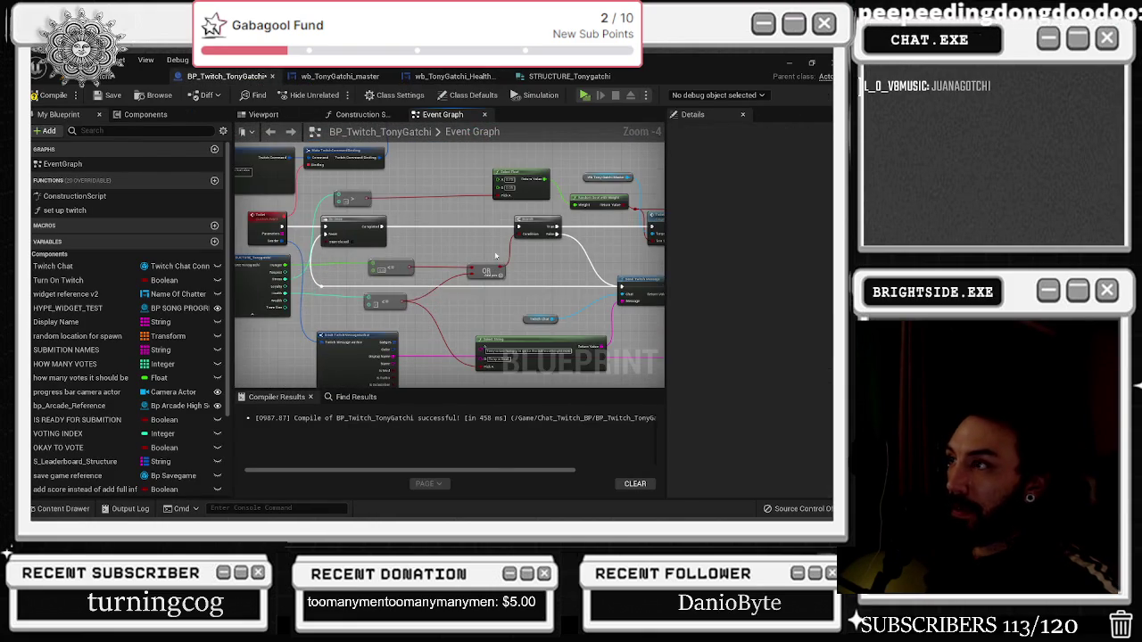
scroll(409, 277, "up", 1)
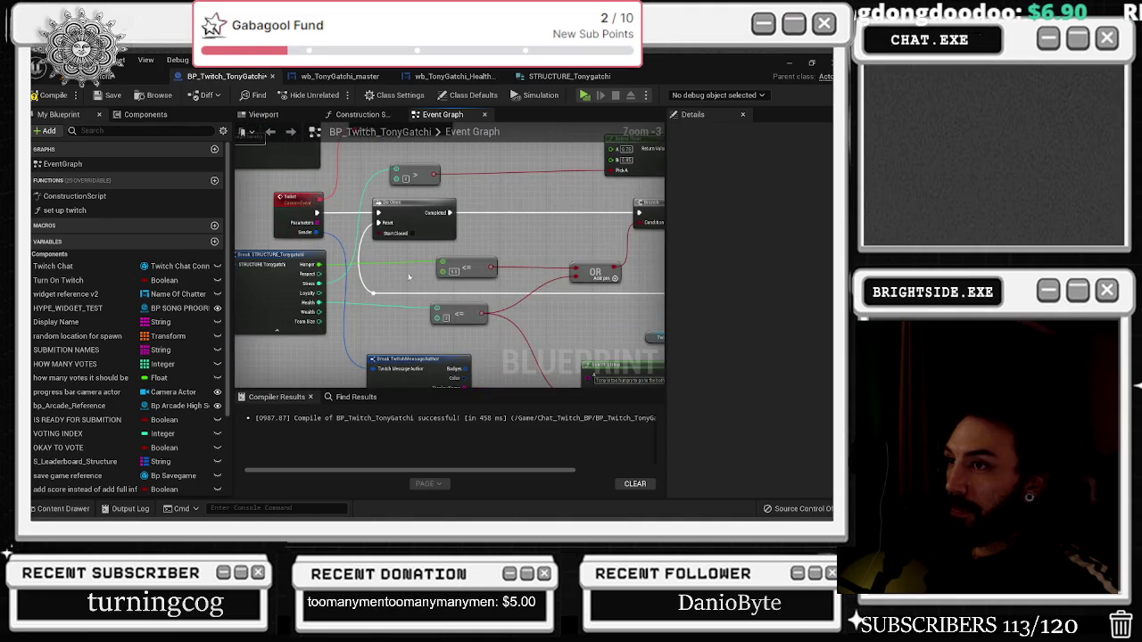
mouse_move(661, 366)
left_mouse_down()
mouse_move(393, 312)
mouse_move(384, 332)
left_mouse_up()
scroll(326, 282, "down", 1)
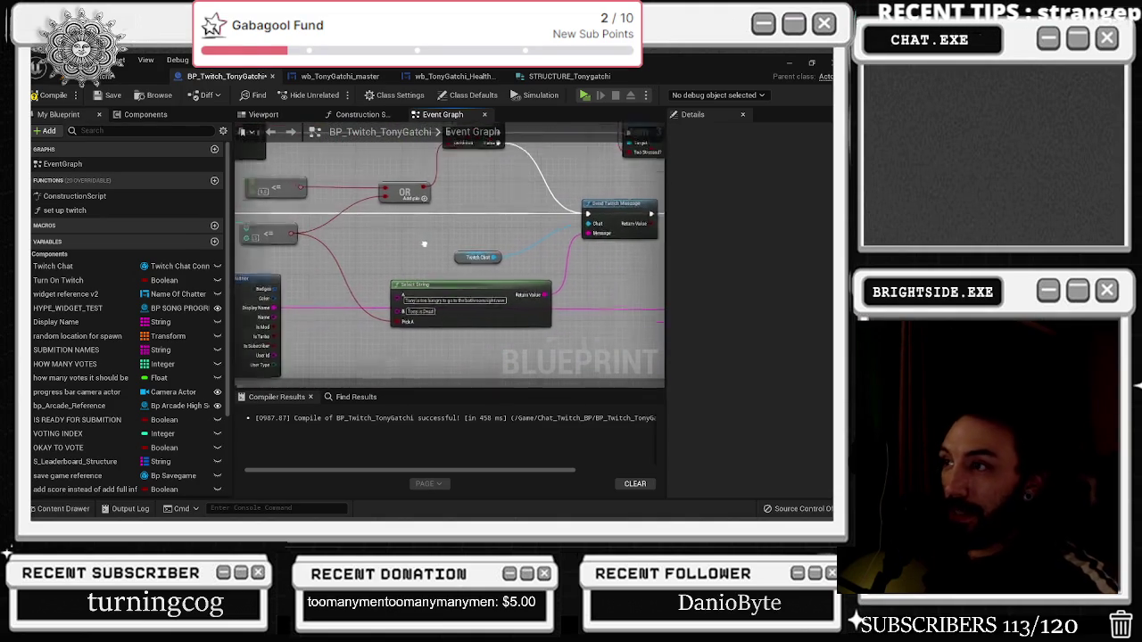
left_click(272, 281)
scroll(491, 307, "up", 4)
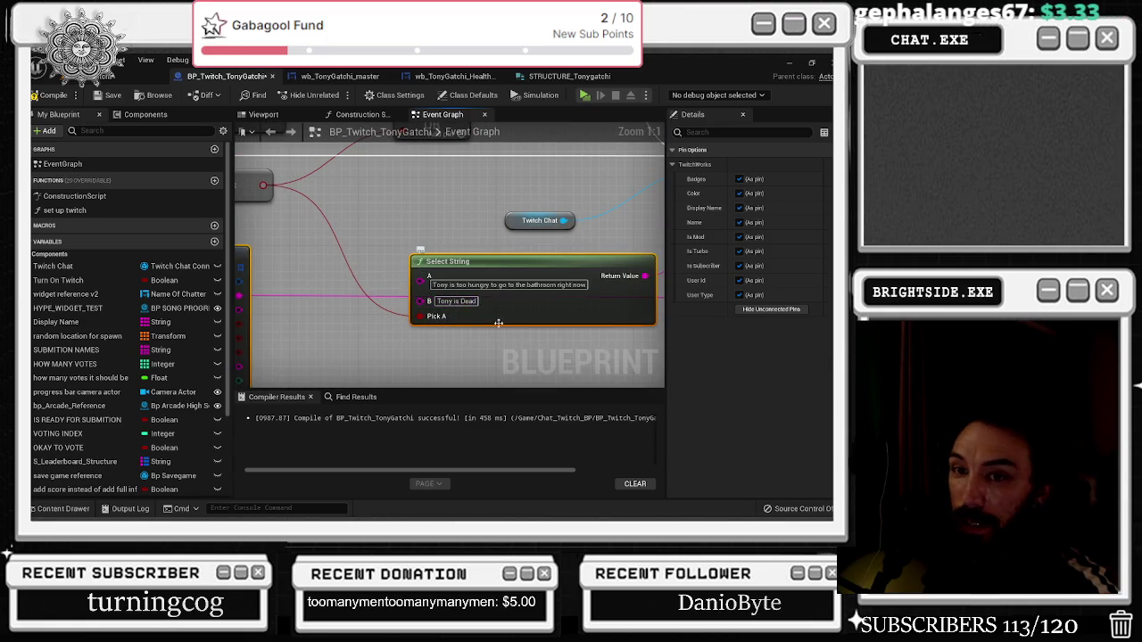
left_click_drag(499, 323, 426, 335)
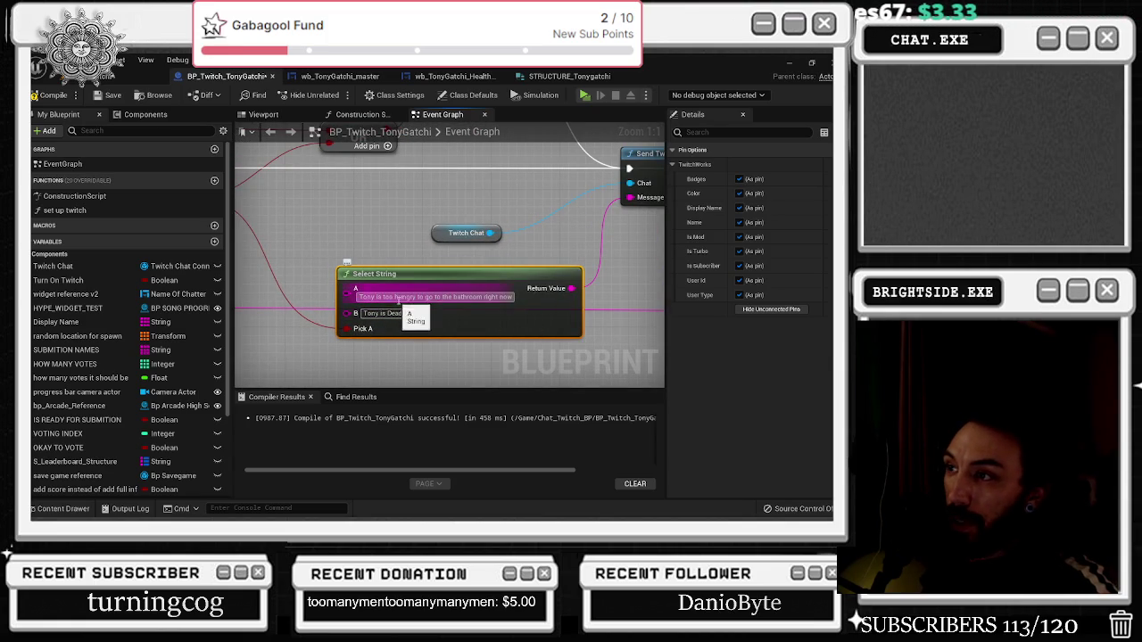
scroll(571, 317, "down", 4)
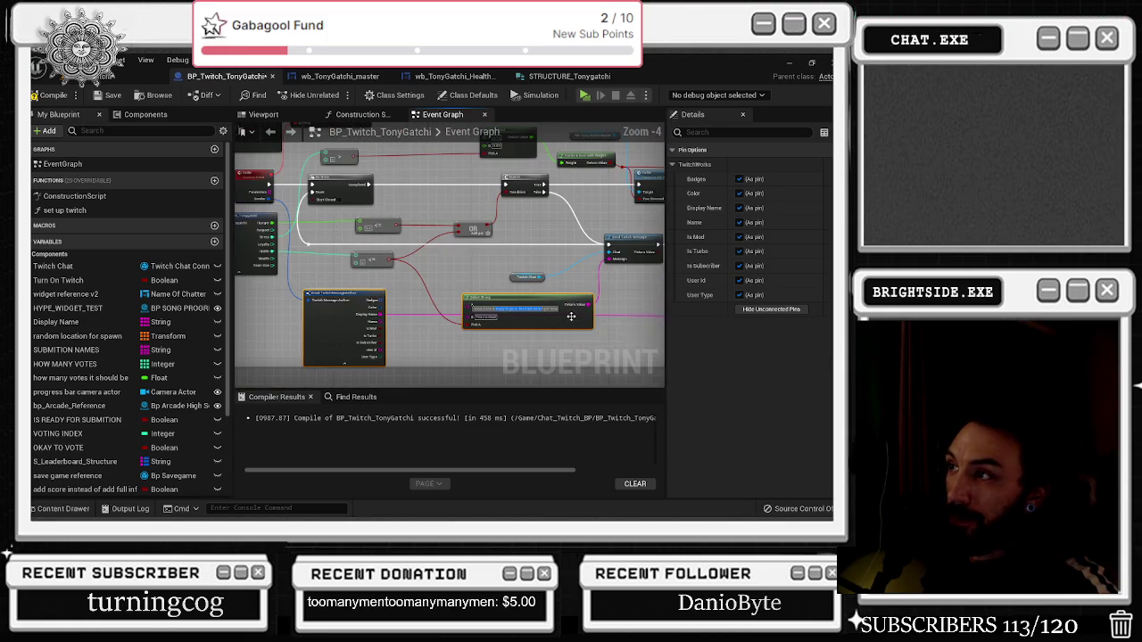
scroll(571, 317, "down", 1)
left_click_drag(571, 317, 438, 283)
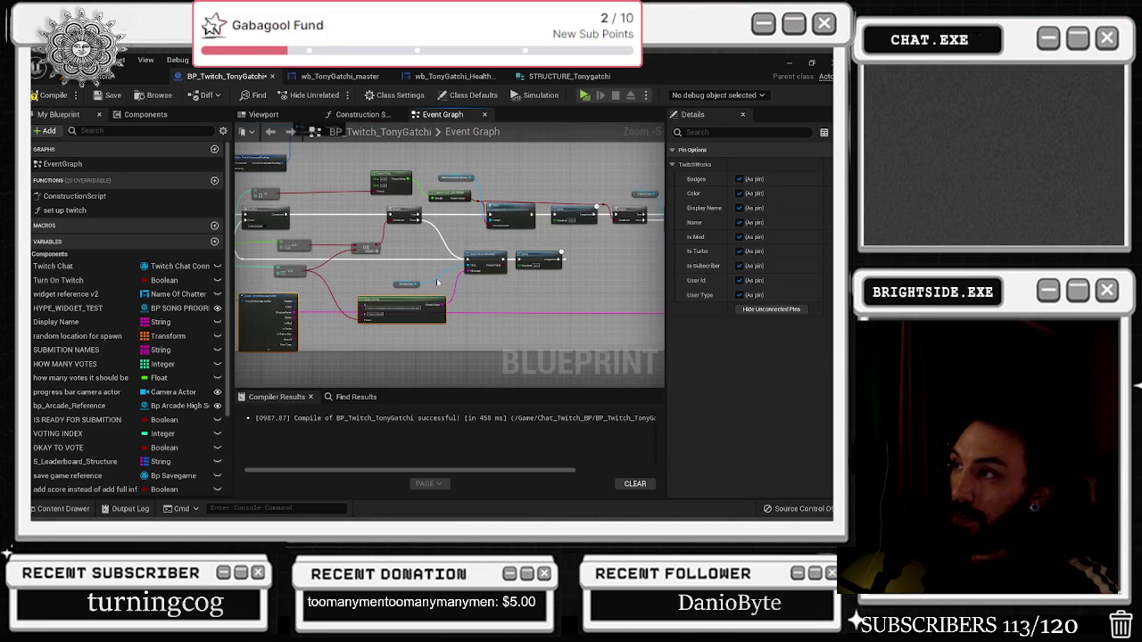
Nudge the Delay node after Send Twitch Message right, then reopen wb_TonyGatchi_master
left_click(539, 244)
left_click_drag(545, 262, 593, 263)
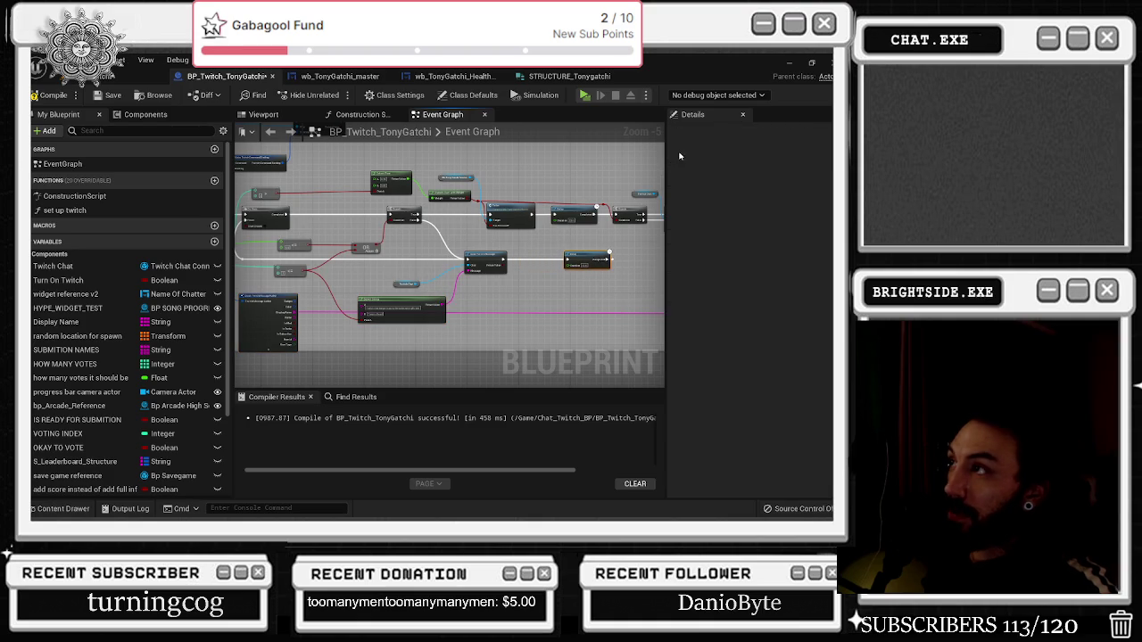
left_click(339, 76)
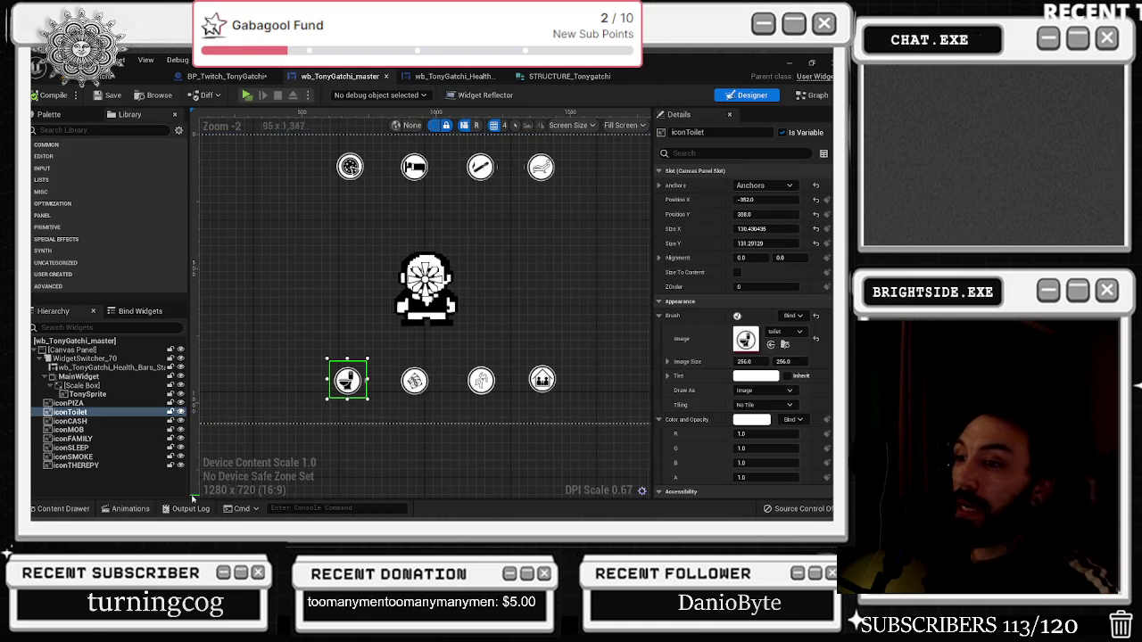
Show the widget's animations list and look over DEcline_Therepy and DEcline_sleep
left_click(130, 510)
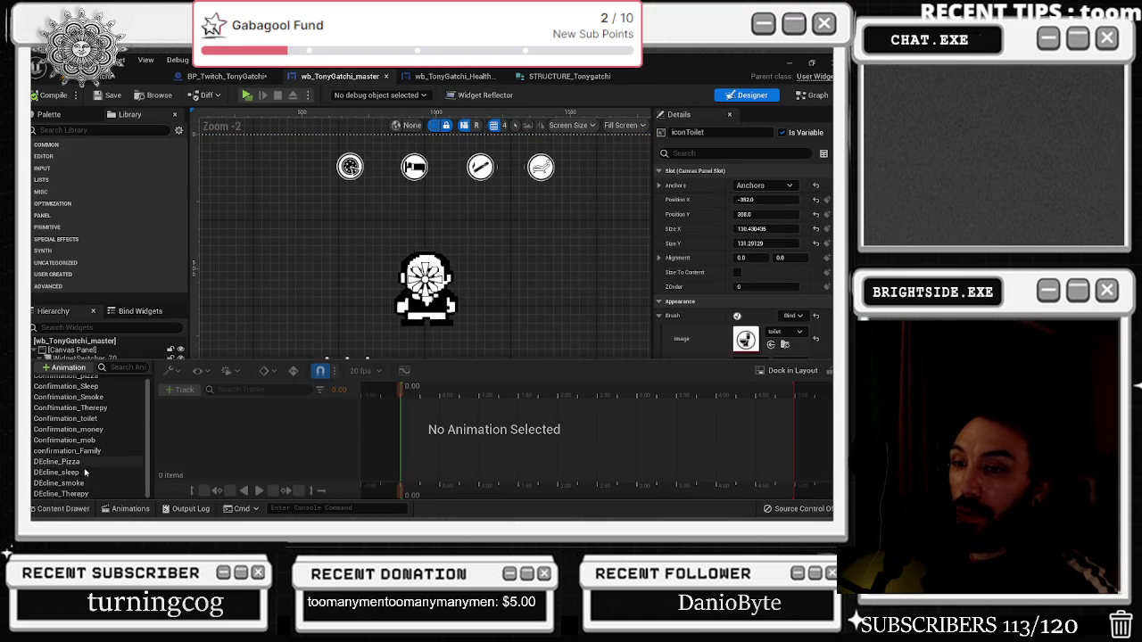
left_click(85, 496)
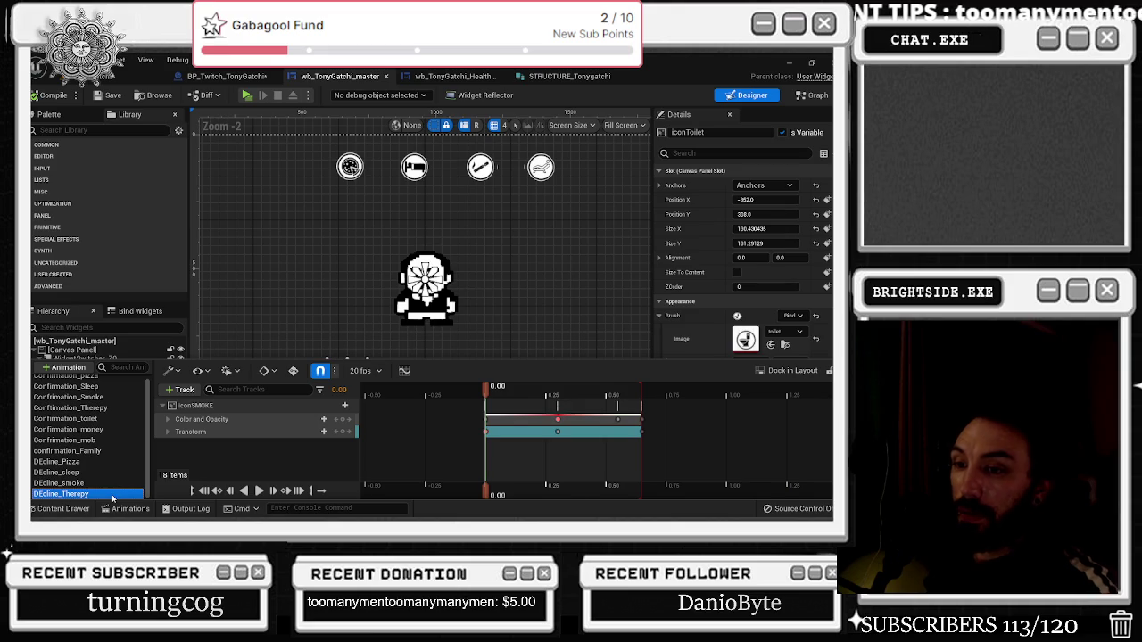
key("F2")
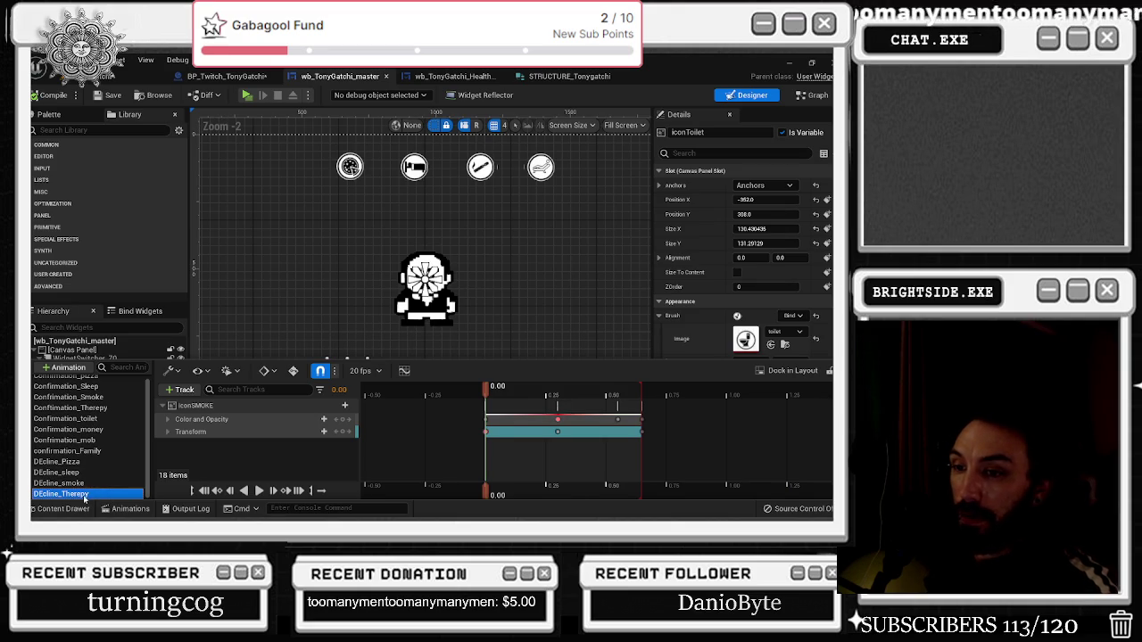
left_click(95, 473)
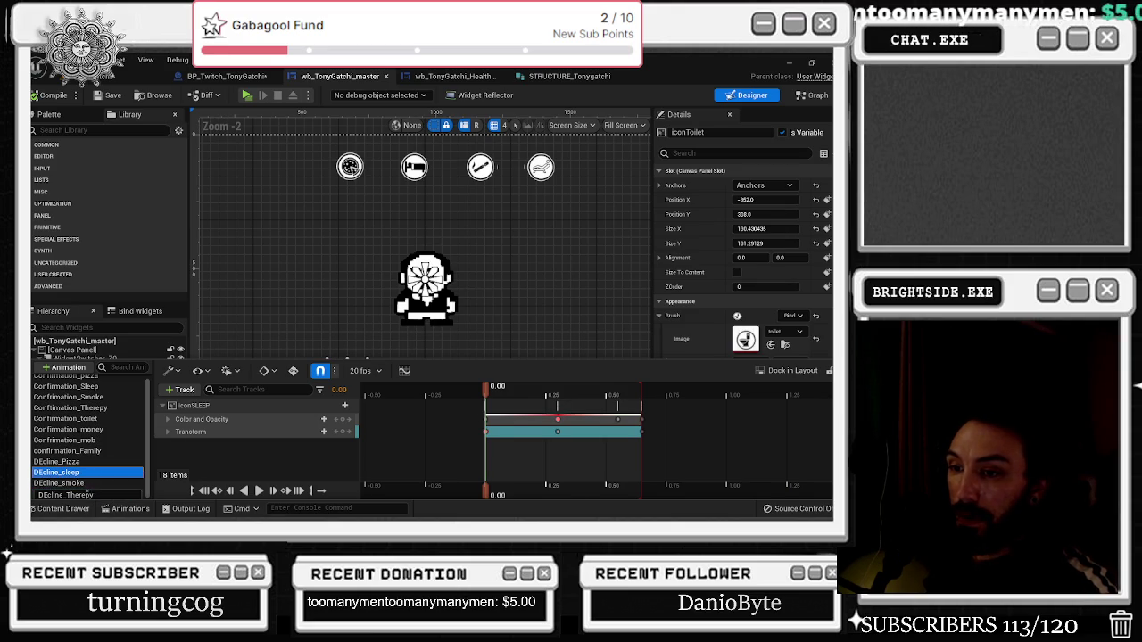
Duplicate DEcline_smoke and rename the copy to DEcline_toilet
right_click(88, 482)
left_click(125, 456)
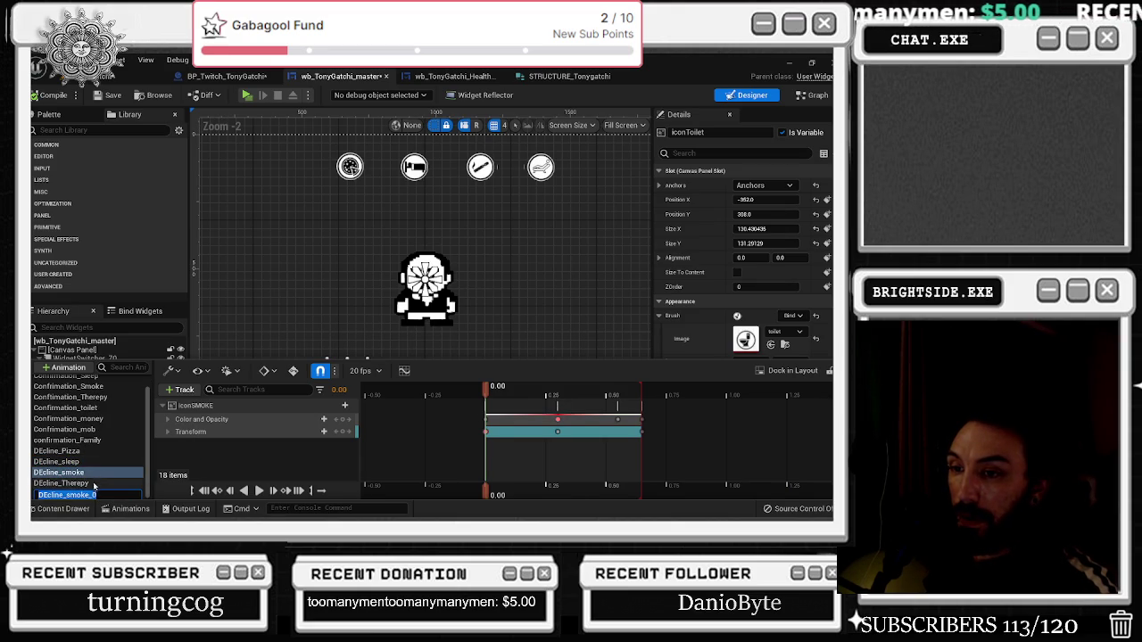
left_click(102, 509)
left_click(102, 509)
left_click(84, 496)
left_click(85, 494)
key("BackSpace")
type("toilet")
key("Return")
left_click(236, 405)
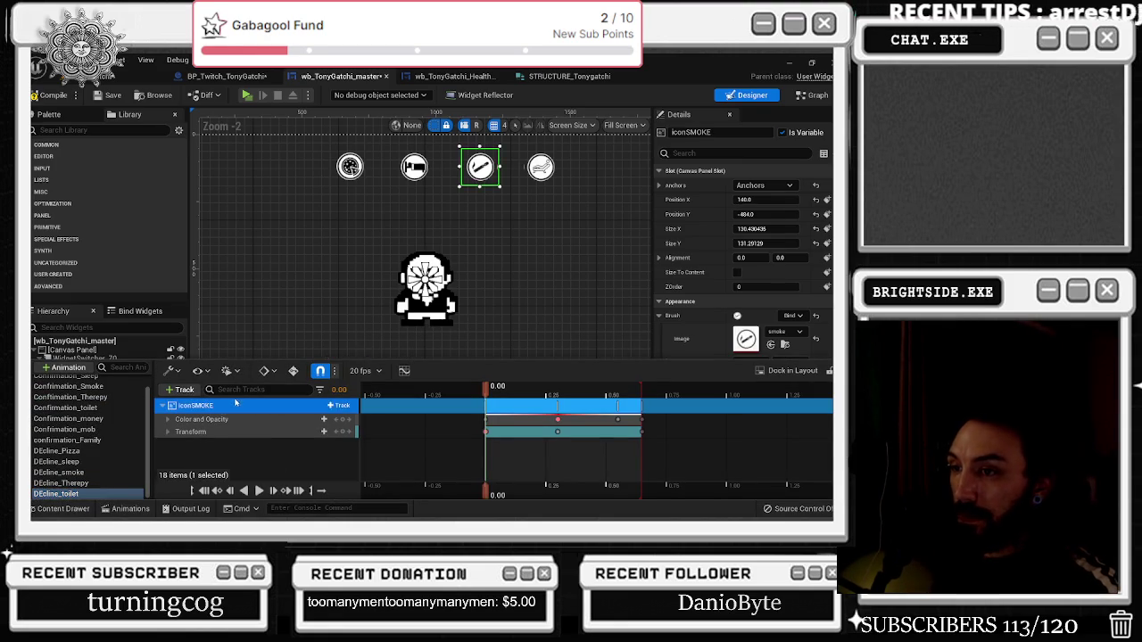
Select iconToilet, check the iconSMOKE track options, and preview DEcline_Therepy in an enlarged designer
left_click(126, 508)
left_click(72, 412)
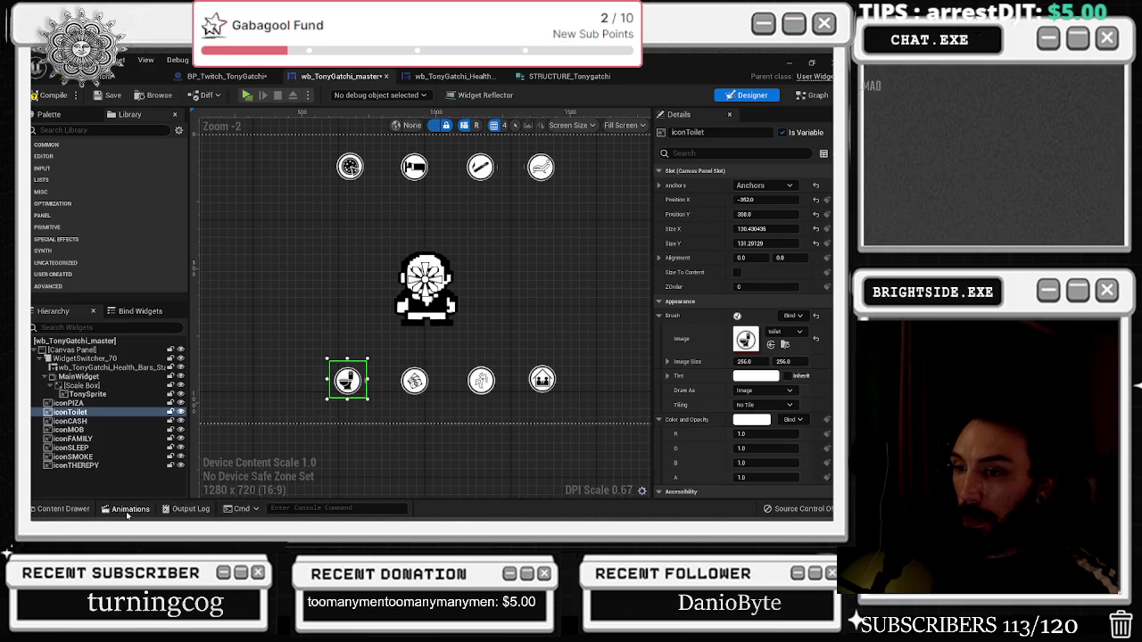
left_click(126, 509)
right_click(214, 405)
left_click(259, 146)
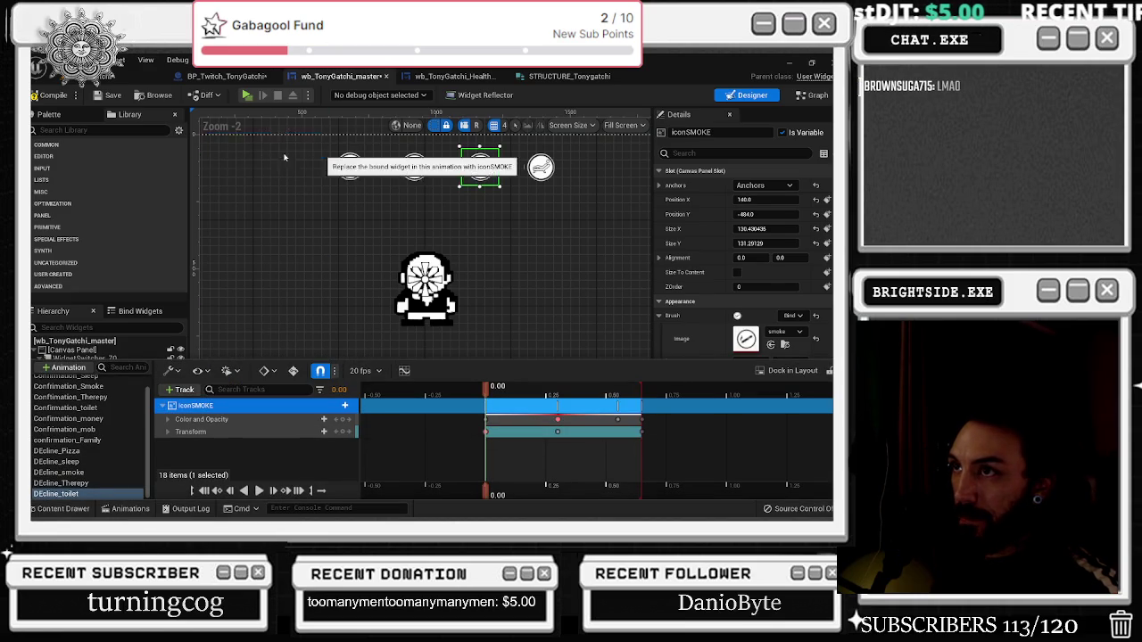
left_click(125, 483)
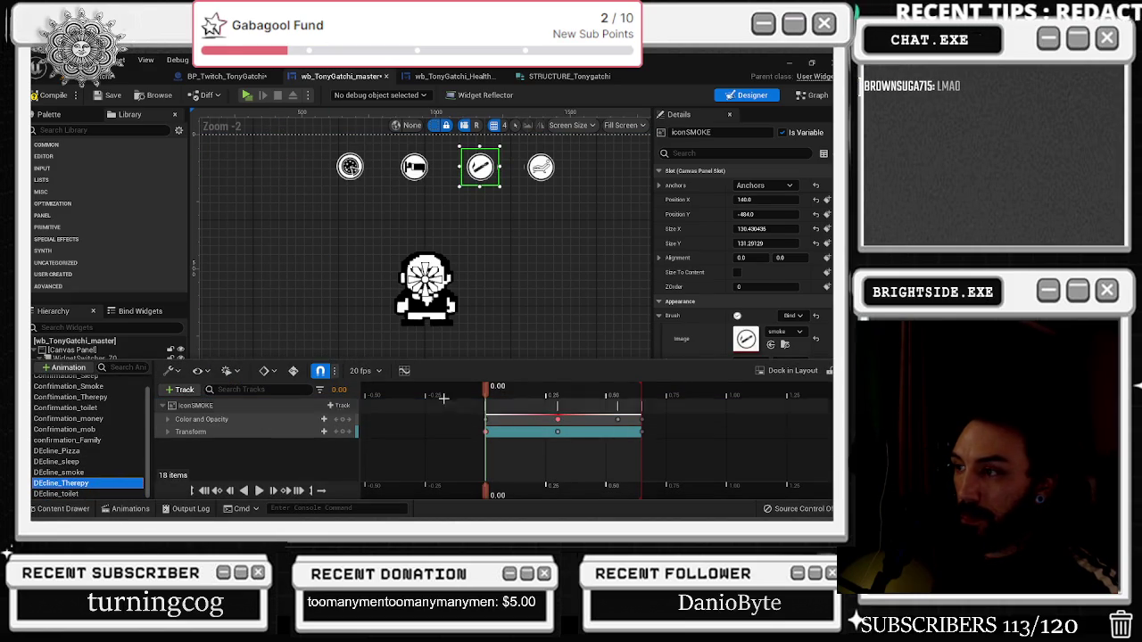
left_click_drag(487, 359, 487, 423)
key("space")
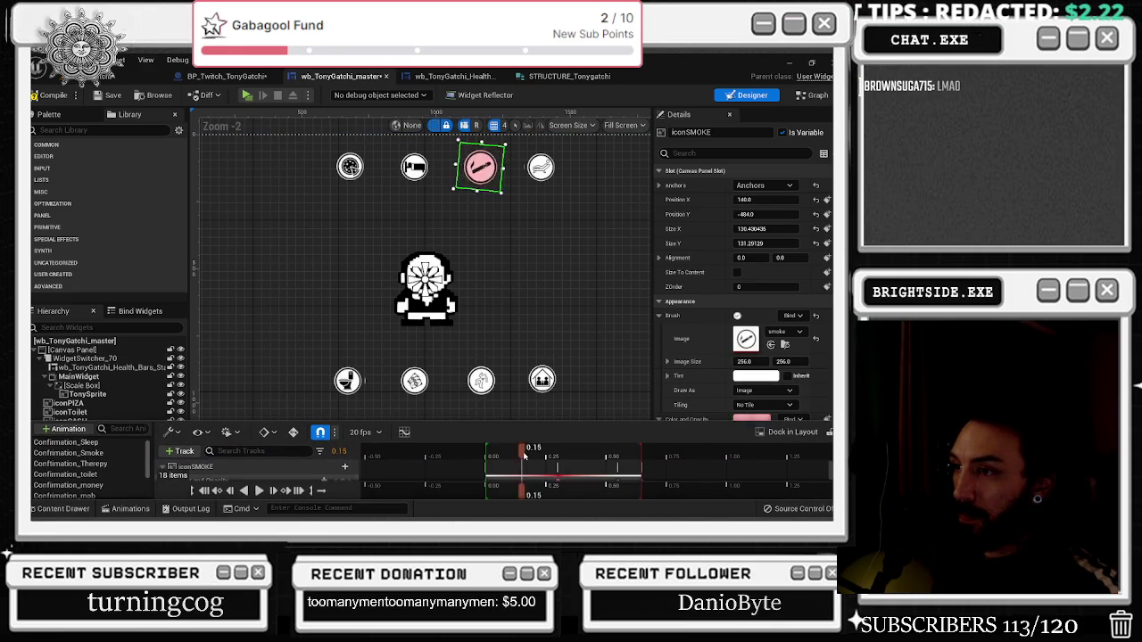
scroll(89, 468, "down", 3)
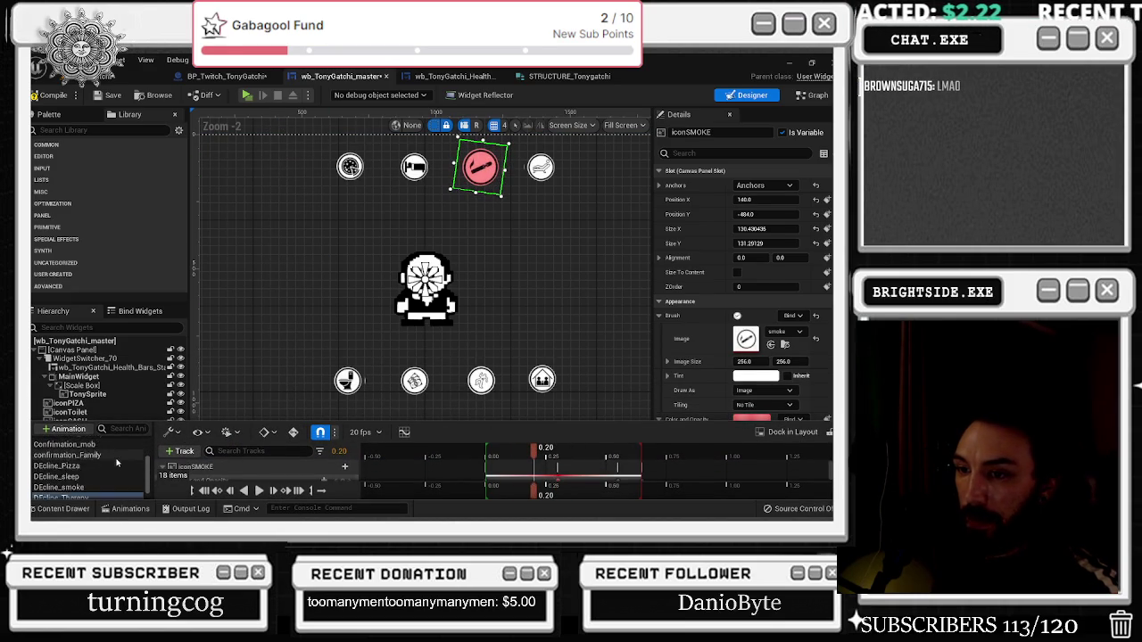
Rebind DEcline_toilet's iconSMOKE track to iconToilet
left_click(72, 494)
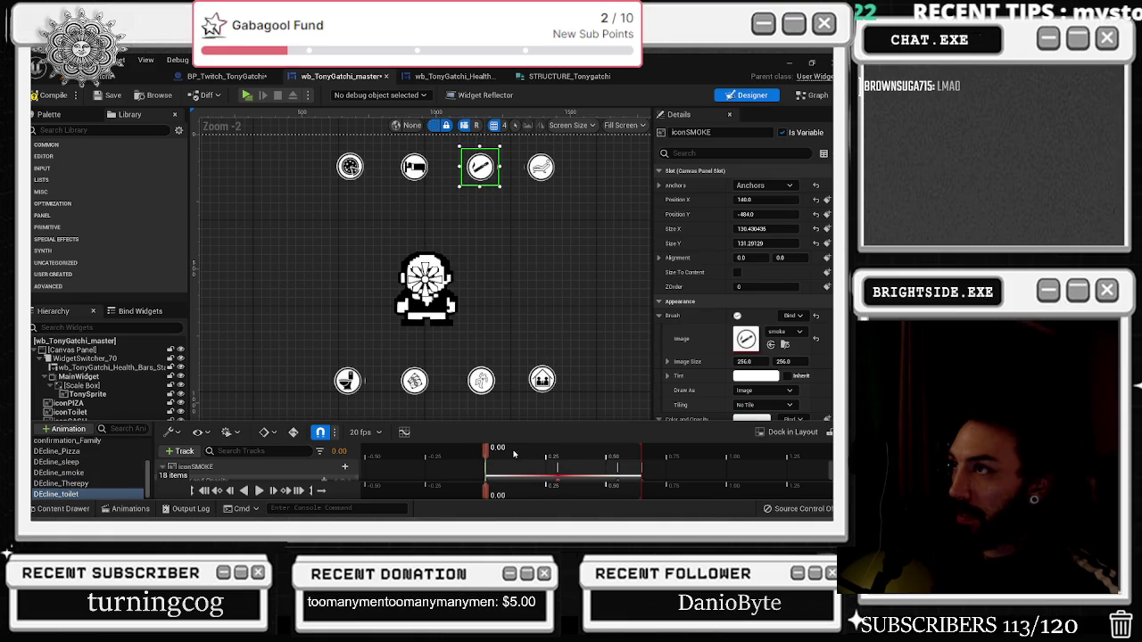
left_click(546, 450)
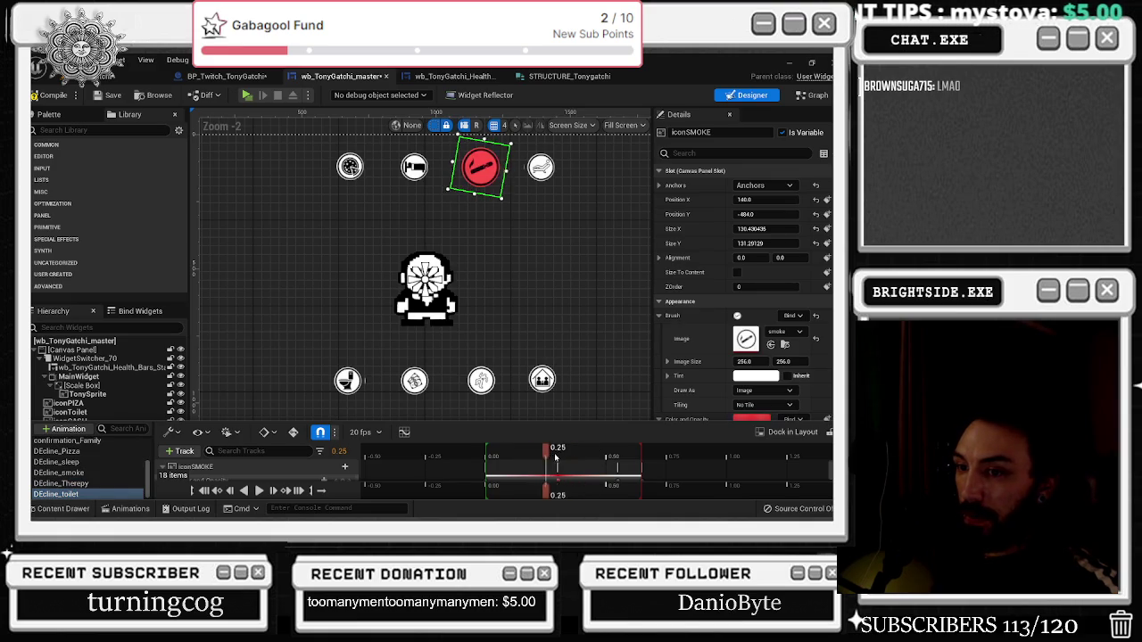
left_click(72, 493)
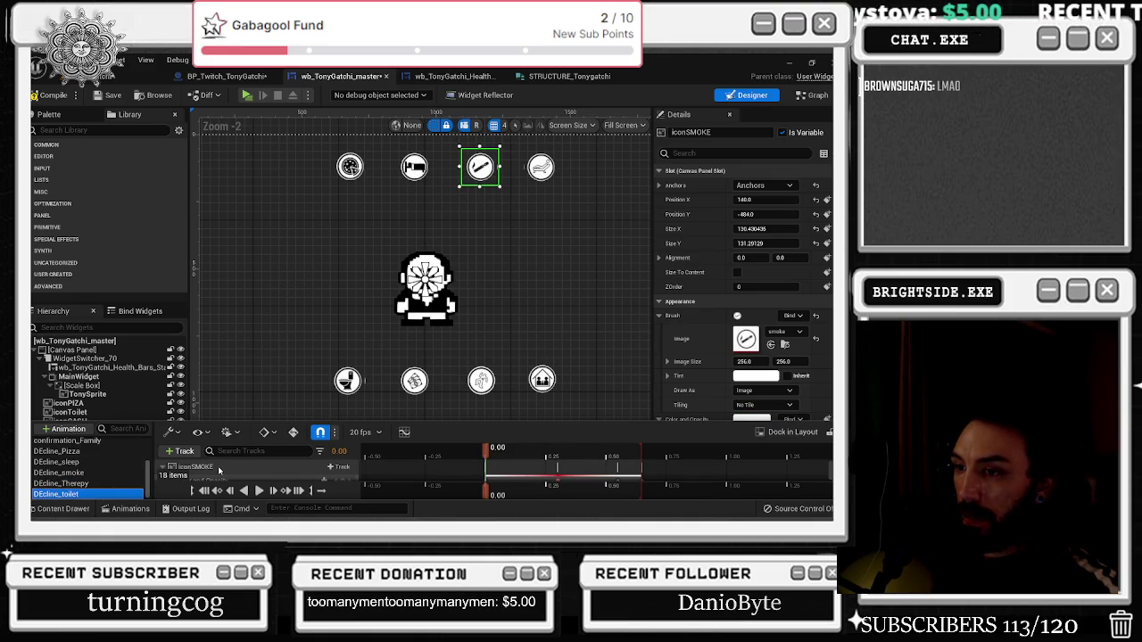
left_click(219, 470)
left_click(295, 441)
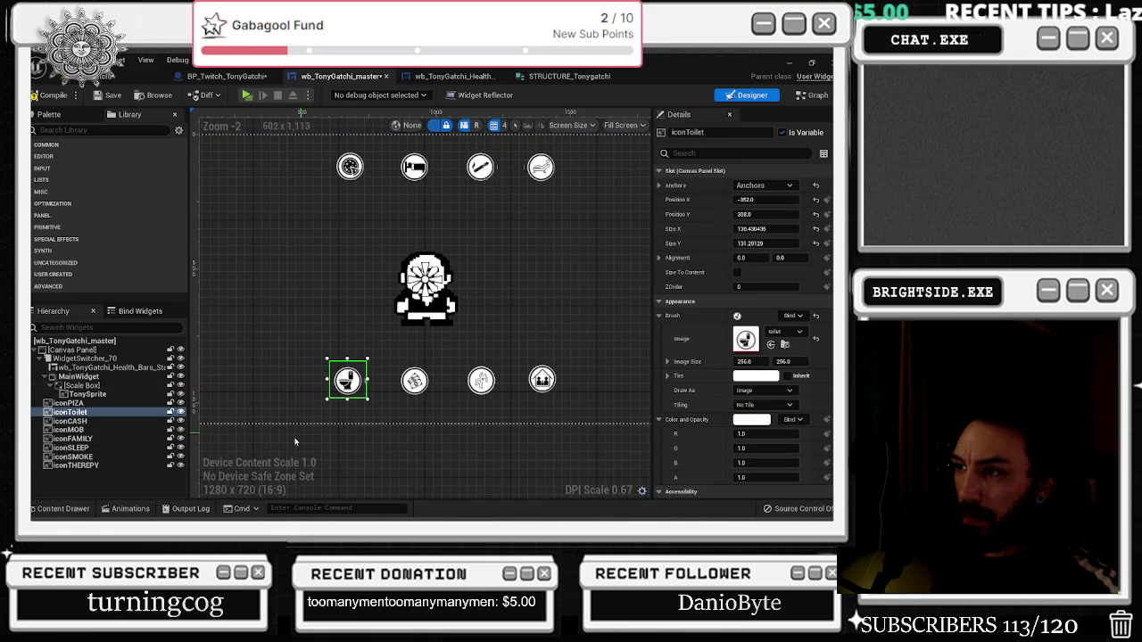
left_click(128, 509)
right_click(234, 467)
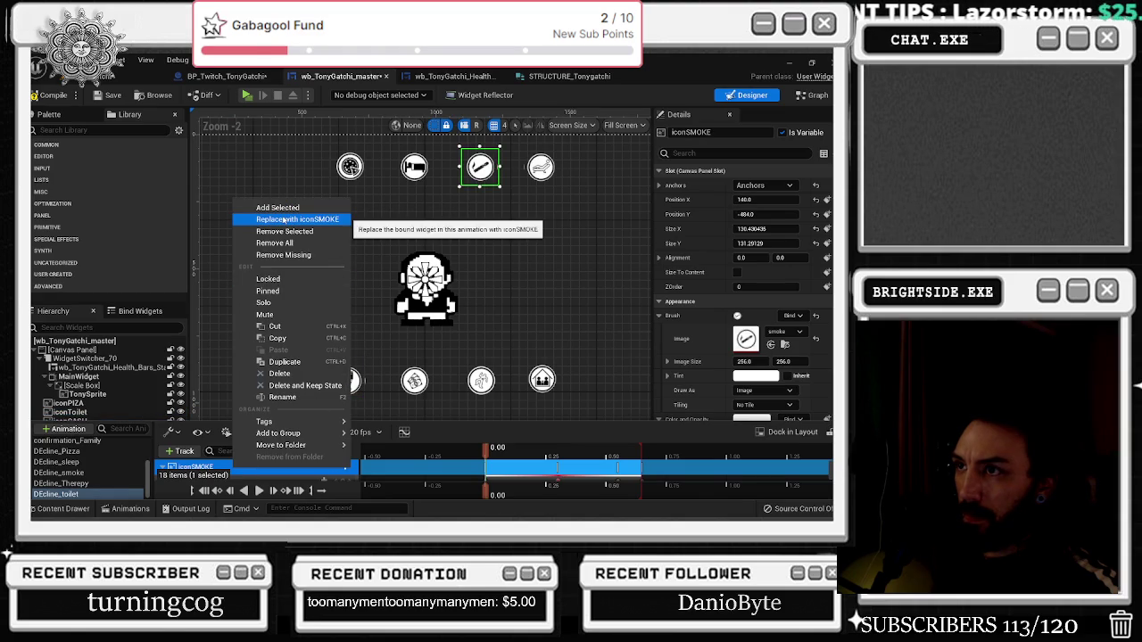
left_click(306, 386)
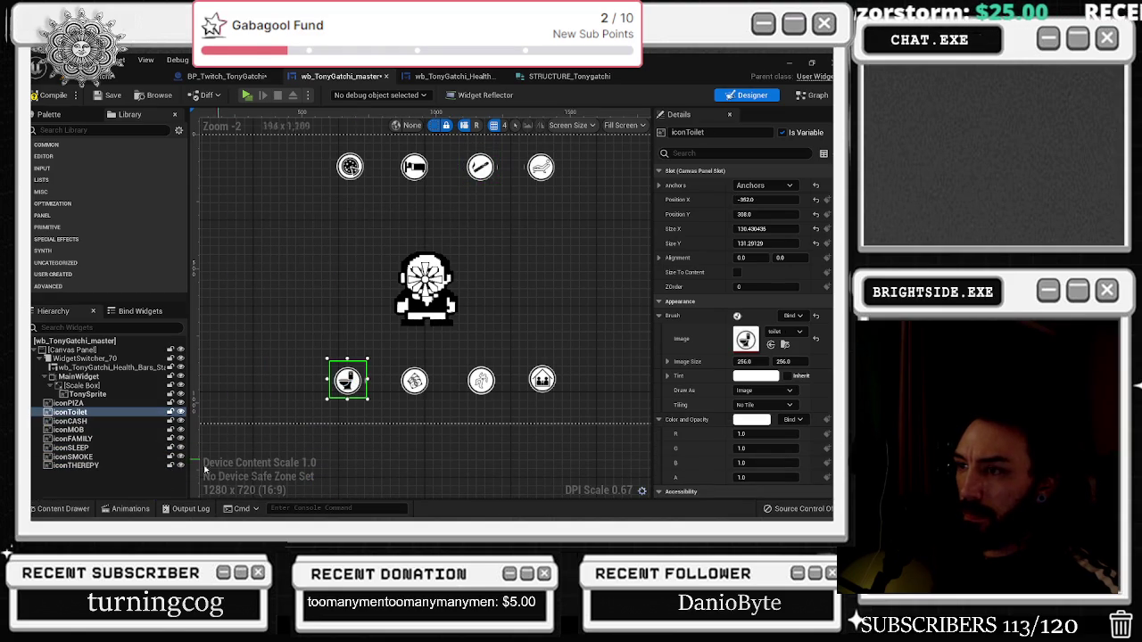
left_click(127, 509)
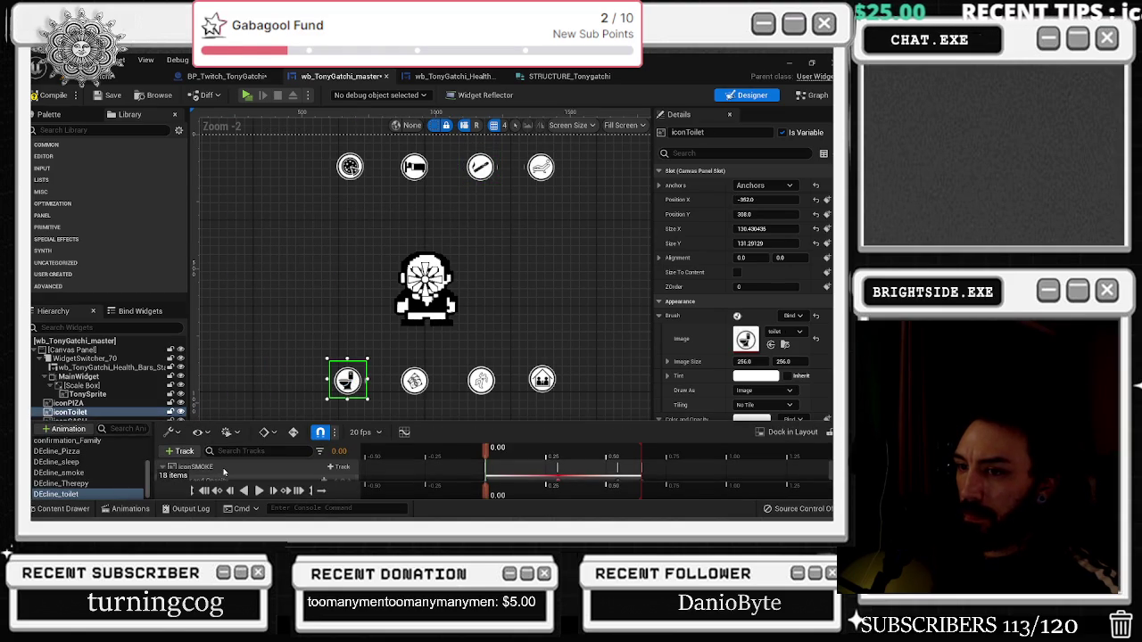
right_click(223, 472)
left_click(259, 220)
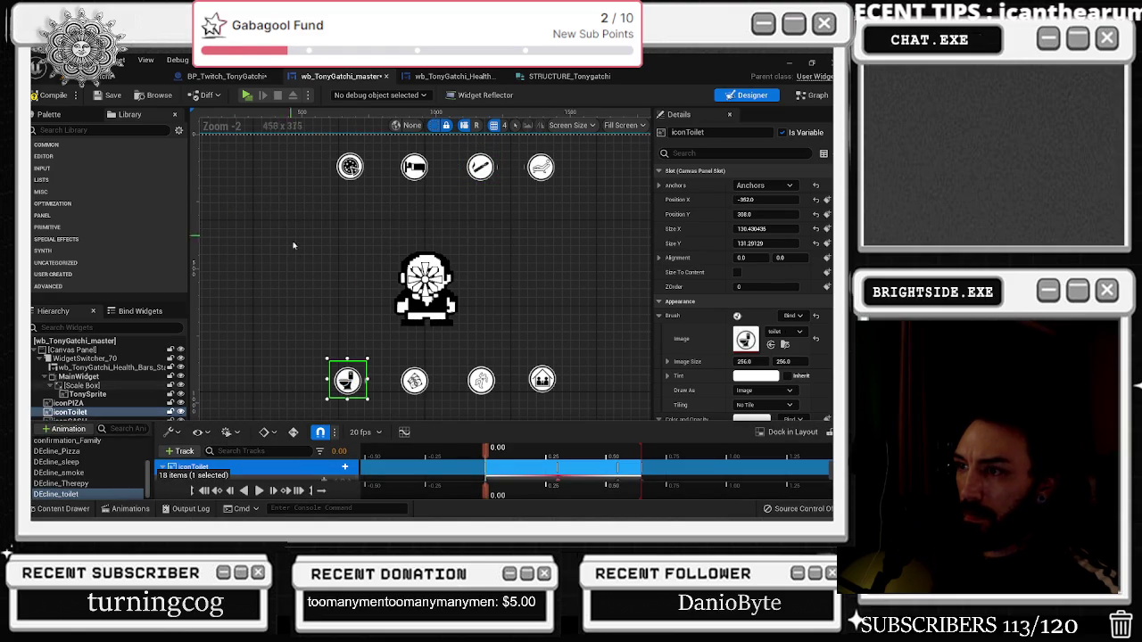
Rebind DEcline_Therepy's track to iconTHEREPY and preview it at 0.50
left_click(98, 483)
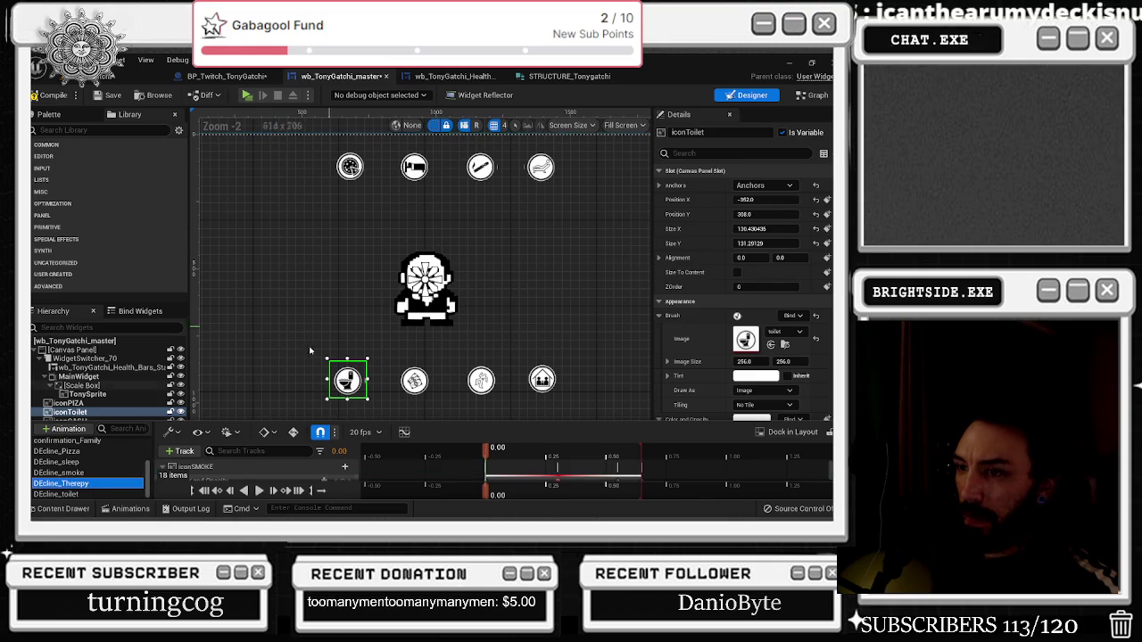
left_click(540, 167)
left_click(128, 508)
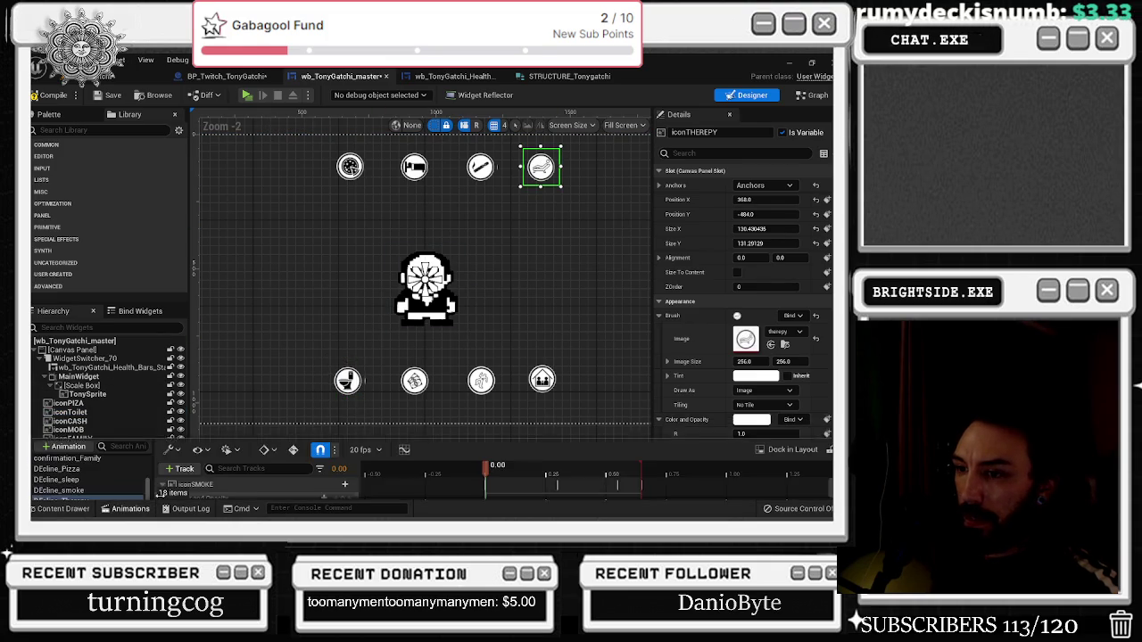
right_click(232, 469)
left_click(278, 219)
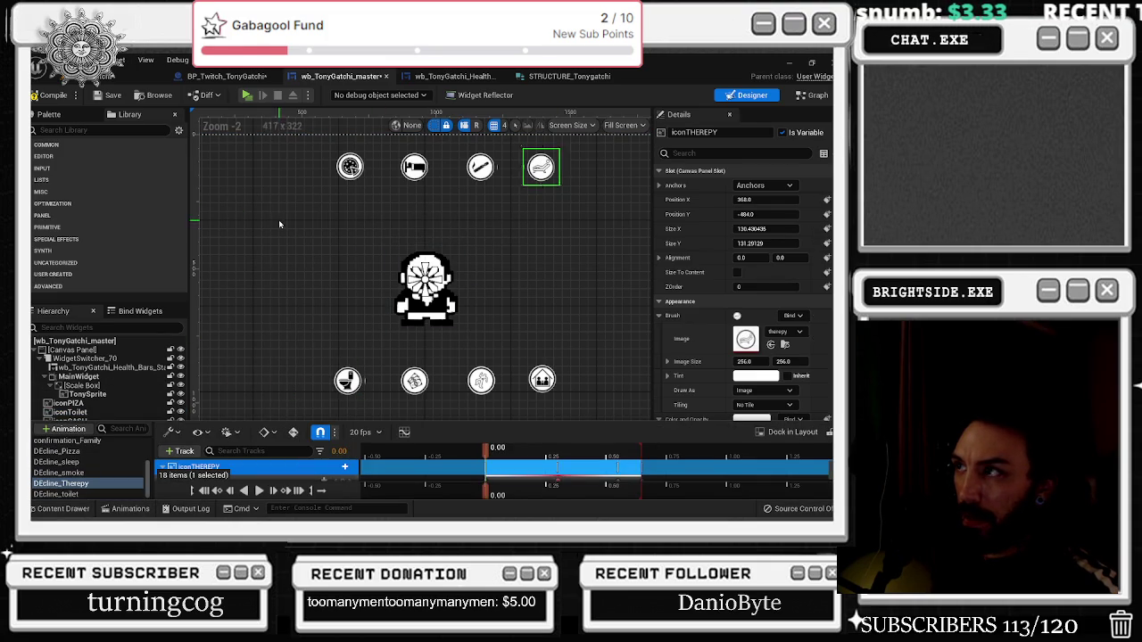
left_click_drag(487, 447, 606, 447)
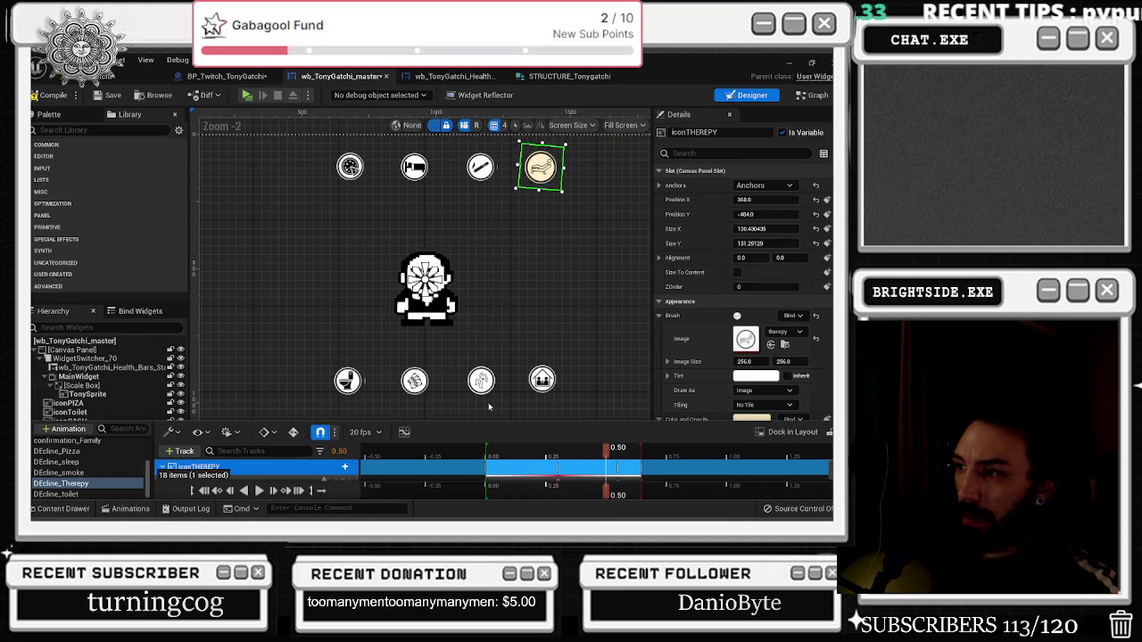
Preview the smoke, sleep and toilet decline animations, then duplicate DEcline_toilet
left_click(79, 473)
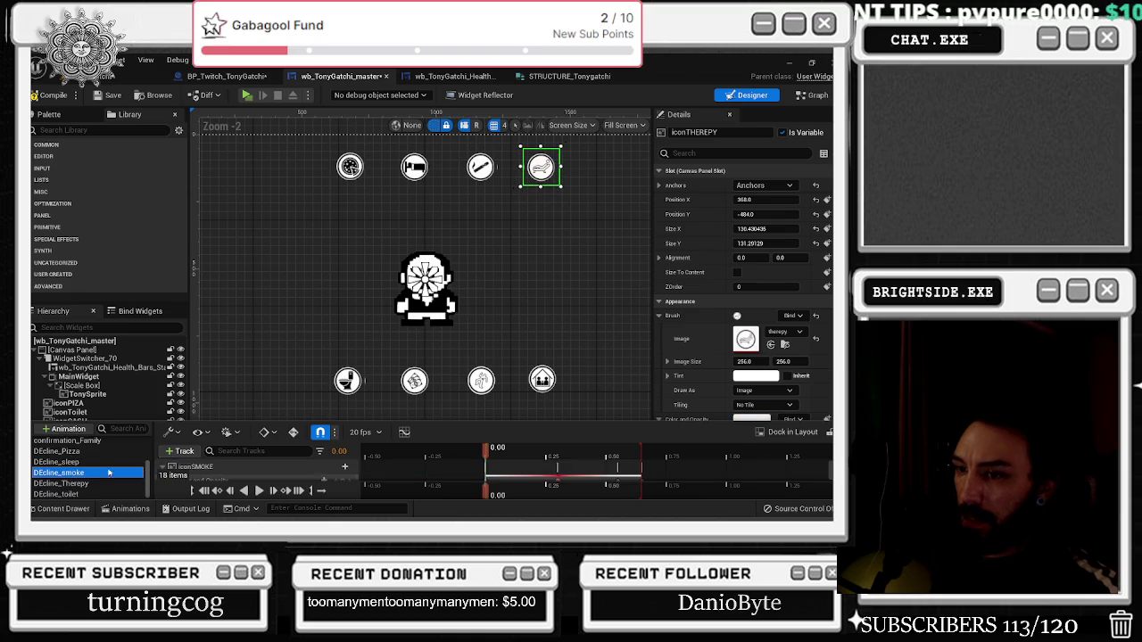
left_click_drag(522, 456, 616, 456)
left_click(56, 462)
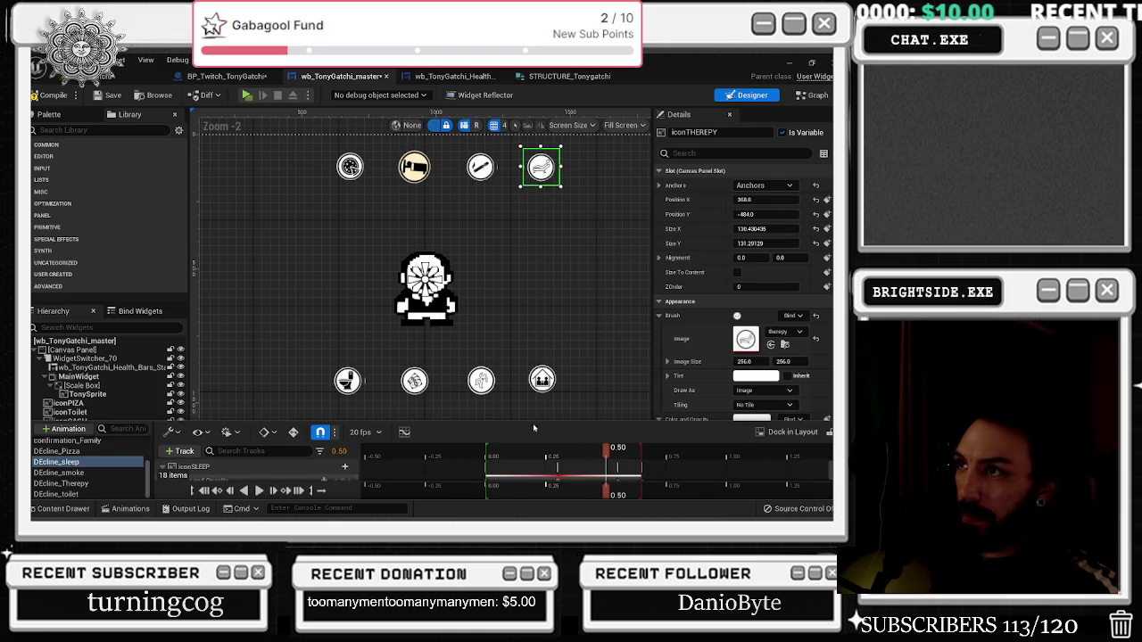
left_click(98, 494)
left_click_drag(487, 451, 642, 451)
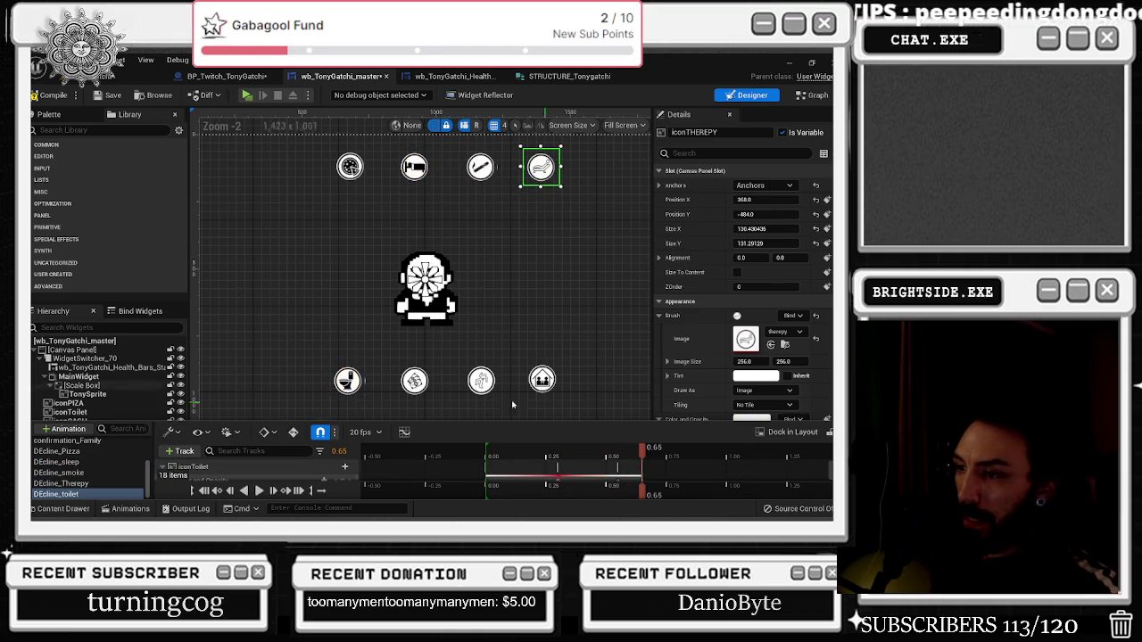
right_click(92, 490)
left_click(147, 463)
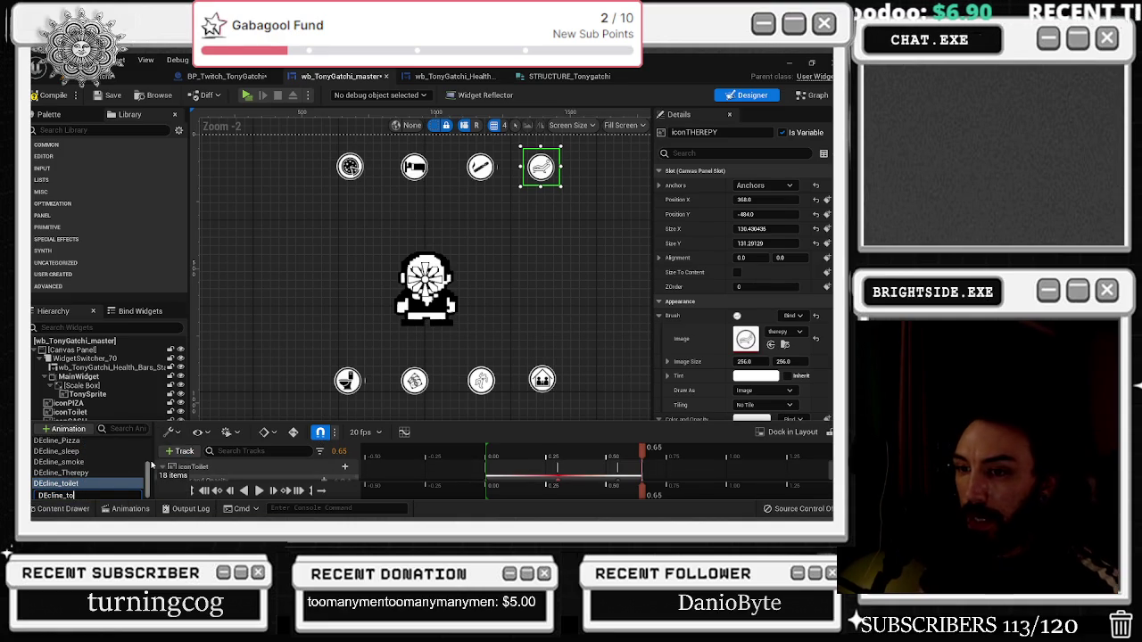
type("MOB")
Name the copy DEcline_MOB, rebind its track to the mob icon, and preview at 0.60
key("Return")
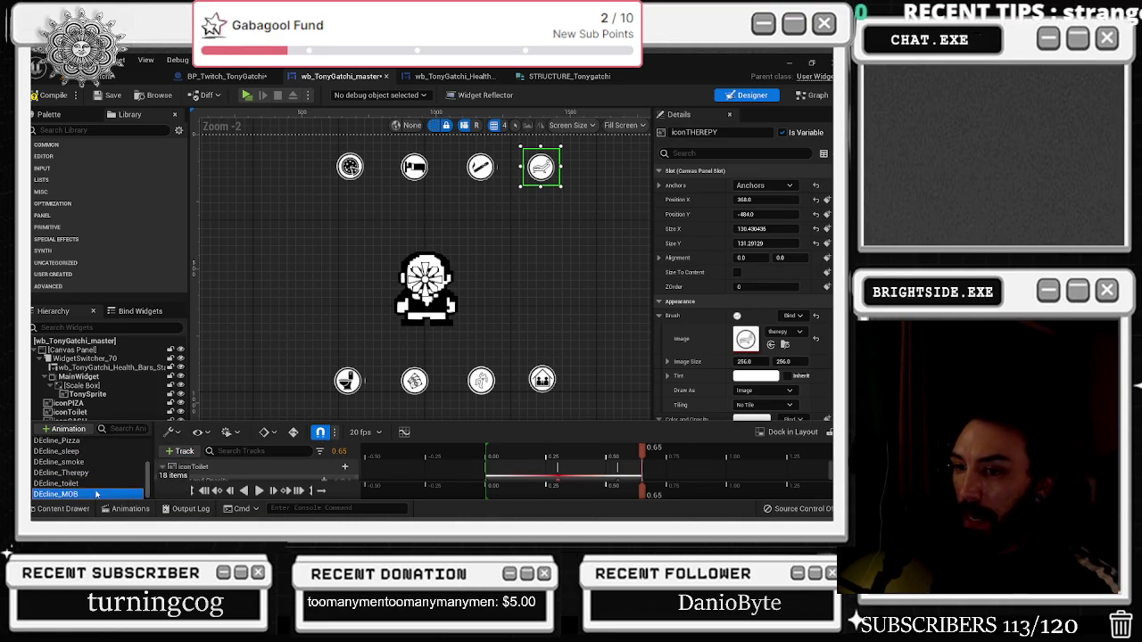
left_click(218, 469)
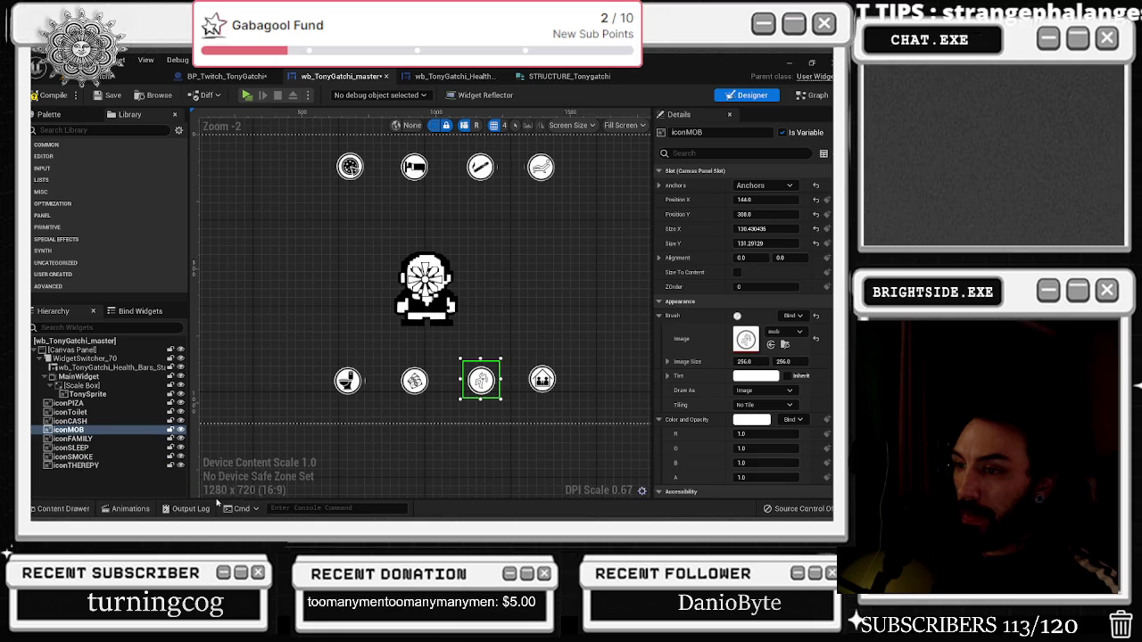
left_click(131, 508)
left_click(181, 450)
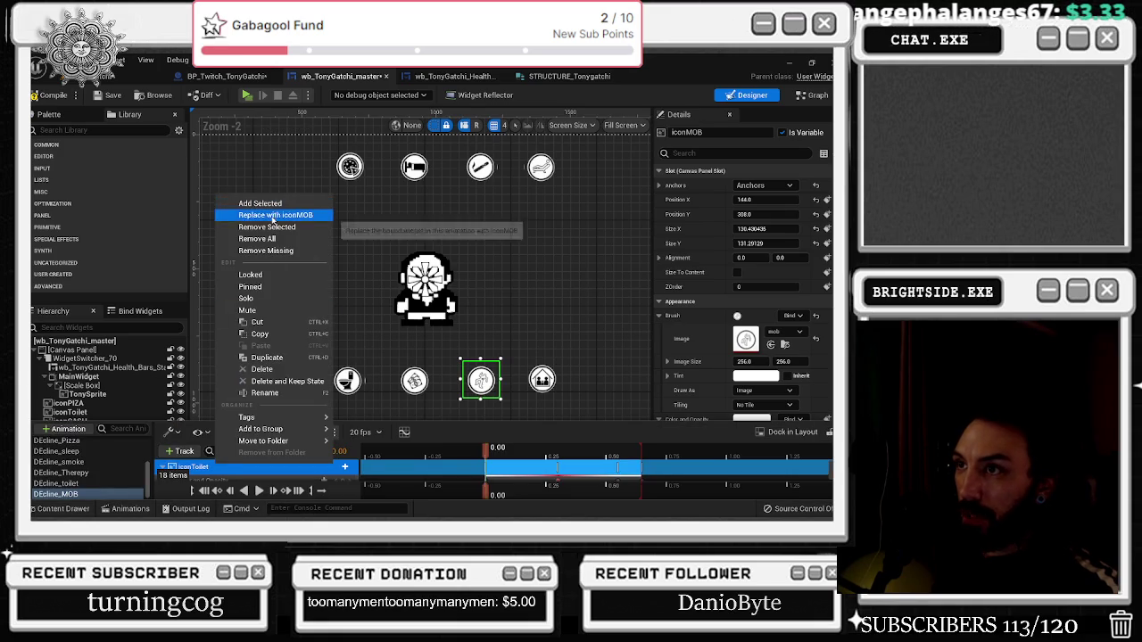
left_click(419, 232)
left_click_drag(519, 457, 635, 451)
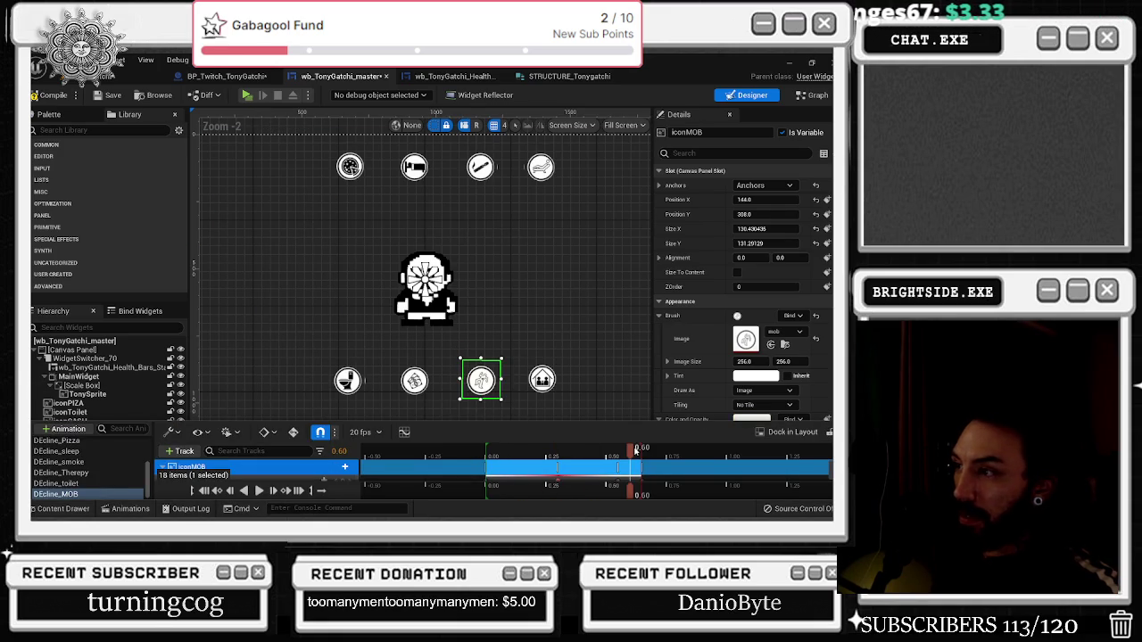
Duplicate DEcline_MOB as DEcline_Family and select the family icon
right_click(86, 494)
left_click(121, 463)
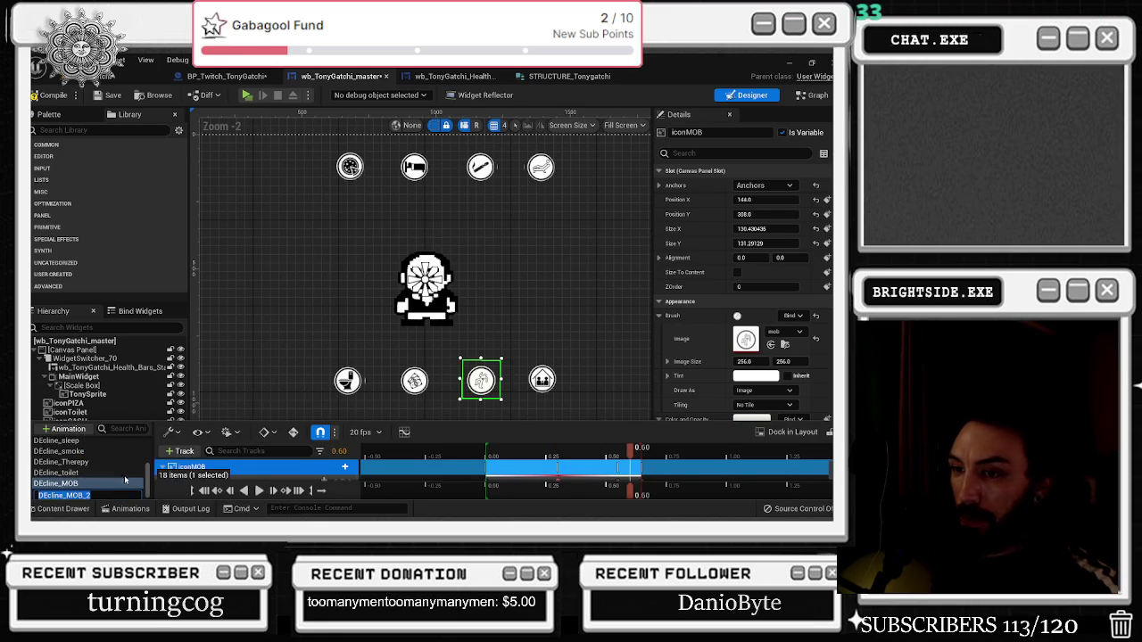
key("BackSpace")
key("BackSpace")
key("BackSpace")
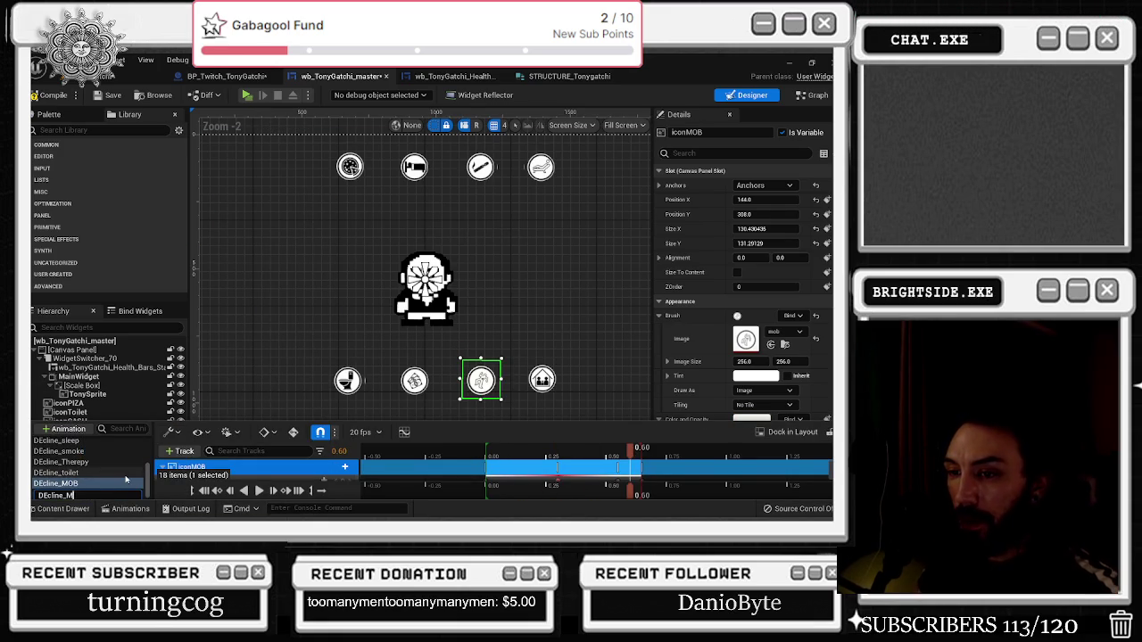
type("Family")
key("Return")
left_click(86, 495)
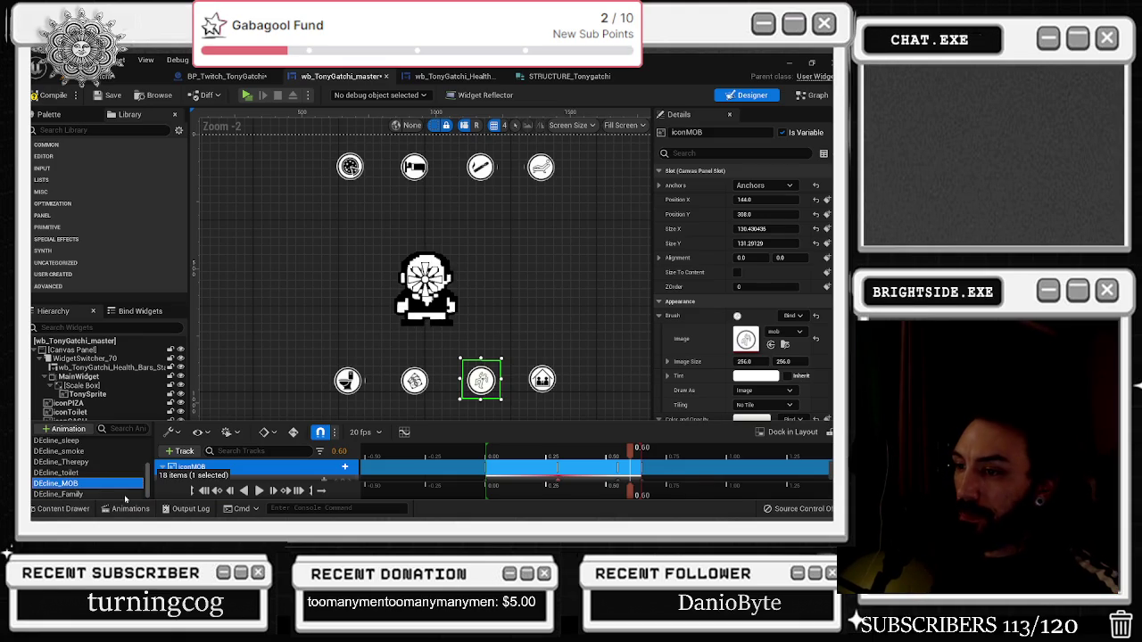
left_click(538, 385)
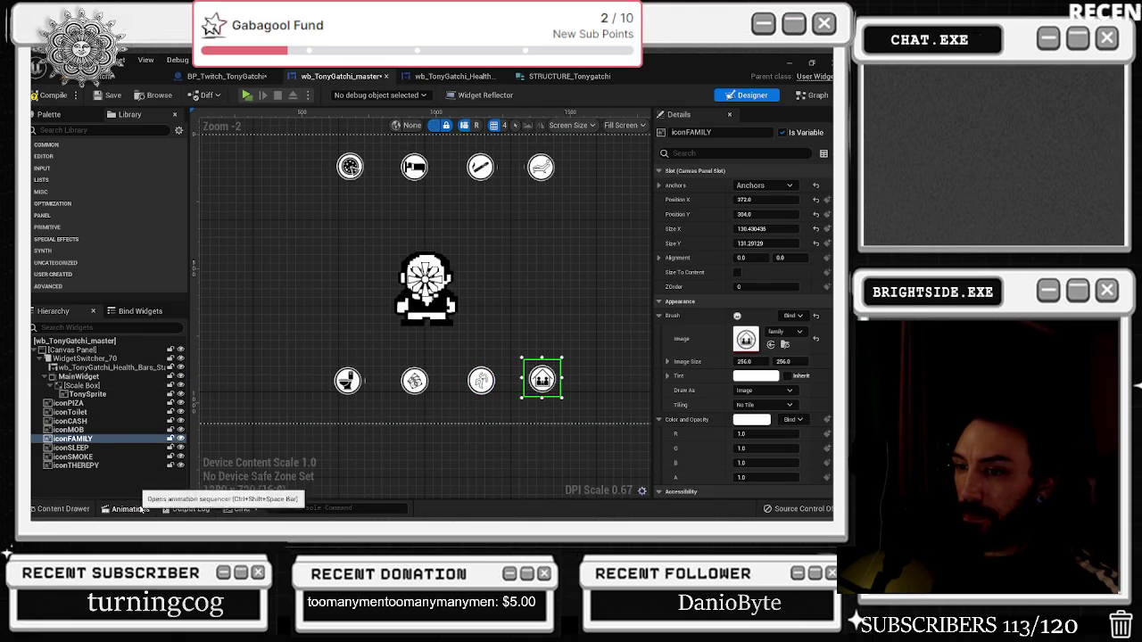
Select iconCASH, compile wb_TonyGatchi_master, and switch to its event graph
right_click(100, 492)
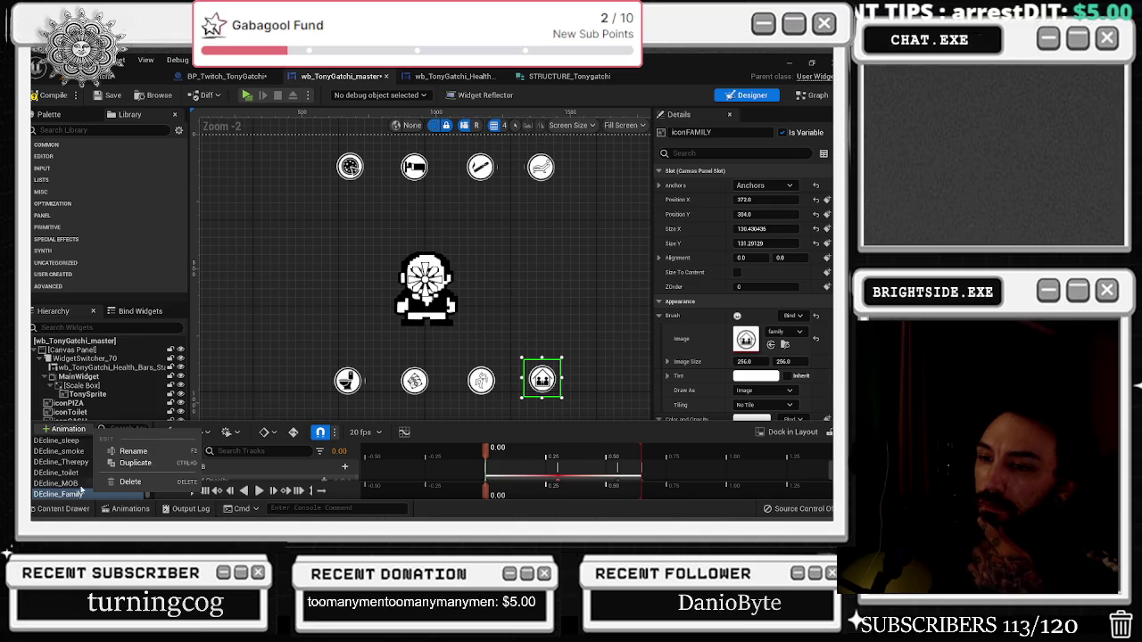
left_click(78, 496)
left_click(413, 384)
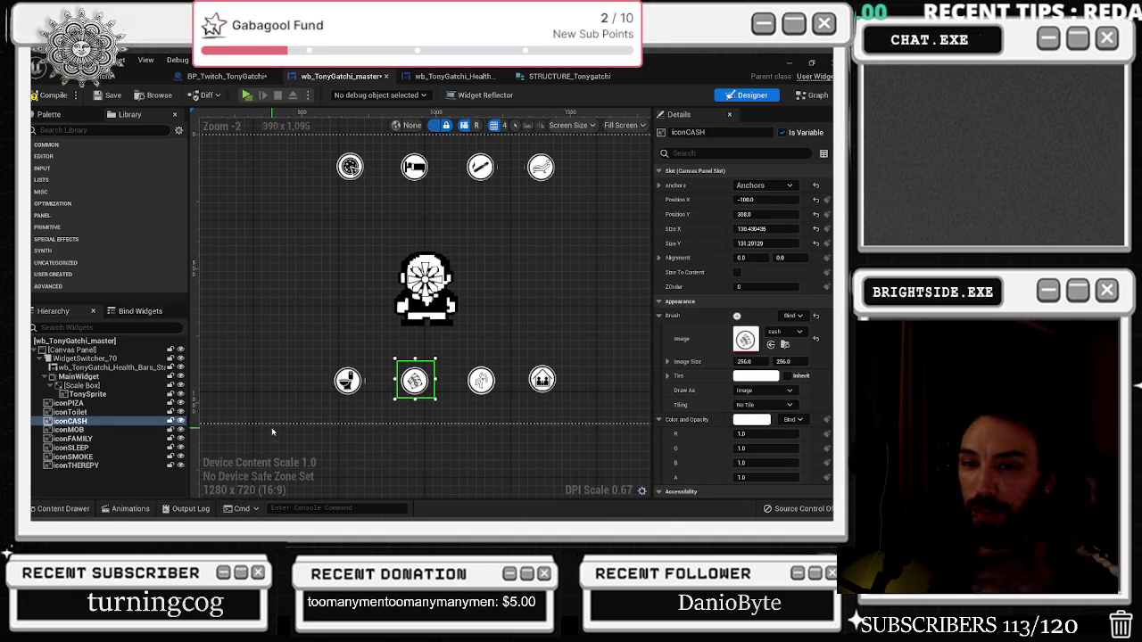
left_click(55, 96)
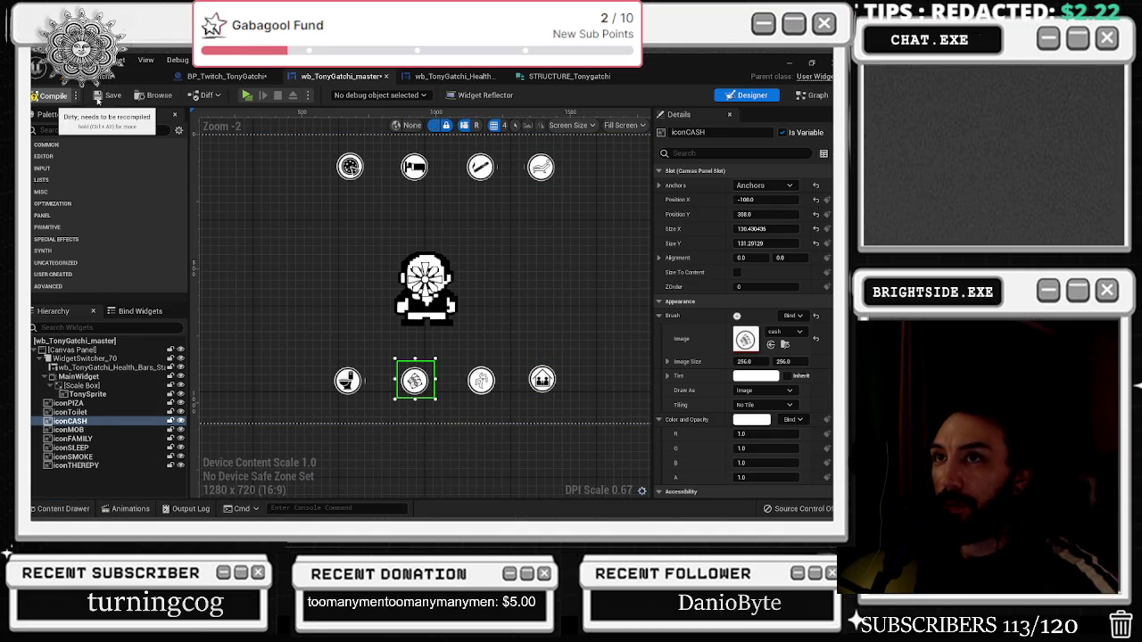
left_click(819, 96)
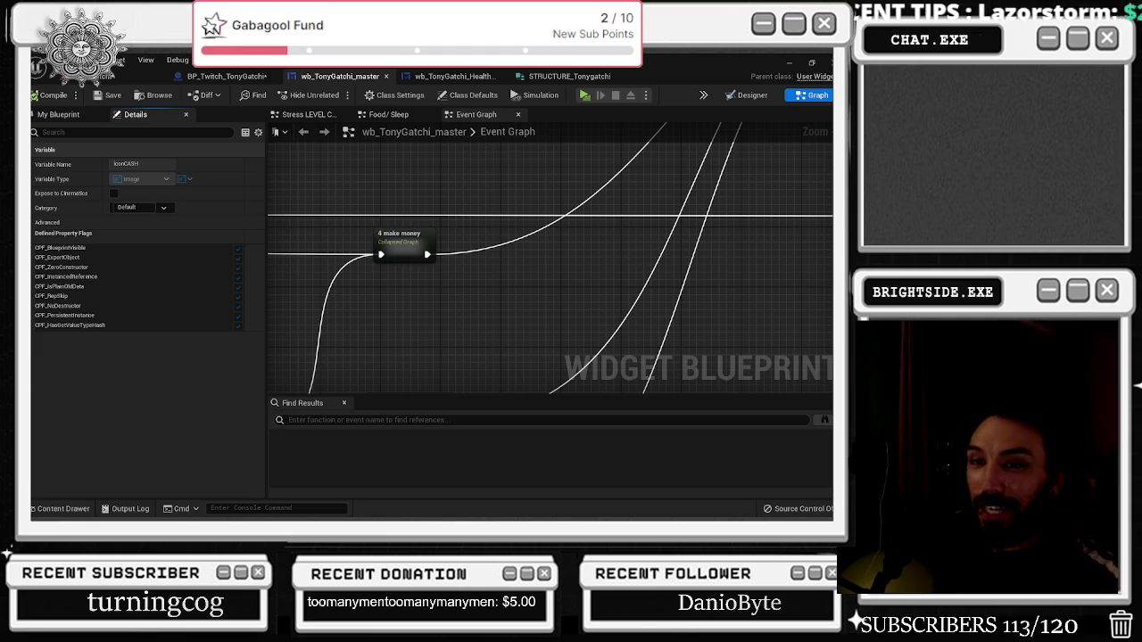
Review the widget's mob activities logic and nudge the change-to-health-bars comment up-left
scroll(499, 223, "down", 3)
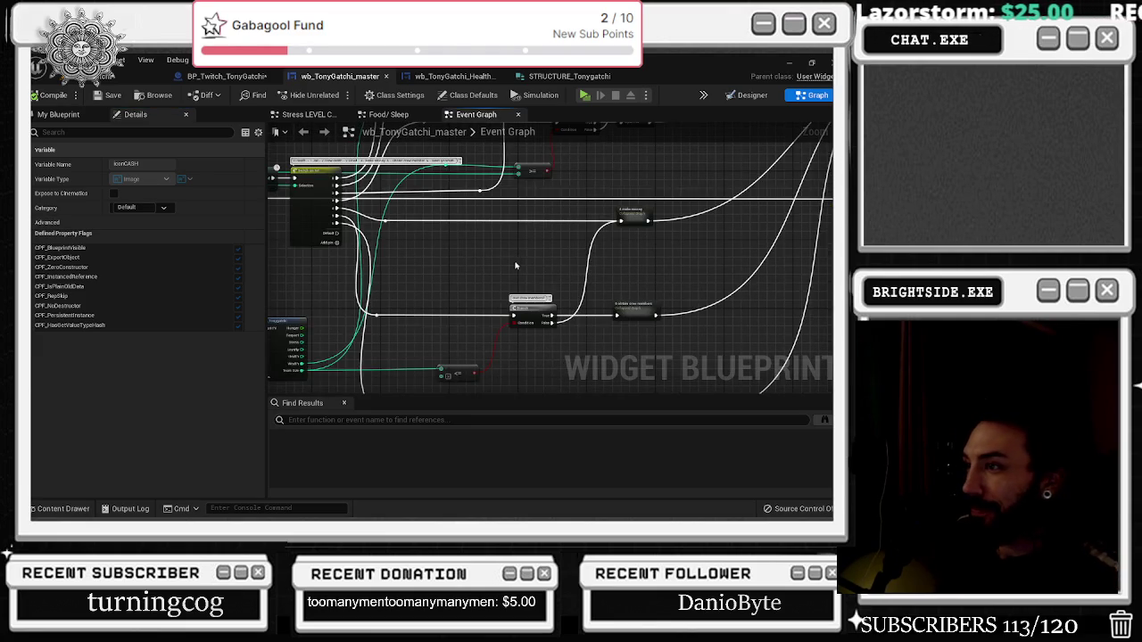
scroll(515, 265, "down", 4)
scroll(702, 311, "up", 3)
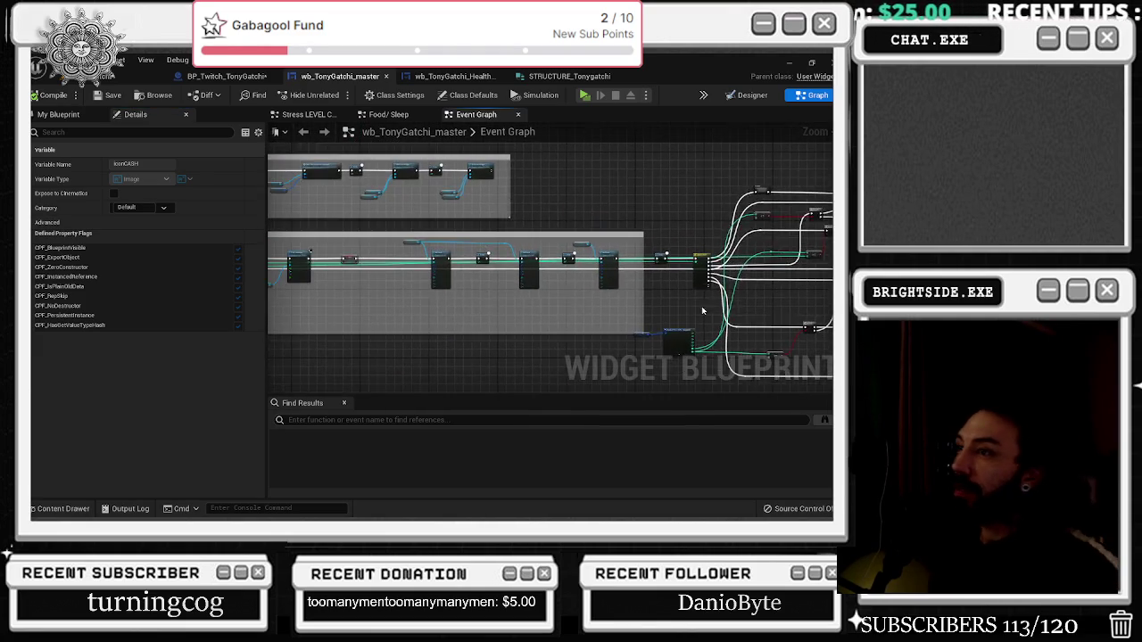
scroll(555, 300, "up", 5)
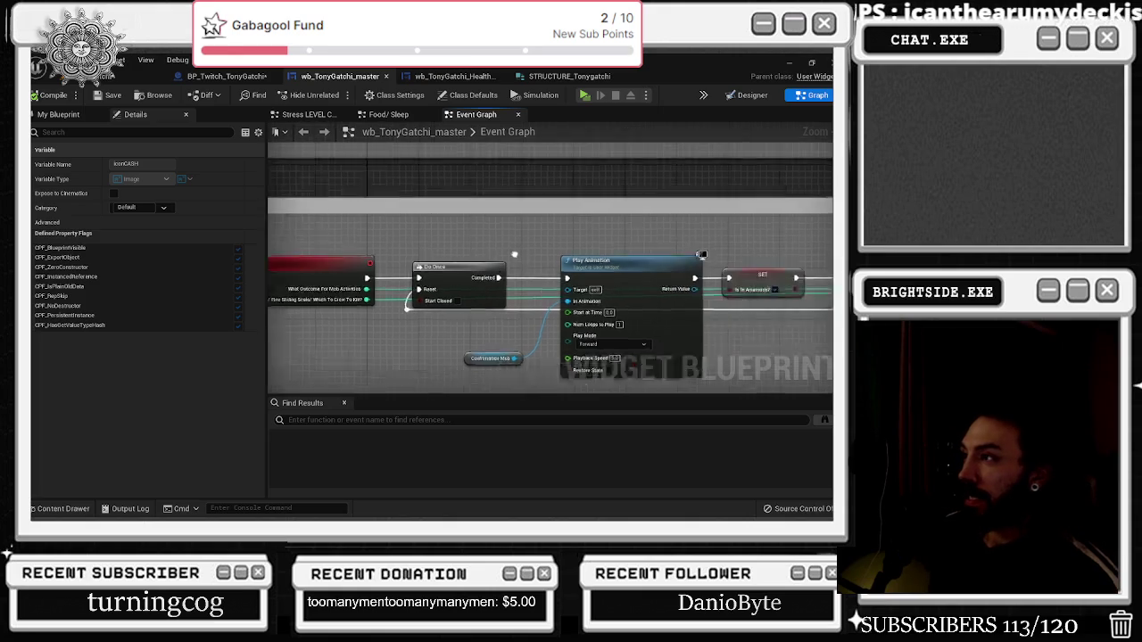
scroll(435, 282, "down", 5)
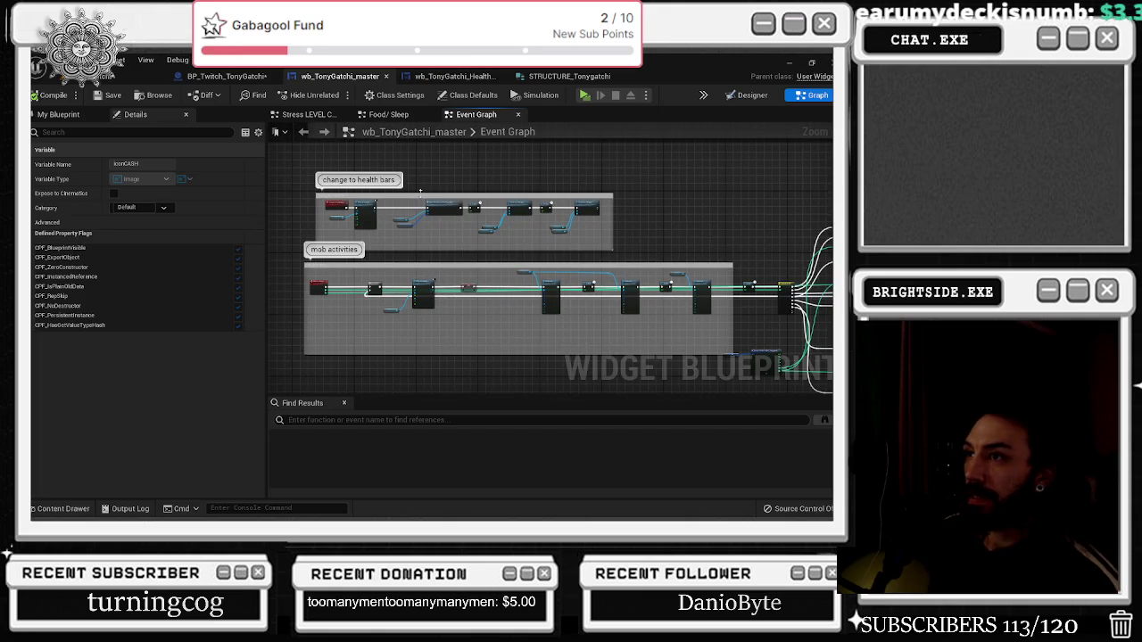
left_click_drag(414, 195, 405, 186)
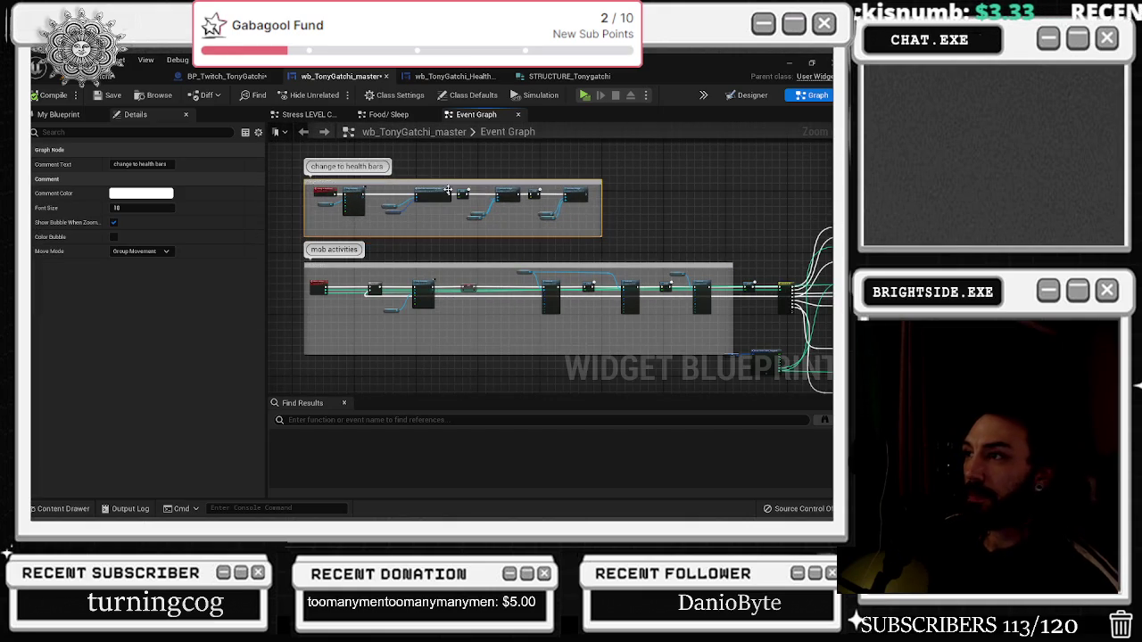
scroll(540, 204, "down", 2)
Check the pizza, family and mob icons in Designer, then open BP_Twitch_TonyGatchi
left_click(752, 95)
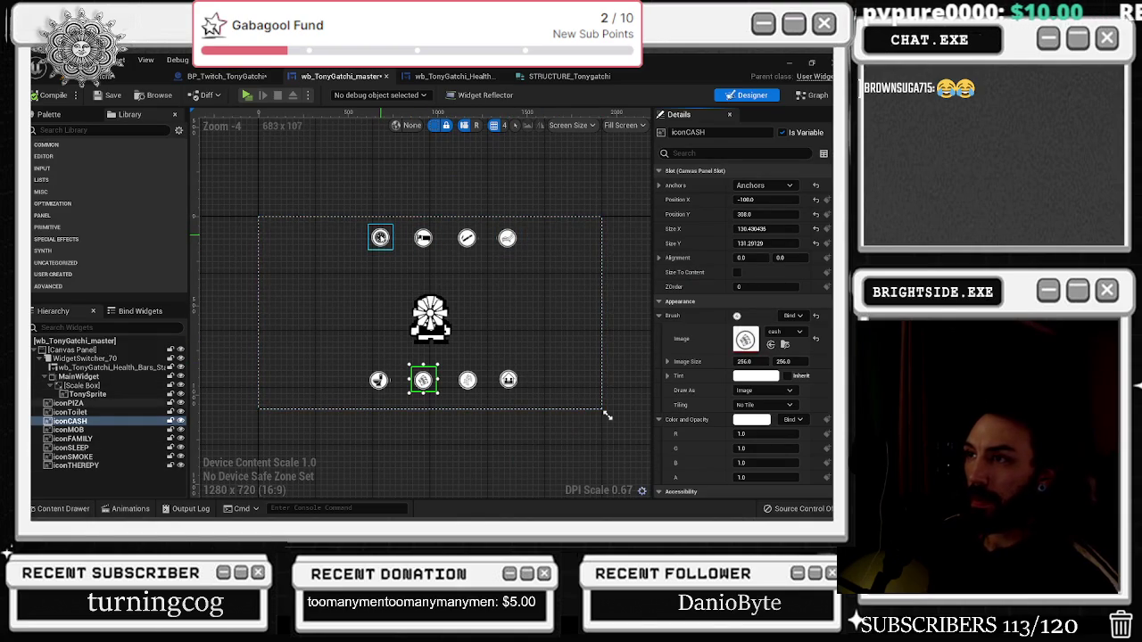
left_click(380, 238)
scroll(441, 241, "up", 1)
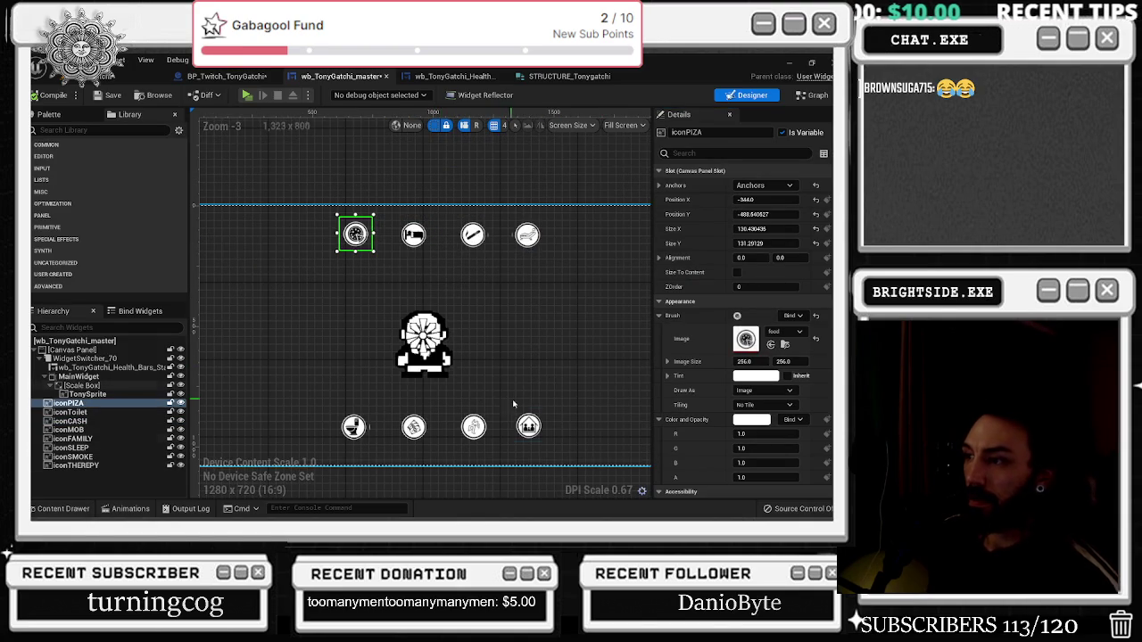
left_click(528, 427)
left_click(473, 427)
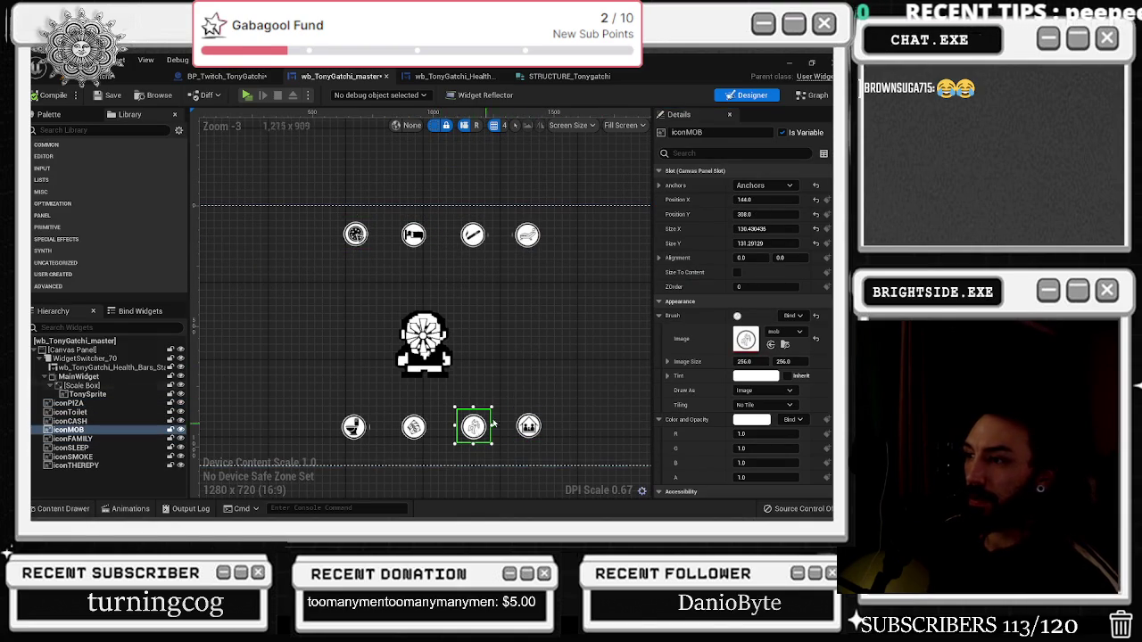
left_click(812, 96)
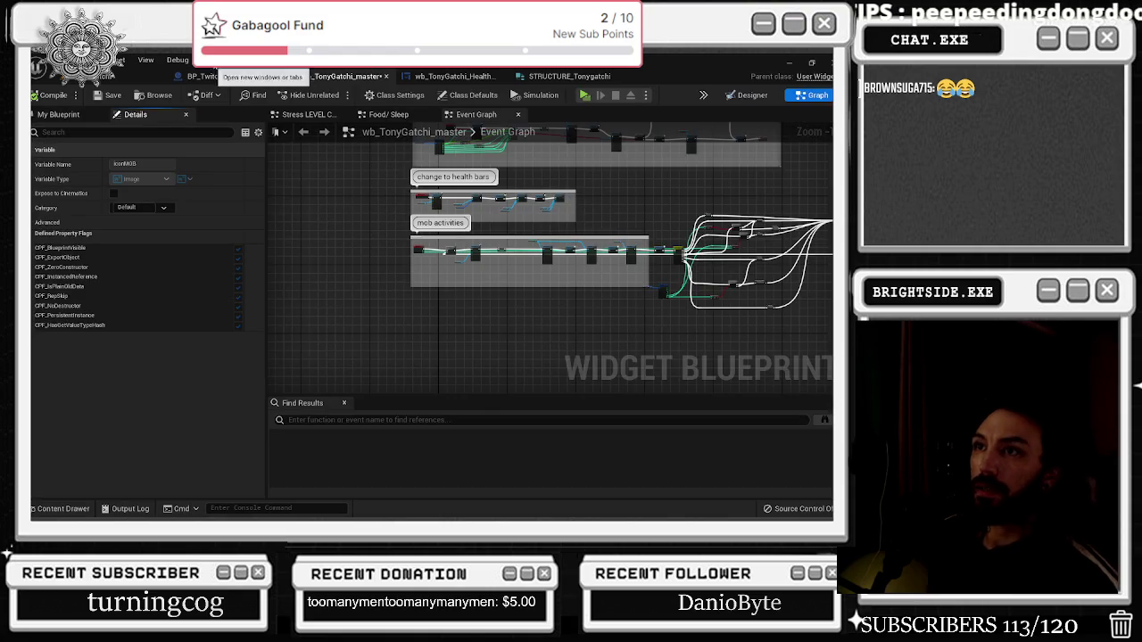
left_click(214, 76)
scroll(432, 286, "up", 1)
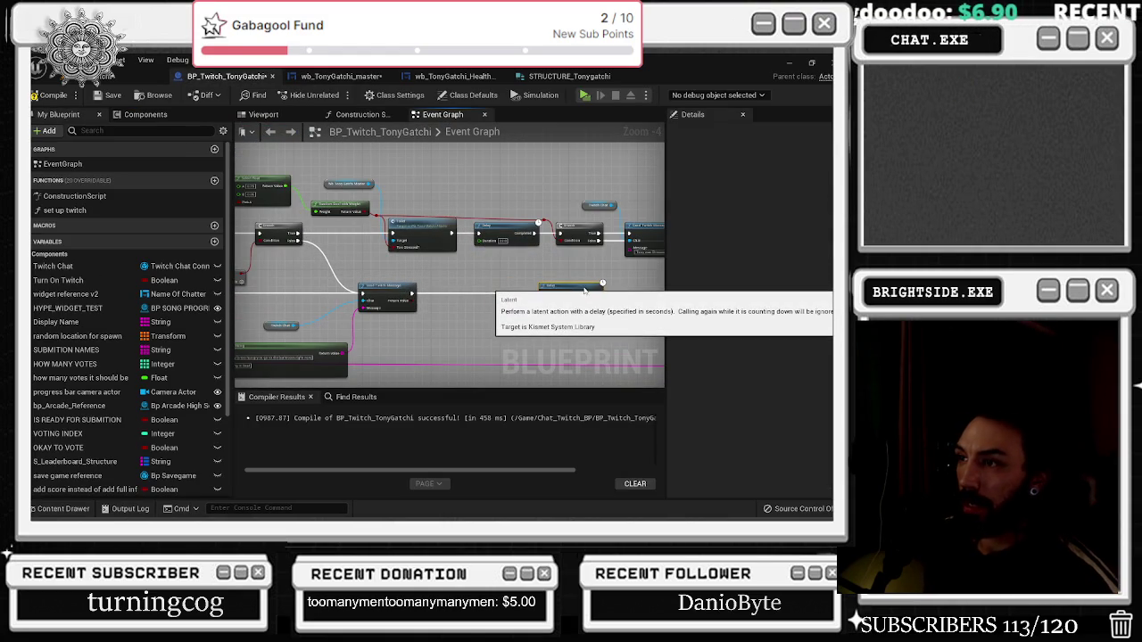
Shift the Delay node right and add Get DEcline_toilet from the wb_TonyGatchi_master reference
left_click_drag(533, 287, 578, 287)
left_click_drag(366, 323, 492, 317)
left_click(489, 180)
left_click_drag(500, 182, 548, 277)
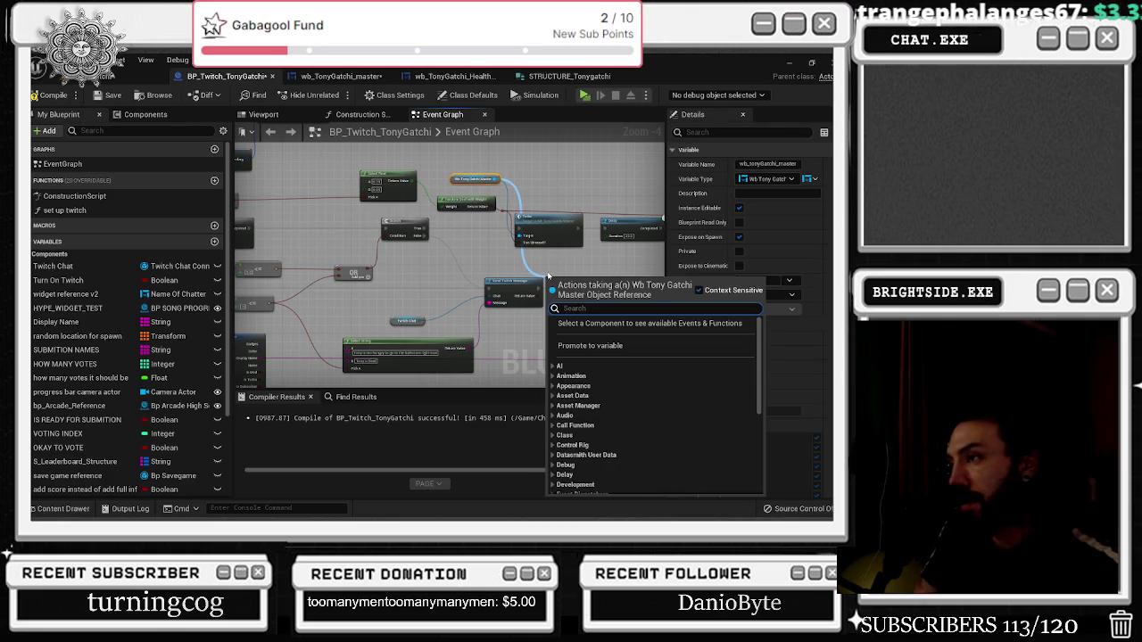
type("decline")
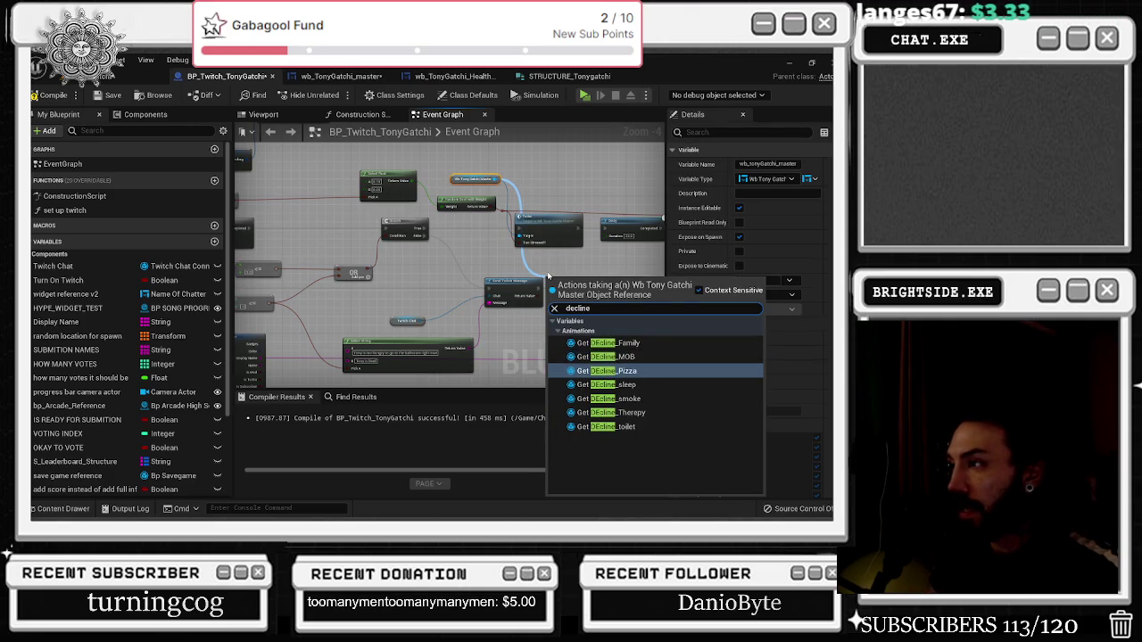
key("Down")
key("Down")
key("Down")
key("Down")
key("Down")
key("Return")
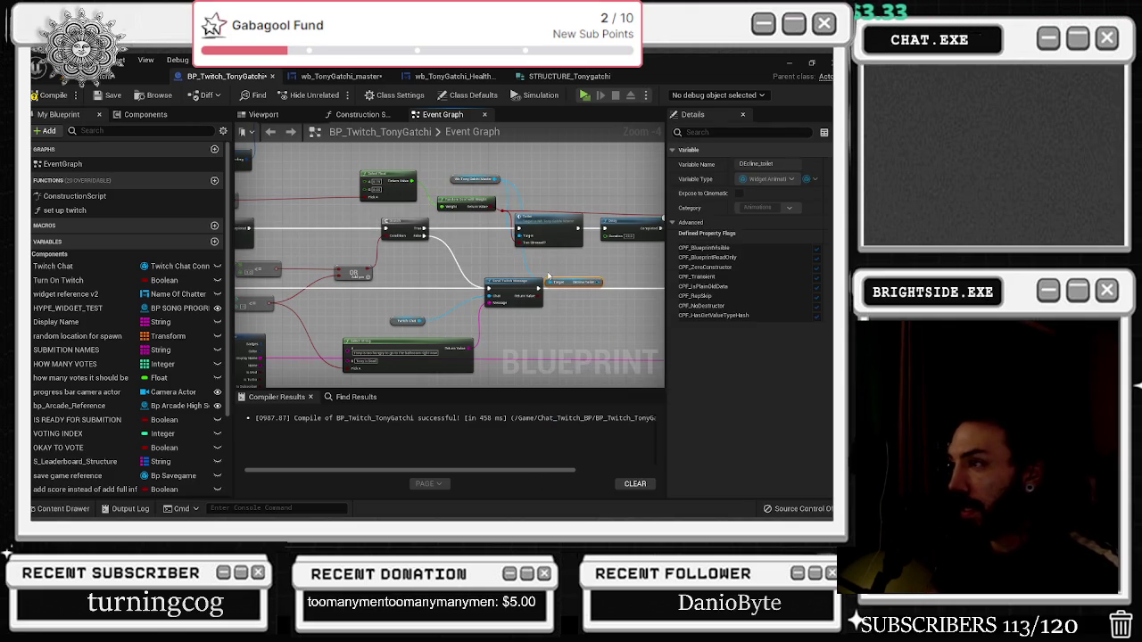
Add a Play Animation node for DEcline_toilet and place it after Send Twitch Message
left_click_drag(595, 282, 611, 282)
type("play anim")
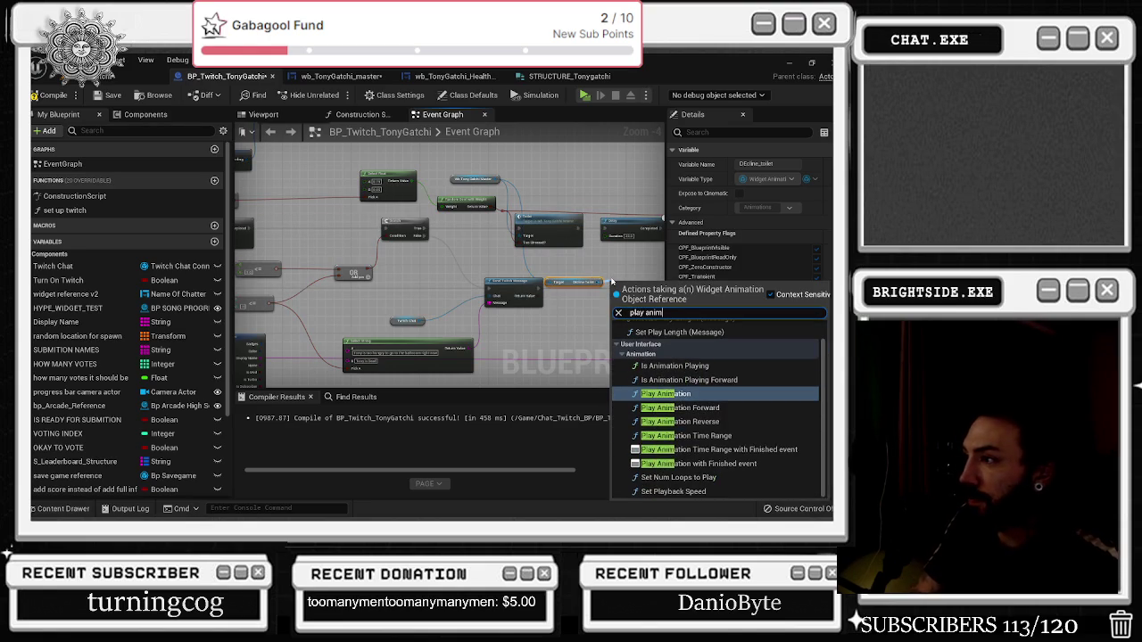
key("Return")
scroll(530, 274, "up", 2)
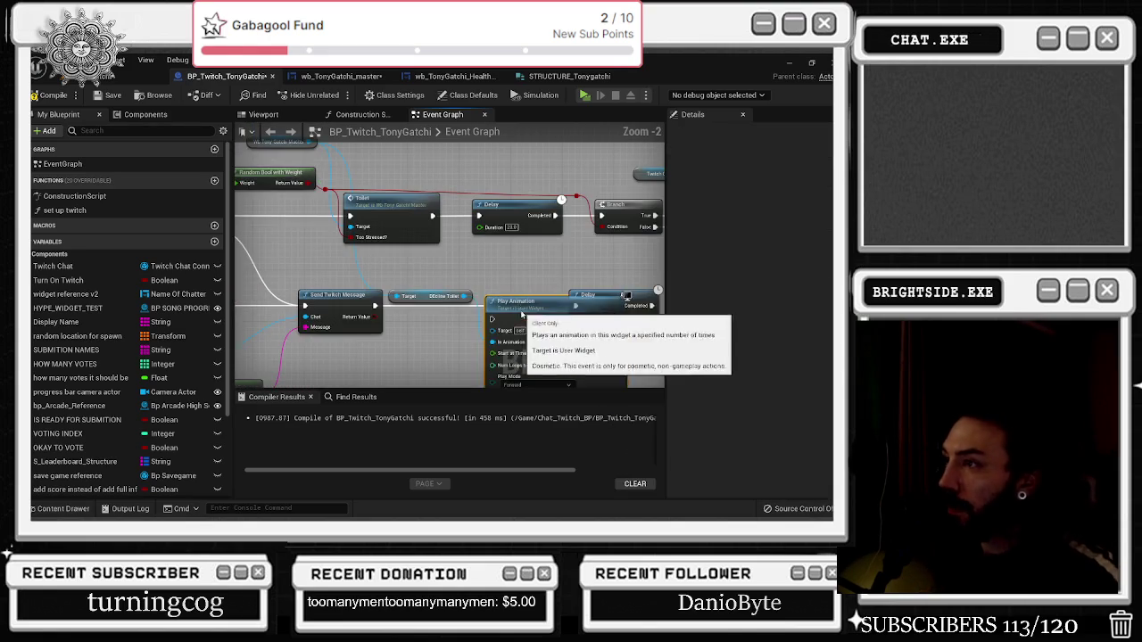
mouse_move(428, 299)
left_mouse_down()
mouse_move(446, 279)
mouse_move(446, 292)
left_mouse_up()
mouse_move(394, 321)
left_mouse_down()
mouse_move(357, 319)
mouse_move(343, 281)
left_mouse_up()
scroll(442, 287, "down", 1)
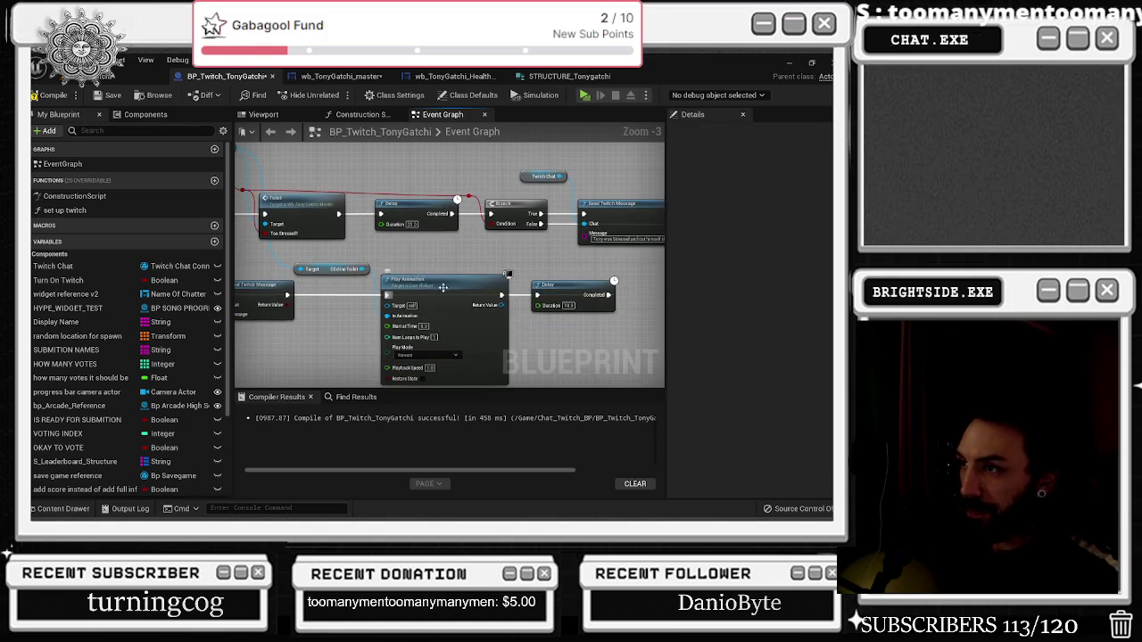
scroll(402, 280, "down", 3)
scroll(402, 282, "down", 4)
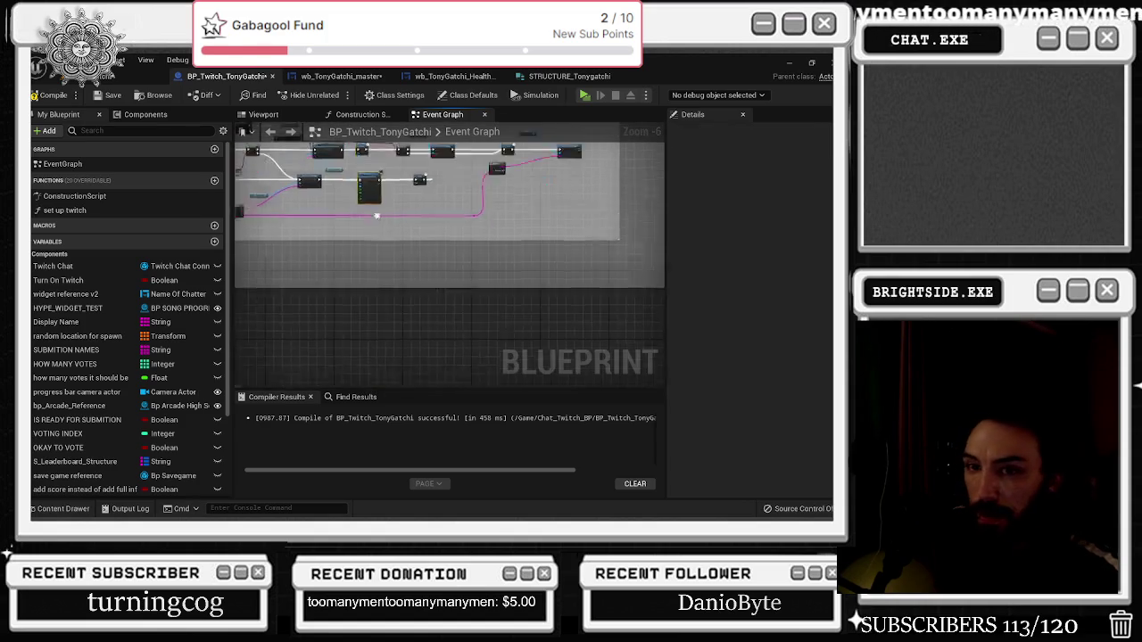
left_click_drag(454, 340, 491, 239)
scroll(491, 239, "up", 6)
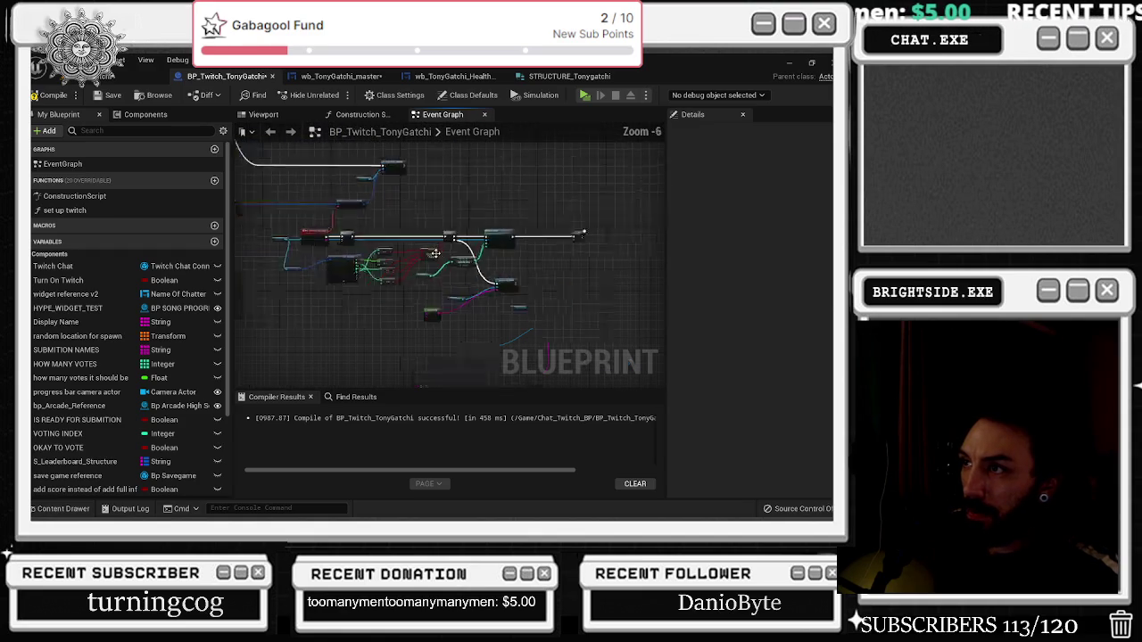
left_click_drag(510, 289, 436, 262)
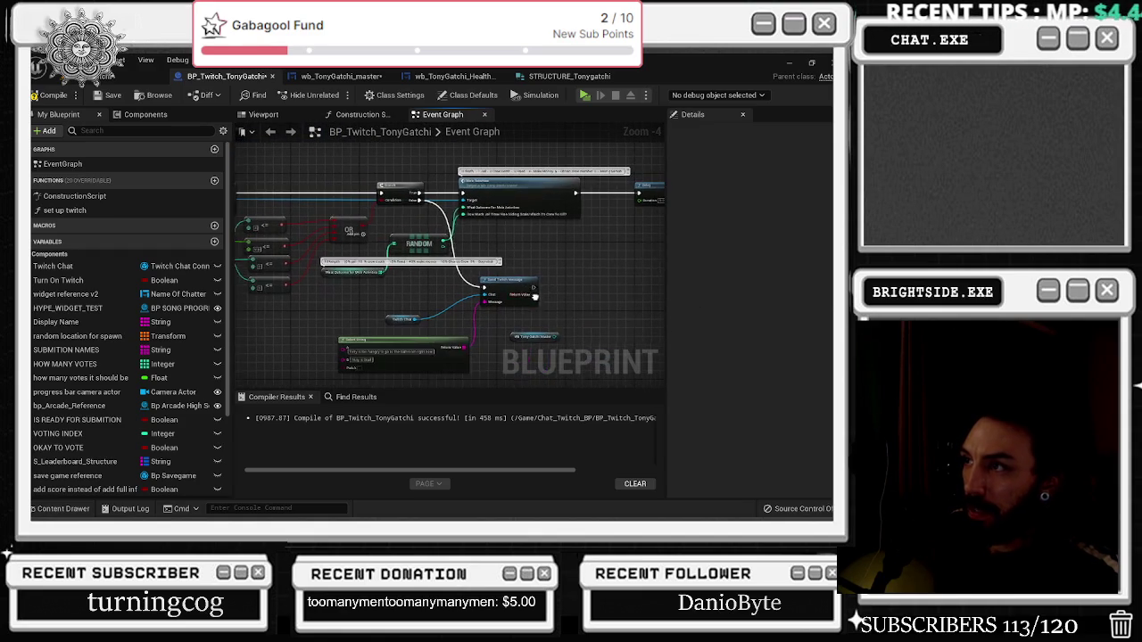
Paste a Play Animation node wired after Send Twitch Message, deleting a stray comment box
key("ctrl+v")
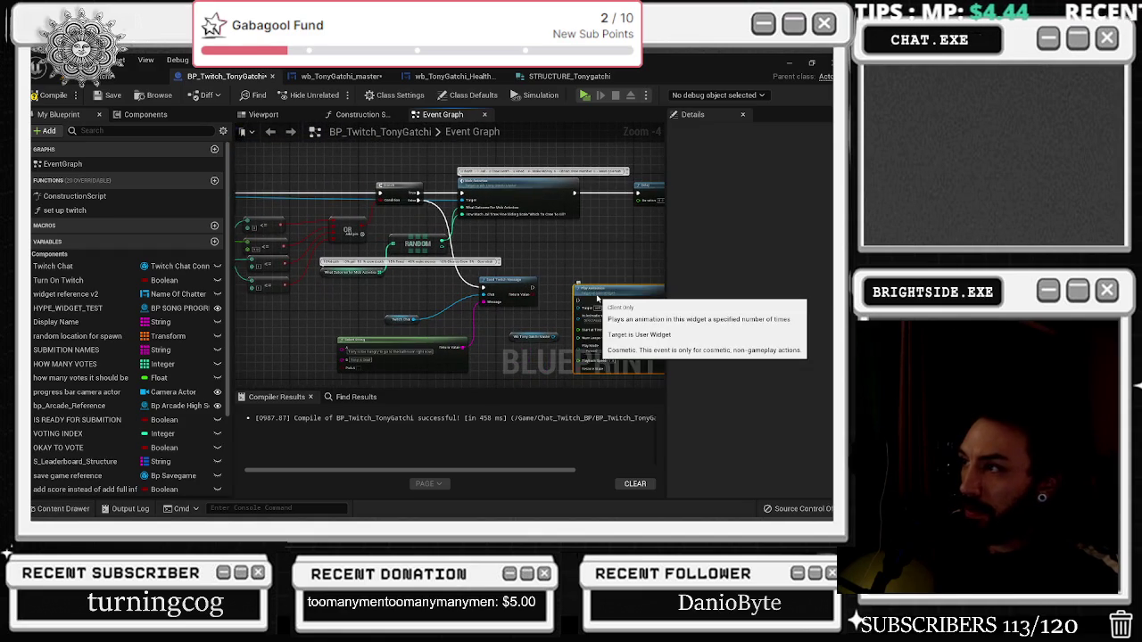
left_click_drag(533, 288, 577, 291)
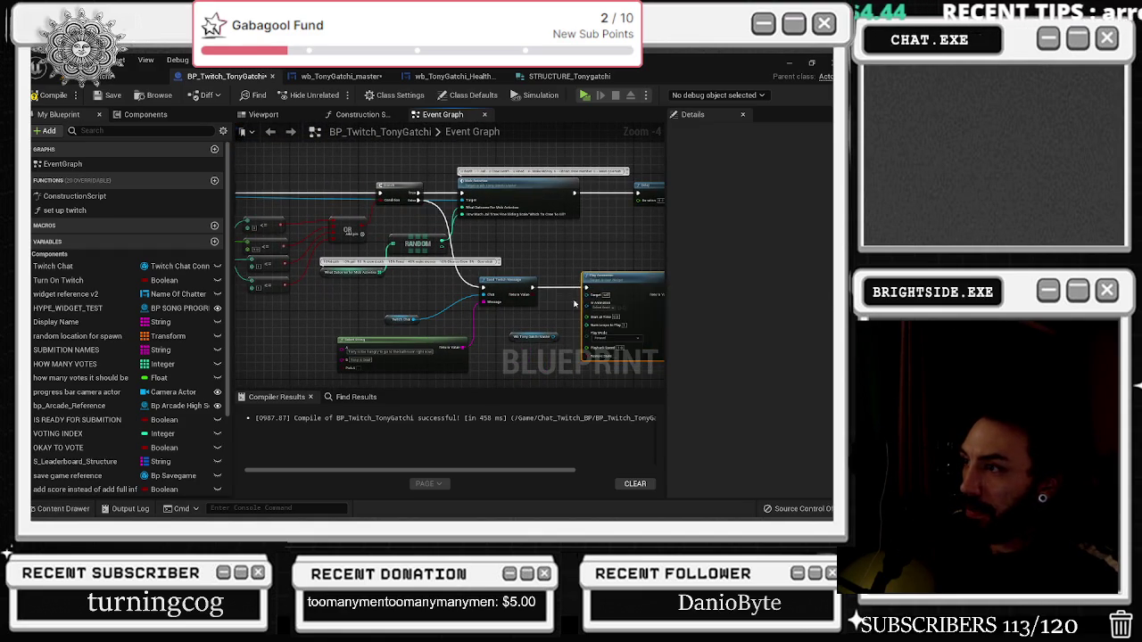
scroll(535, 331, "up", 1)
left_click(559, 328)
key("c")
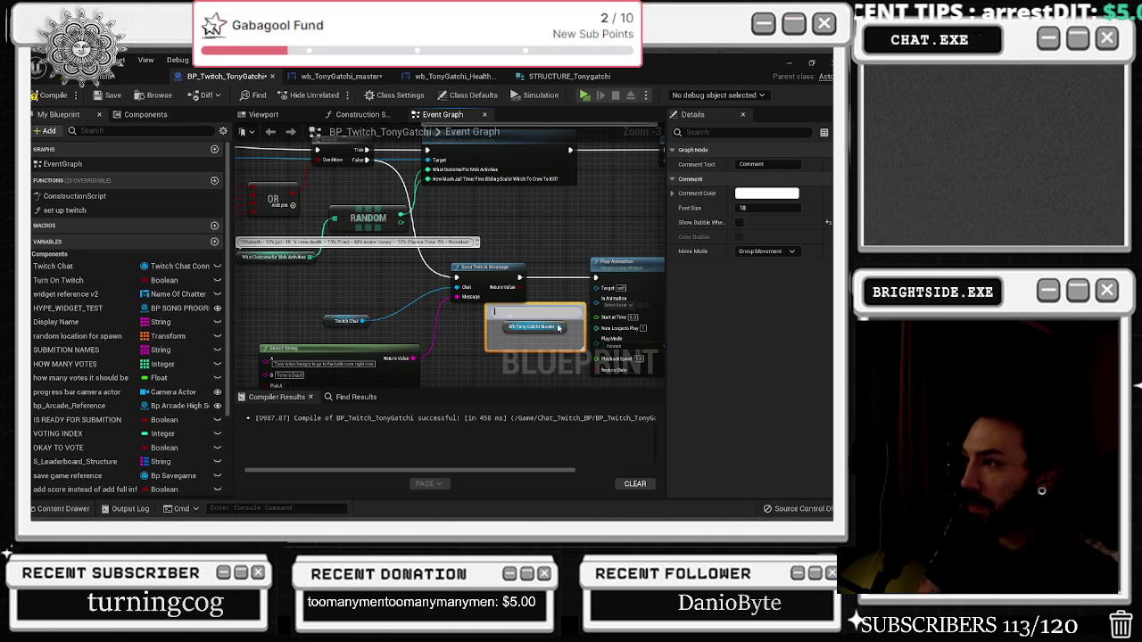
left_click(541, 326)
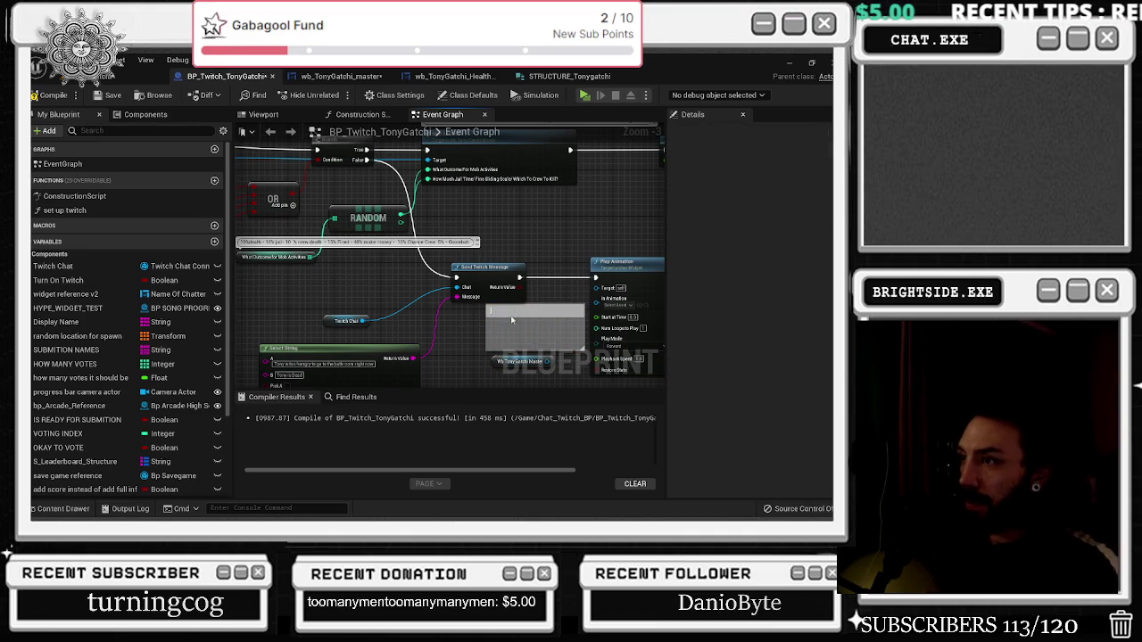
left_click(512, 313)
key("Delete")
Feed a Get DEcline_MOB node from the master widget into Play Animation's animation input
left_click(486, 356)
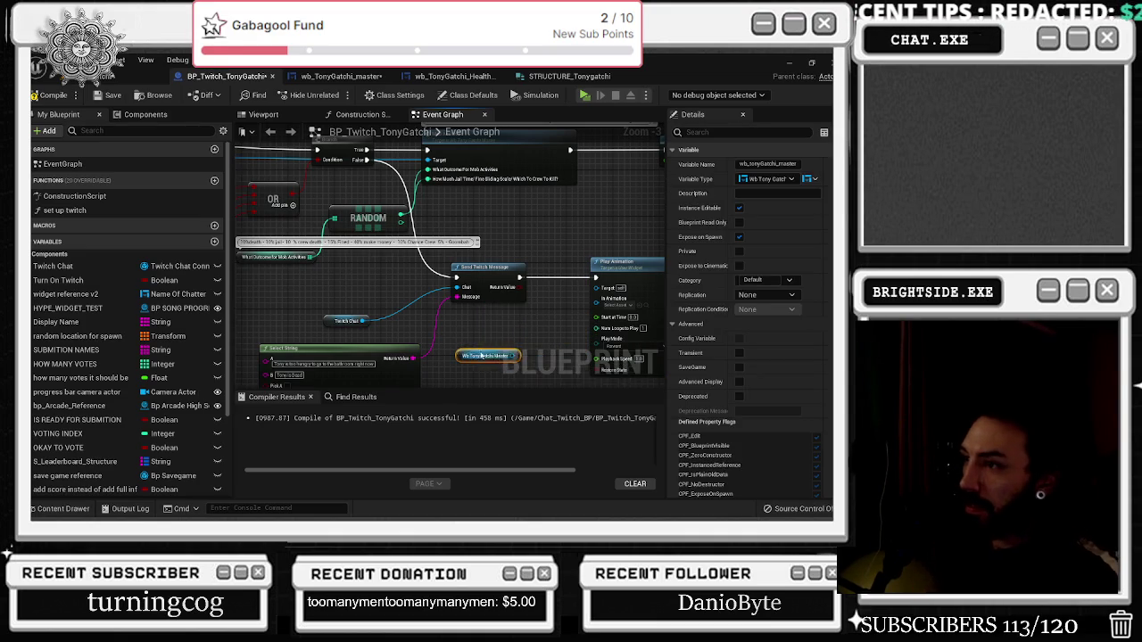
left_click_drag(518, 355, 524, 343)
type("decline")
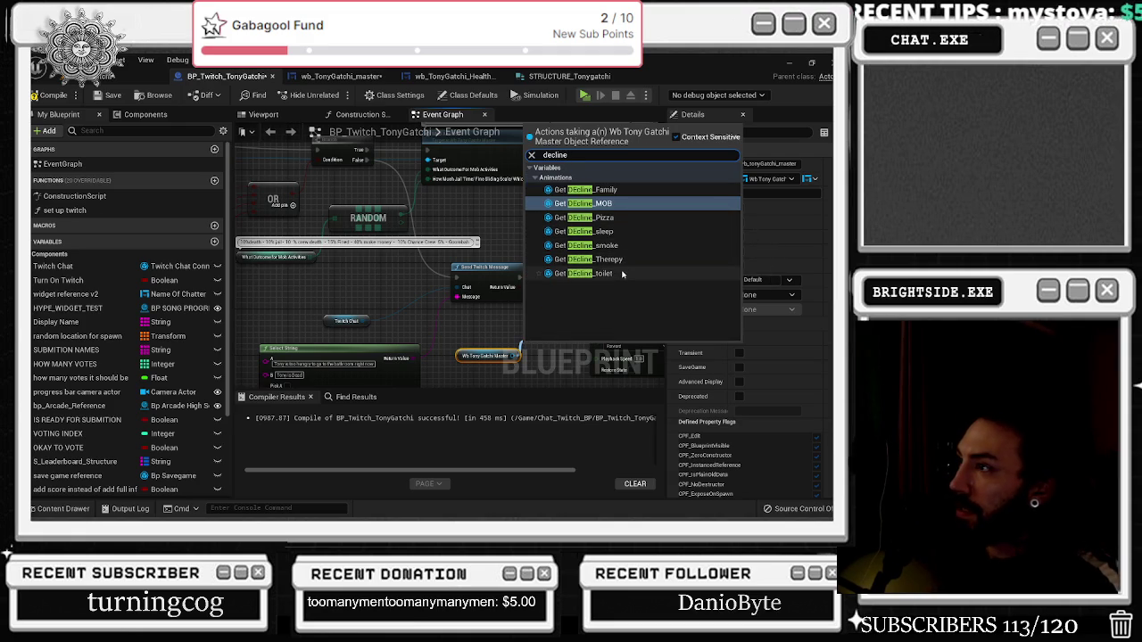
left_click(598, 203)
mouse_move(557, 354)
left_mouse_down()
mouse_move(534, 330)
mouse_move(607, 308)
mouse_move(596, 298)
left_mouse_up()
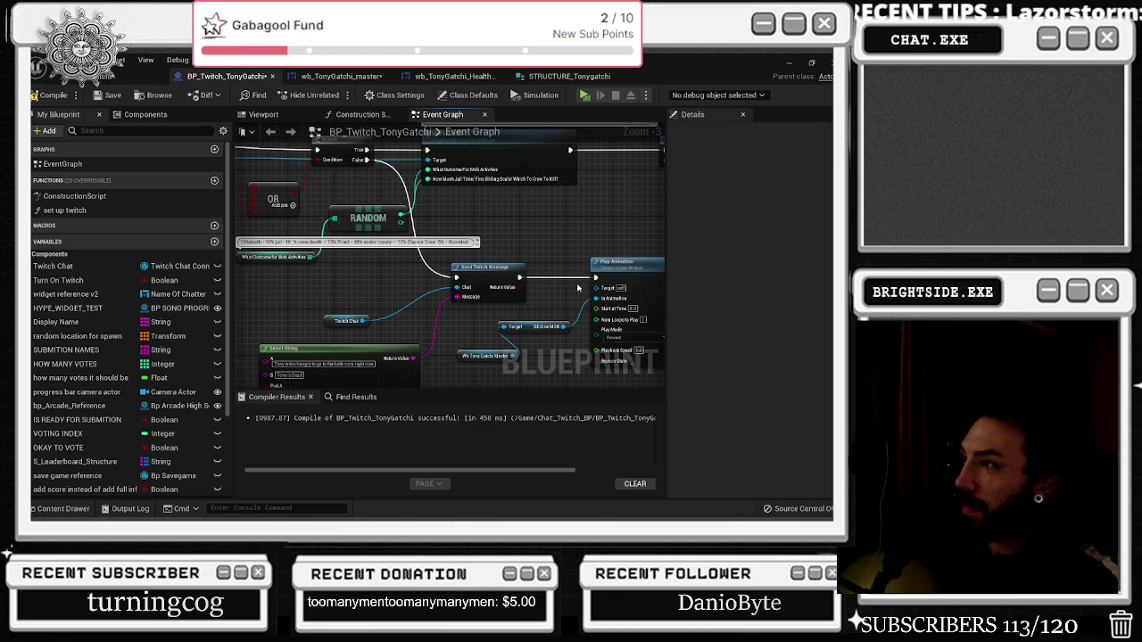
key("alt+Tab")
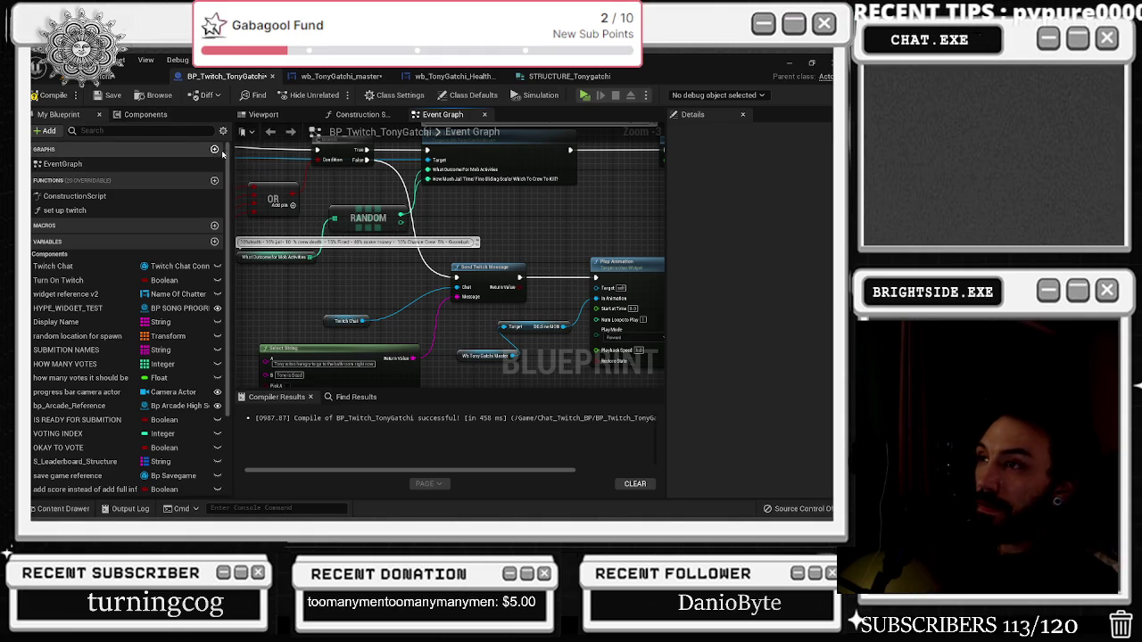
left_click_drag(362, 283, 400, 293)
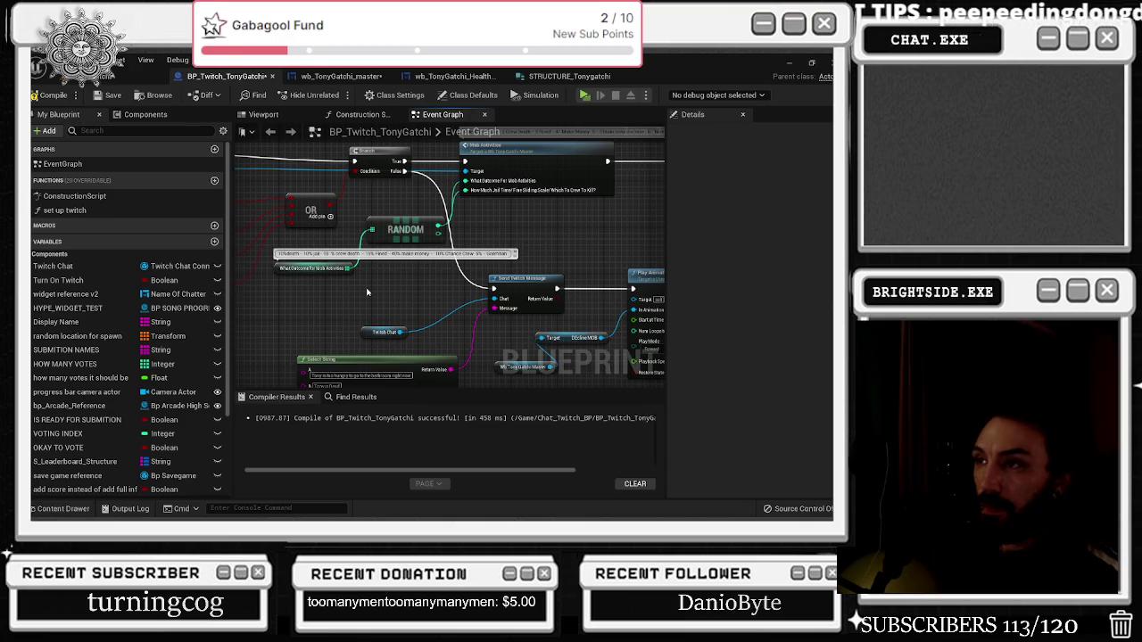
scroll(446, 250, "down", 1)
scroll(481, 214, "up", 1)
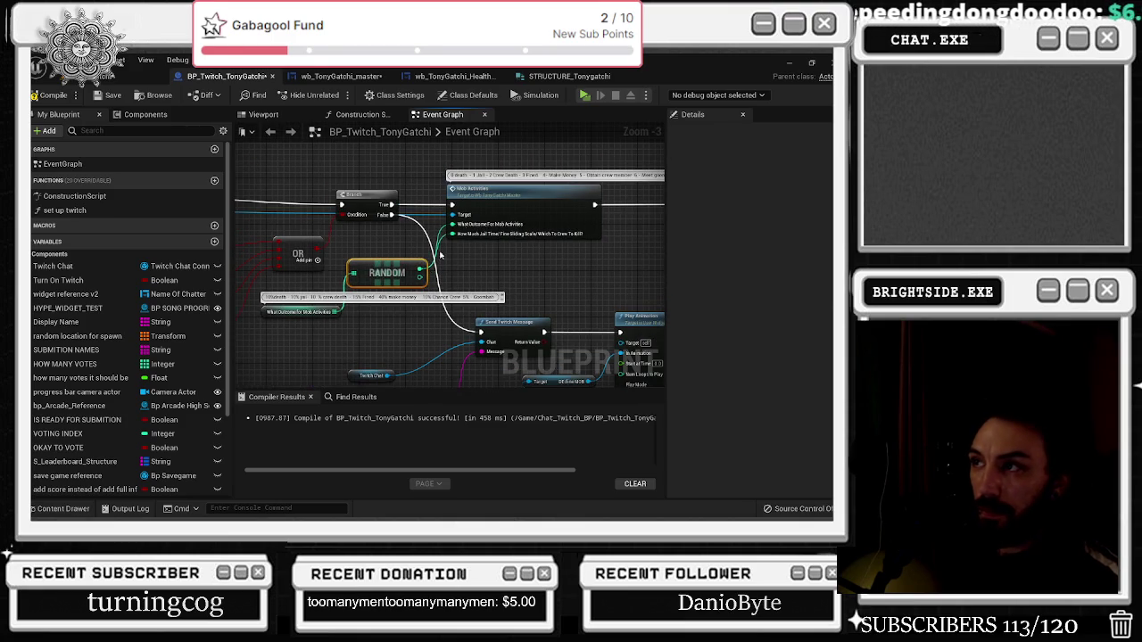
scroll(446, 268, "down", 2)
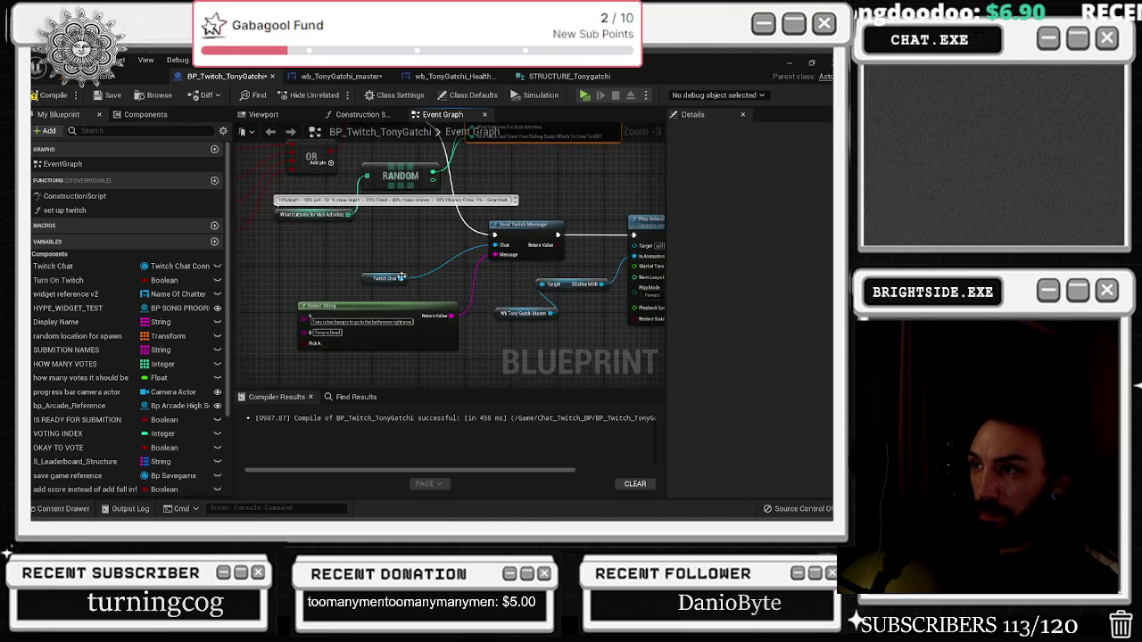
Nudge the Twitch Chat getter right and bring the Branch and Mob Activities nodes into view
left_click(395, 286)
left_click_drag(393, 288, 411, 280)
scroll(437, 259, "down", 5)
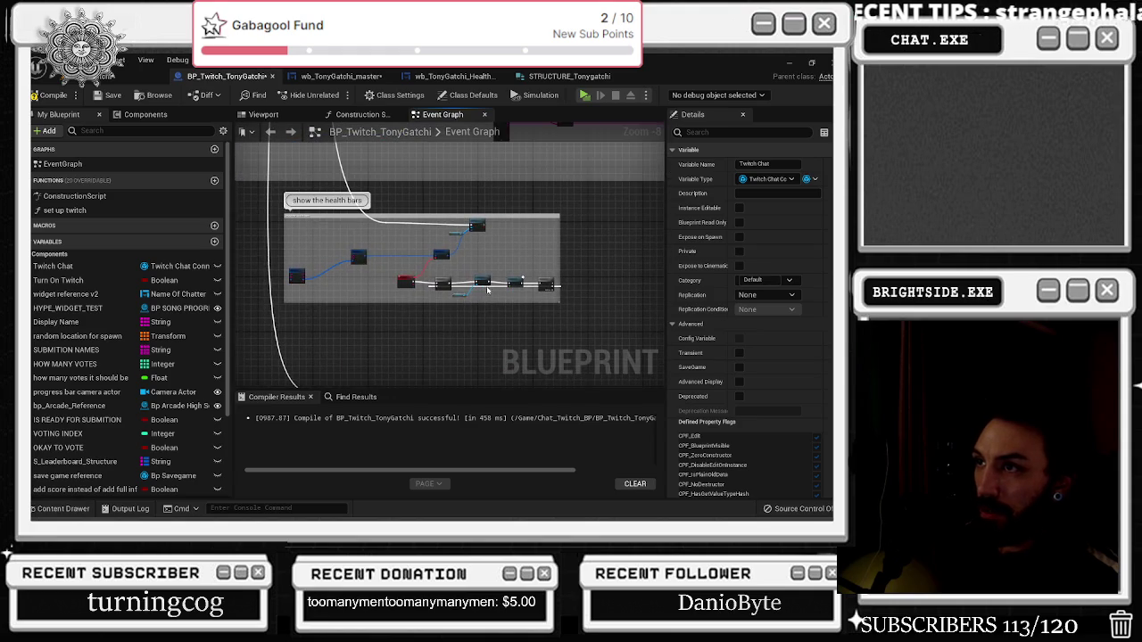
scroll(362, 306, "up", 2)
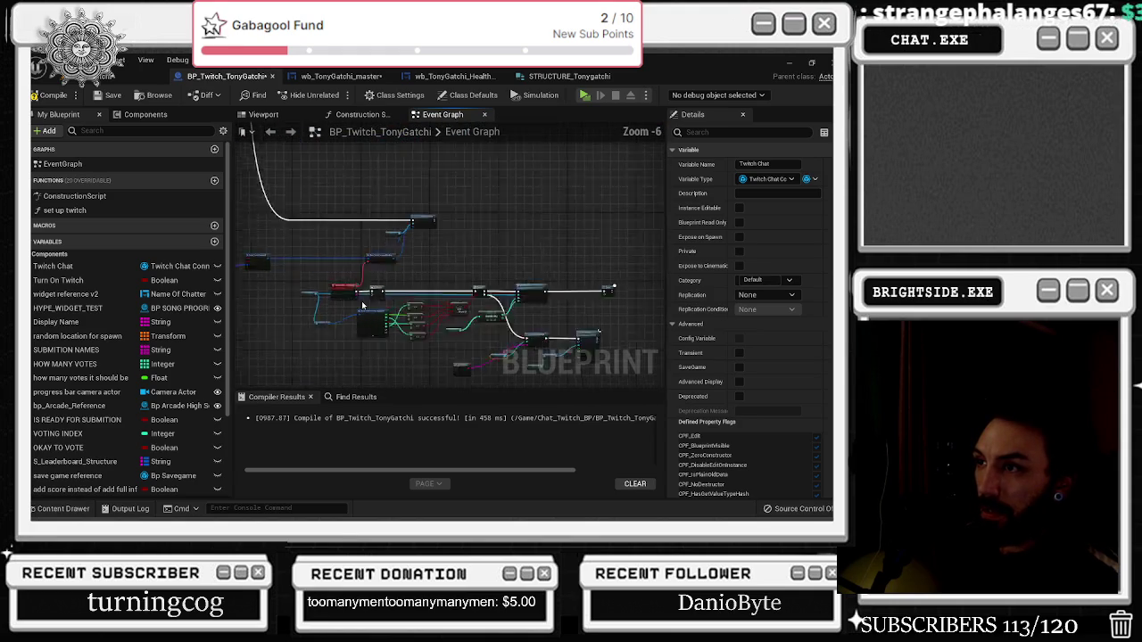
scroll(362, 306, "up", 4)
mouse_move(476, 264)
left_mouse_down()
mouse_move(384, 250)
mouse_move(440, 244)
mouse_move(236, 247)
left_mouse_up()
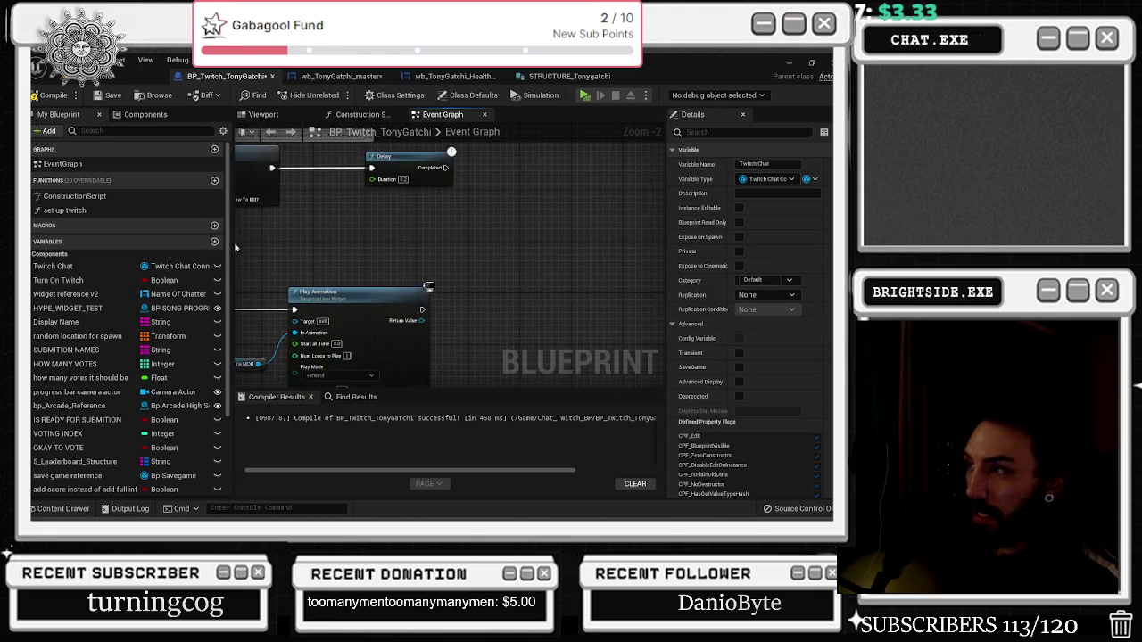
Add a Delay after Play Animation and a Sequence whose Then 0 feeds a second Delay
left_click(453, 301)
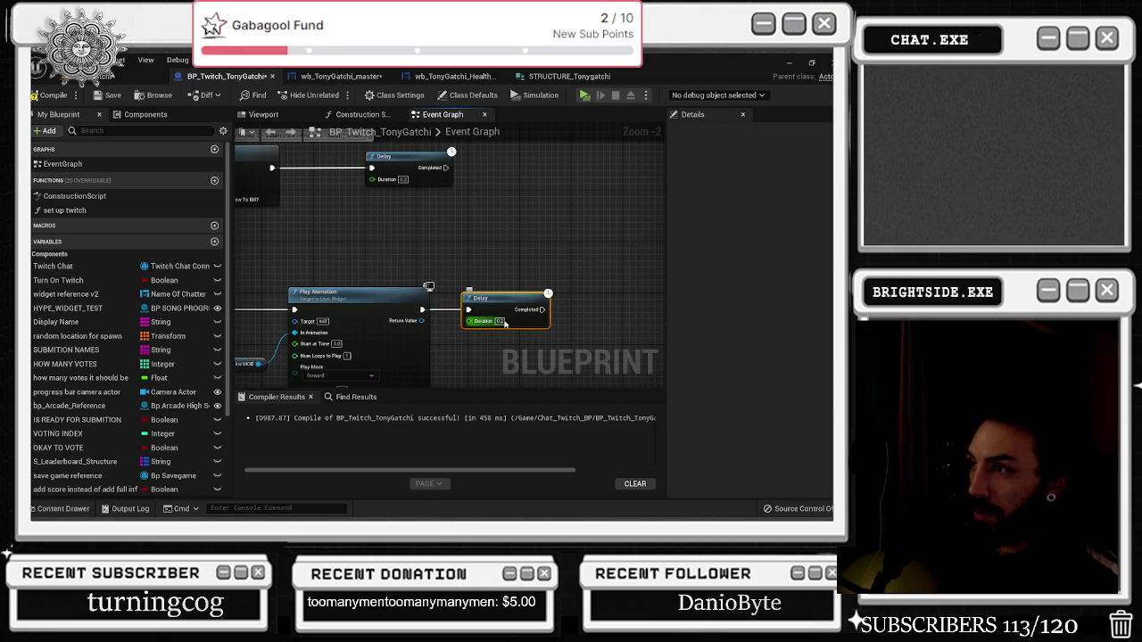
mouse_move(534, 311)
left_mouse_down()
mouse_move(589, 270)
mouse_move(548, 247)
mouse_move(589, 225)
mouse_move(303, 191)
mouse_move(398, 198)
mouse_move(357, 230)
mouse_move(327, 319)
mouse_move(254, 313)
mouse_move(339, 286)
mouse_move(482, 206)
mouse_move(512, 230)
left_mouse_up()
scroll(253, 314, "down", 1)
left_click(512, 230)
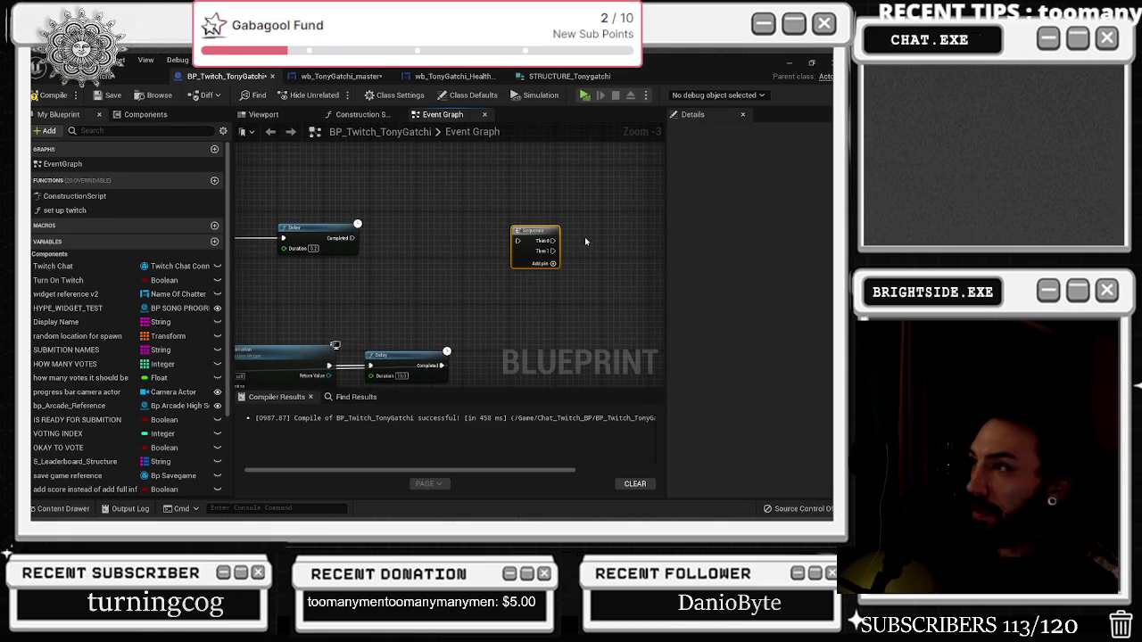
left_click(577, 234)
left_click_drag(553, 241, 579, 243)
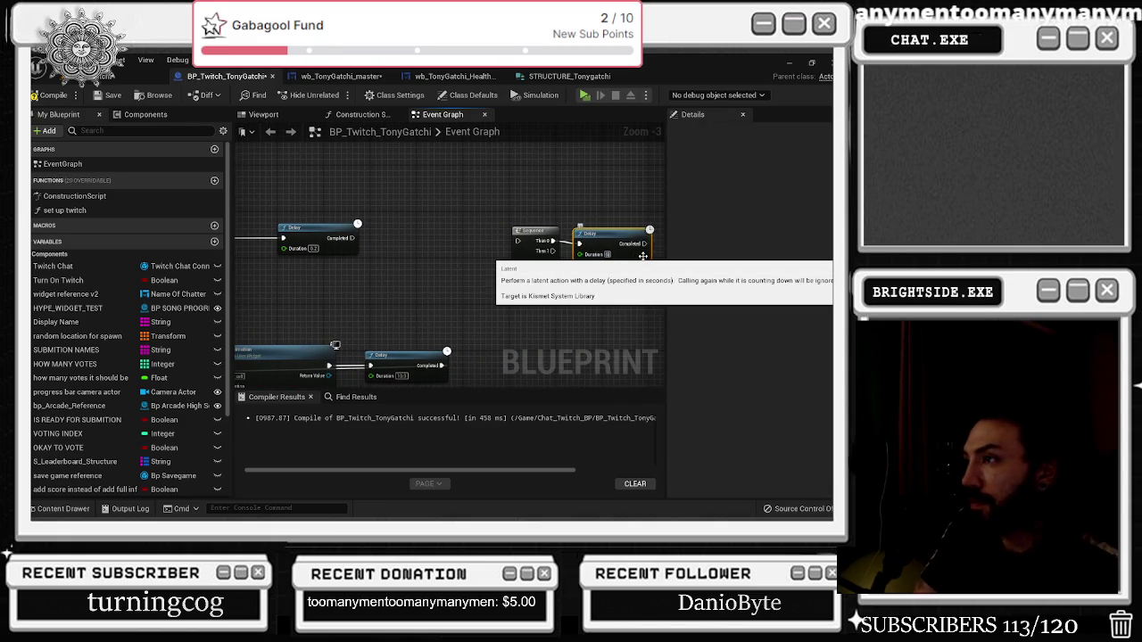
mouse_move(642, 256)
left_mouse_down()
mouse_move(521, 241)
mouse_move(268, 254)
mouse_move(473, 259)
mouse_move(486, 248)
mouse_move(616, 264)
mouse_move(419, 268)
mouse_move(421, 306)
mouse_move(246, 297)
mouse_move(446, 299)
mouse_move(427, 299)
mouse_move(532, 284)
left_mouse_up()
key("Escape")
mouse_move(338, 279)
left_mouse_down()
mouse_move(477, 273)
mouse_move(375, 284)
mouse_move(399, 251)
mouse_move(466, 236)
left_mouse_up()
Pan across the mob section's RANDOM, OR, Break STRUCTURE and Branch nodes
left_click(339, 312)
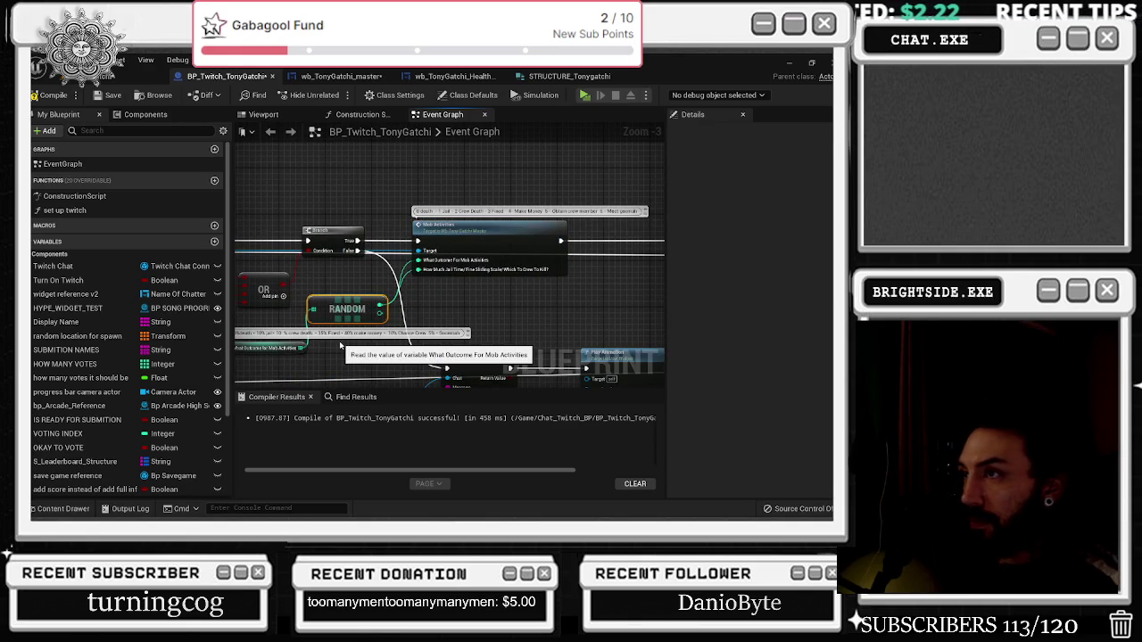
mouse_move(472, 277)
left_mouse_down()
mouse_move(624, 245)
mouse_move(361, 239)
left_mouse_up()
mouse_move(431, 259)
left_mouse_down()
mouse_move(401, 262)
mouse_move(607, 241)
mouse_move(419, 315)
mouse_move(450, 330)
left_mouse_up()
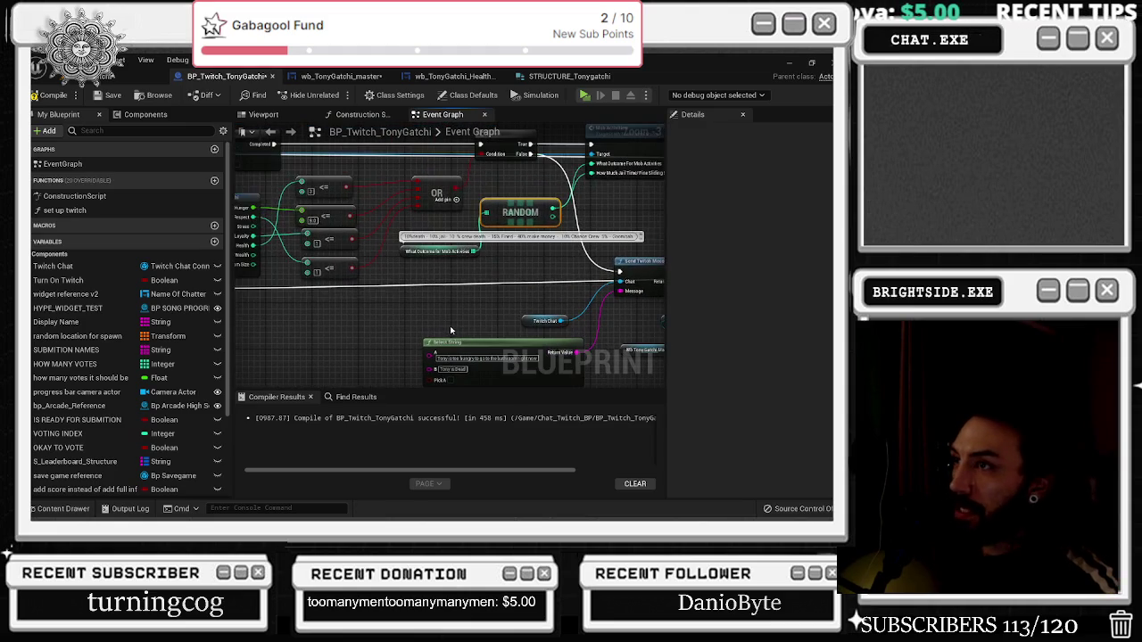
left_click_drag(422, 280, 466, 248)
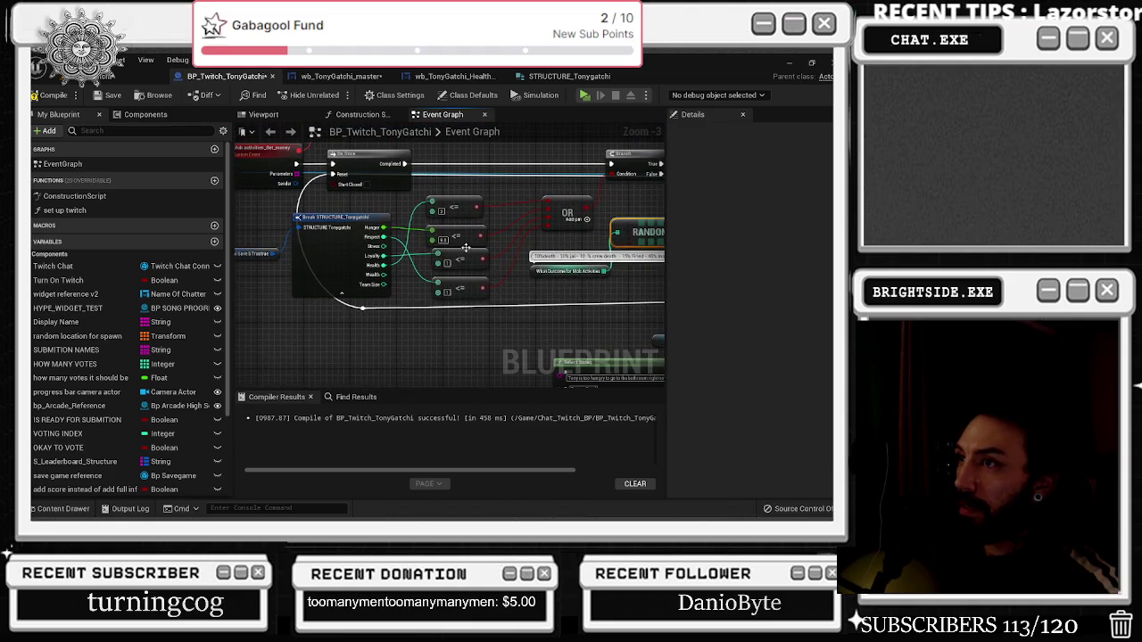
scroll(518, 248, "down", 4)
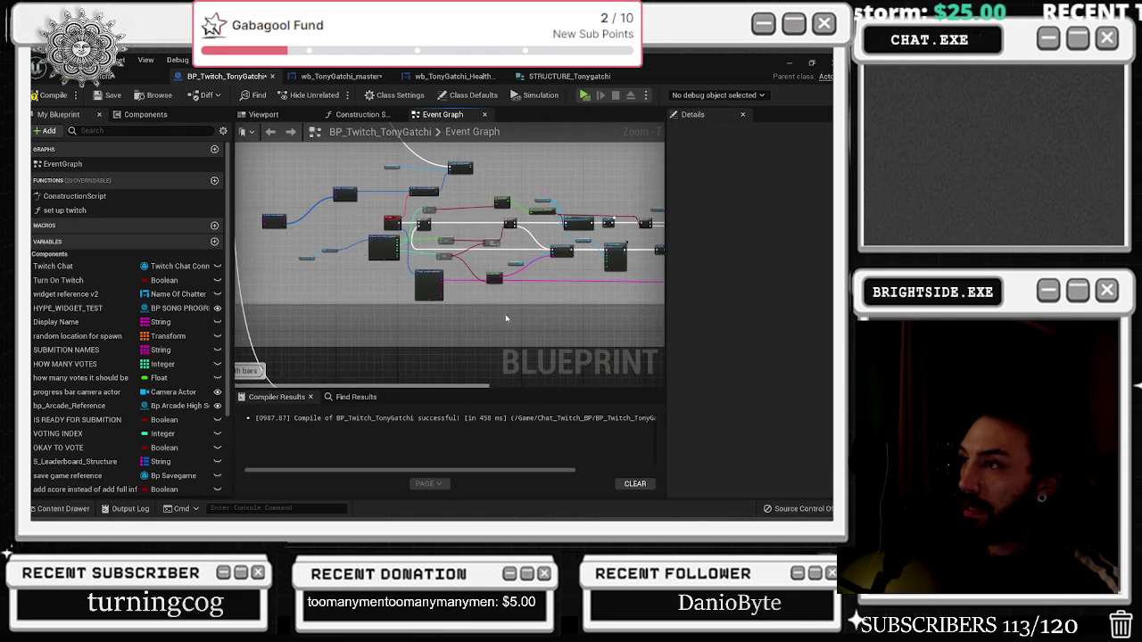
scroll(433, 290, "up", 5)
mouse_move(334, 240)
left_mouse_down()
mouse_move(445, 358)
mouse_move(401, 251)
left_mouse_up()
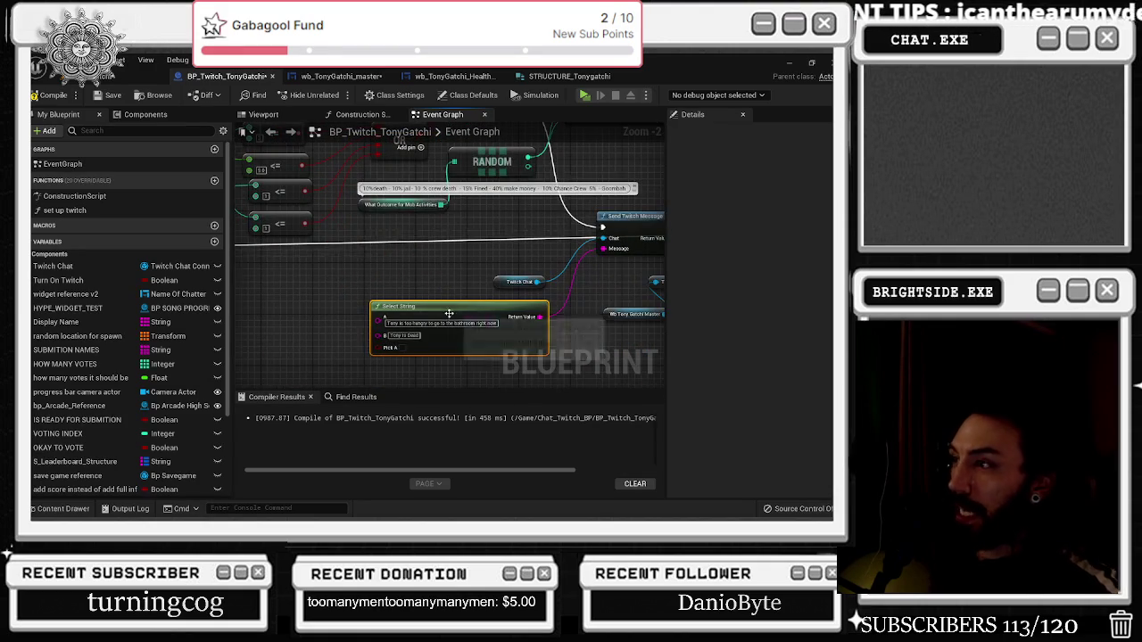
left_click_drag(384, 335, 307, 312)
left_click(321, 263)
Add a second Select String with the first Select String's result wired into its B pin
mouse_move(438, 323)
left_mouse_down()
mouse_move(606, 255)
mouse_move(560, 310)
left_mouse_up()
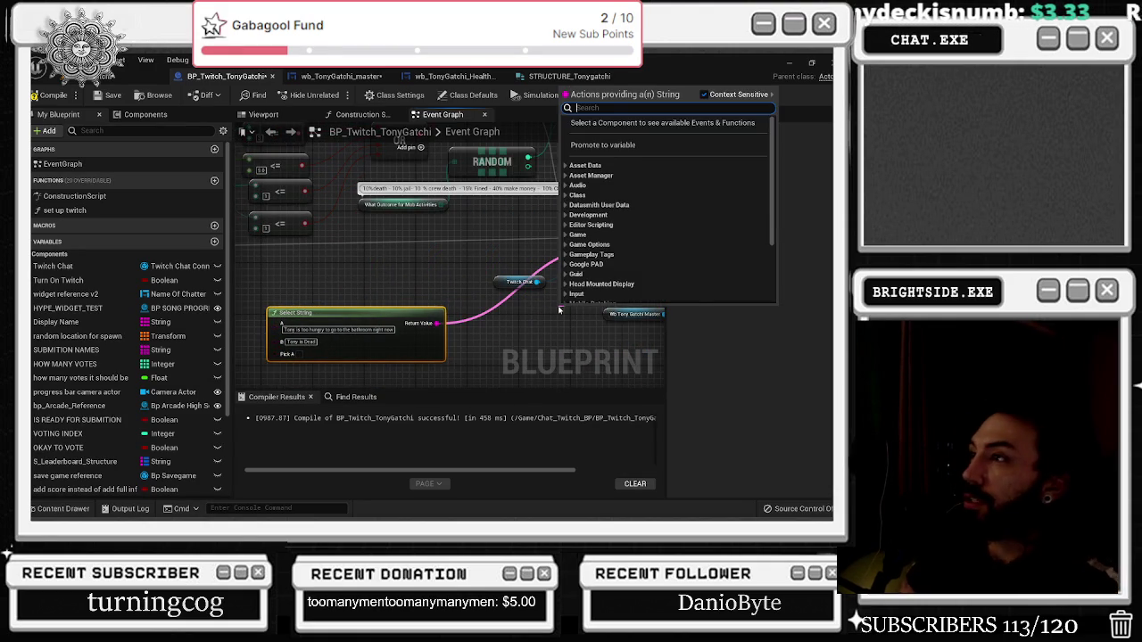
type("SELEC")
key("Return")
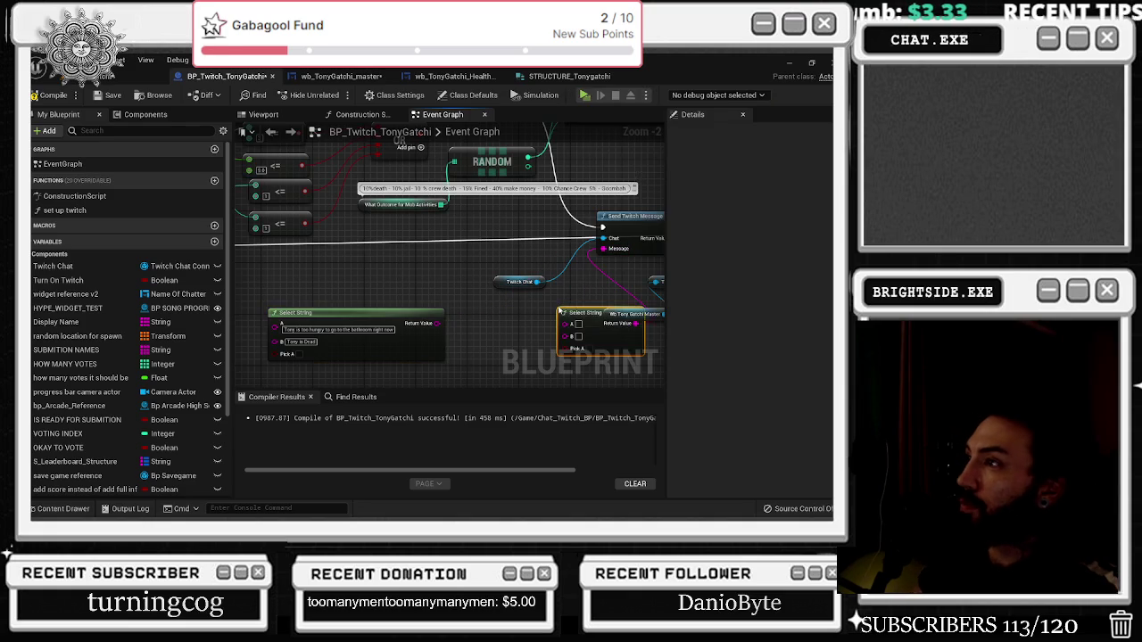
left_click_drag(577, 317, 531, 311)
left_click_drag(440, 314, 429, 321)
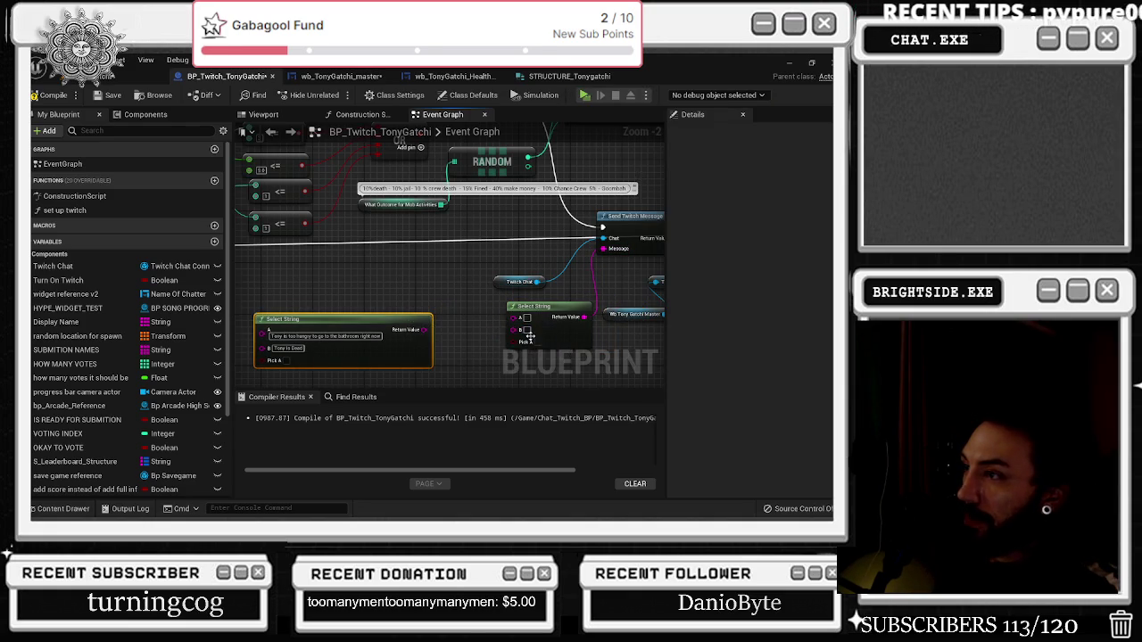
mouse_move(513, 329)
left_mouse_down()
mouse_move(426, 330)
mouse_move(479, 344)
mouse_move(473, 330)
mouse_move(492, 331)
mouse_move(466, 323)
left_mouse_up()
scroll(473, 323, "down", 2)
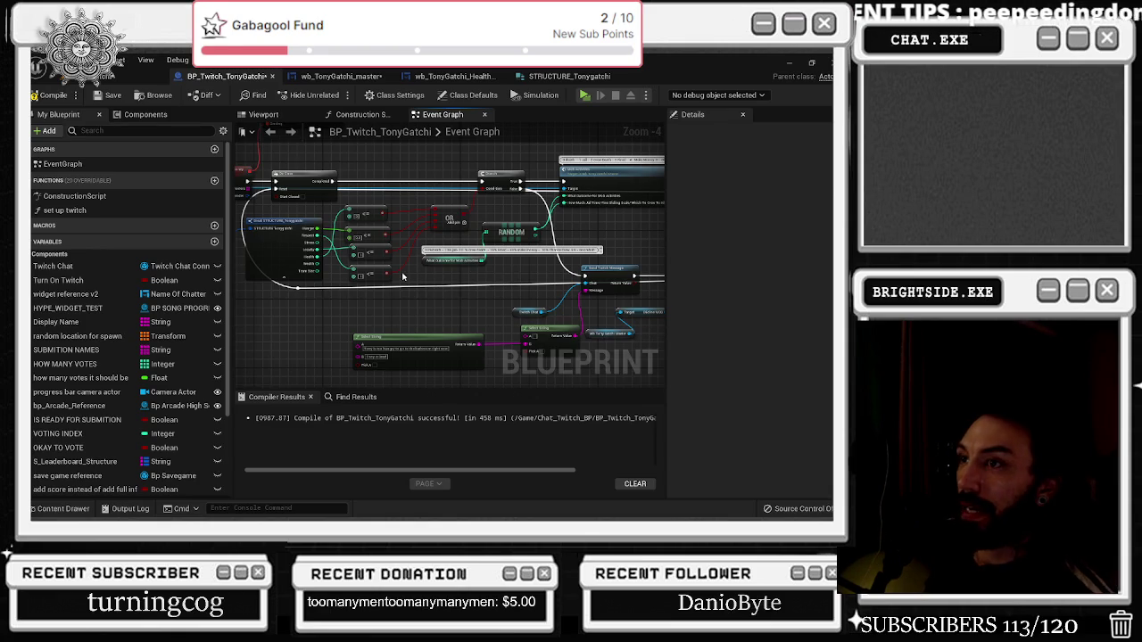
scroll(303, 264, "up", 1)
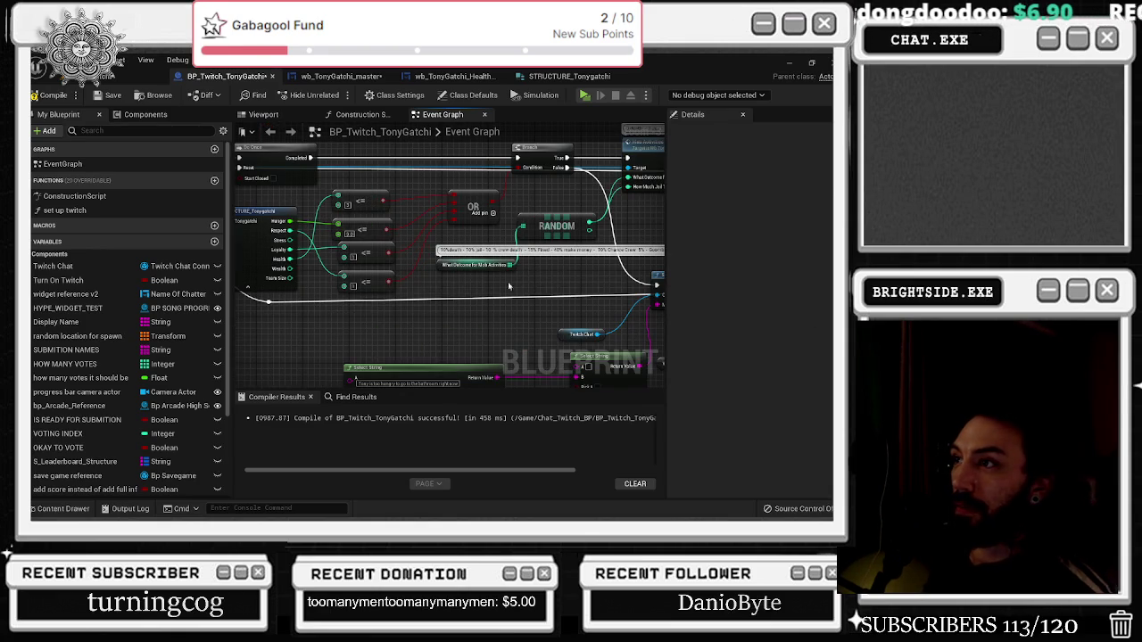
Wire a comparison in, set the A message 'Tony is too hungry to do crime', and rearrange both nodes
mouse_move(387, 199)
left_mouse_down()
mouse_move(411, 250)
mouse_move(505, 257)
mouse_move(580, 373)
mouse_move(577, 324)
left_mouse_up()
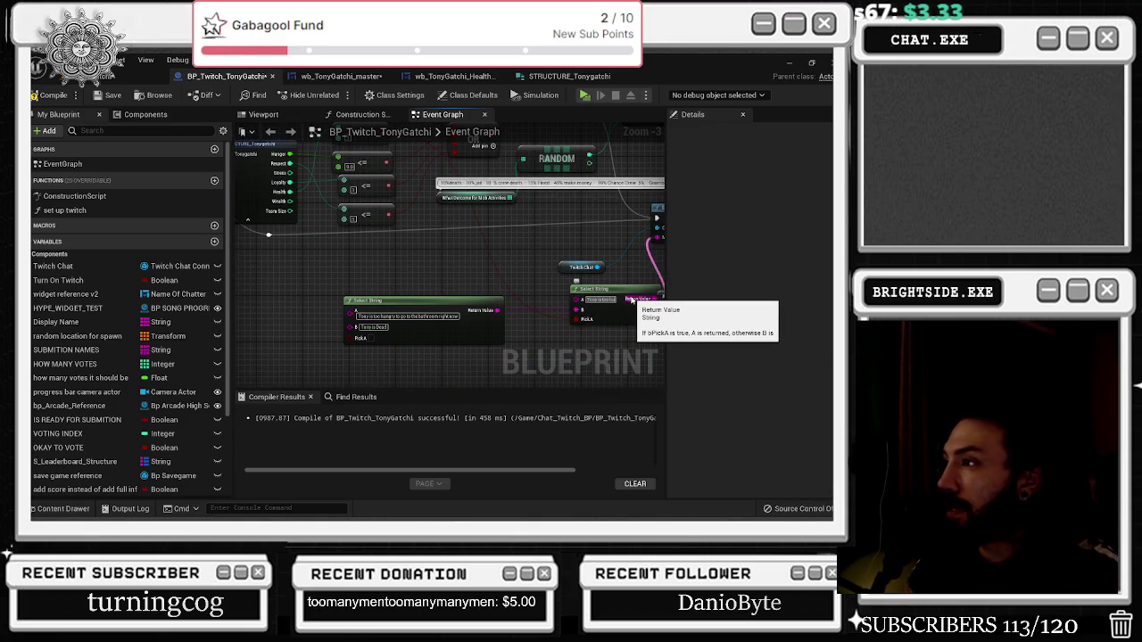
left_click(631, 296)
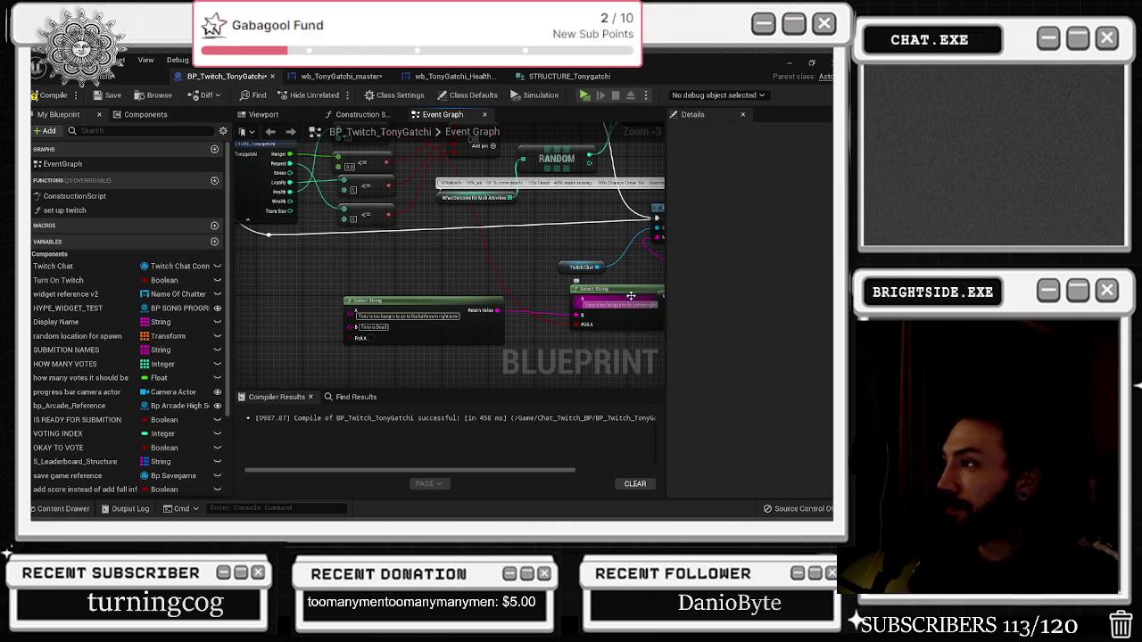
left_click_drag(631, 296, 582, 300)
mouse_move(401, 286)
left_mouse_down()
mouse_move(504, 324)
mouse_move(471, 324)
left_mouse_up()
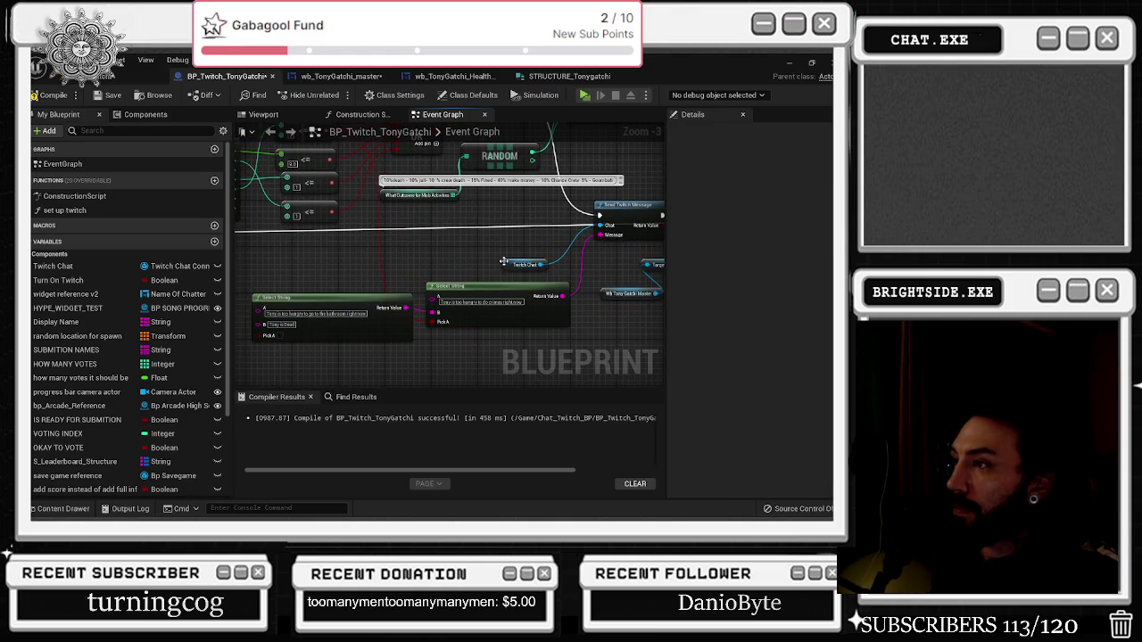
left_click_drag(511, 269, 516, 248)
left_click(363, 283)
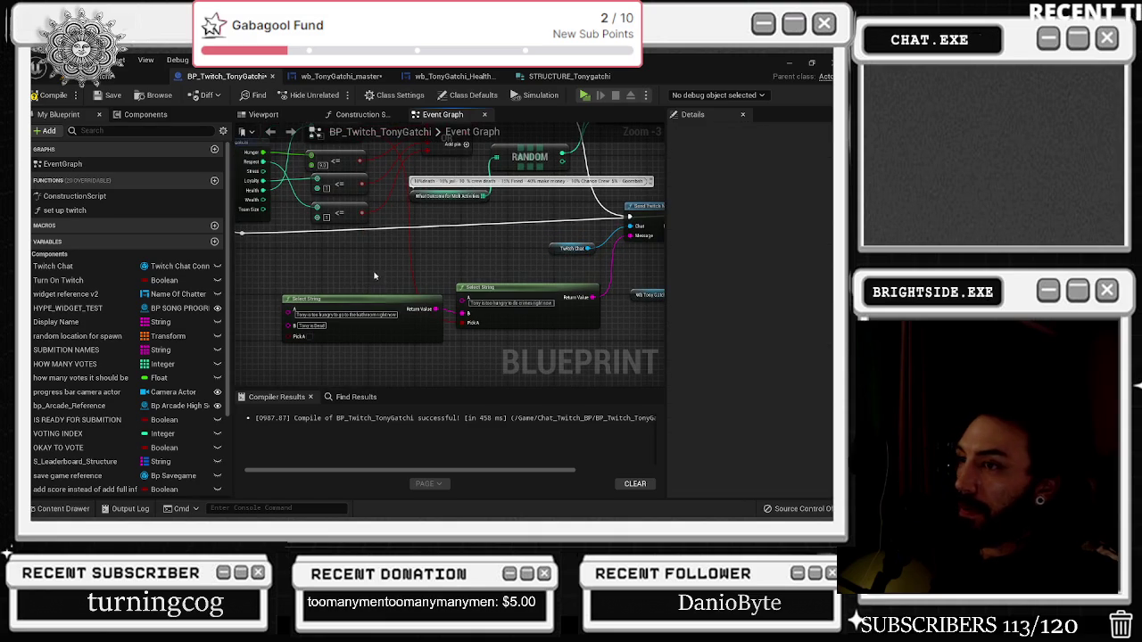
left_click_drag(386, 301, 426, 336)
scroll(425, 336, "down", 1)
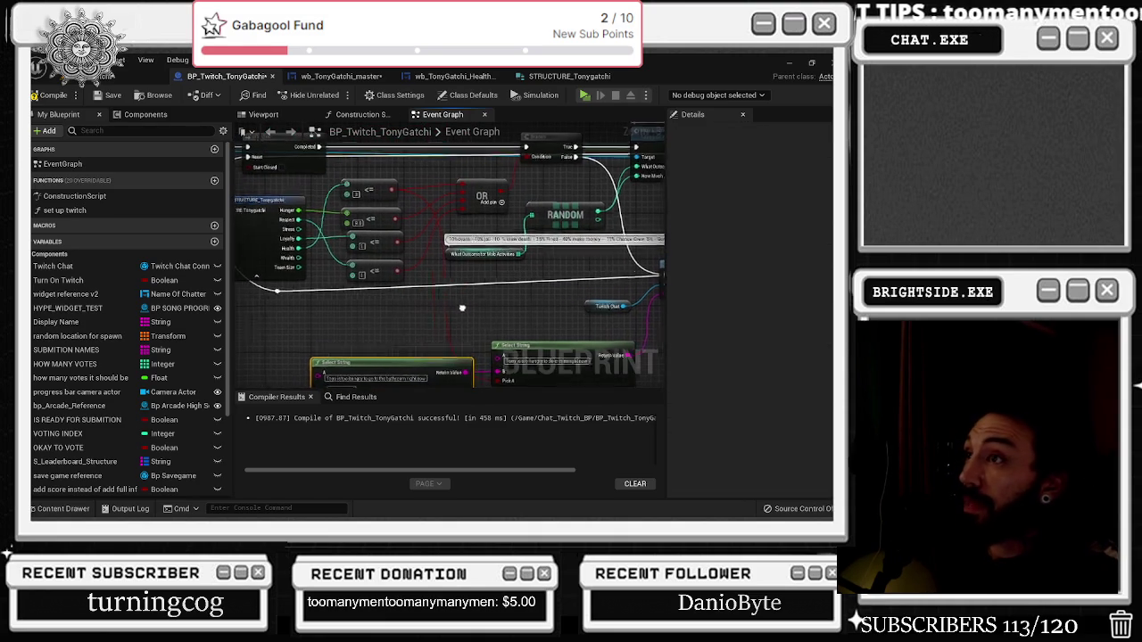
scroll(471, 331, "up", 1)
mouse_move(408, 350)
left_mouse_down()
mouse_move(469, 351)
mouse_move(332, 345)
left_mouse_up()
Duplicate the right Select String node and move the copy up
left_click(589, 326)
key("ctrl+c")
key("ctrl+v")
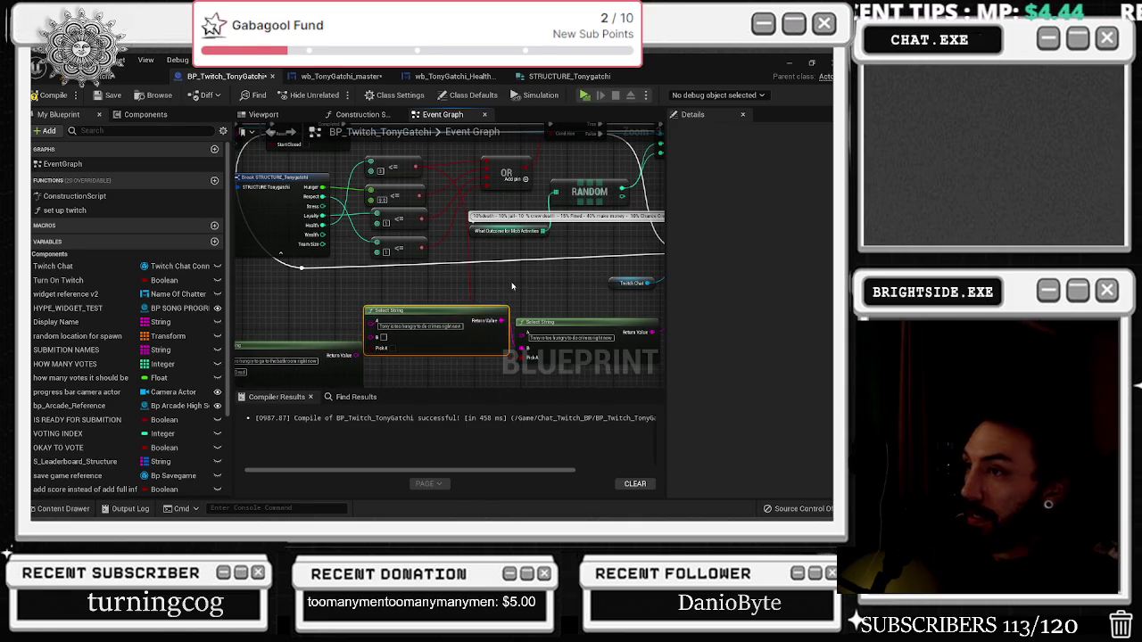
left_click_drag(501, 298, 527, 329)
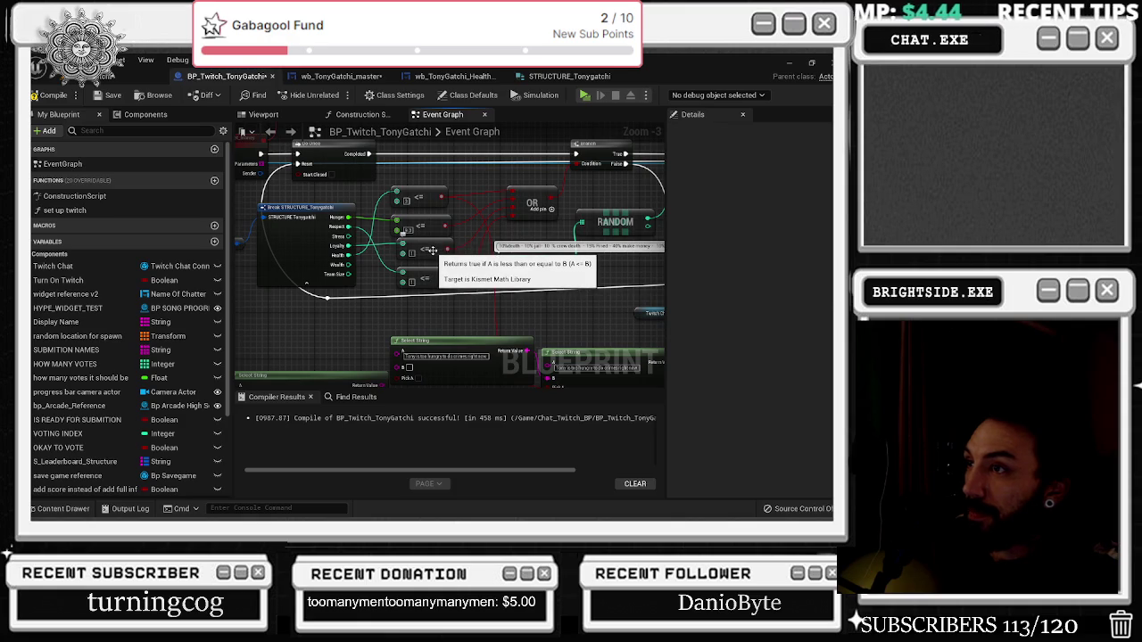
left_click_drag(411, 341, 403, 305)
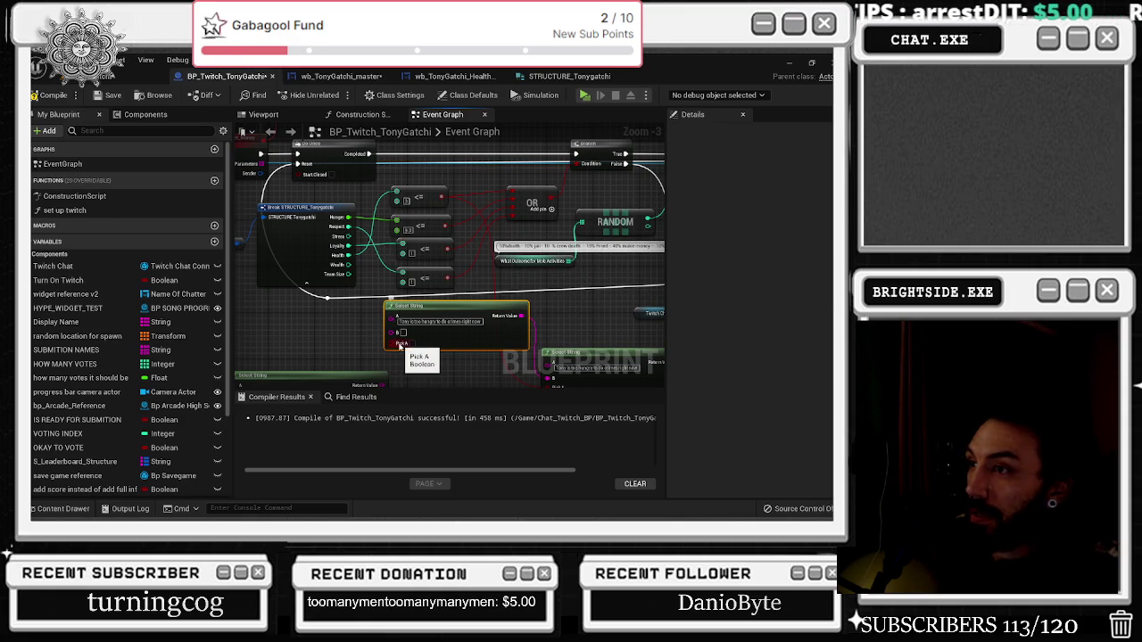
mouse_move(436, 309)
left_mouse_down()
mouse_move(414, 314)
mouse_move(390, 285)
mouse_move(357, 282)
mouse_move(427, 297)
mouse_move(326, 325)
left_mouse_up()
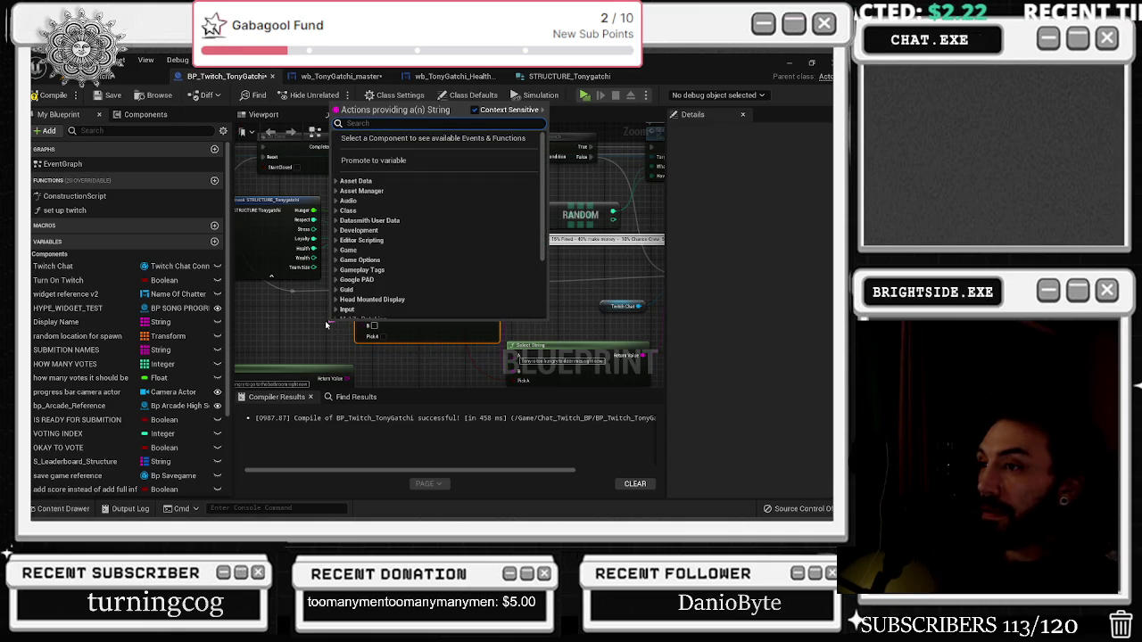
Add an Append node with A text 'feel enough' beside the Select String
type("selec")
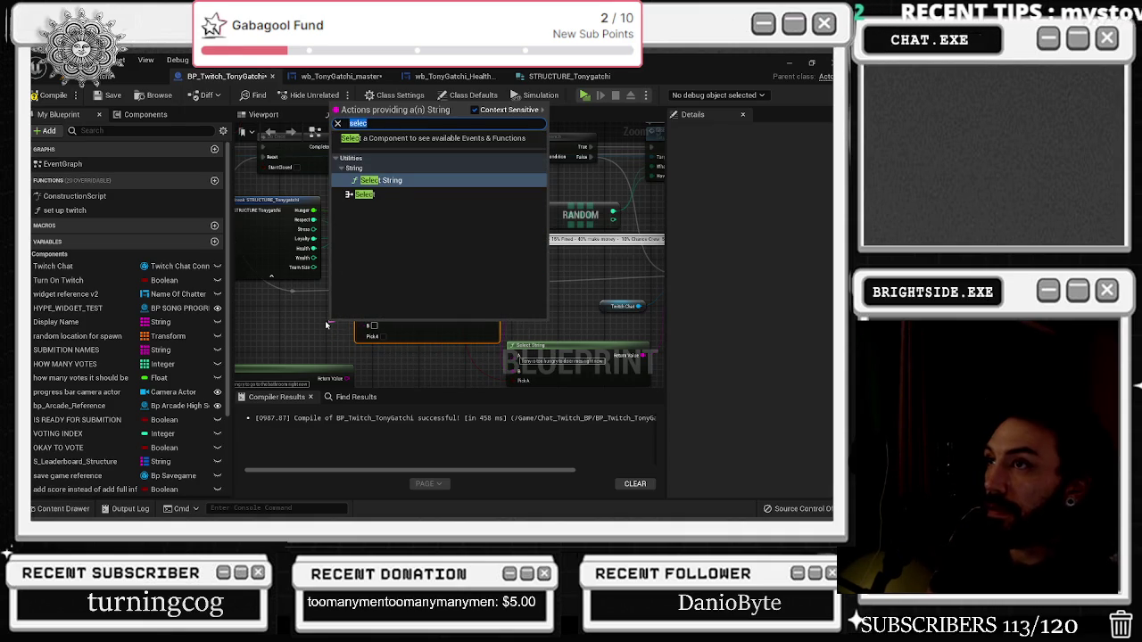
type("append")
key("Return")
left_click_drag(333, 327, 279, 305)
left_click_drag(398, 301, 419, 307)
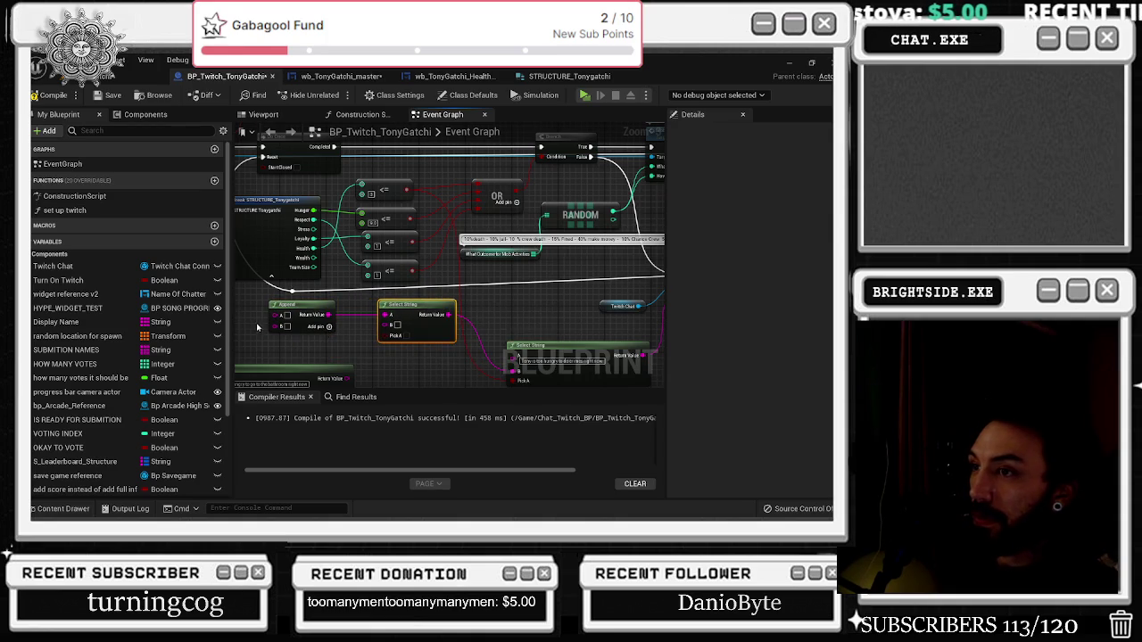
left_click_drag(257, 327, 308, 296)
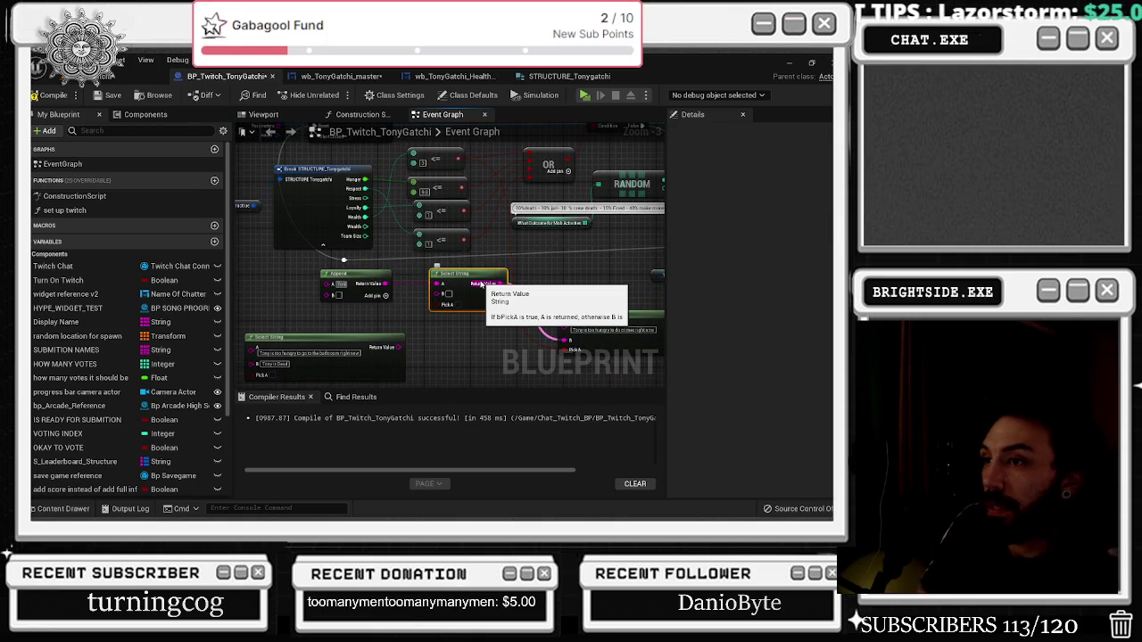
type("feel enough")
key("Return")
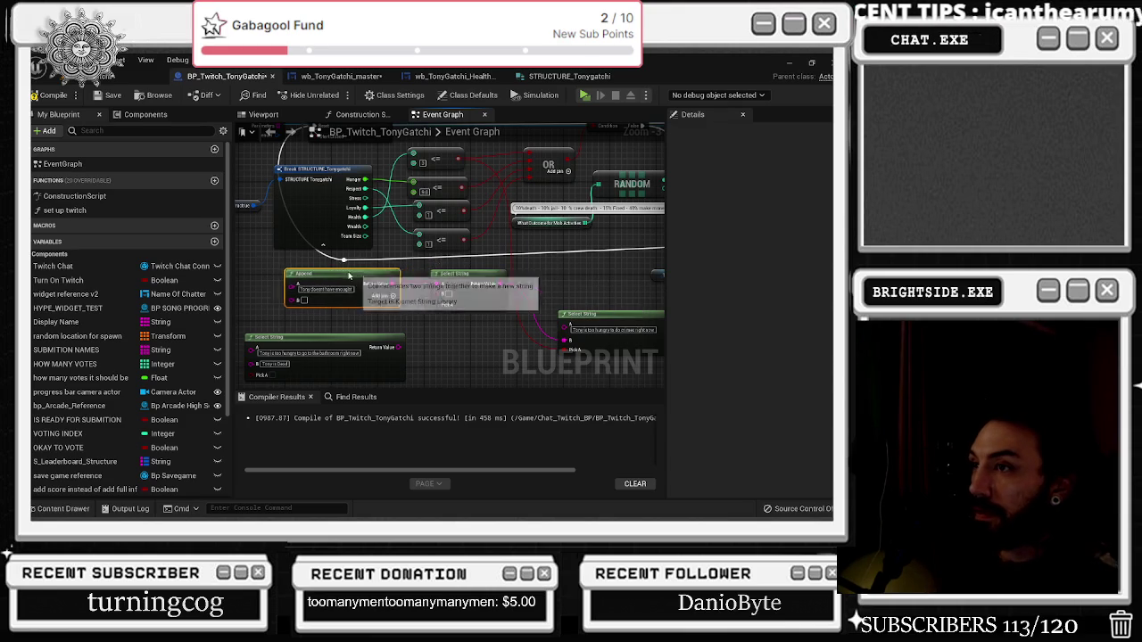
left_click_drag(355, 276, 299, 275)
left_click_drag(398, 320, 494, 304)
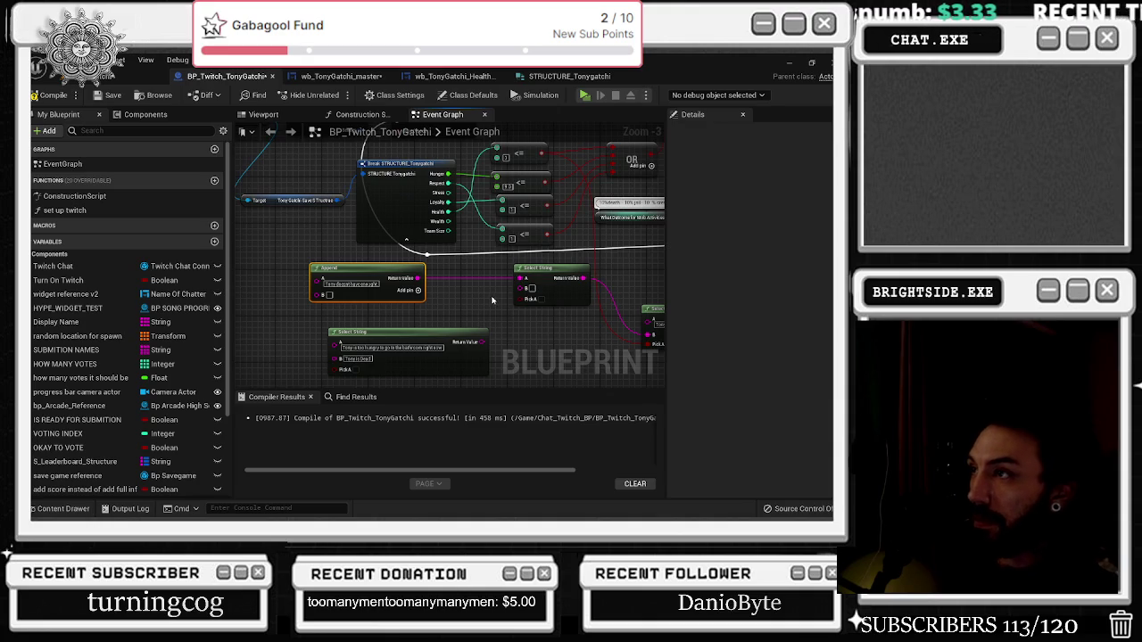
Add an OR node fed by a less-or-equal comparison's result
left_click(546, 207)
left_click_drag(547, 207, 567, 239)
type("or")
key("Return")
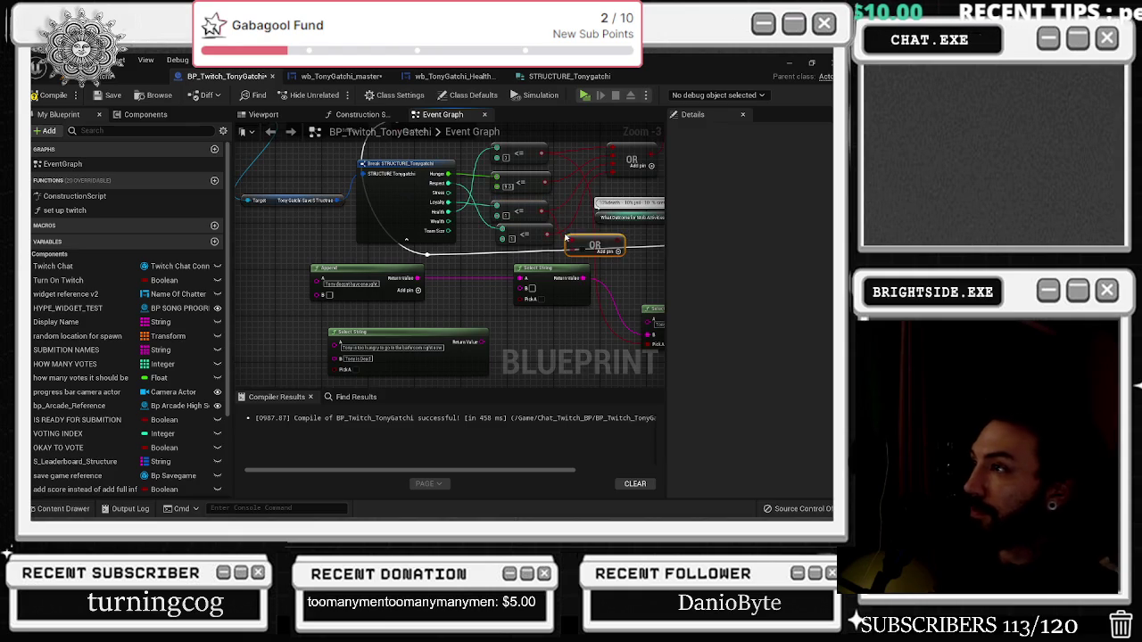
mouse_move(549, 234)
left_mouse_down()
mouse_move(461, 313)
mouse_move(498, 312)
left_mouse_up()
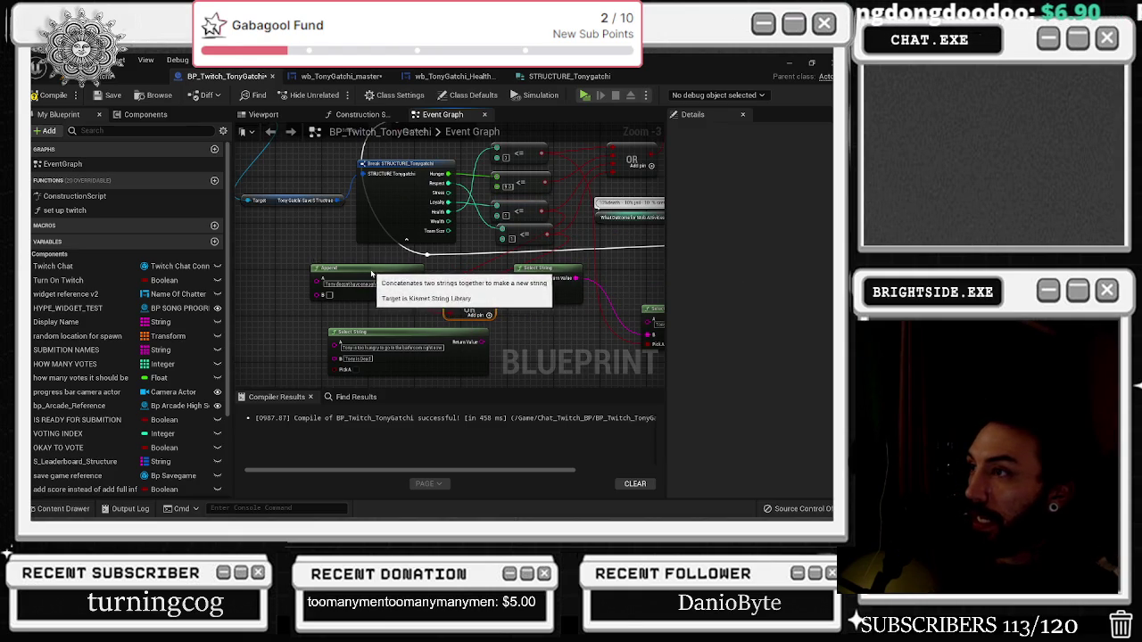
Add a Boolean-indexed Select node feeding Append's B input
left_click(508, 315)
left_click_drag(317, 294, 285, 299)
type("selec")
key("Down")
key("Up")
key("Down")
key("Return")
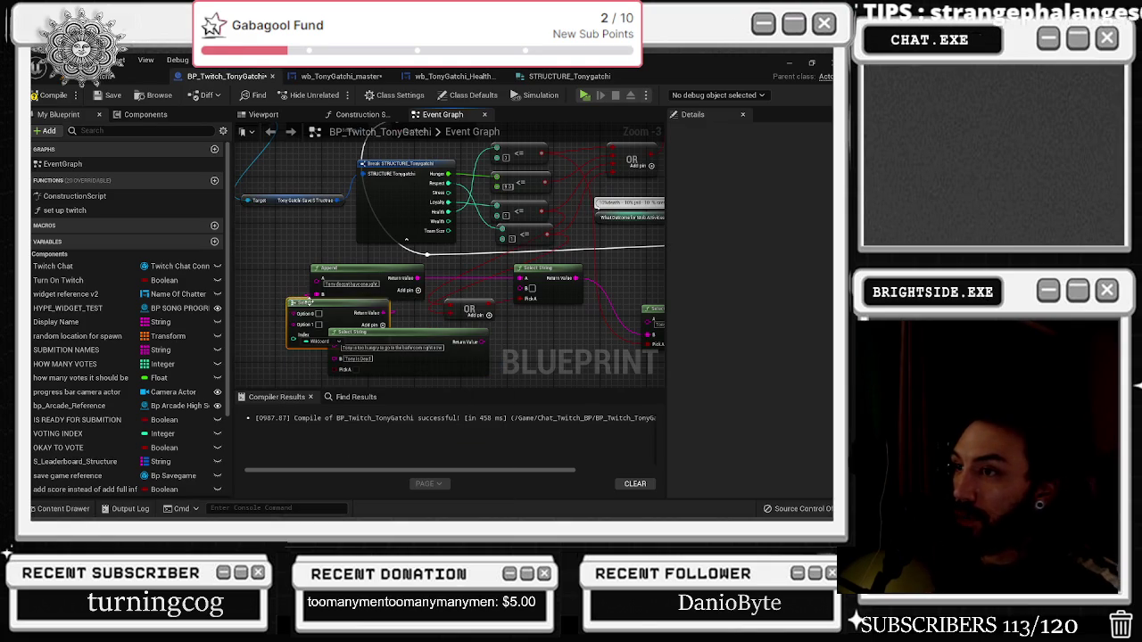
left_click(317, 342)
left_click(335, 369)
mouse_move(307, 305)
left_mouse_down()
mouse_move(255, 285)
mouse_move(281, 281)
left_mouse_up()
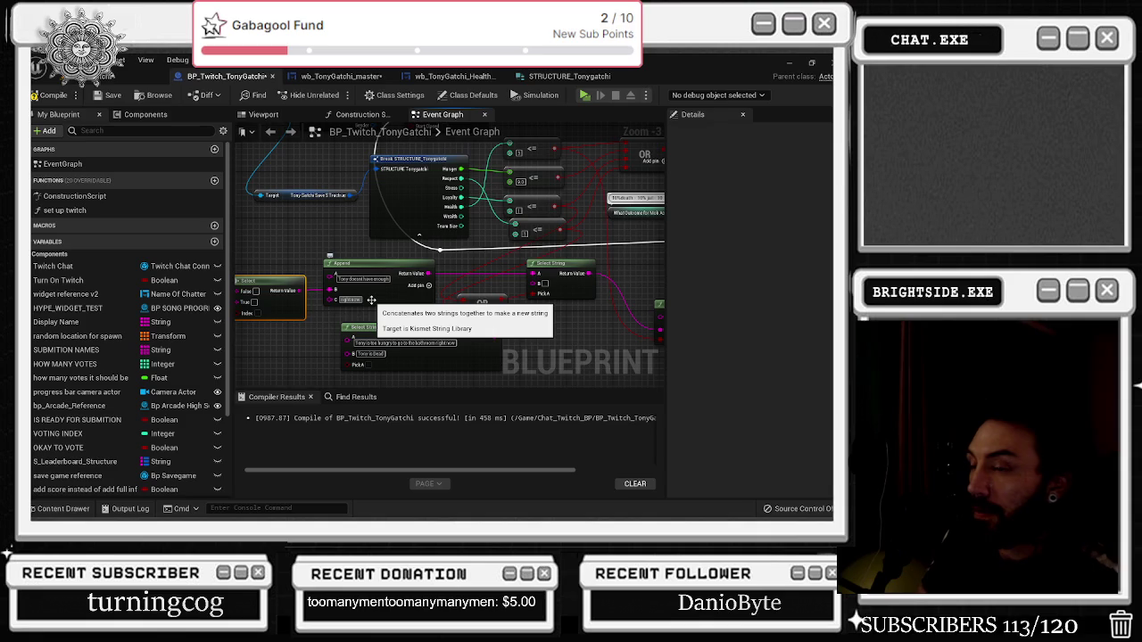
Pan left and drag a wire from a less-or-equal comparison's output
left_click_drag(338, 325, 388, 331)
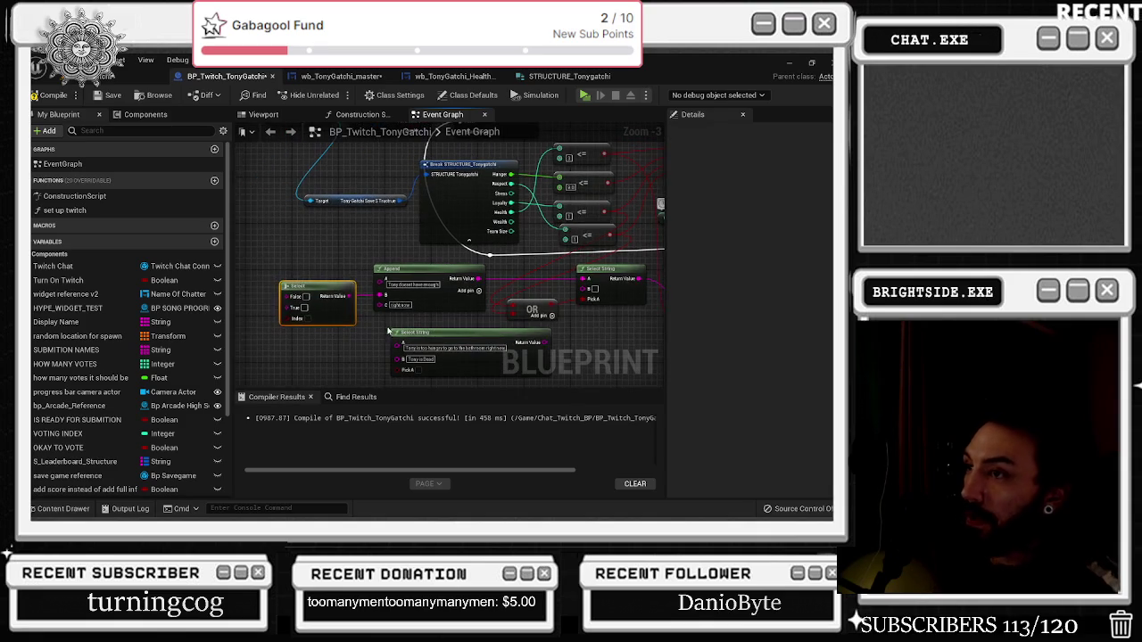
left_click_drag(524, 301, 518, 292)
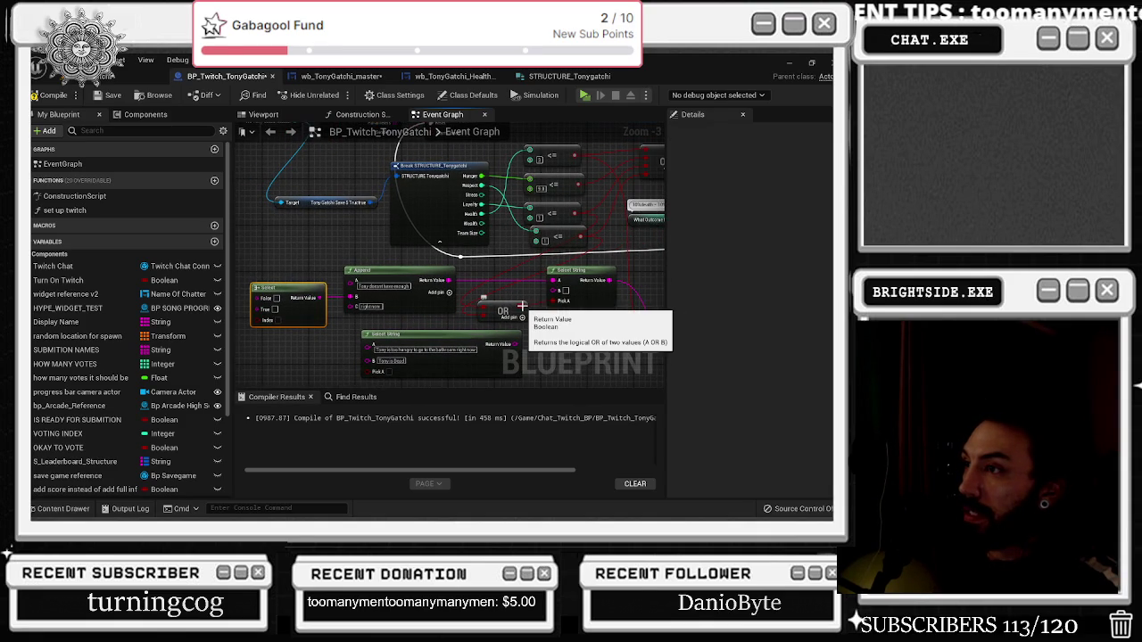
left_click(570, 243)
left_click_drag(570, 243, 264, 323)
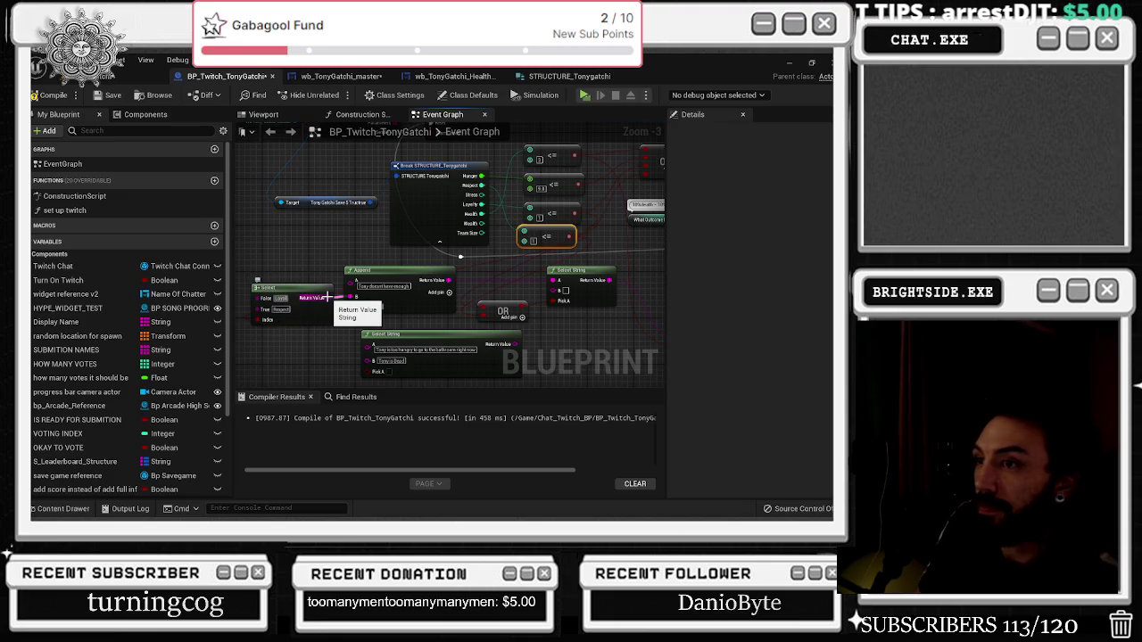
Connect Append's result to Select String A and a comparison to the lower Select String's Pick A
mouse_move(449, 280)
left_mouse_down()
mouse_move(549, 283)
mouse_move(491, 255)
left_mouse_up()
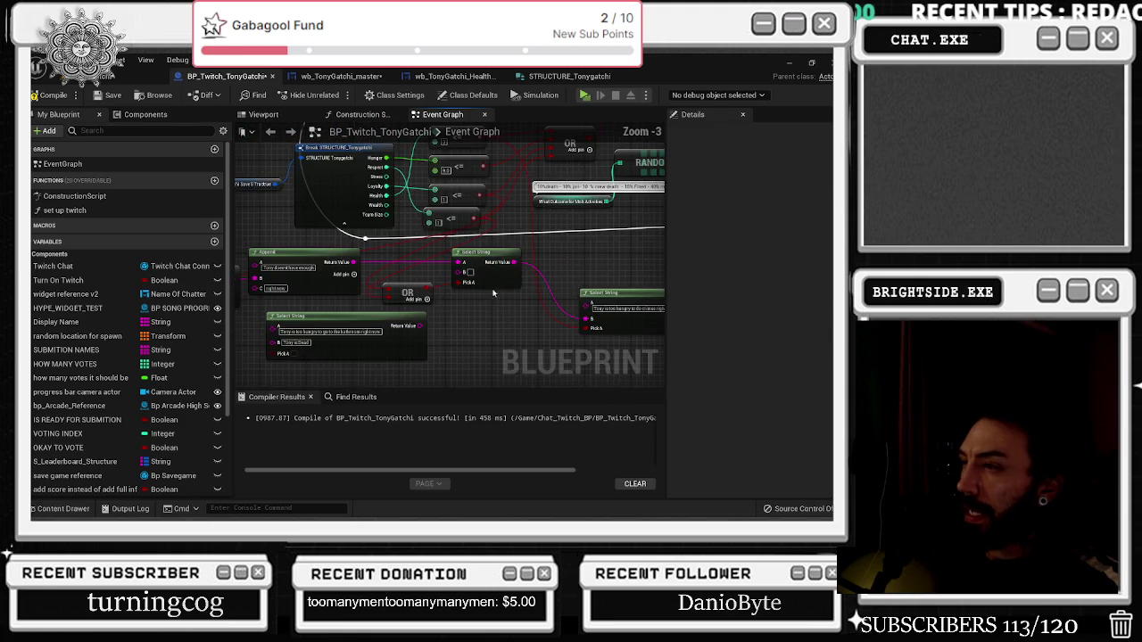
left_click_drag(482, 257, 506, 256)
left_click_drag(361, 322, 398, 319)
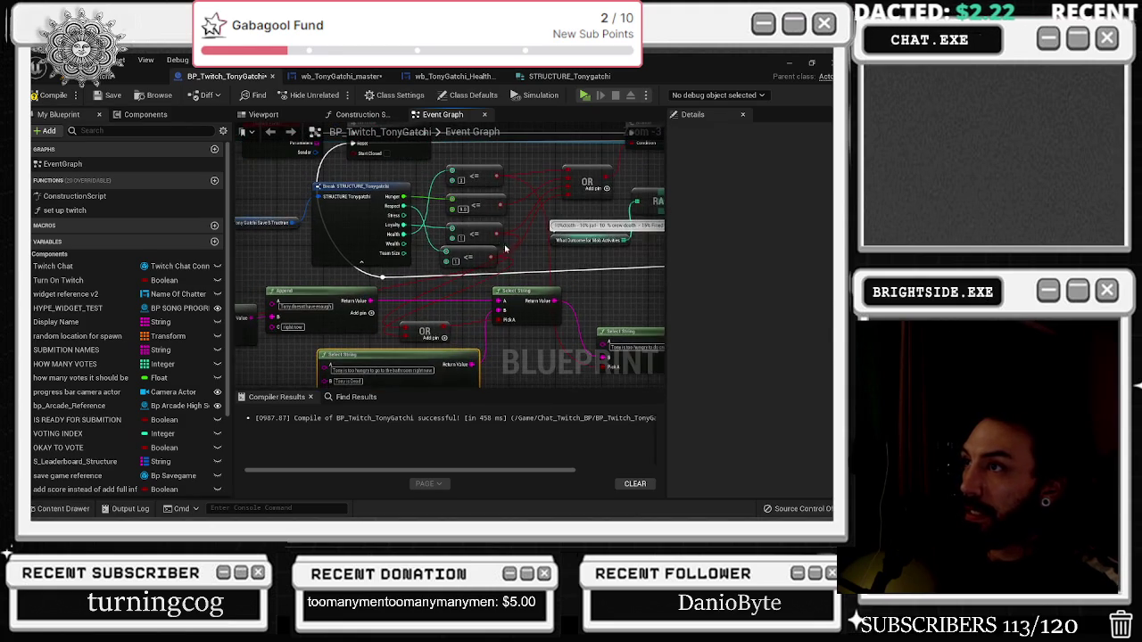
mouse_move(492, 181)
left_mouse_down()
mouse_move(526, 245)
mouse_move(473, 350)
mouse_move(328, 348)
left_mouse_up()
mouse_move(375, 303)
left_mouse_down()
mouse_move(450, 343)
mouse_move(486, 257)
left_mouse_up()
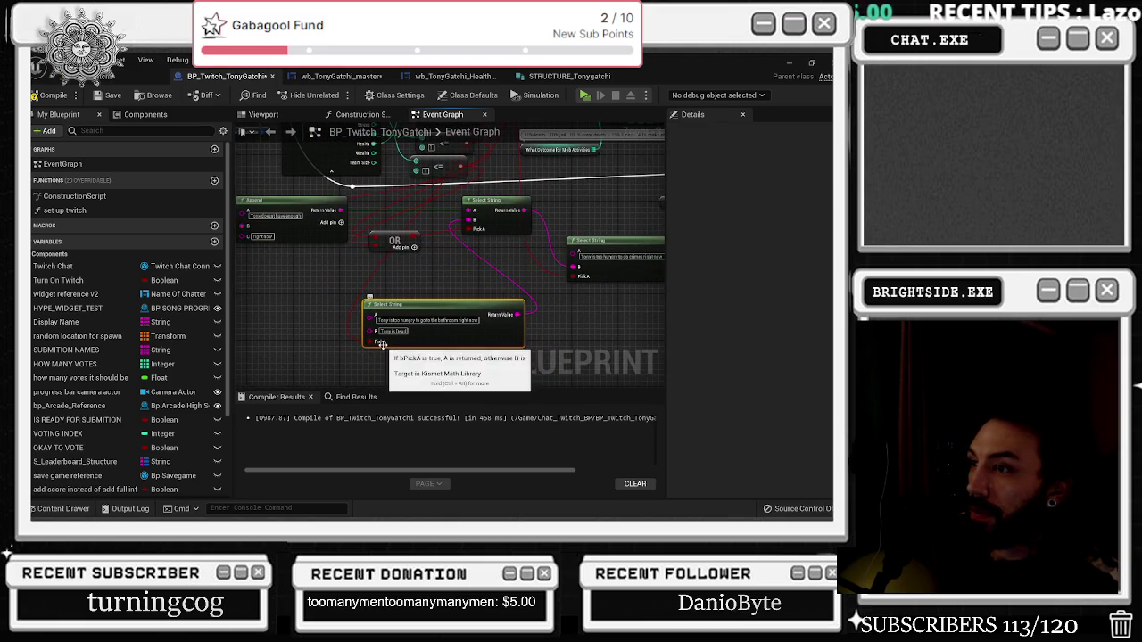
Wire the remaining comparison outputs into the Select String nodes' Pick A pins
left_click_drag(416, 290, 410, 381)
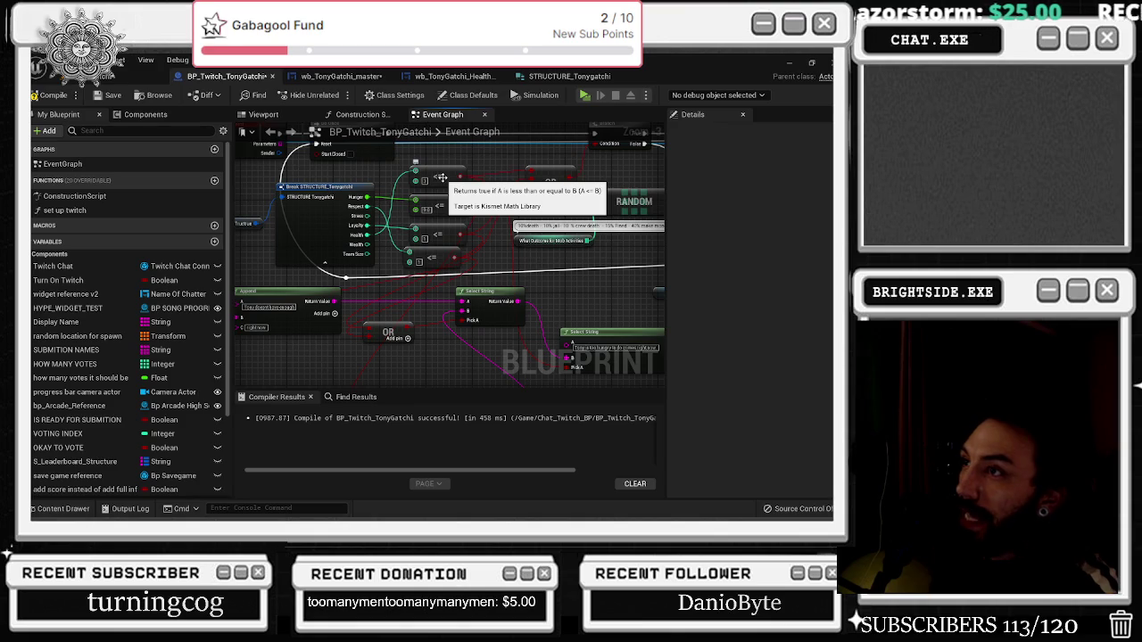
left_click_drag(441, 179, 414, 86)
left_click_drag(346, 342, 344, 343)
left_click_drag(411, 125, 389, 210)
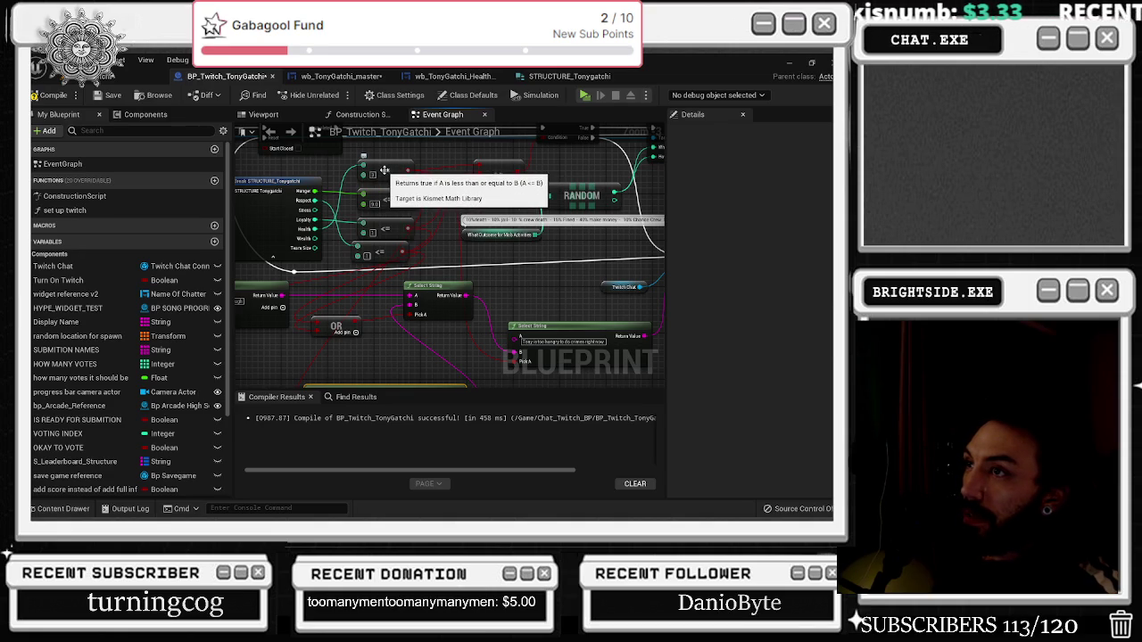
left_click_drag(367, 352, 378, 280)
left_click_drag(323, 359, 325, 356)
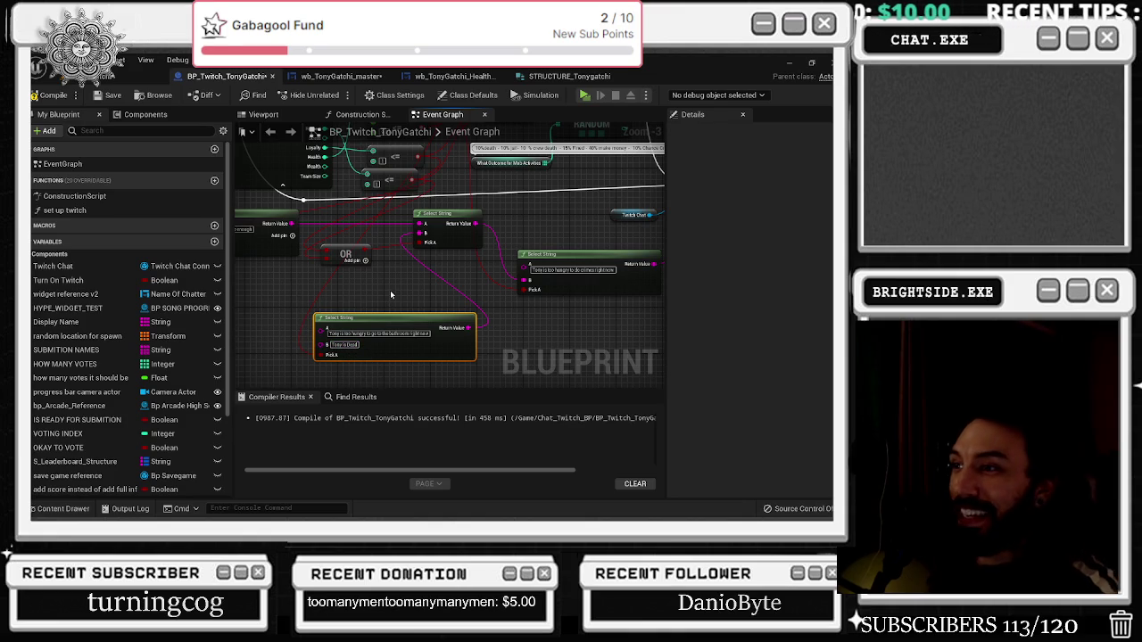
left_click_drag(349, 361, 347, 445)
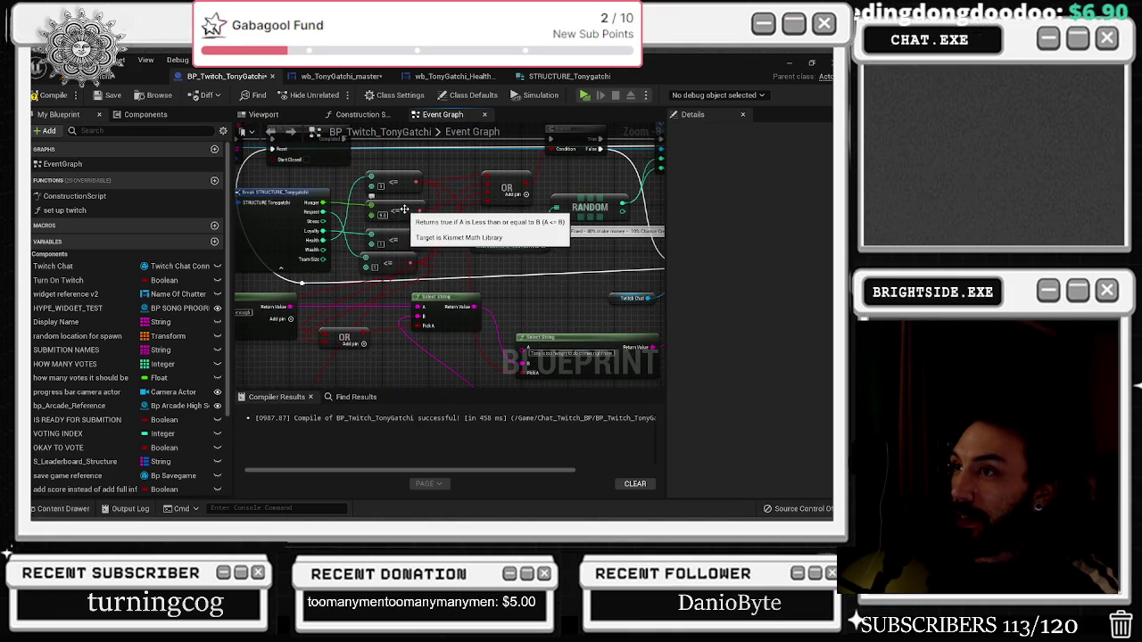
left_click_drag(484, 268, 513, 143)
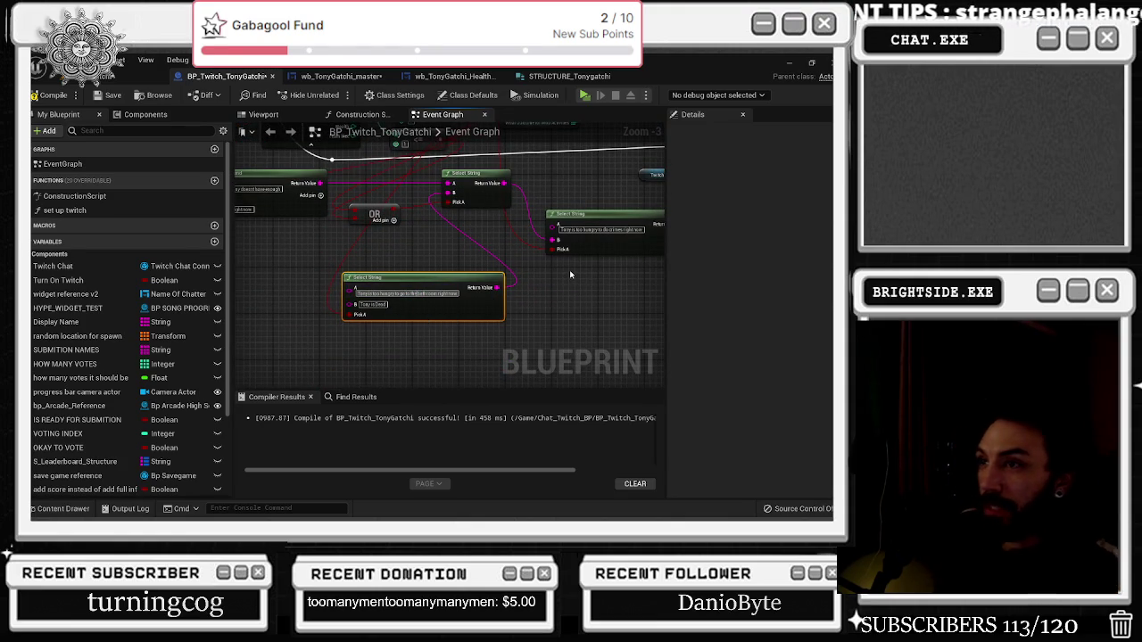
Clear an A message and paste 'Tony is Dead' into the upper Select String's B value
key("ctrl+a")
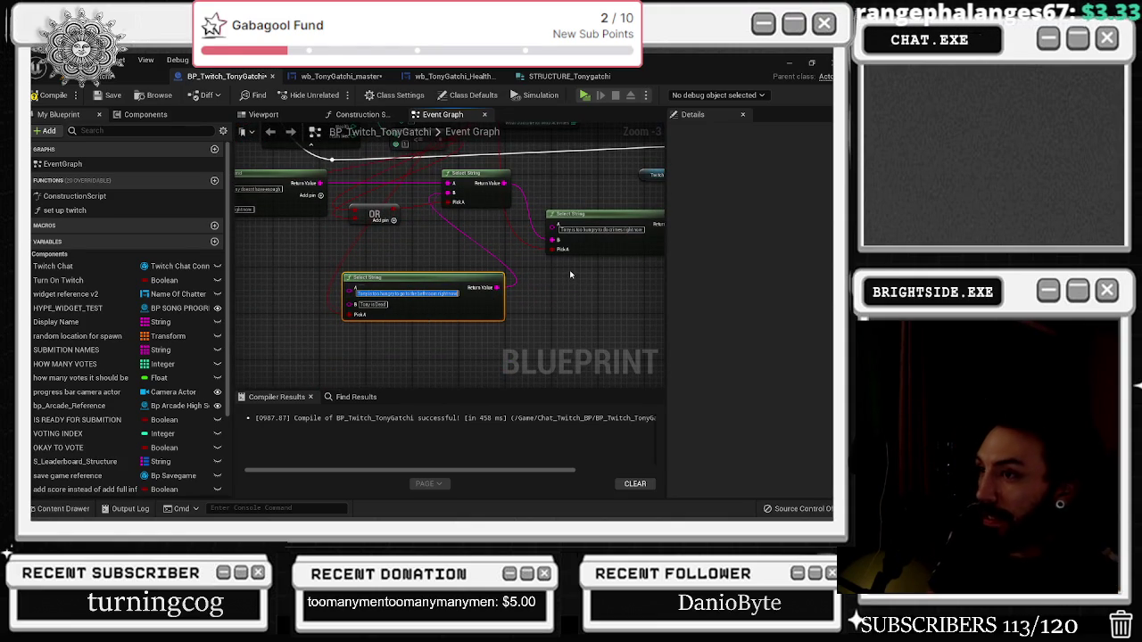
key("BackSpace")
mouse_move(461, 261)
left_mouse_down()
mouse_move(450, 345)
mouse_move(473, 323)
left_mouse_up()
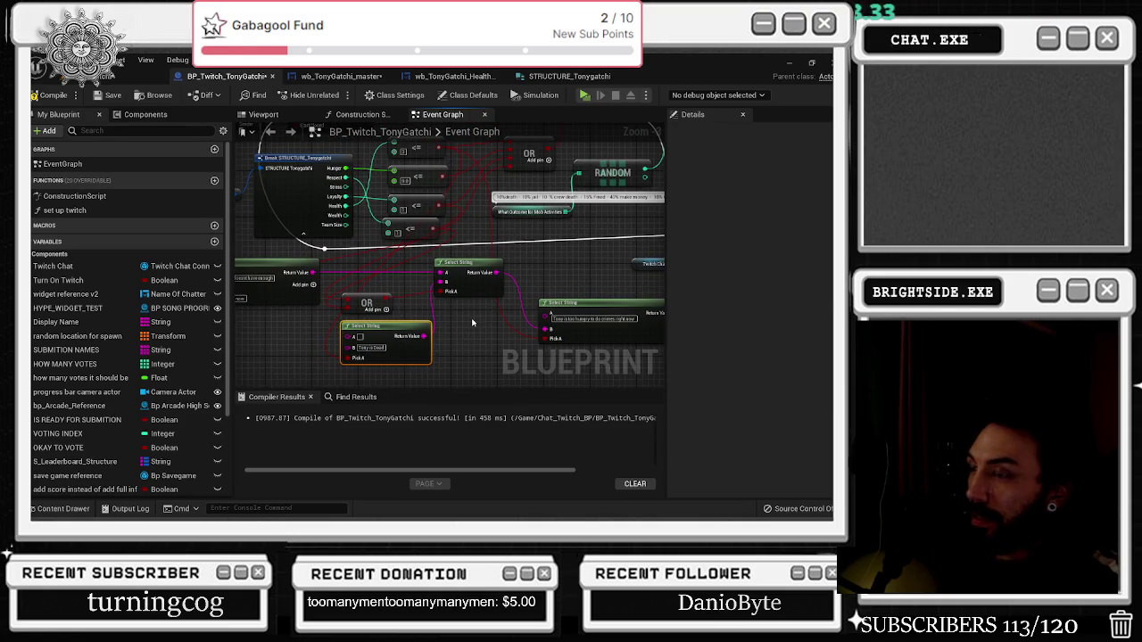
left_click(371, 348)
left_click(461, 282)
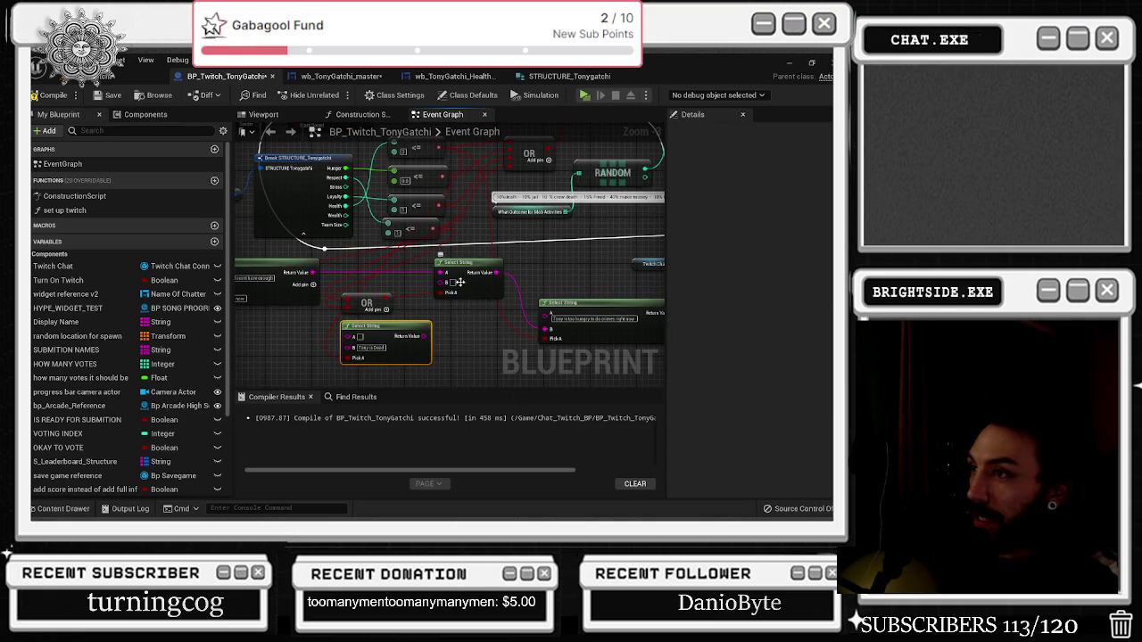
type("Tony is Dead")
left_click_drag(408, 340, 426, 348)
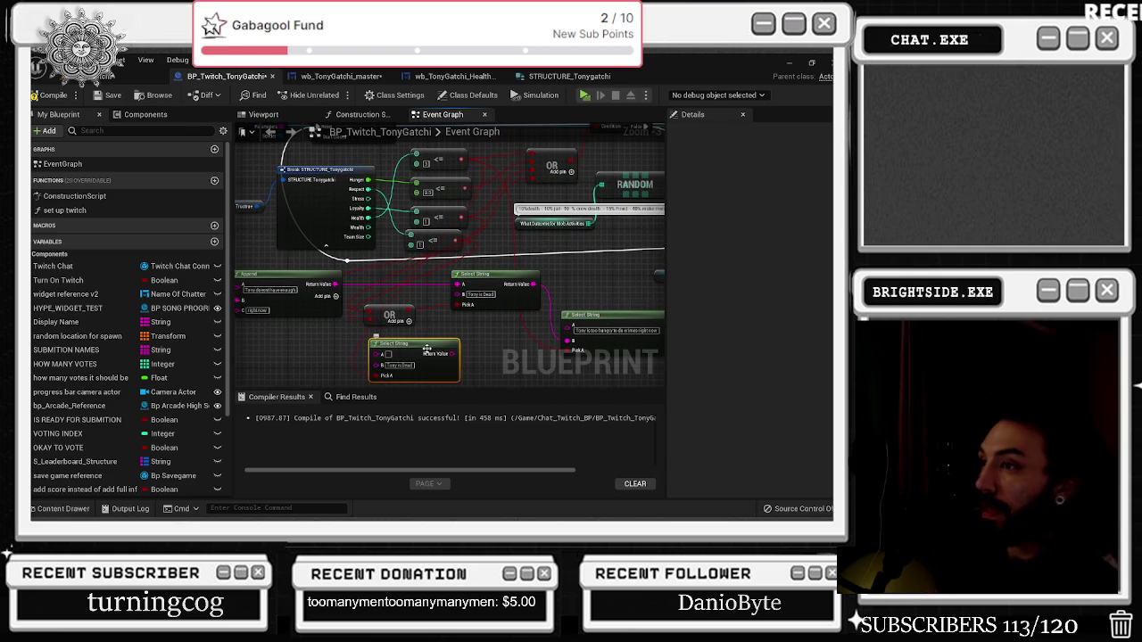
Tidy the OR, Twitch Chat and What Outcome for Mob Activities nodes, then compile
scroll(471, 324, "down", 1)
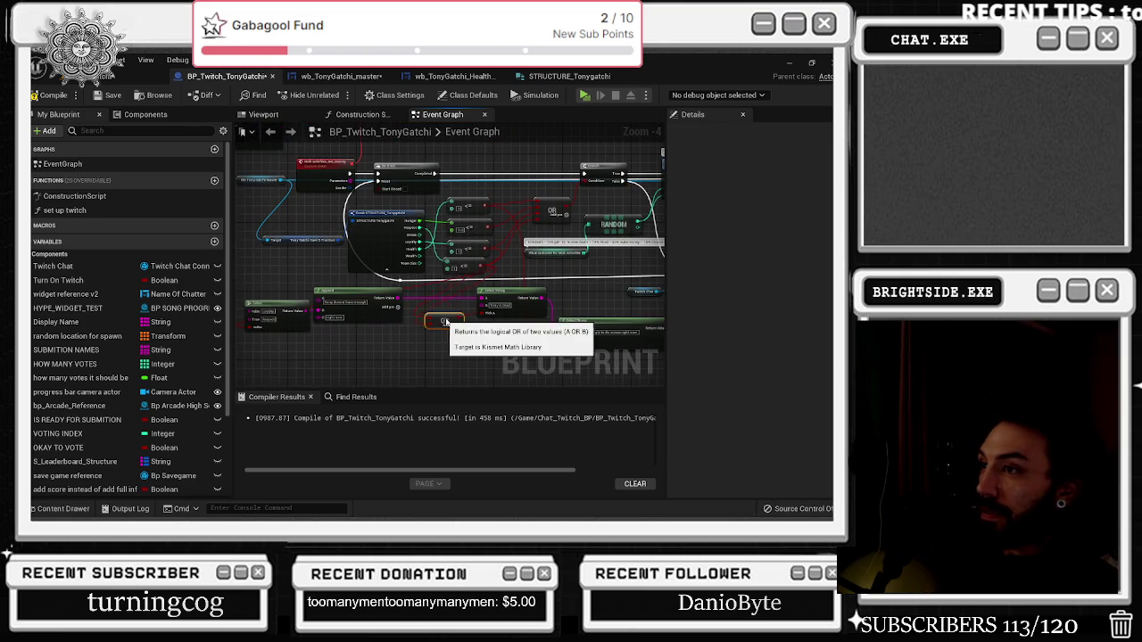
left_click_drag(453, 314, 554, 272)
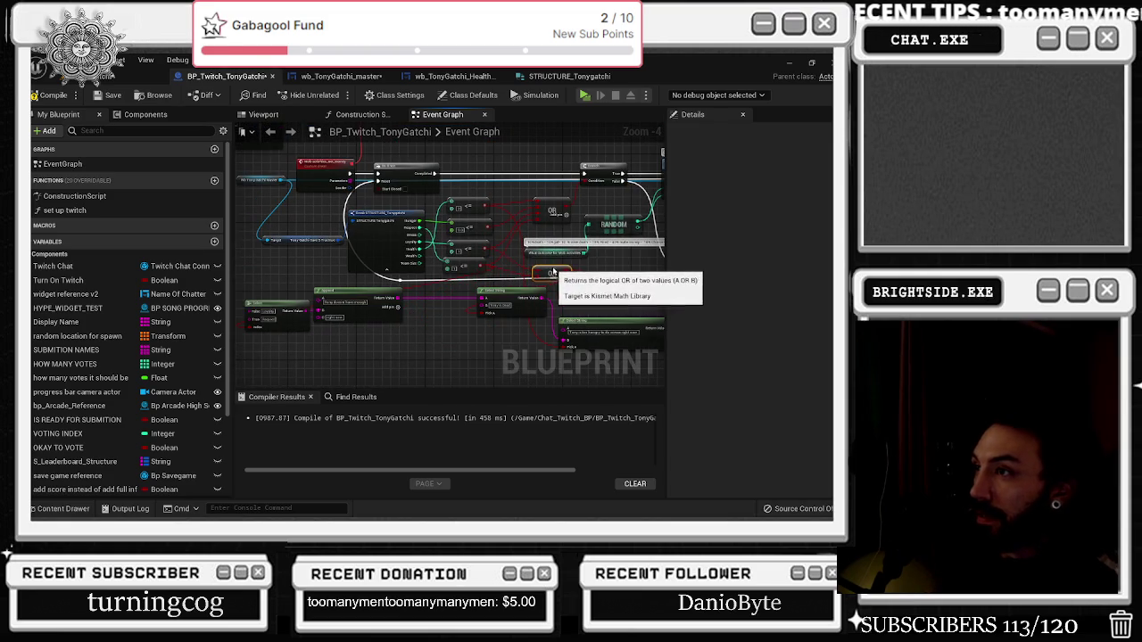
scroll(392, 315, "down", 2)
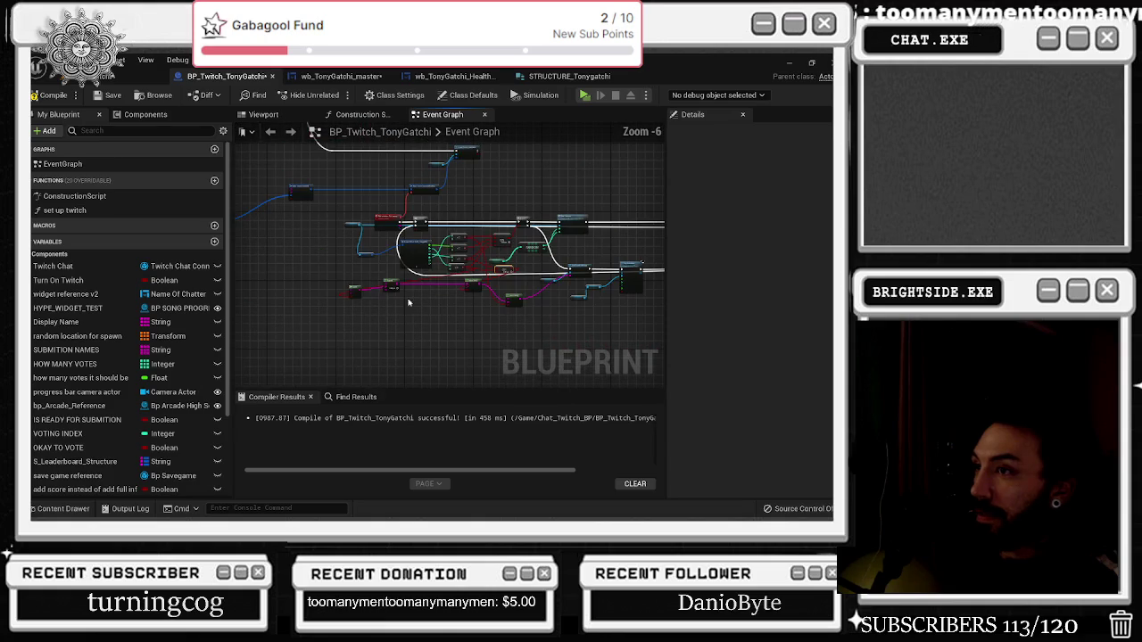
left_click_drag(384, 286, 540, 303)
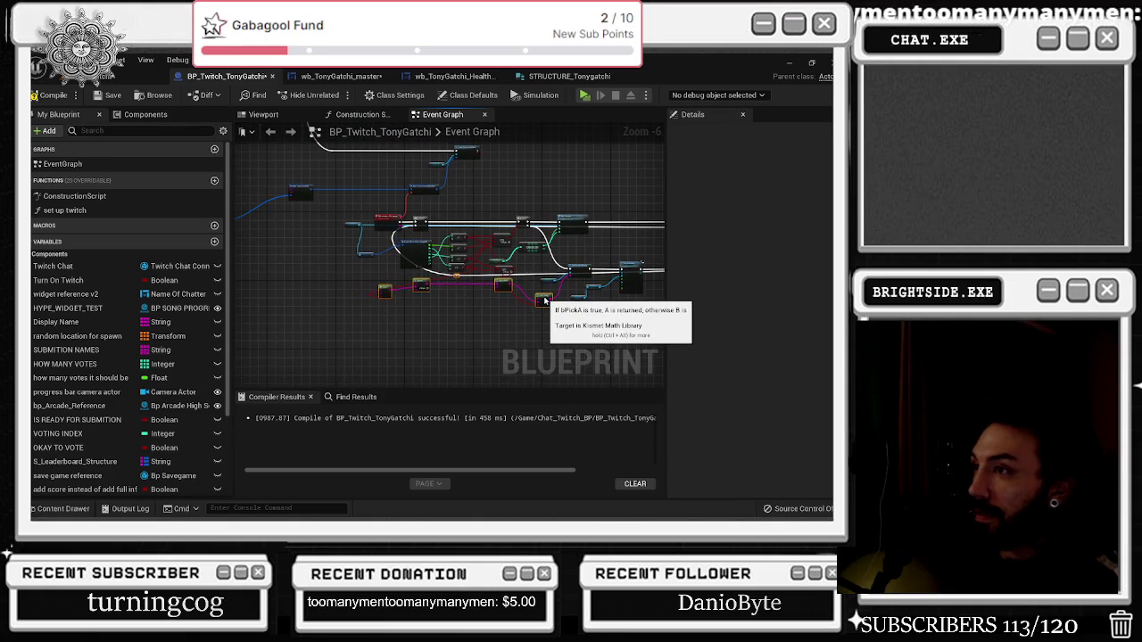
scroll(541, 304, "up", 4)
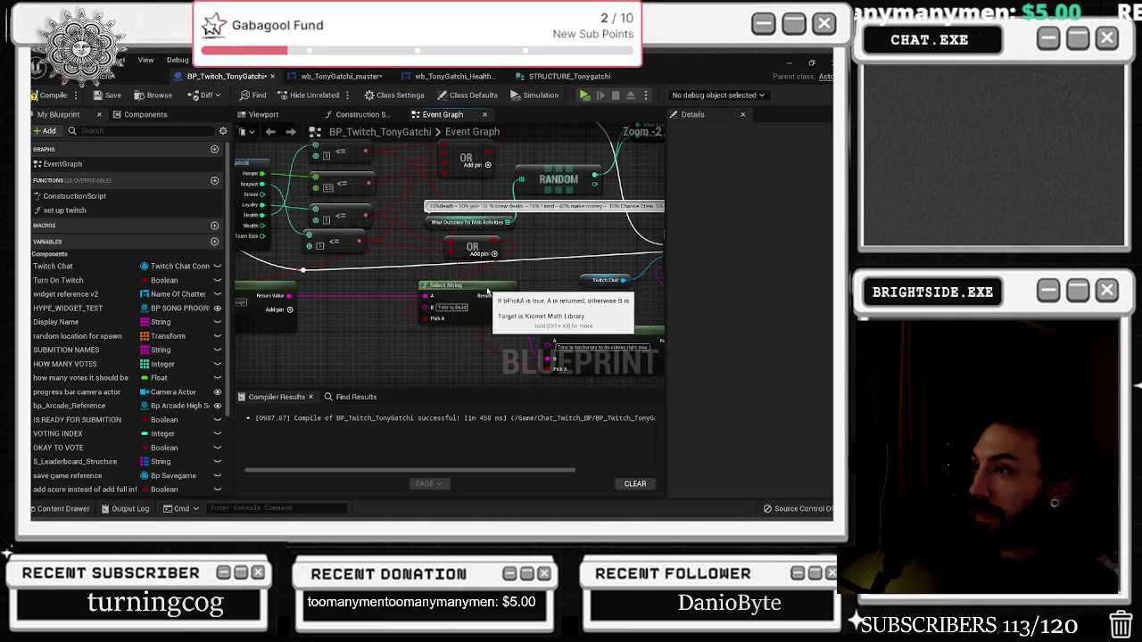
left_click(471, 268)
scroll(468, 277, "down", 1)
mouse_move(472, 268)
left_mouse_down()
mouse_move(464, 295)
mouse_move(336, 281)
mouse_move(404, 318)
mouse_move(507, 312)
mouse_move(428, 288)
mouse_move(469, 294)
left_mouse_up()
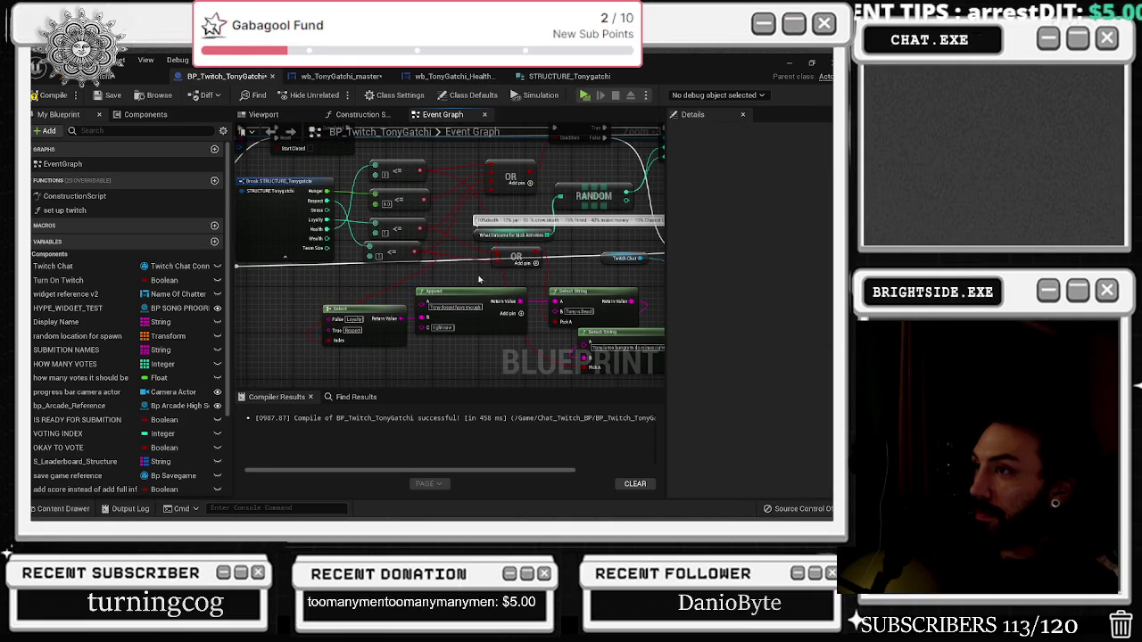
left_click_drag(520, 256, 528, 250)
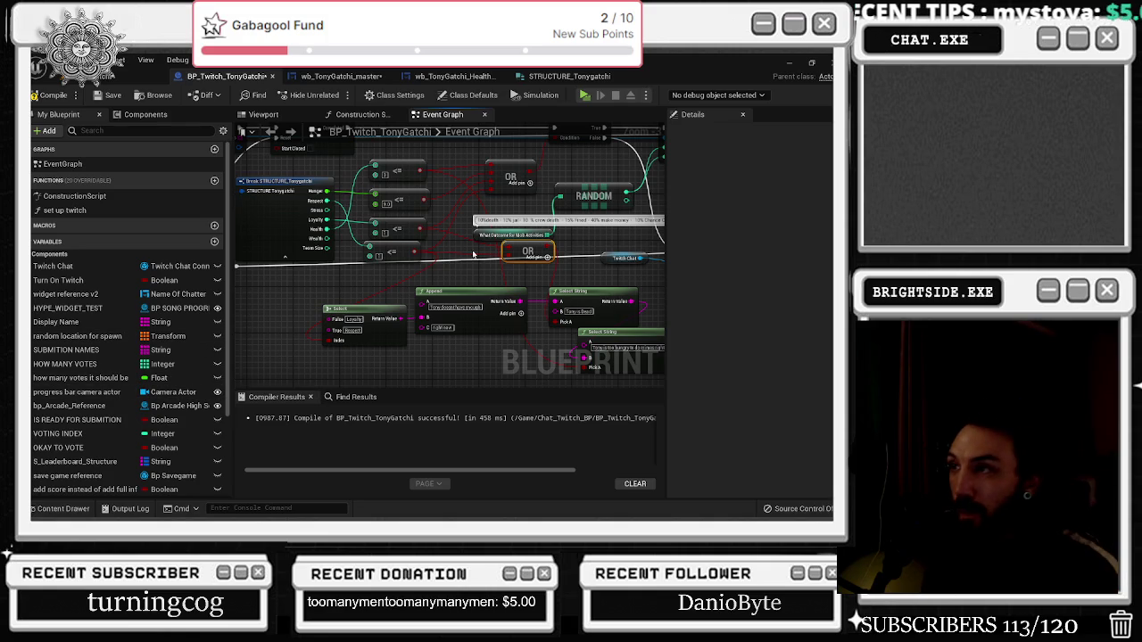
mouse_move(476, 239)
left_mouse_down()
mouse_move(476, 220)
mouse_move(435, 206)
left_mouse_up()
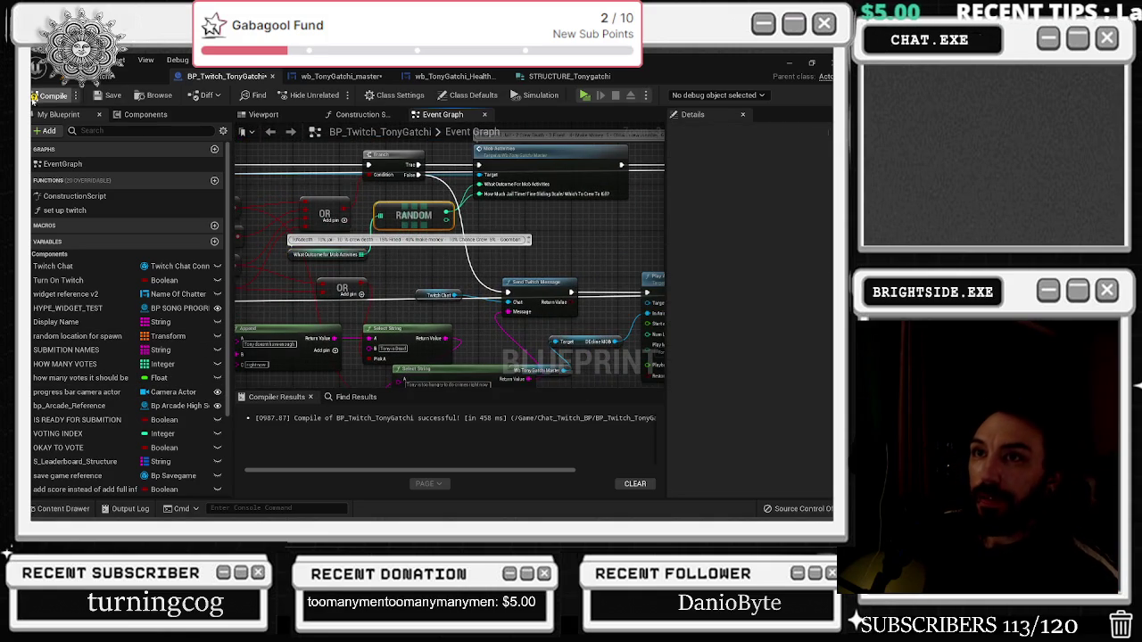
left_click(47, 95)
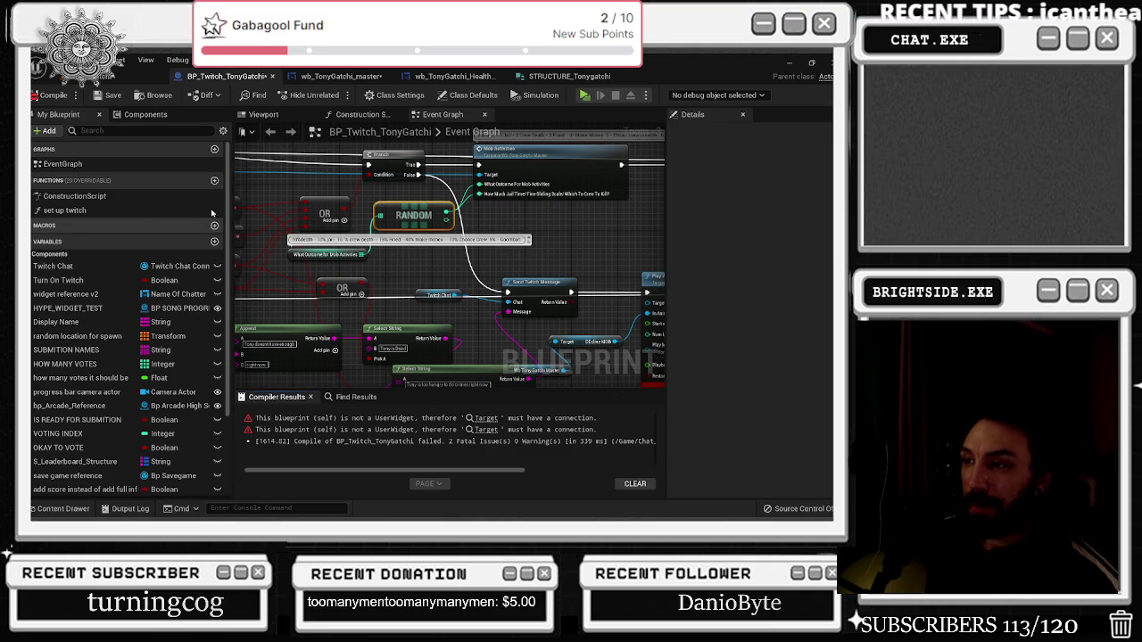
Jump to the node behind the first compile error and inspect the decline mob animation variable
left_click(487, 418)
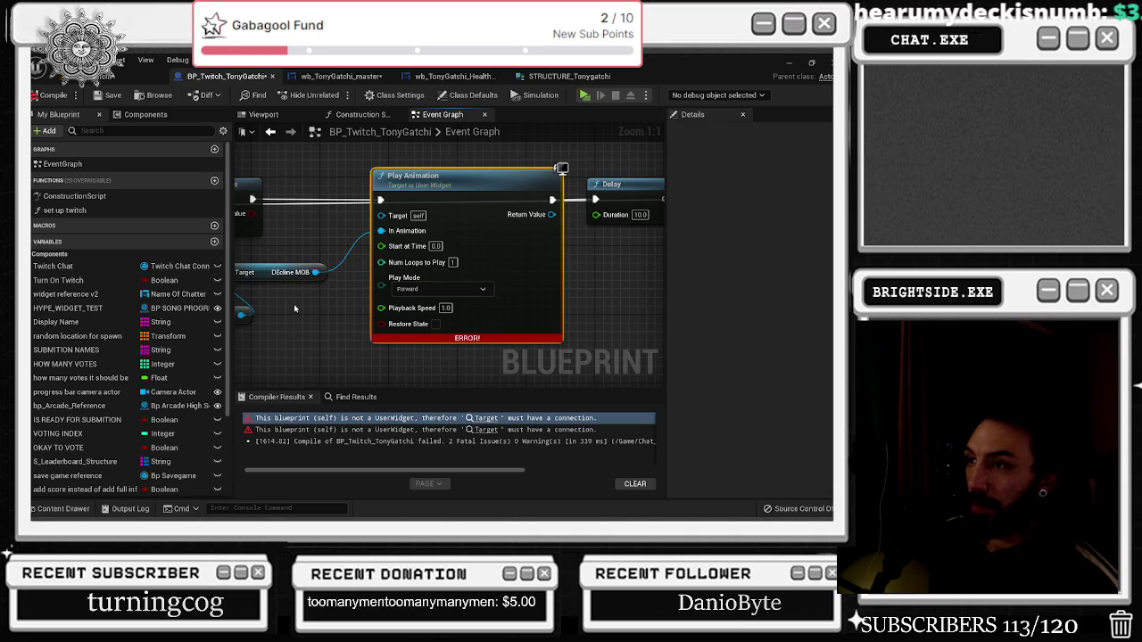
scroll(295, 309, "down", 2)
left_click(369, 309)
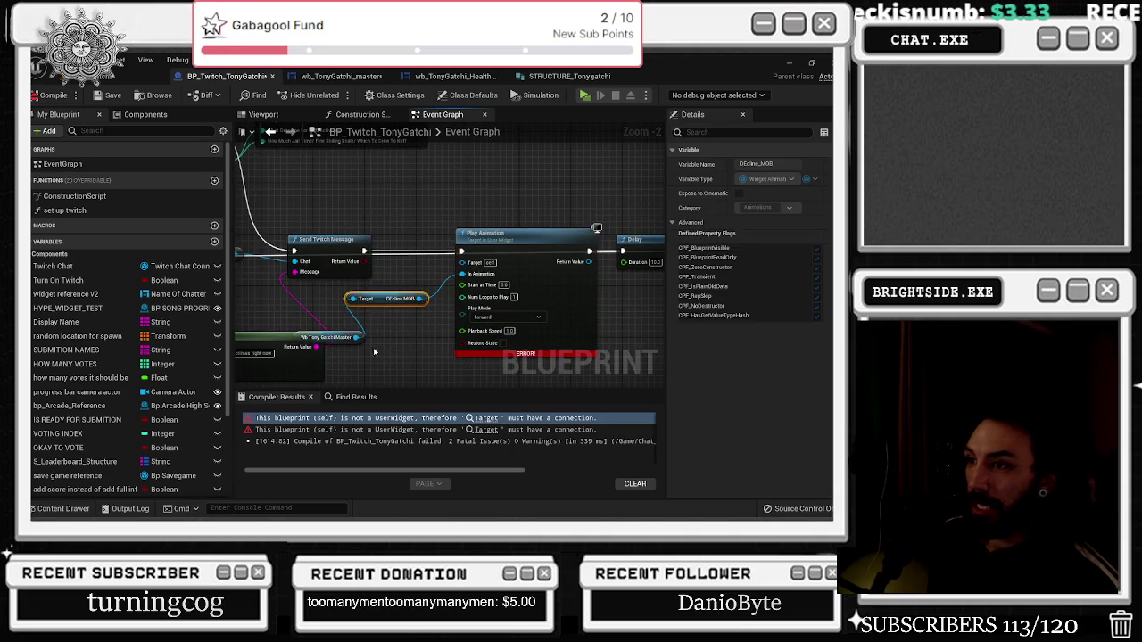
left_click_drag(368, 309, 472, 299)
Check the TonyGatchi master widget and health bars stats widget, then return to BP_Twitch_TonyGatchi's Event Graph
left_click(341, 76)
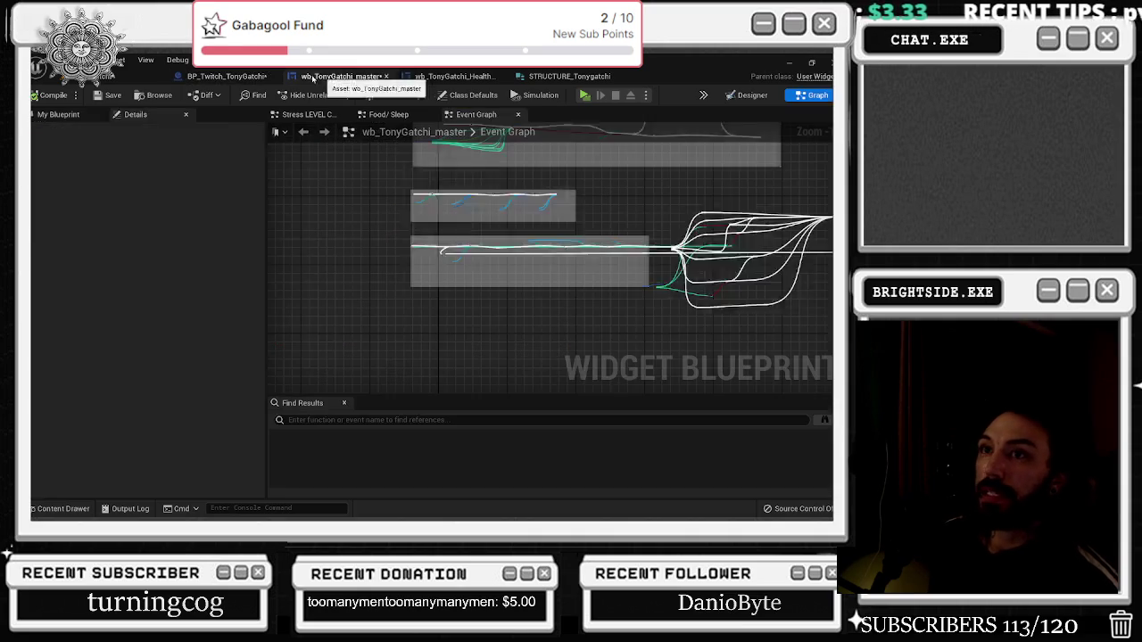
left_click(460, 79)
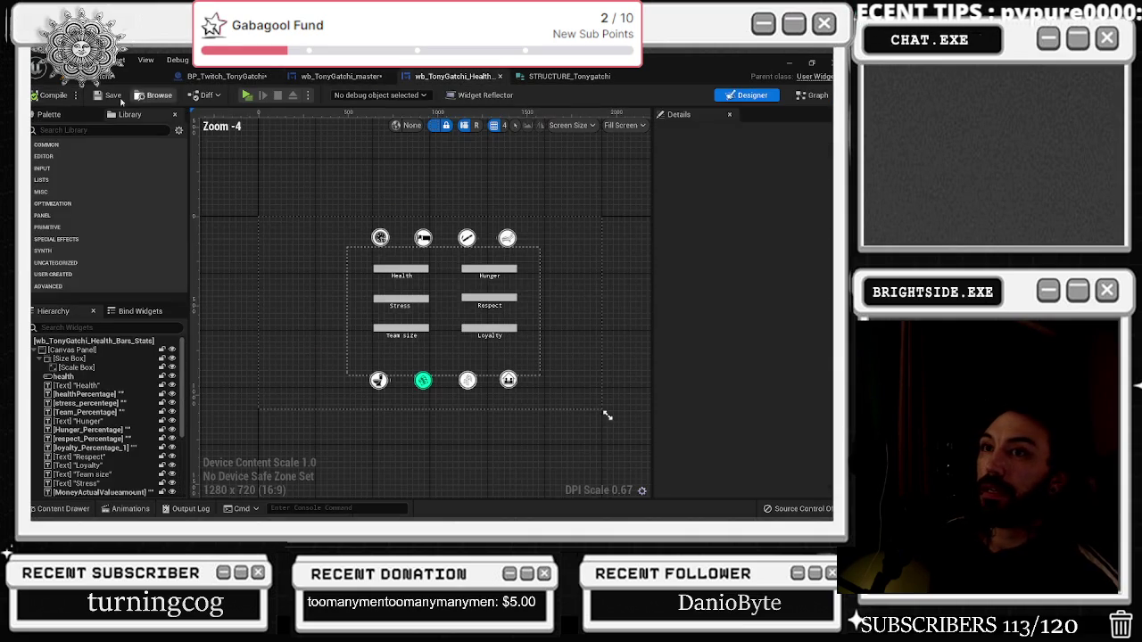
left_click(364, 79)
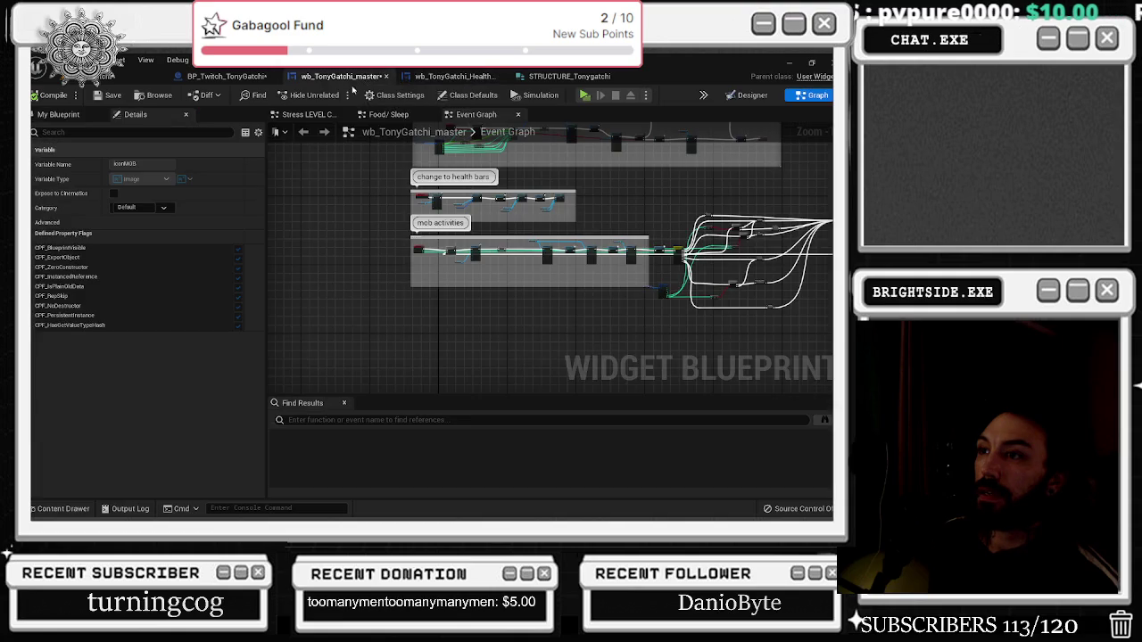
left_click(227, 76)
Duplicate the Play Animation node, recompile, and reposition the Wb Tony Gatchi Master getter
left_click_drag(451, 197, 297, 208)
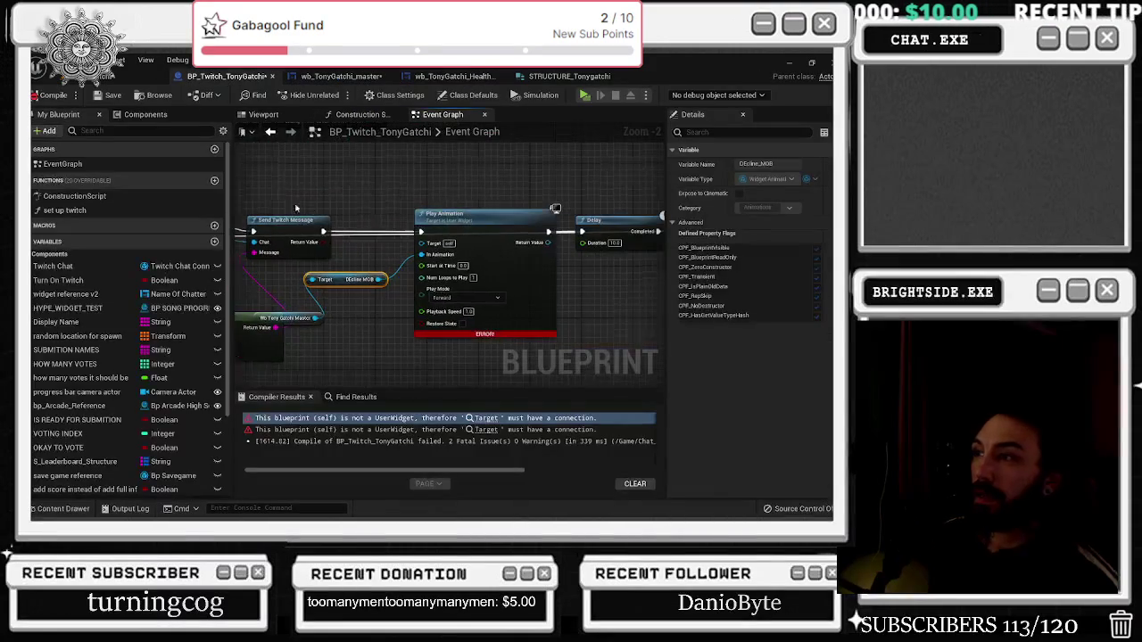
left_click_drag(490, 214, 483, 181)
right_click(487, 195)
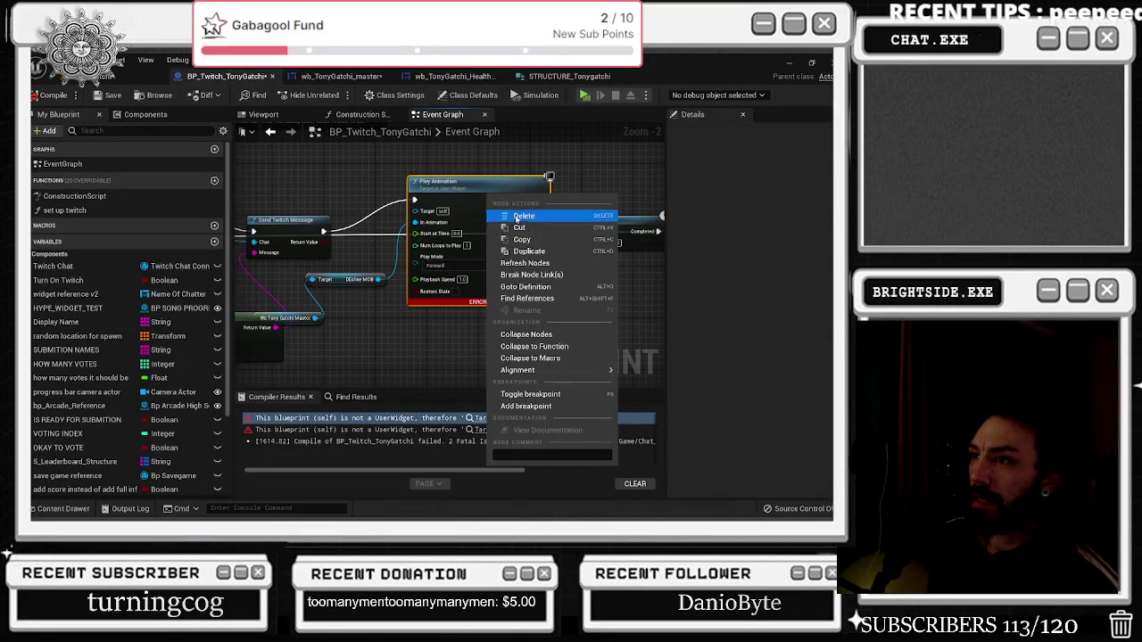
left_click(548, 253)
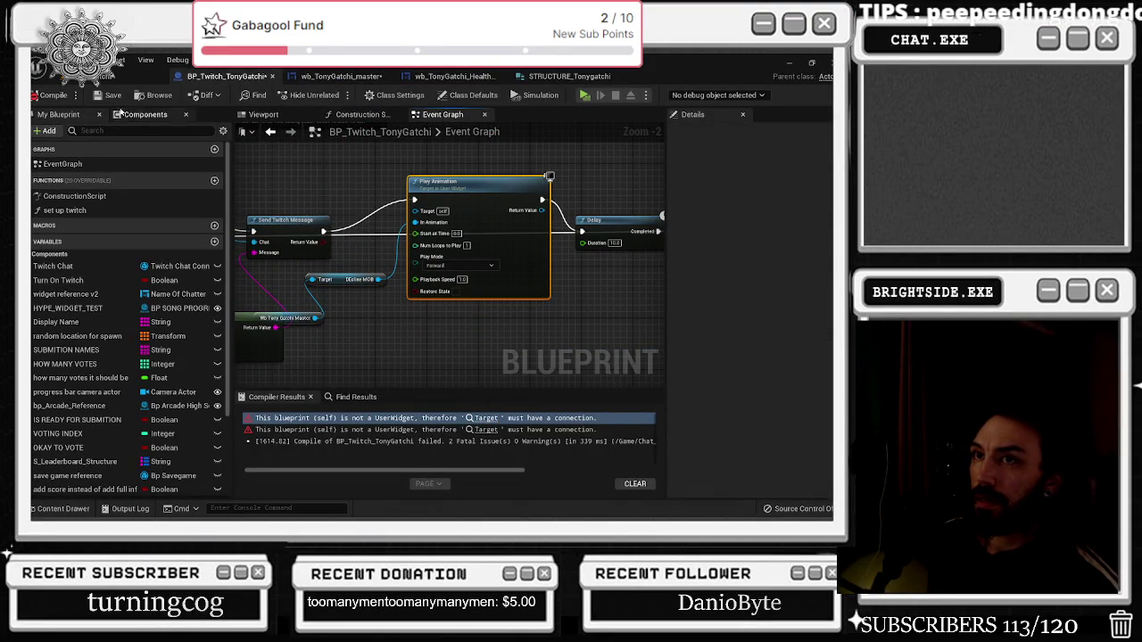
left_click(53, 95)
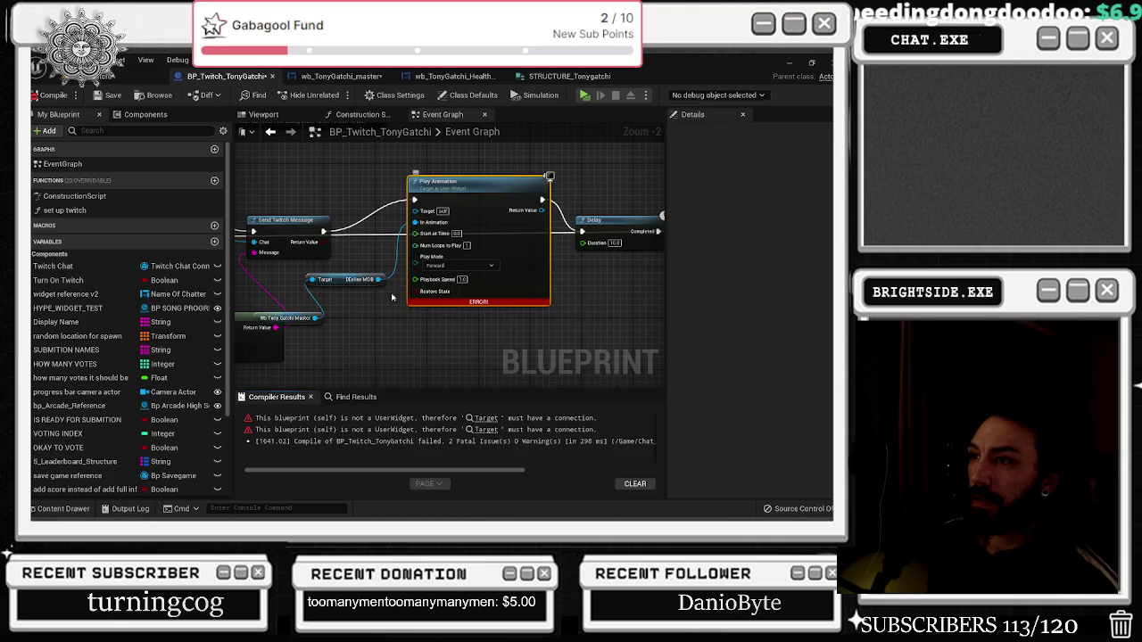
left_click_drag(369, 305, 506, 305)
mouse_move(428, 320)
left_mouse_down()
mouse_move(429, 344)
mouse_move(292, 409)
left_mouse_up()
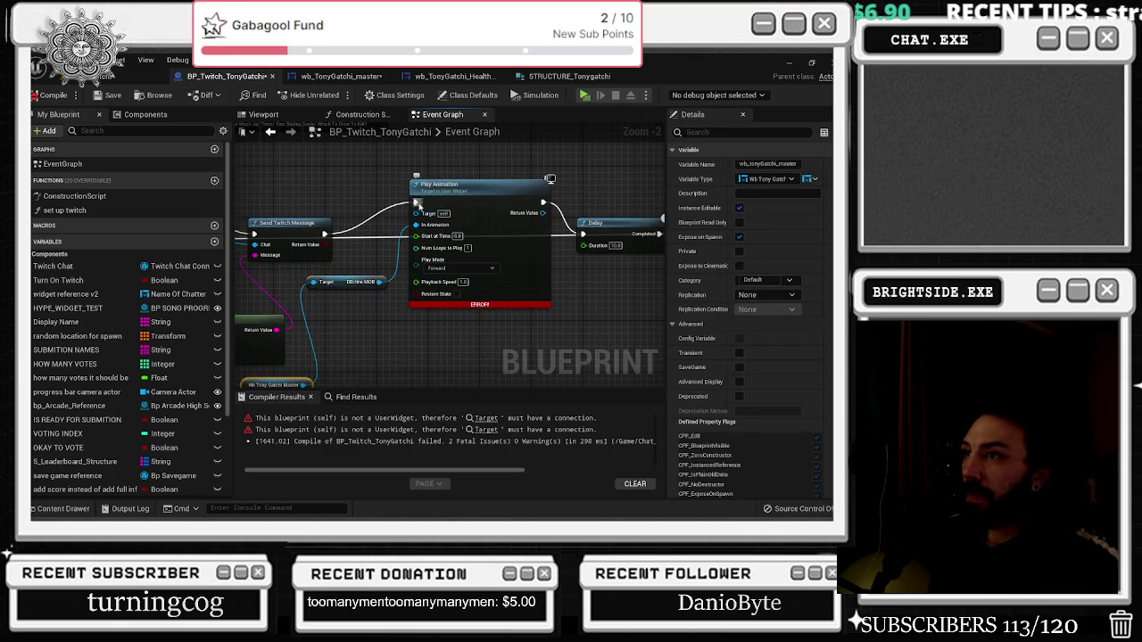
Add a Delay node after Play Animation's exec pin and recompile, leaving one error
left_click(451, 183)
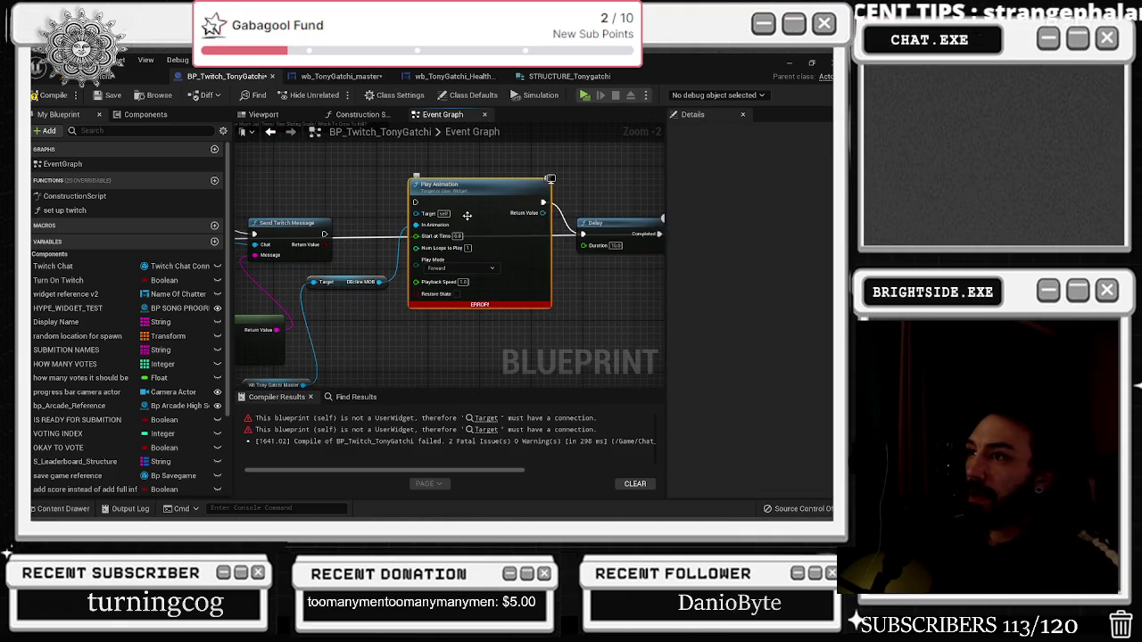
mouse_move(340, 206)
left_mouse_down()
mouse_move(384, 268)
mouse_move(431, 173)
mouse_move(610, 212)
left_mouse_up()
scroll(610, 213, "down", 2)
left_click_drag(526, 241, 558, 234)
type("delay")
left_click(482, 252)
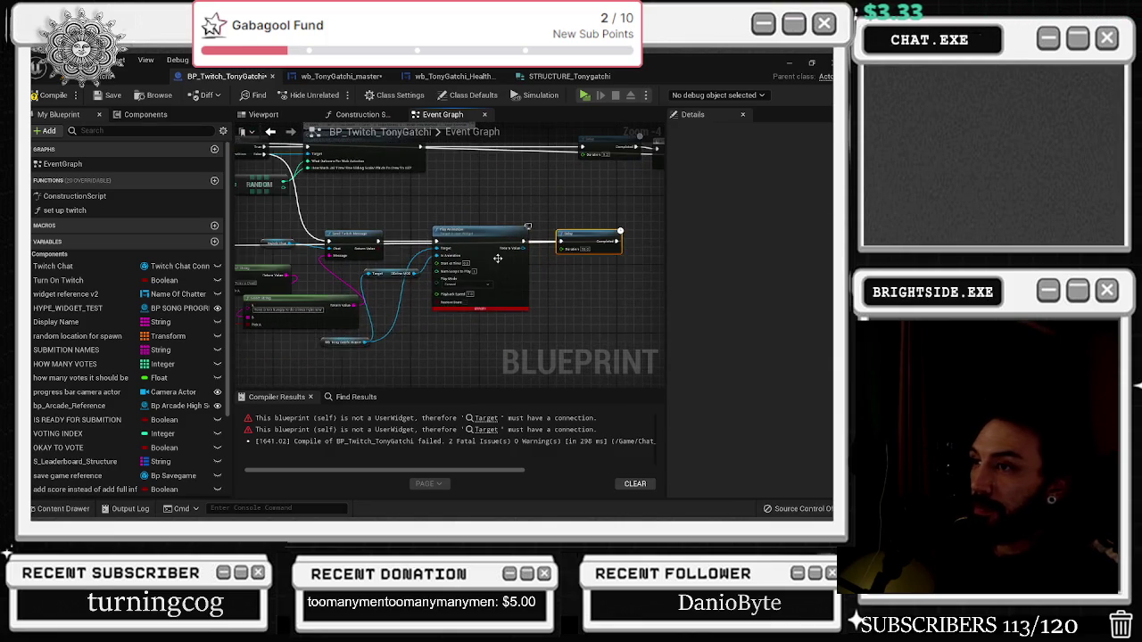
left_click_drag(306, 308, 430, 301)
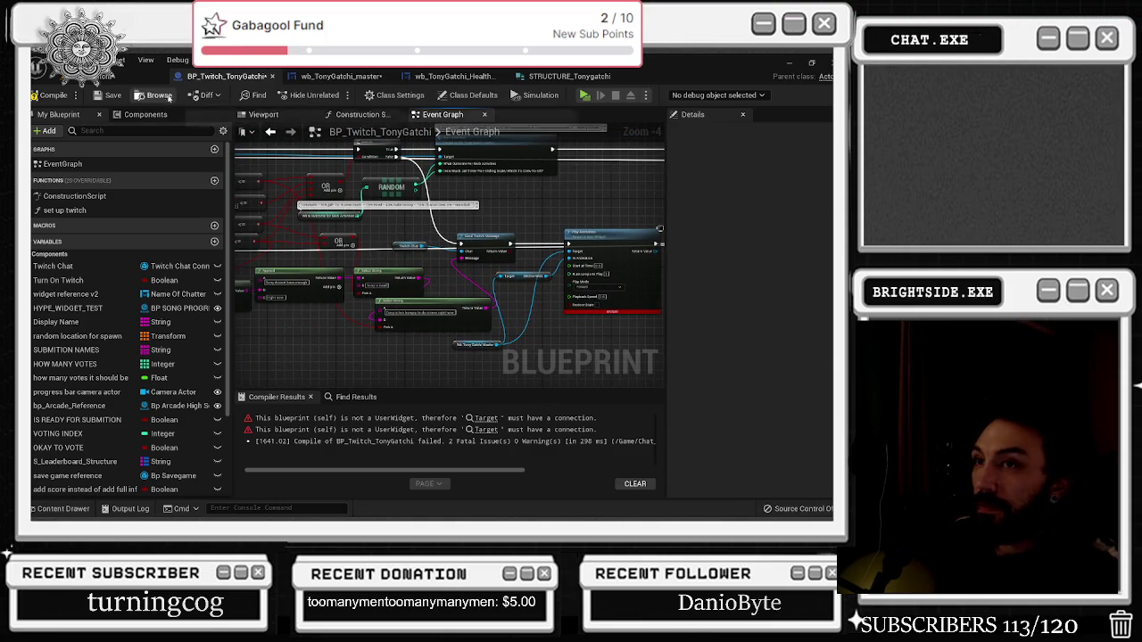
left_click(49, 94)
scroll(303, 182, "down", 1)
scroll(391, 266, "down", 3)
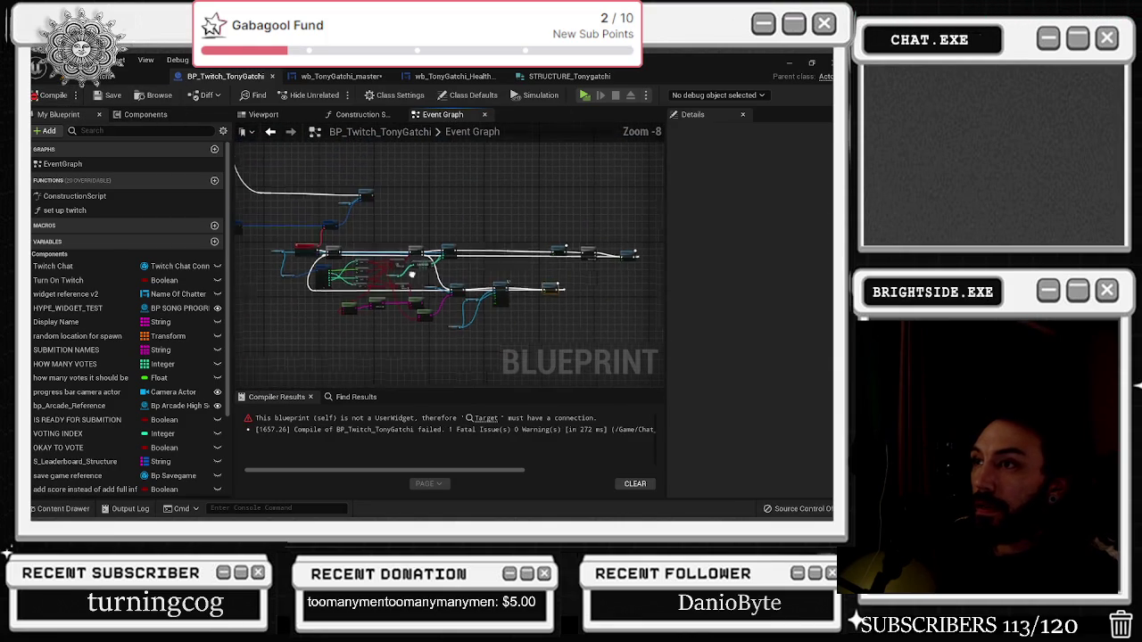
Review the Twitch Chat and Send Twitch Message nodes, then pan over to the RANDOM outcome nodes
scroll(560, 284, "up", 5)
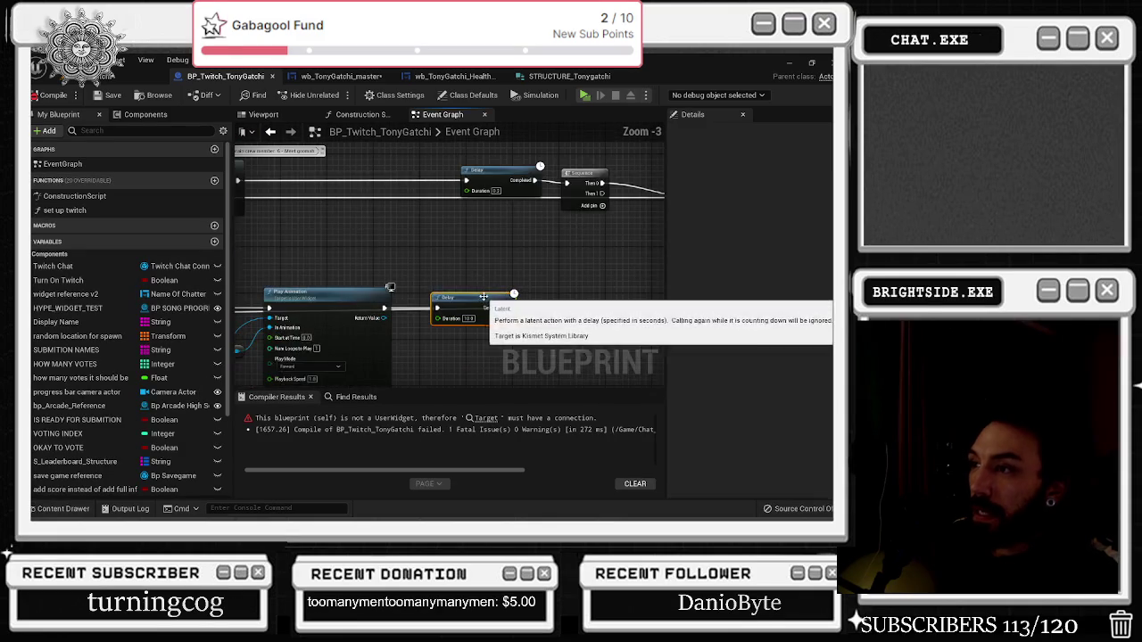
mouse_move(405, 267)
left_mouse_down()
mouse_move(516, 278)
mouse_move(739, 251)
left_mouse_up()
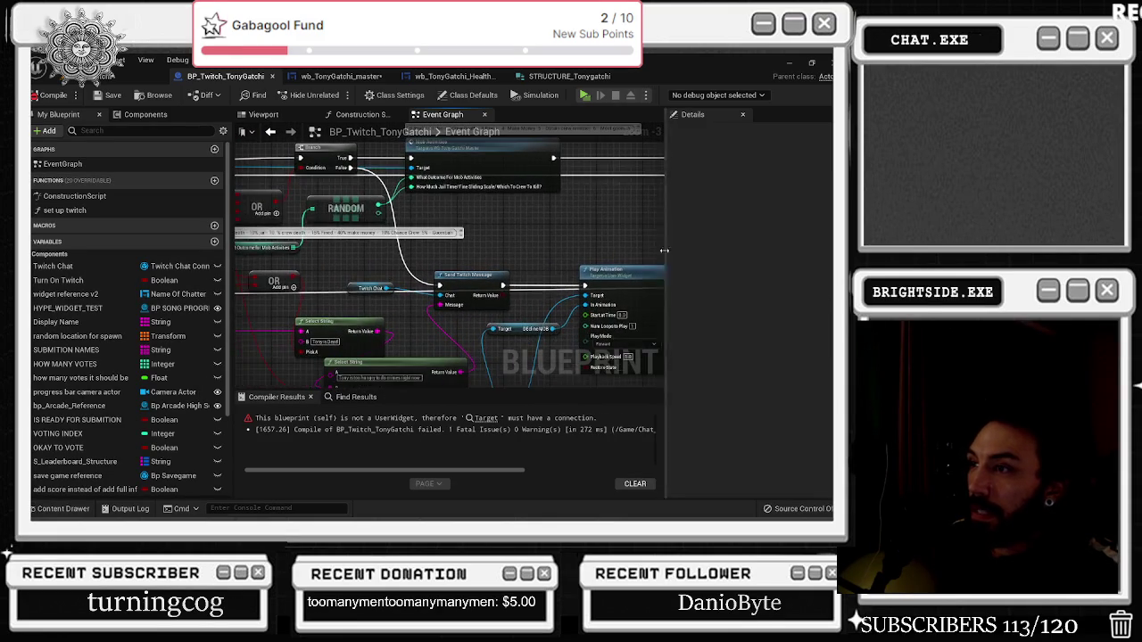
left_click(359, 268)
left_click(464, 276)
mouse_move(531, 314)
left_mouse_down()
mouse_move(421, 307)
mouse_move(437, 370)
mouse_move(429, 352)
left_mouse_up()
left_click_drag(607, 250, 433, 303)
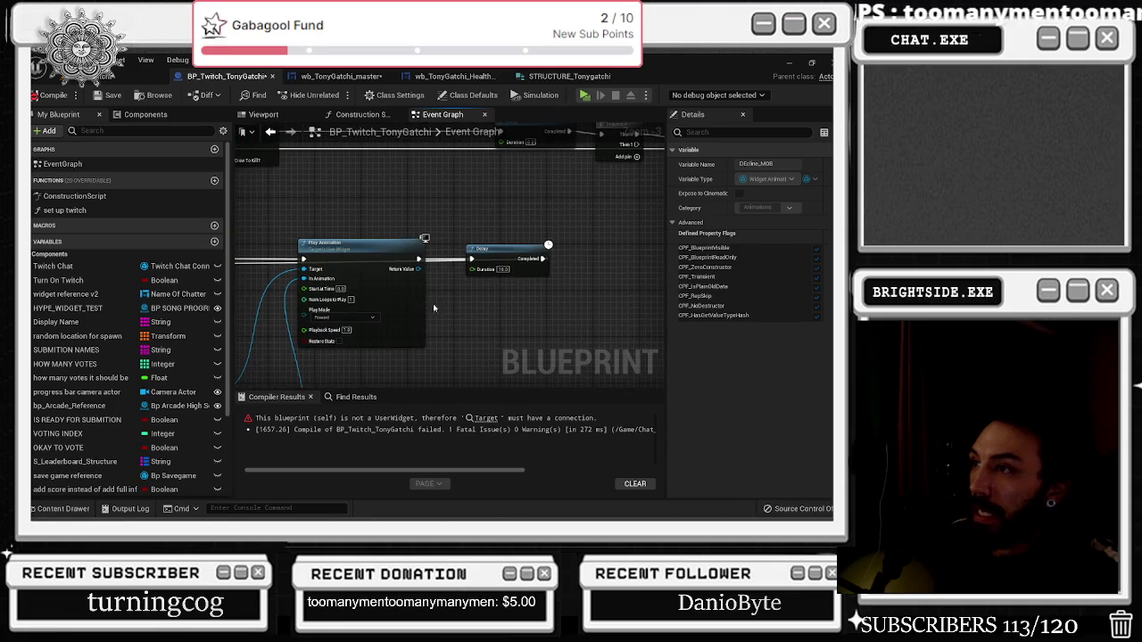
left_click_drag(498, 261, 318, 242)
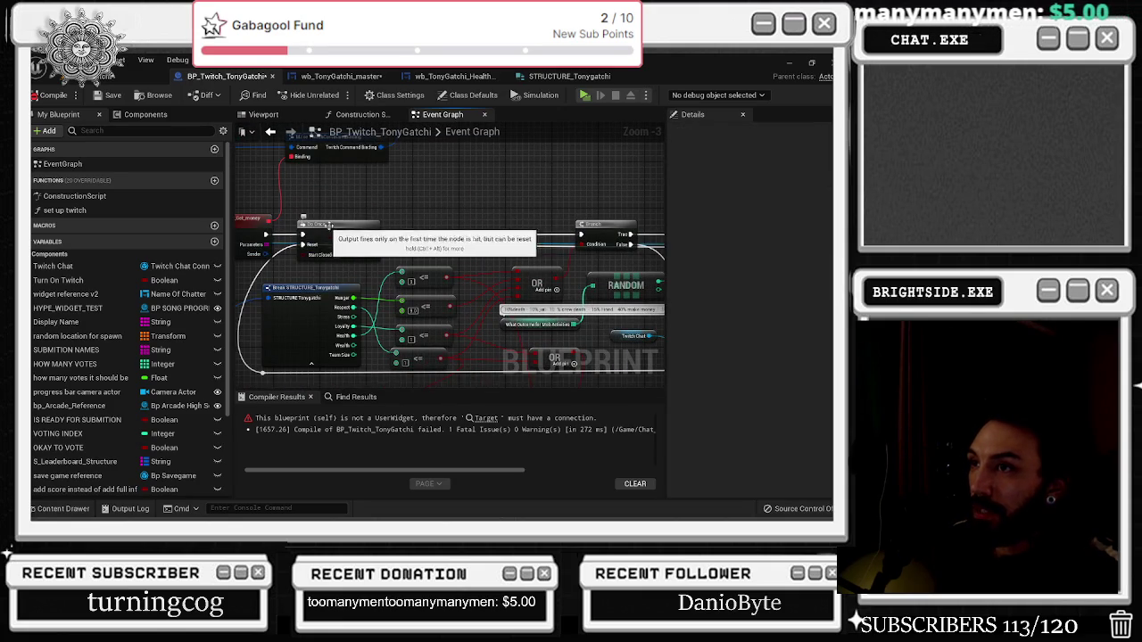
mouse_move(464, 230)
left_mouse_down()
mouse_move(366, 242)
mouse_move(288, 281)
mouse_move(418, 226)
left_mouse_up()
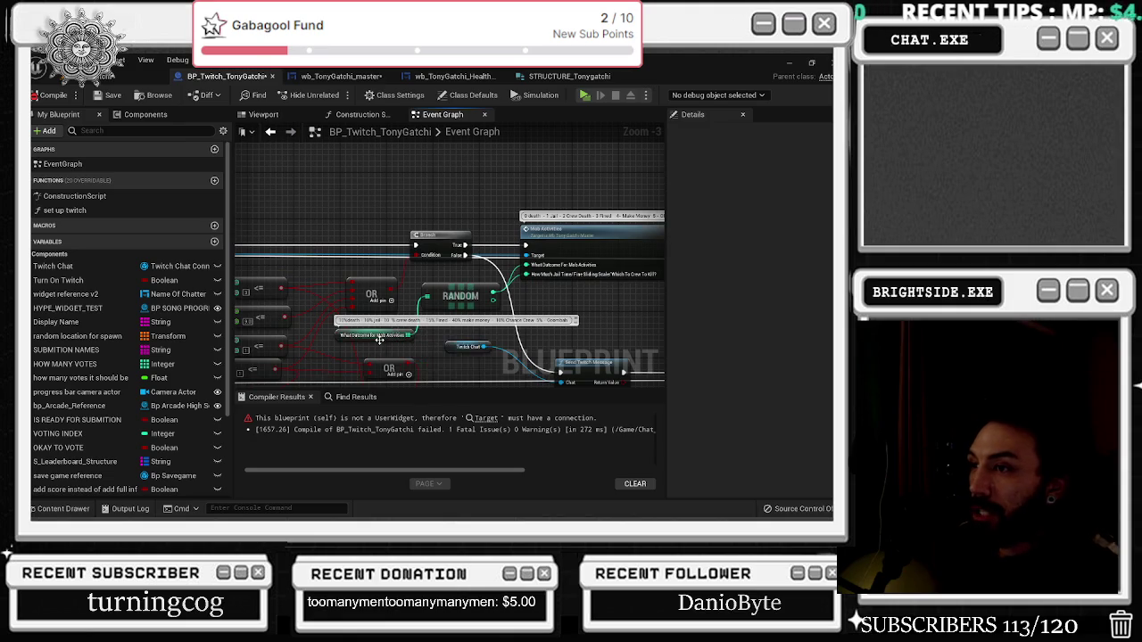
Move the RANDOM node group upward and inspect the outcome array's default values
left_click_drag(373, 304, 305, 204)
left_click_drag(460, 295, 438, 180)
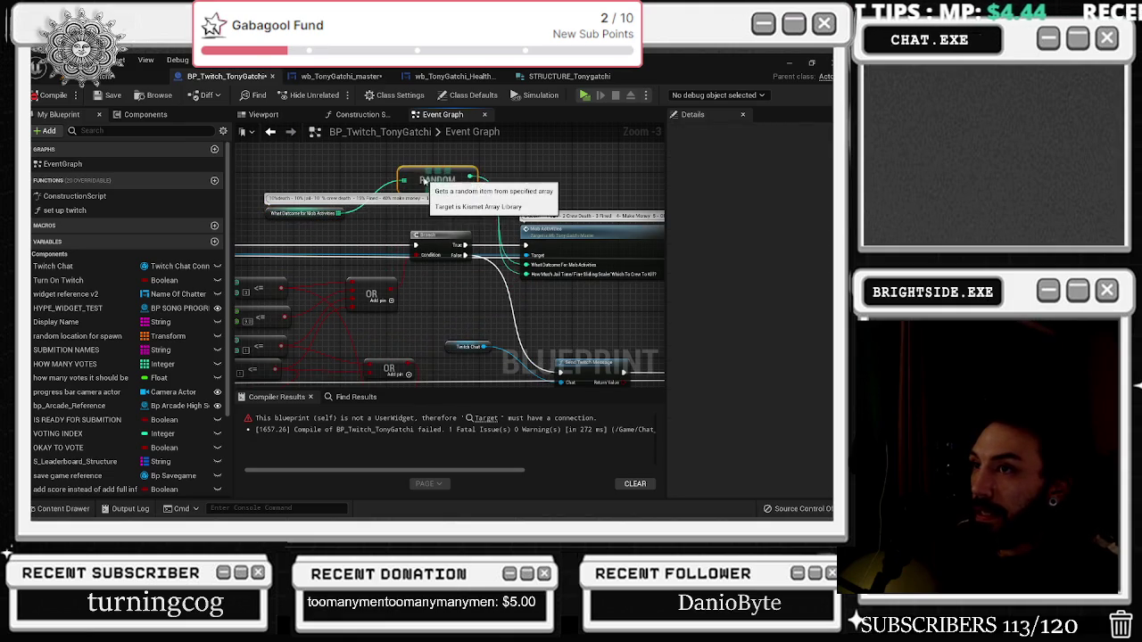
left_click_drag(432, 234, 385, 274)
left_click(266, 261)
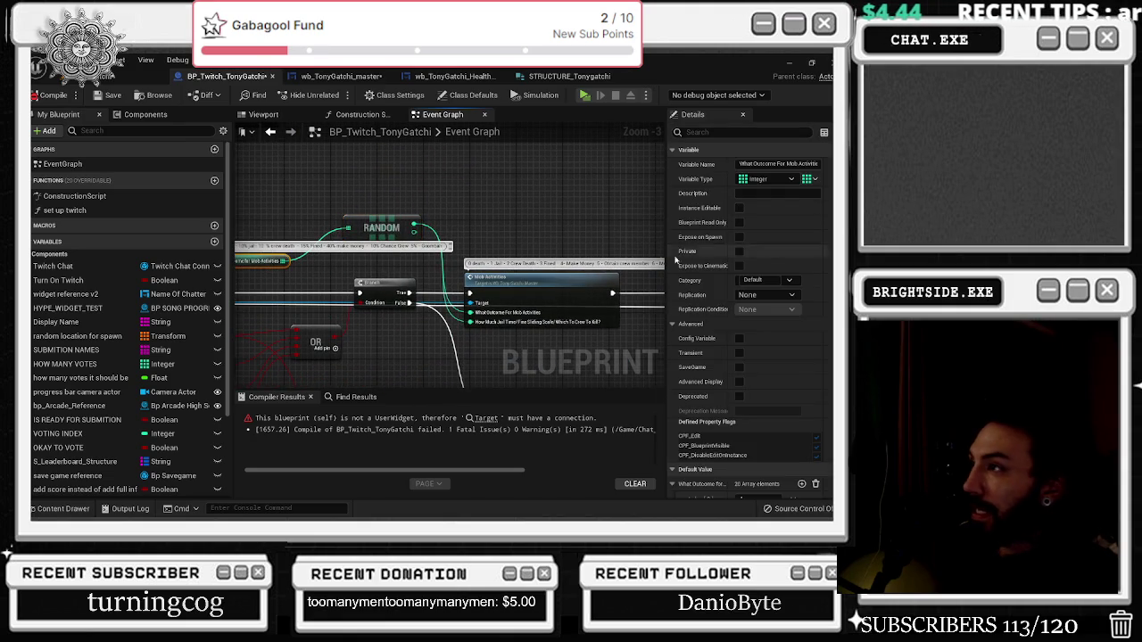
scroll(713, 357, "down", 5)
scroll(500, 285, "up", 2)
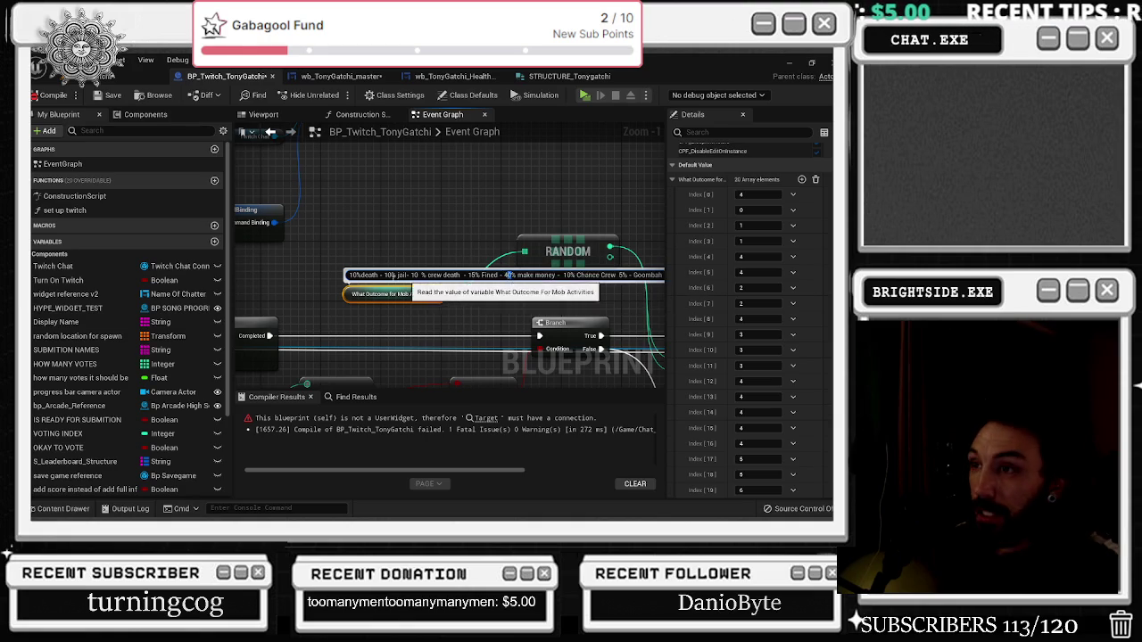
Edit the mob-activity odds note to read 5%death instead of 10%death
double_click(354, 275)
type("5")
left_click(419, 259)
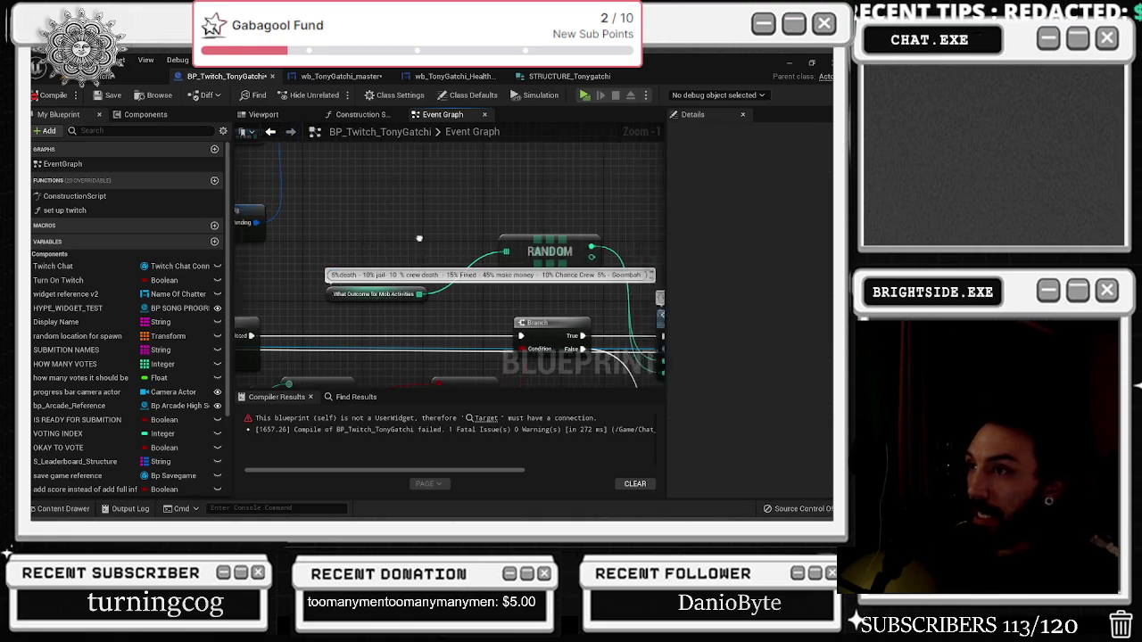
scroll(422, 266, "down", 1)
Wire the outcome array through the RANDOM pick into Mob Activities and move those nodes up
left_click(412, 257)
mouse_move(308, 280)
left_mouse_down()
mouse_move(401, 312)
mouse_move(306, 250)
mouse_move(285, 304)
mouse_move(307, 225)
left_mouse_up()
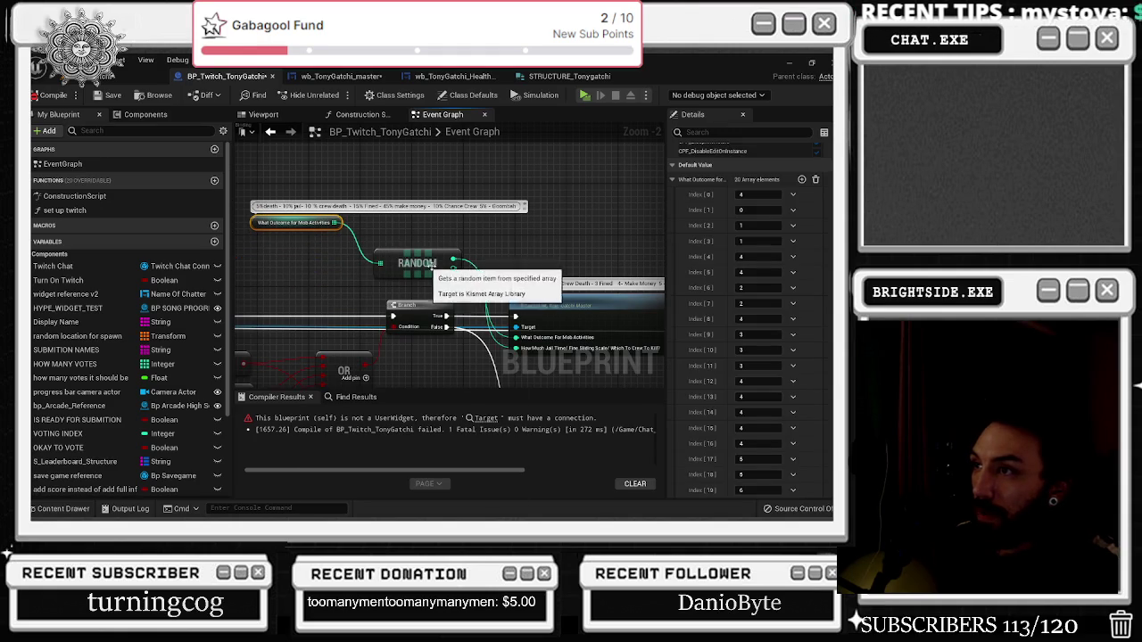
left_click(522, 303)
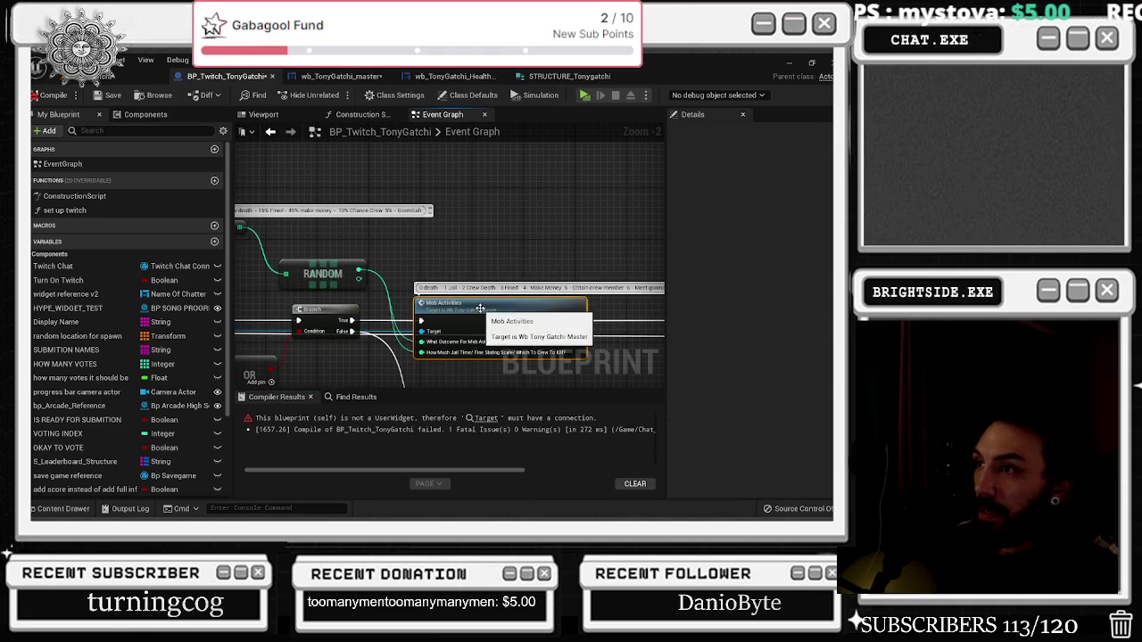
mouse_move(494, 309)
left_mouse_down()
mouse_move(385, 271)
mouse_move(533, 293)
left_mouse_up()
left_click_drag(259, 230, 354, 248)
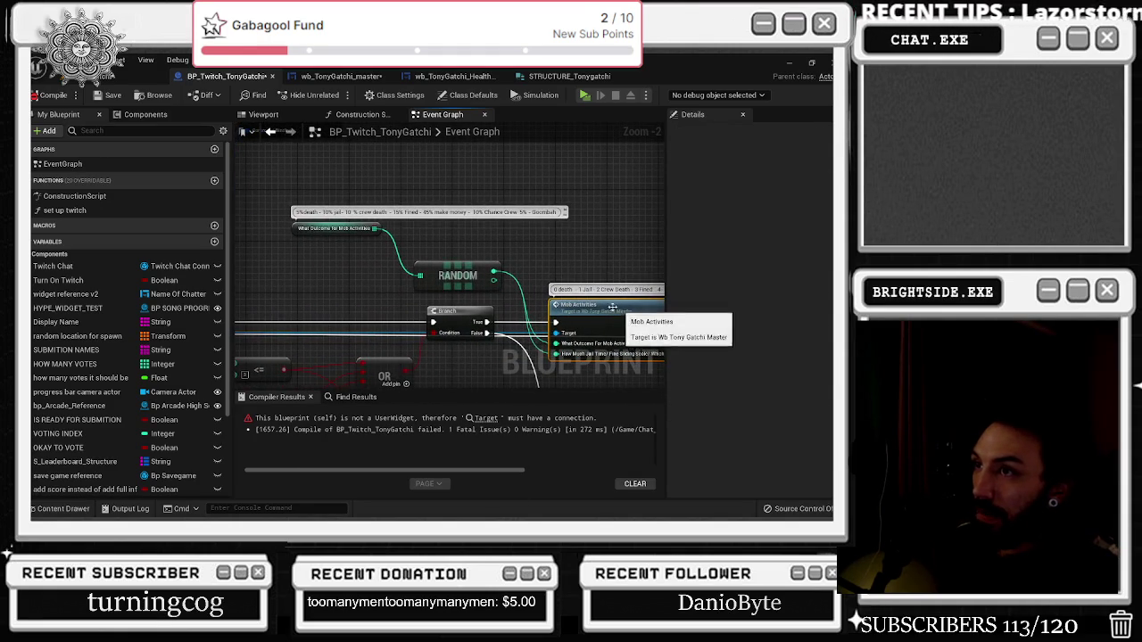
left_click(346, 230)
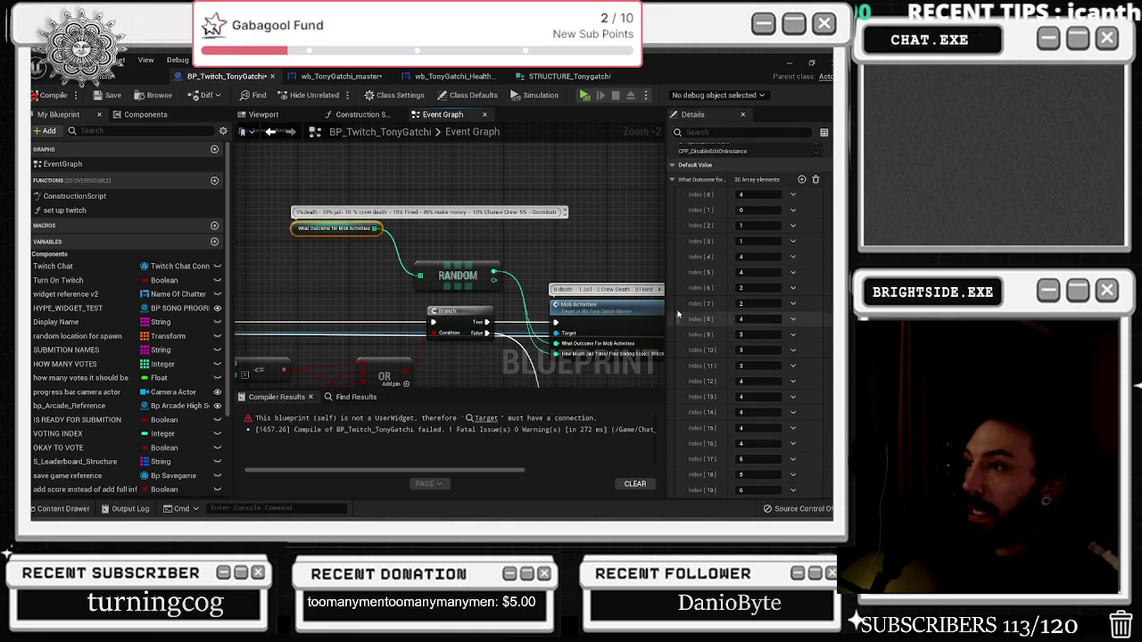
mouse_move(340, 192)
left_mouse_down()
mouse_move(486, 290)
mouse_move(462, 205)
left_mouse_up()
Plug a Random Integer in Range node with Max 4 into the Mob Activities outcome pin
mouse_move(575, 358)
left_mouse_down()
mouse_move(472, 326)
mouse_move(268, 179)
mouse_move(398, 284)
left_mouse_up()
type("se")
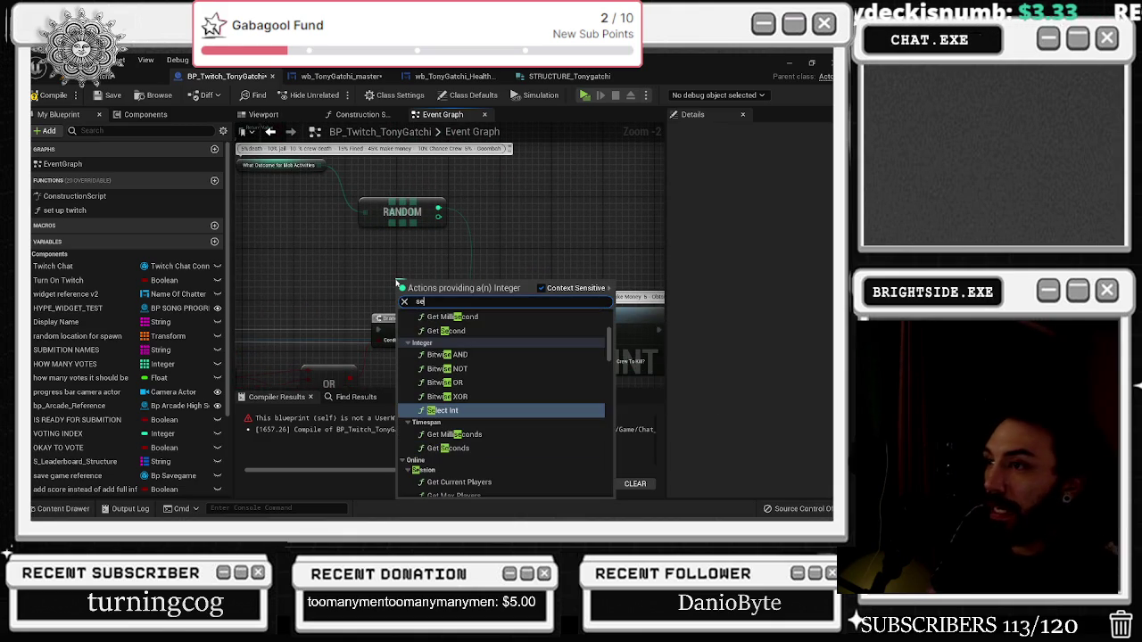
key("BackSpace")
key("BackSpace")
type("random int")
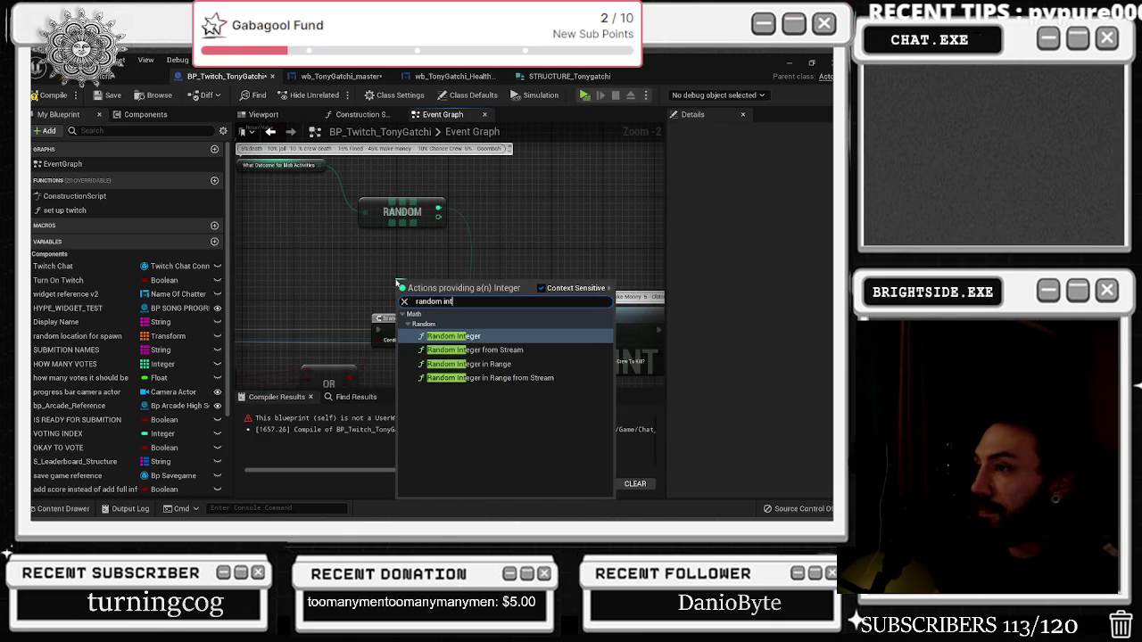
key("Down")
key("Down")
key("Return")
left_click_drag(406, 283, 361, 251)
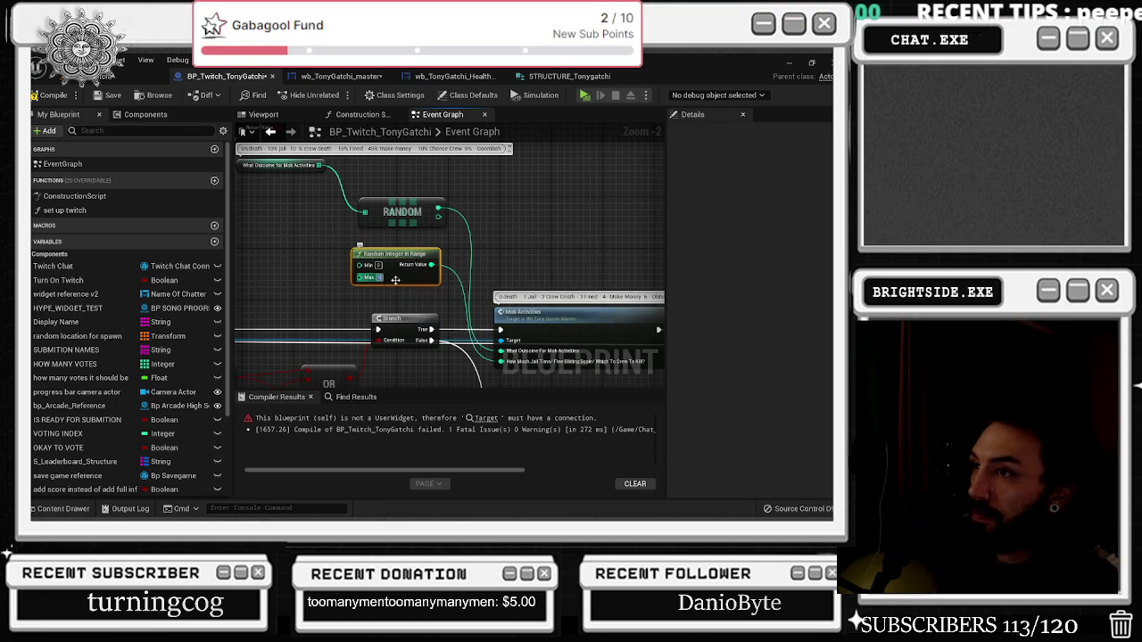
type("4")
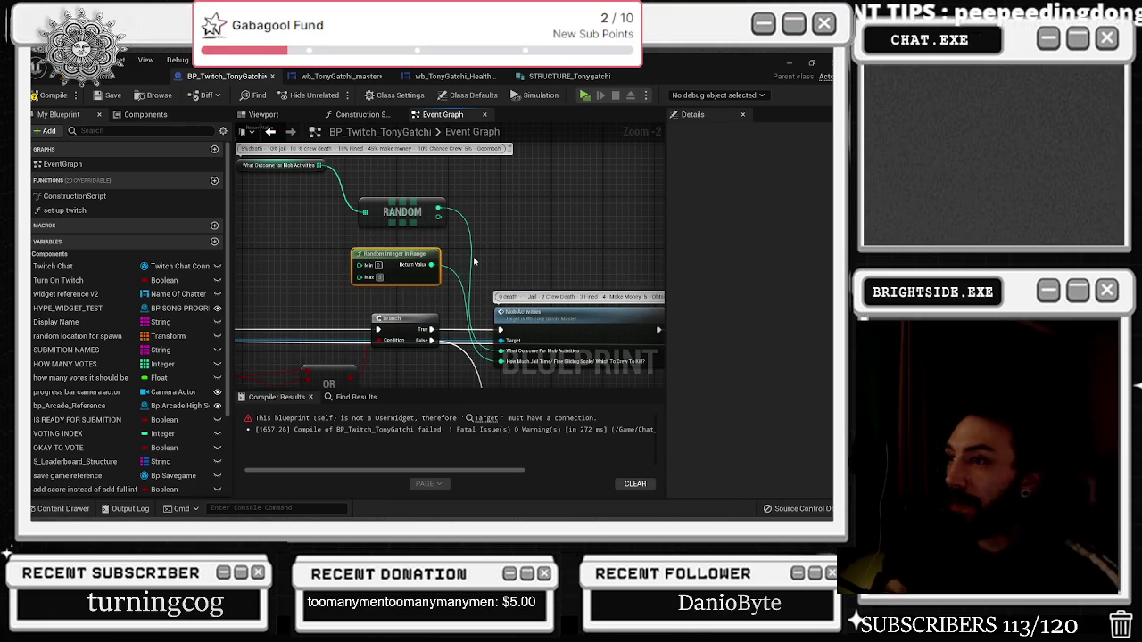
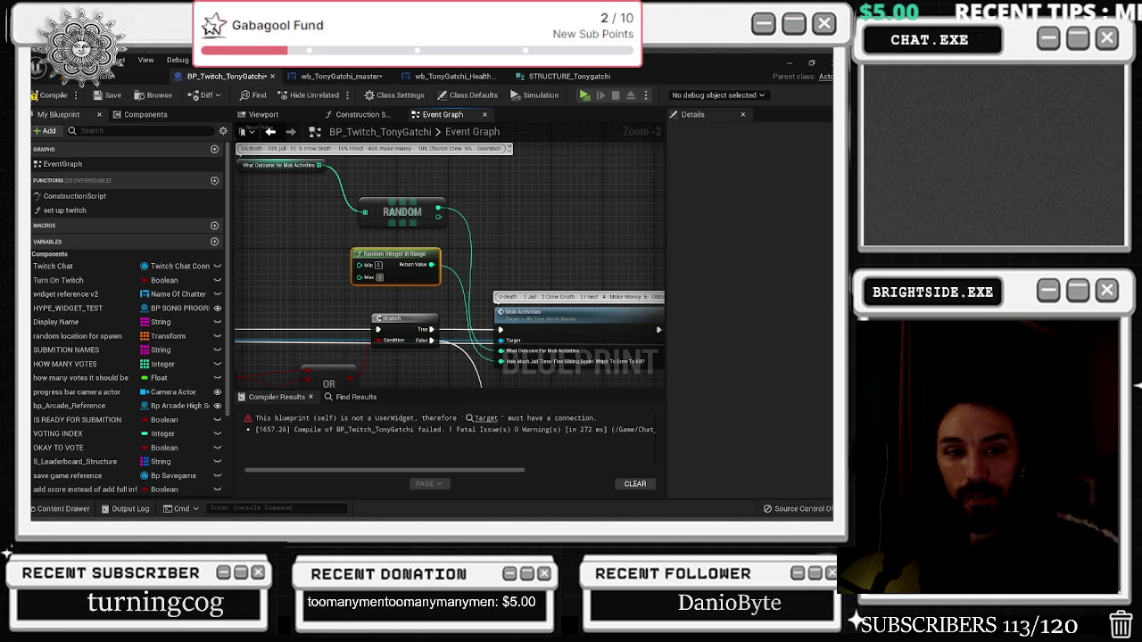
Undo so Random Integer in Range's Max returns to 4, and discard a trial duplicate of the outcome node
key("ctrl+z")
left_click(267, 166)
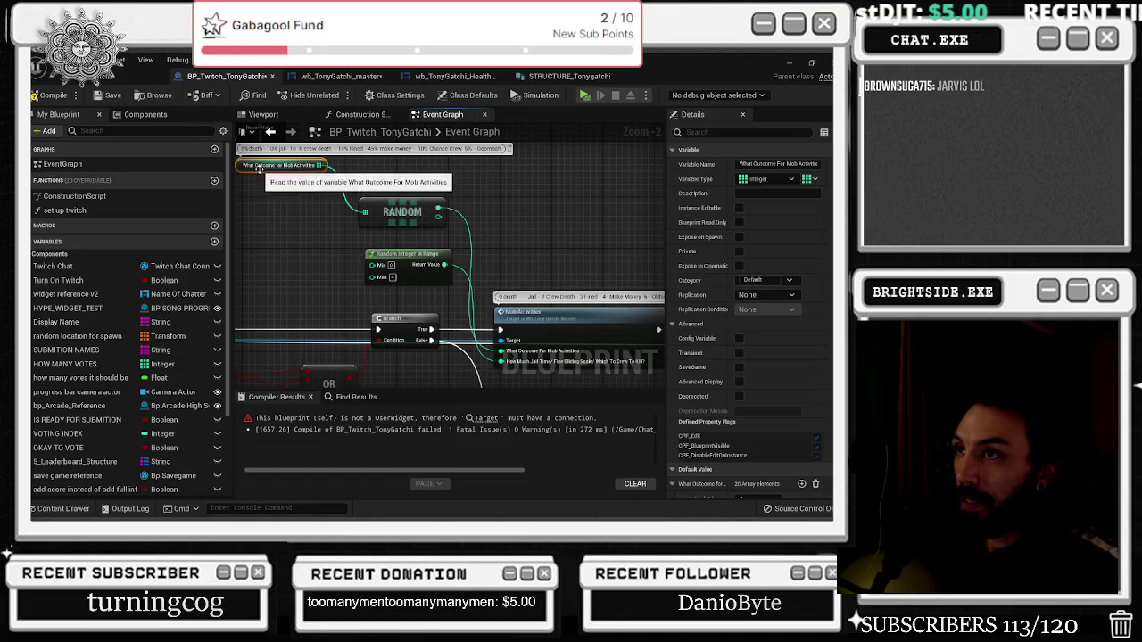
right_click(261, 168)
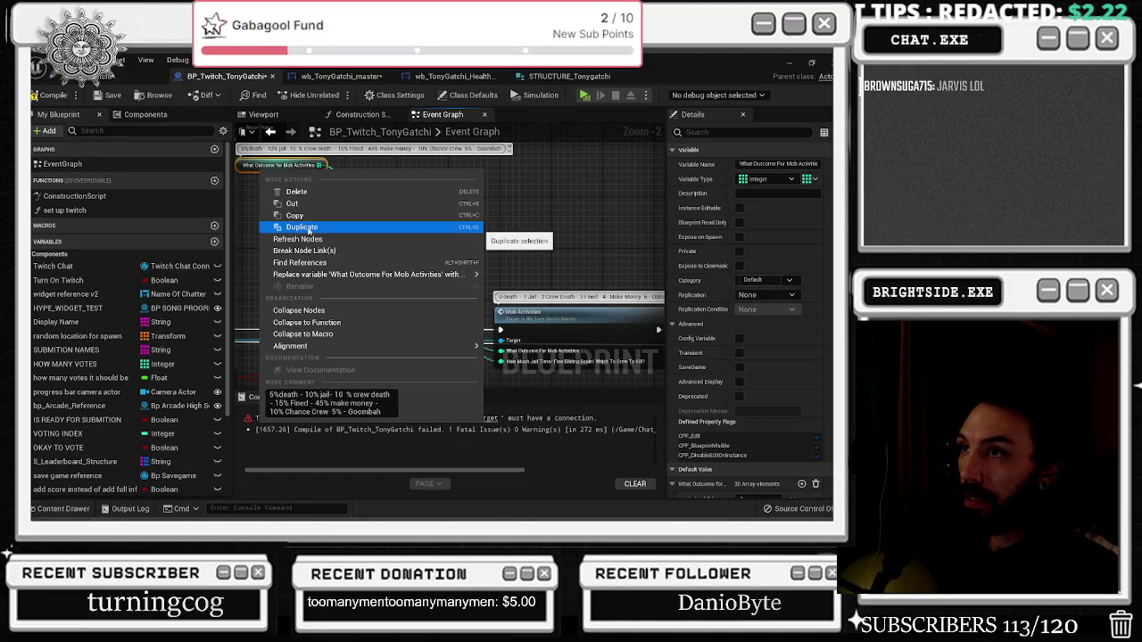
left_click(309, 231)
left_click_drag(309, 193, 291, 234)
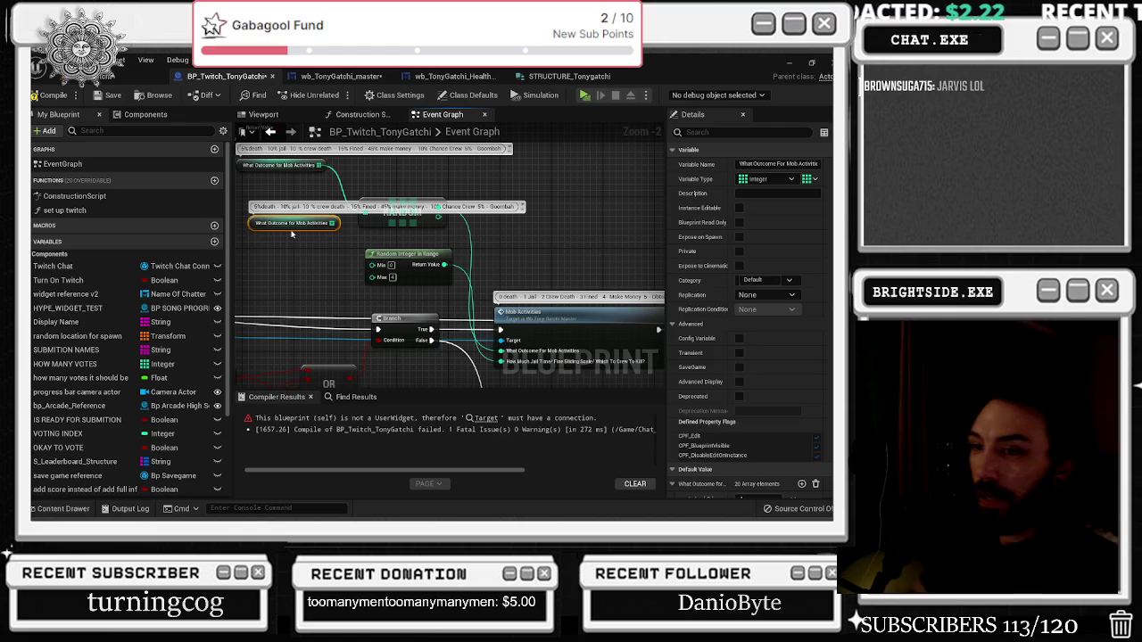
key("Delete")
Add a Random Integer from Stream node by searching 'random'
scroll(89, 402, "down", 5)
left_click(89, 475)
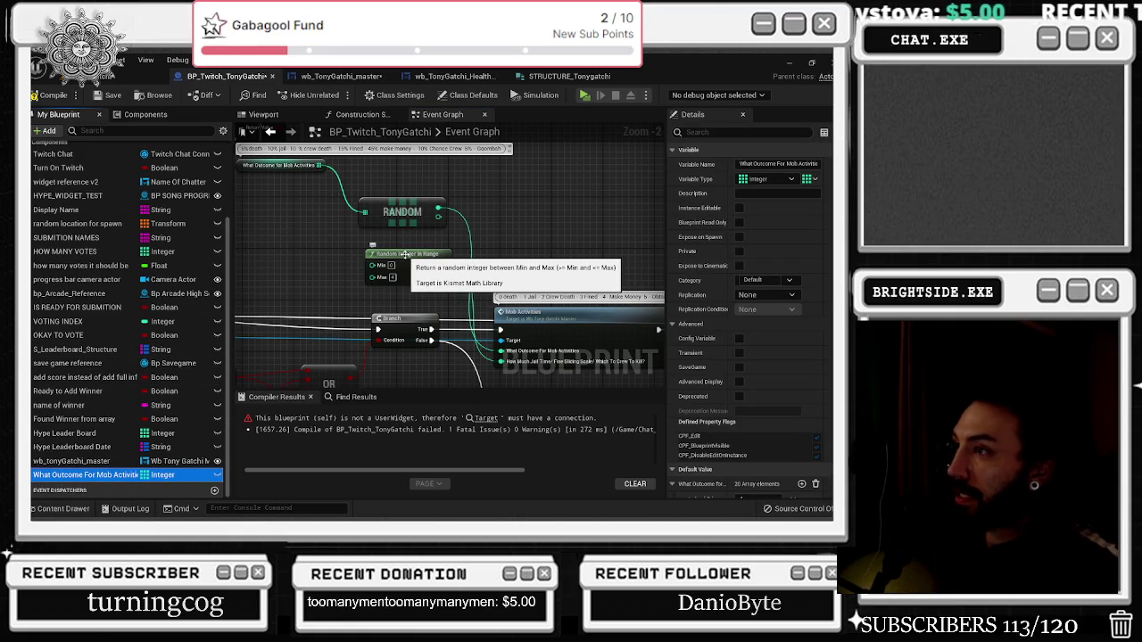
right_click(311, 258)
type("random")
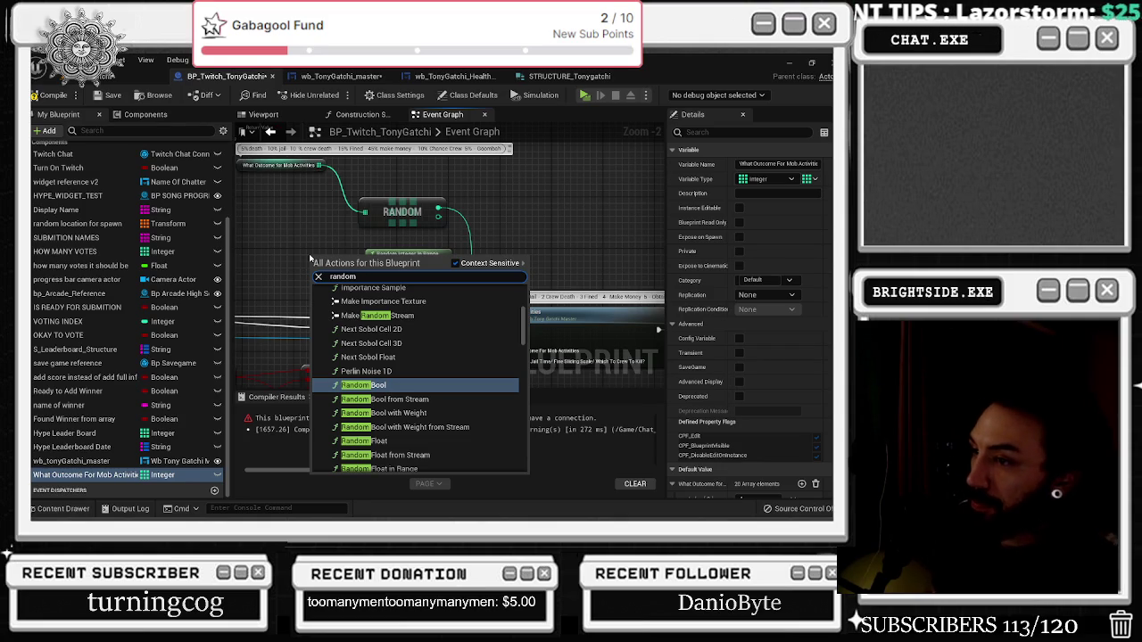
key("Down")
key("Down")
key("Down")
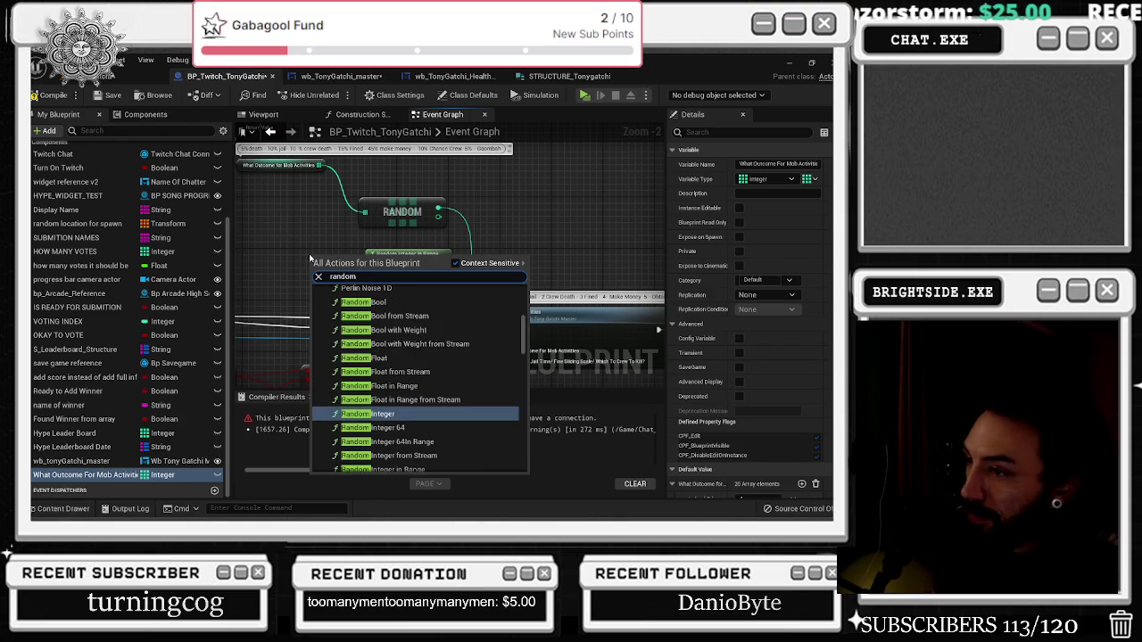
key("Down")
key("Down")
key("Down")
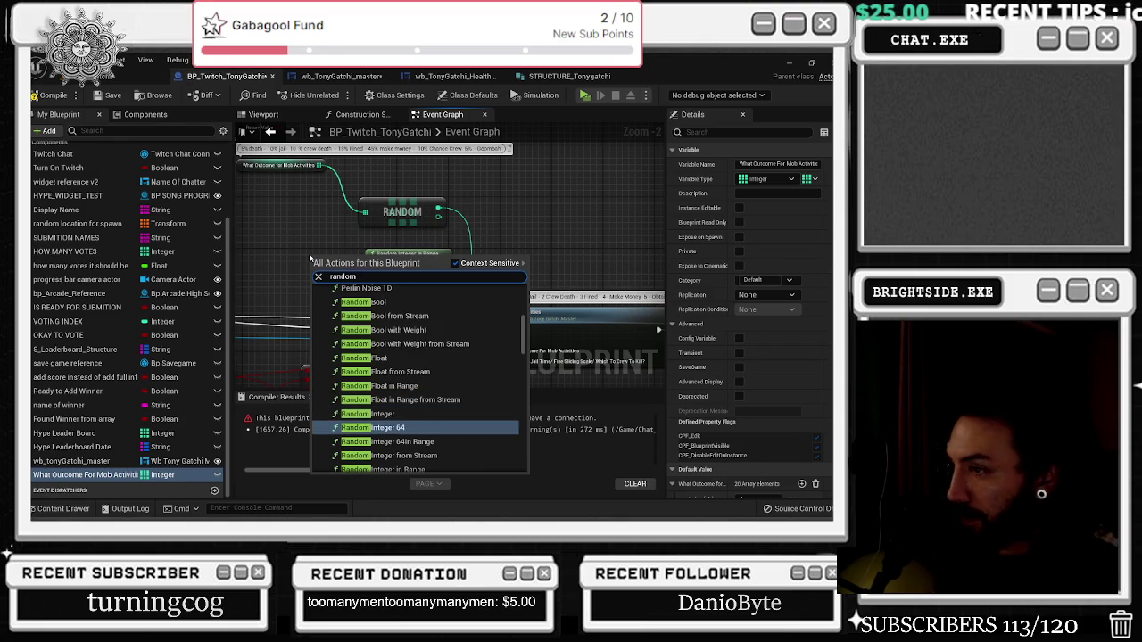
key("Down")
key("Down")
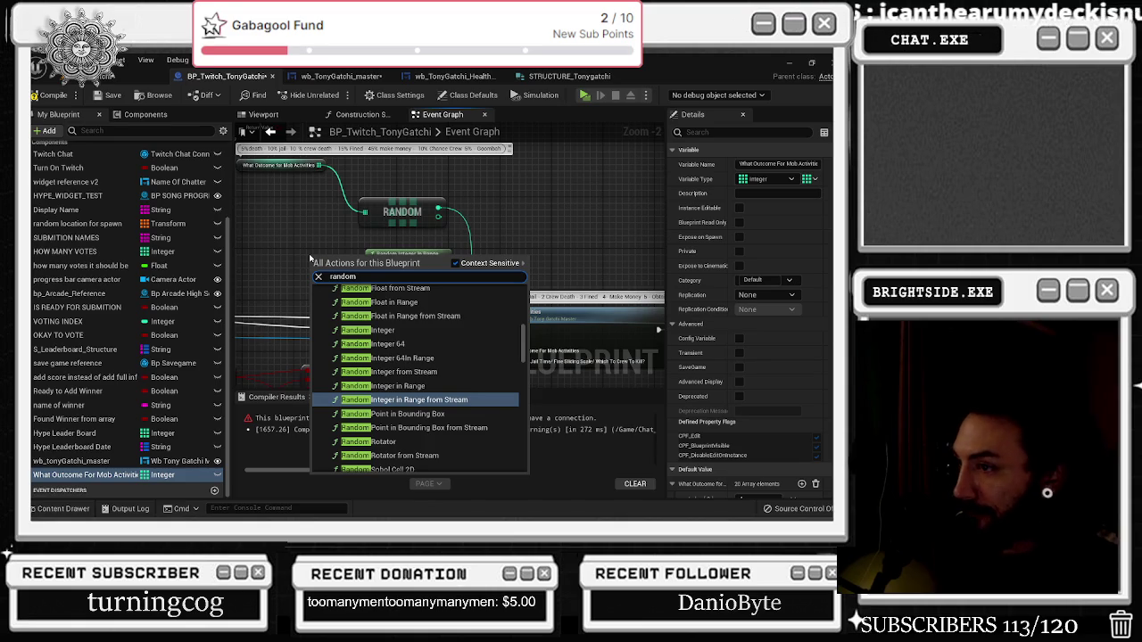
key("Up")
key("Up")
key("Up")
key("Down")
key("Return")
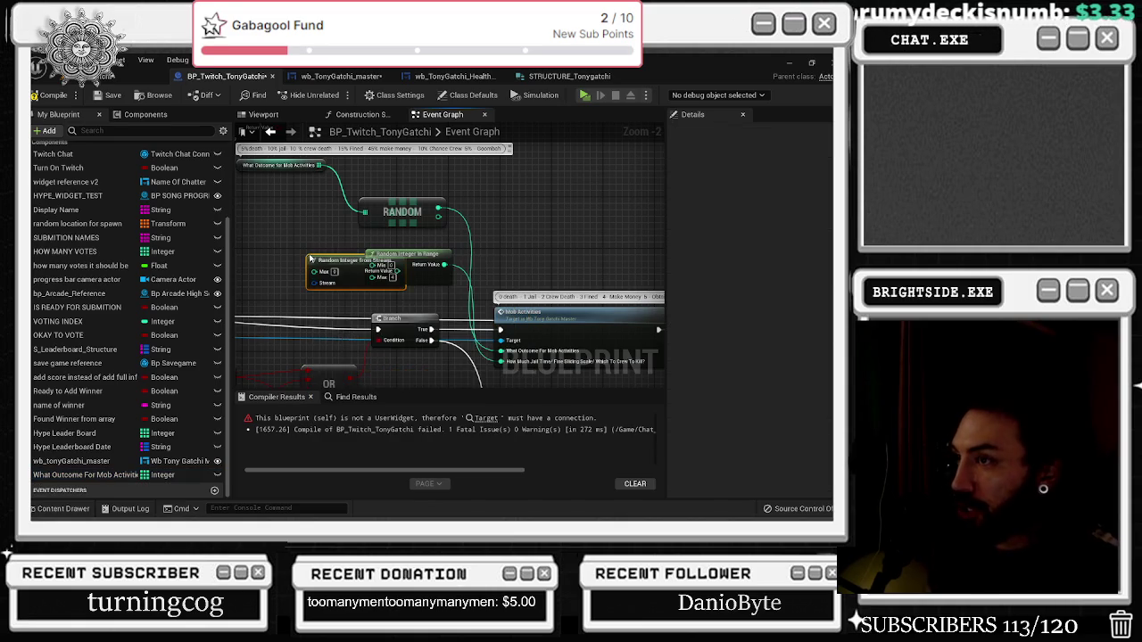
Wire a Make Random Stream node into the Random Integer from Stream's Stream input
mouse_move(311, 258)
left_mouse_down()
mouse_move(272, 253)
mouse_move(356, 264)
mouse_move(321, 306)
left_mouse_up()
type("b")
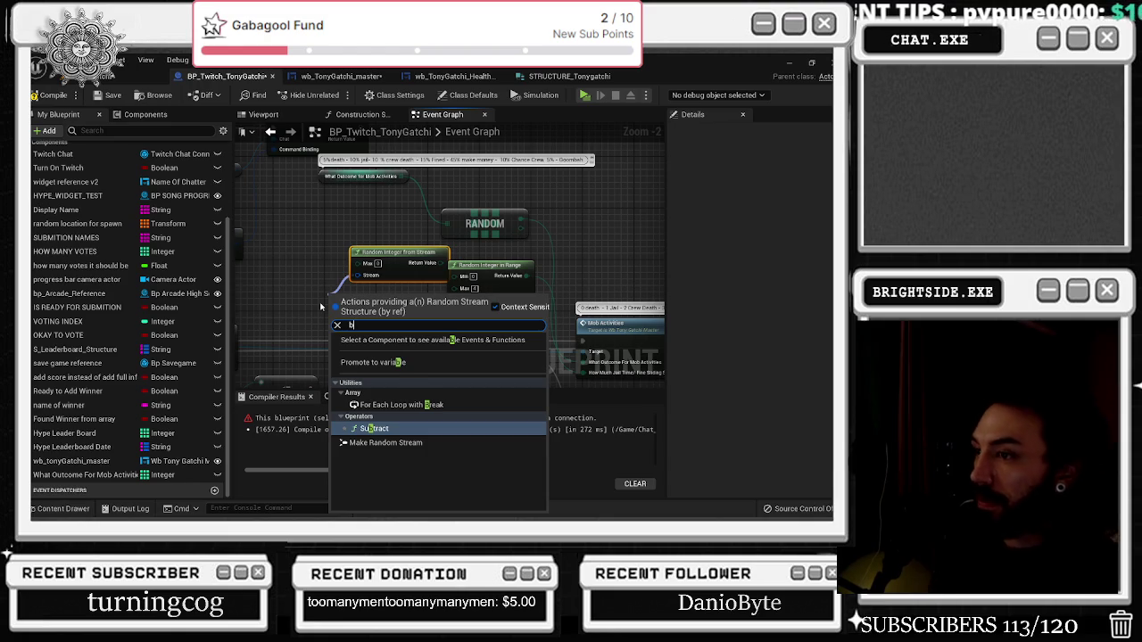
key("BackSpace")
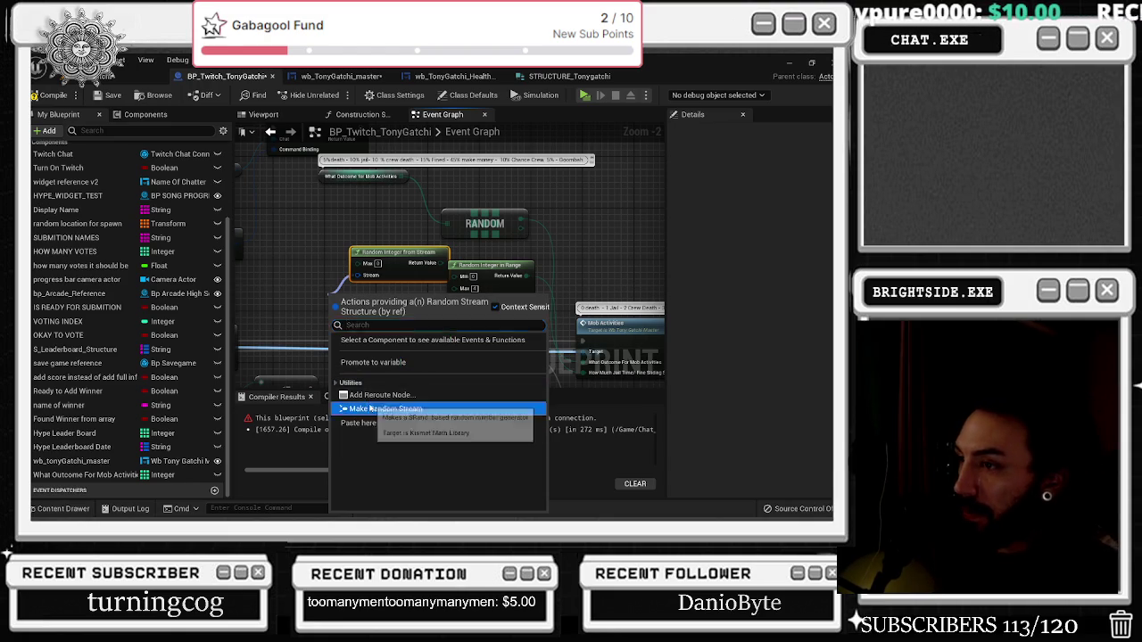
left_click(384, 409)
mouse_move(325, 296)
left_mouse_down()
mouse_move(305, 301)
mouse_move(356, 283)
mouse_move(325, 271)
left_mouse_up()
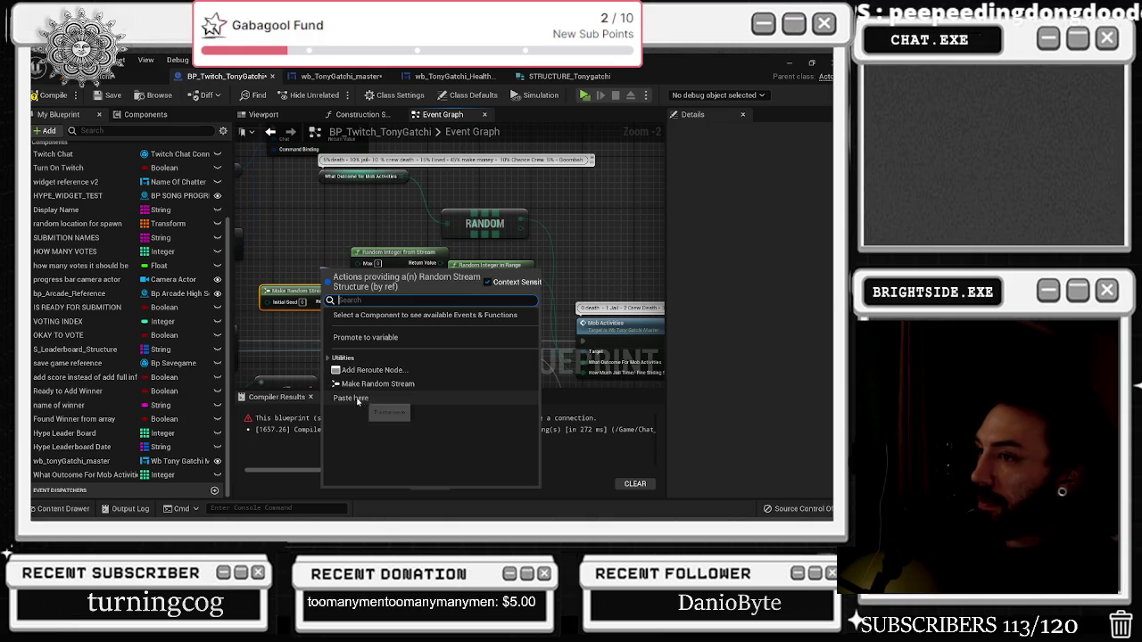
Delete both the Make Random Stream and Random Integer from Stream nodes
left_click(357, 315)
key("Escape")
left_click_drag(309, 291, 298, 278)
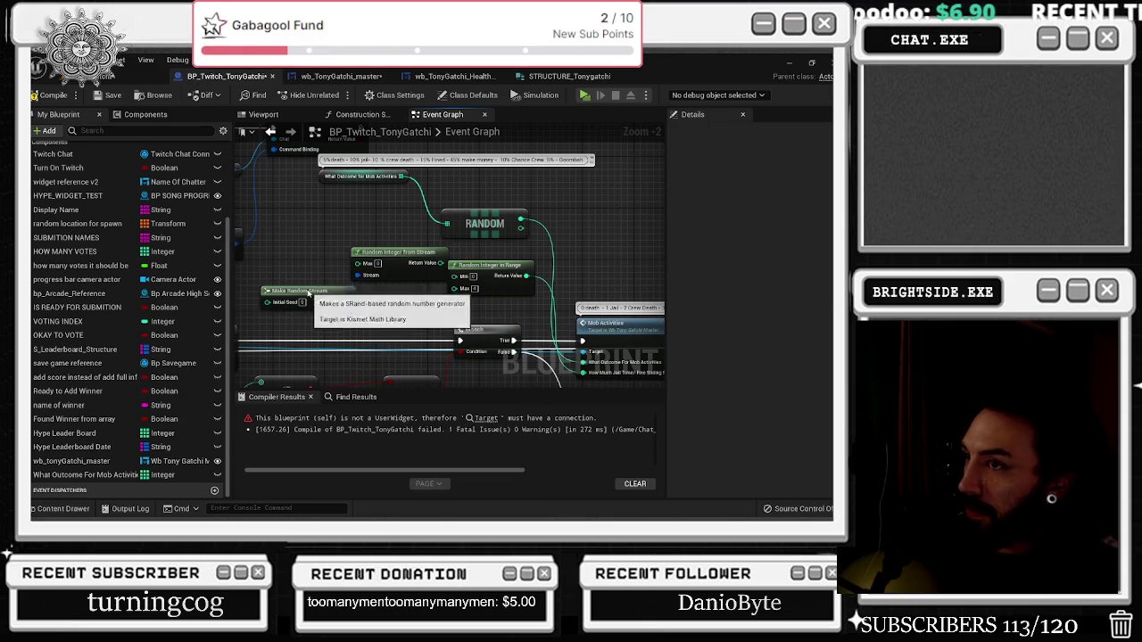
left_click(300, 285)
key("Delete")
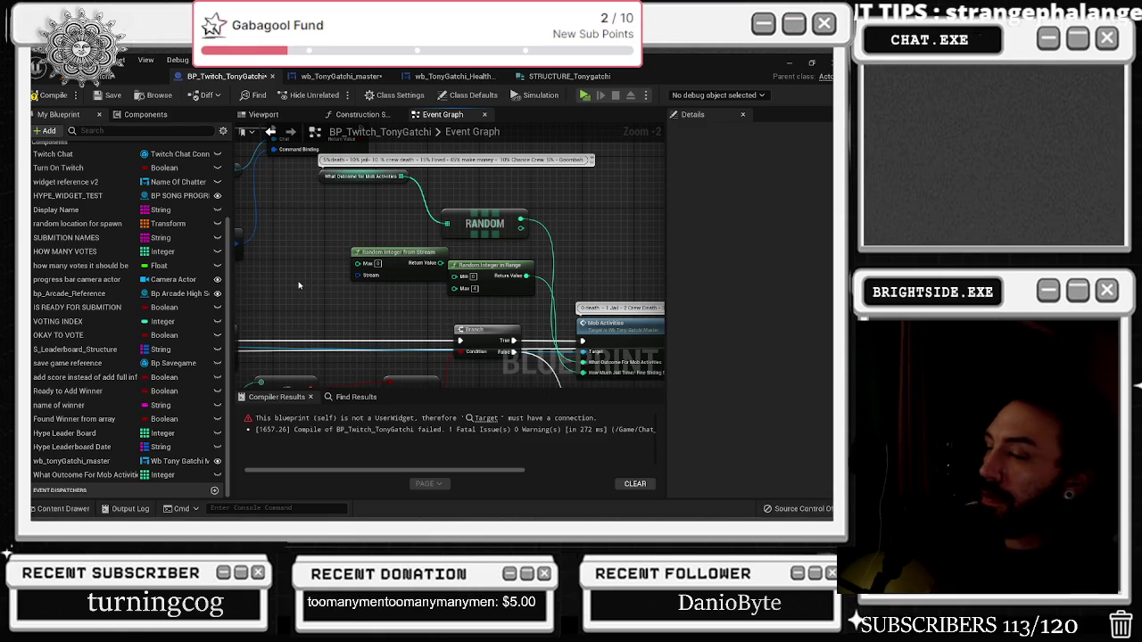
left_click_drag(386, 259, 333, 272)
key("Delete")
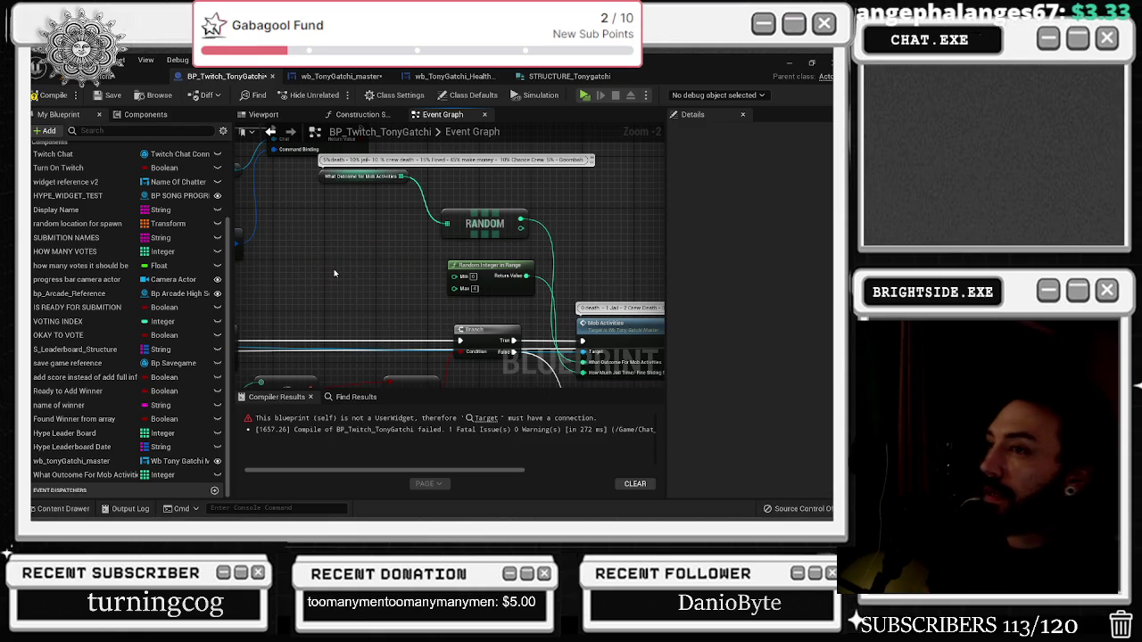
mouse_move(447, 239)
left_mouse_down()
mouse_move(311, 239)
mouse_move(363, 247)
left_mouse_up()
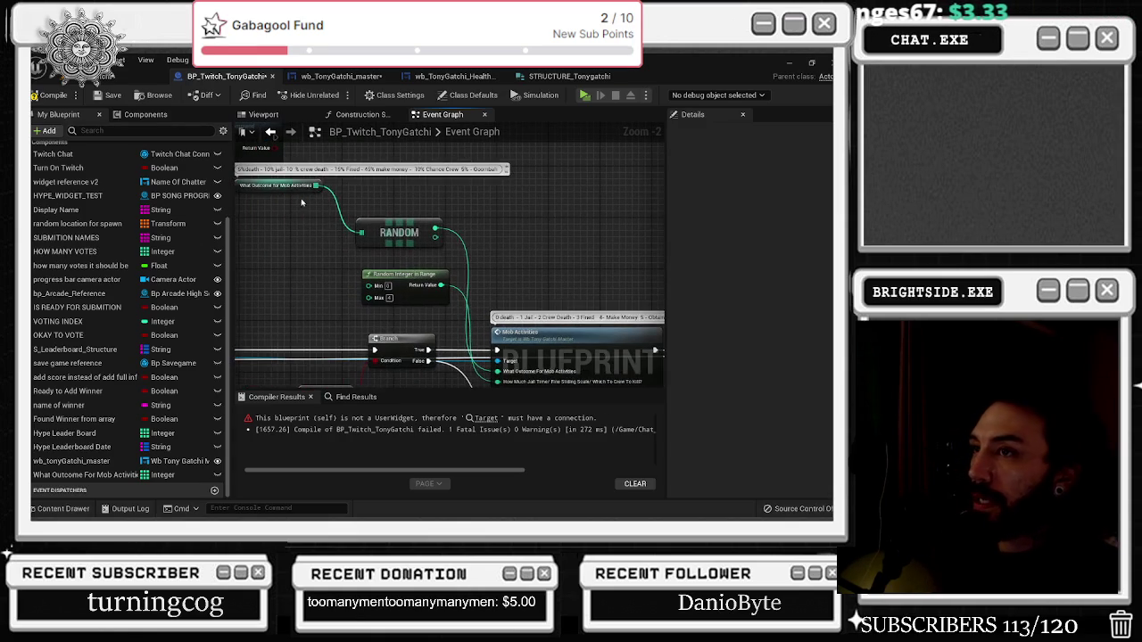
Duplicate the What Outcome For Mob Activities variable and name the copy 'Severity of crime'
right_click(73, 472)
left_click(178, 431)
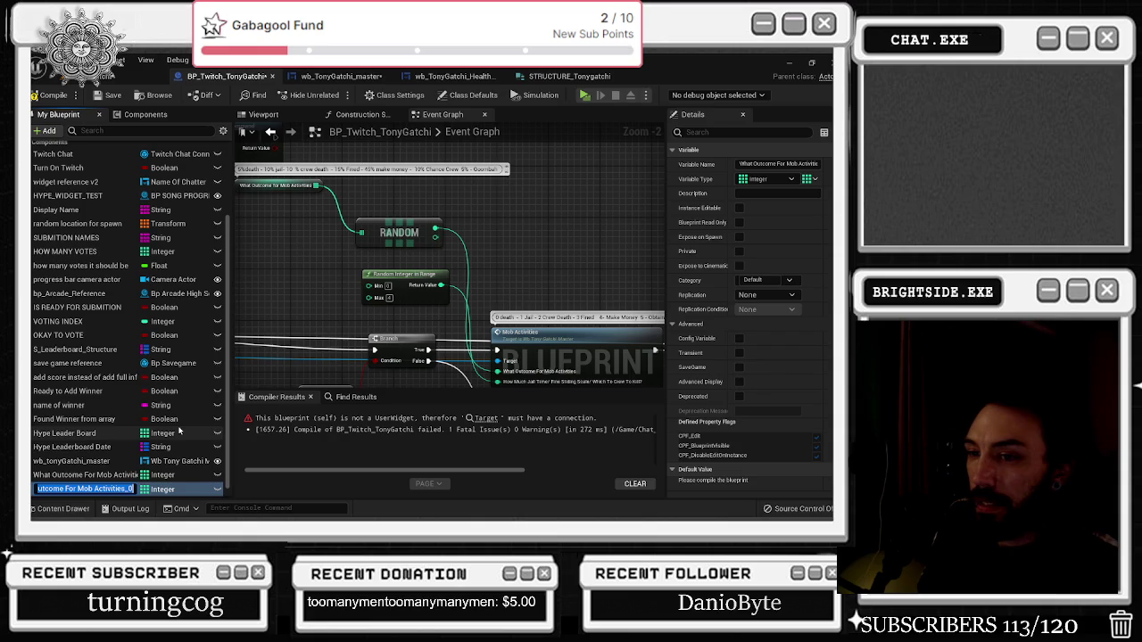
type("Severit")
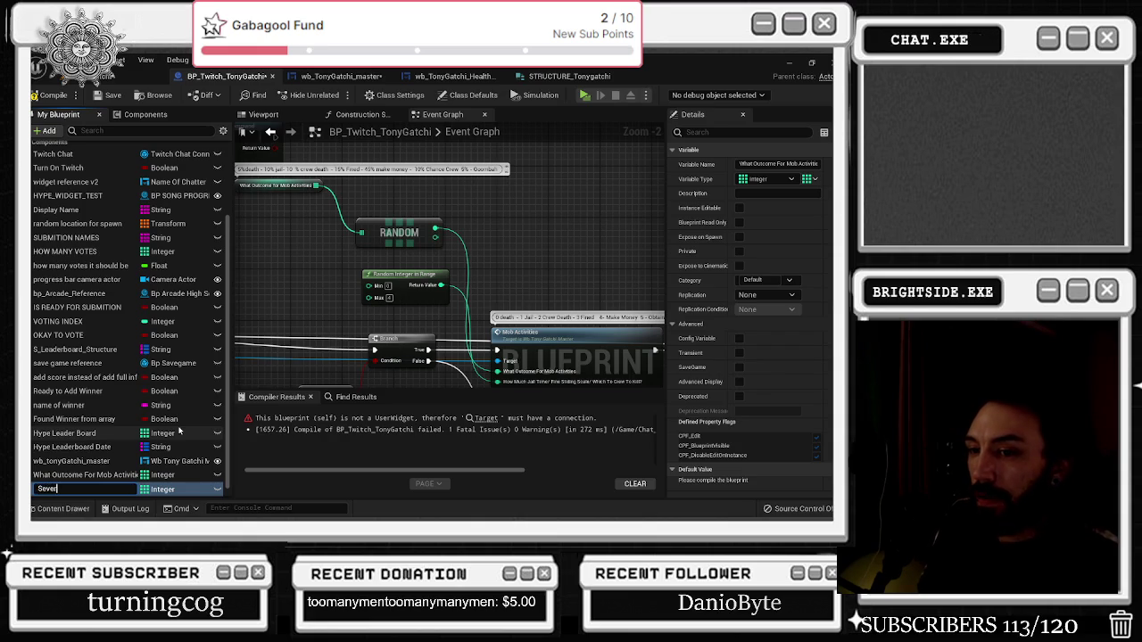
type(" of crime")
key("Return")
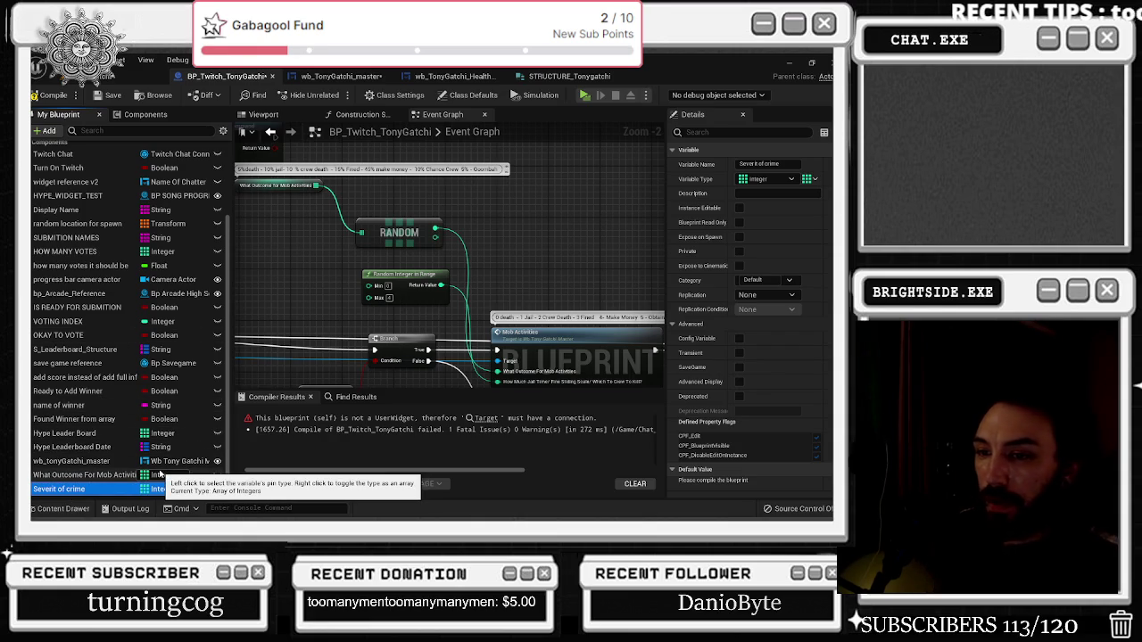
key("F2")
key("End")
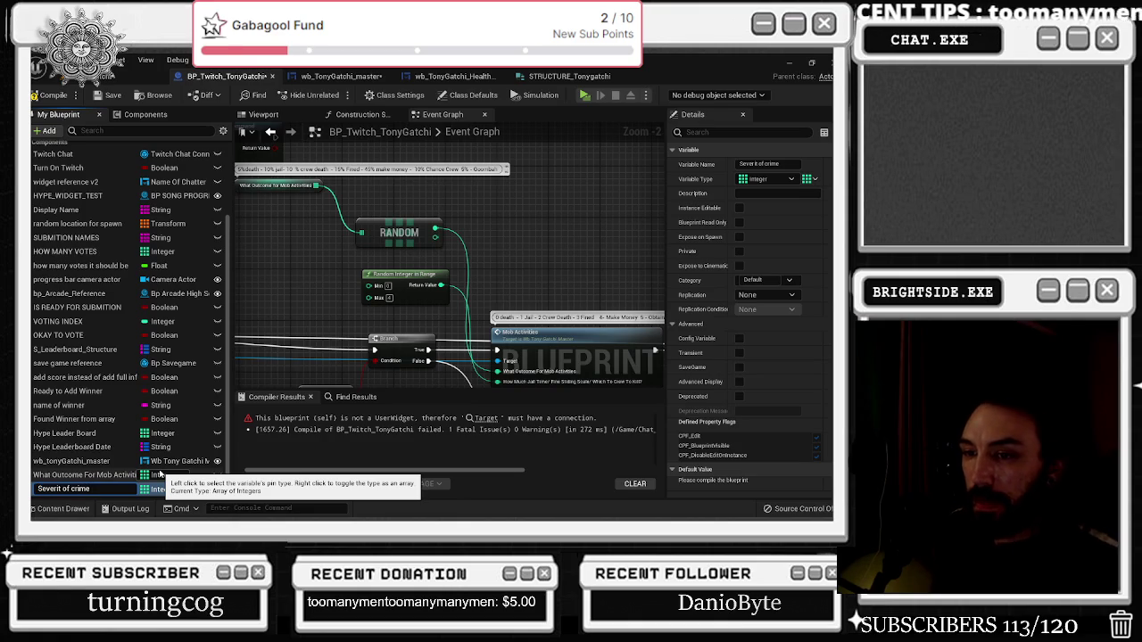
left_click(62, 489)
type("y")
key("Return")
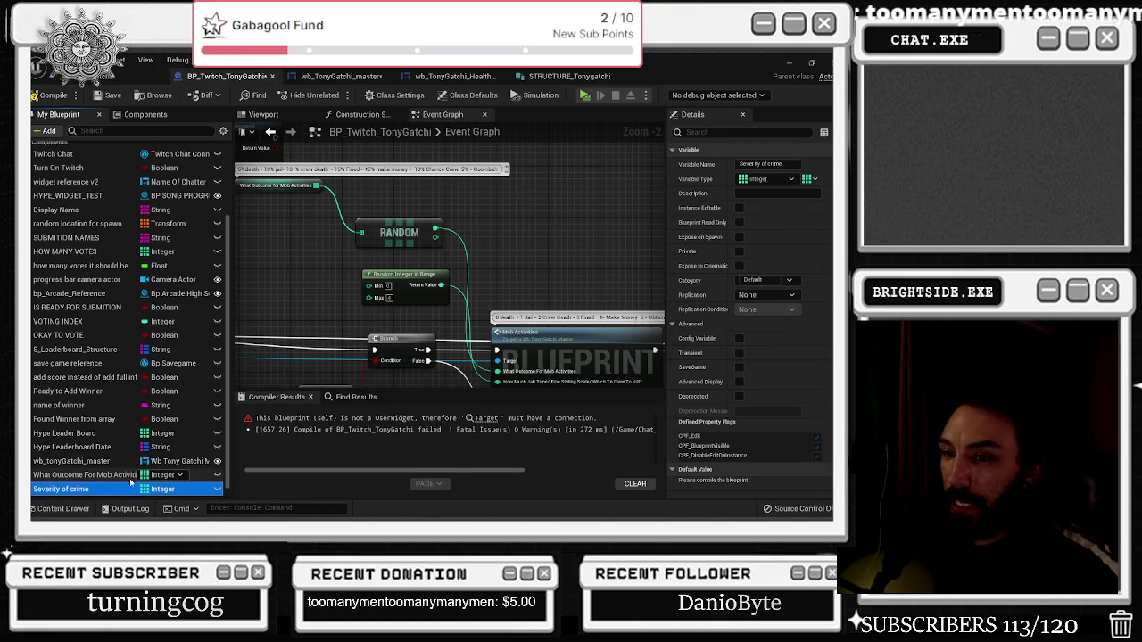
Place a Severity of crime getter feeding a new Random array node aligned under the first
mouse_move(74, 490)
left_mouse_down()
mouse_move(291, 289)
mouse_move(256, 271)
mouse_move(337, 275)
left_mouse_up()
type("random")
key("Return")
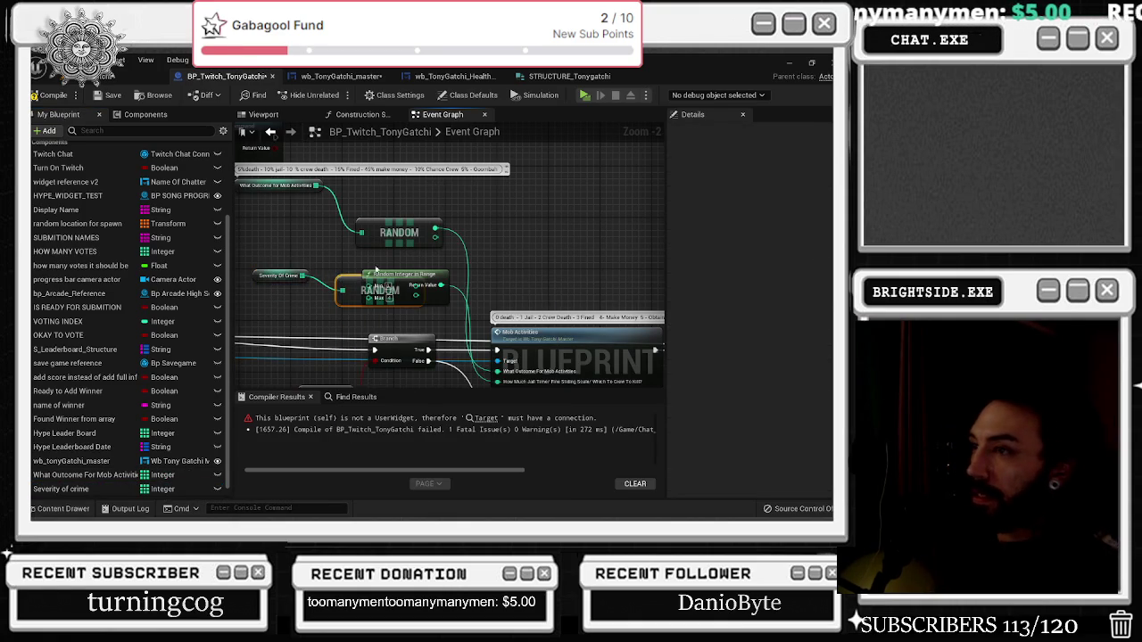
left_click_drag(437, 278, 456, 266)
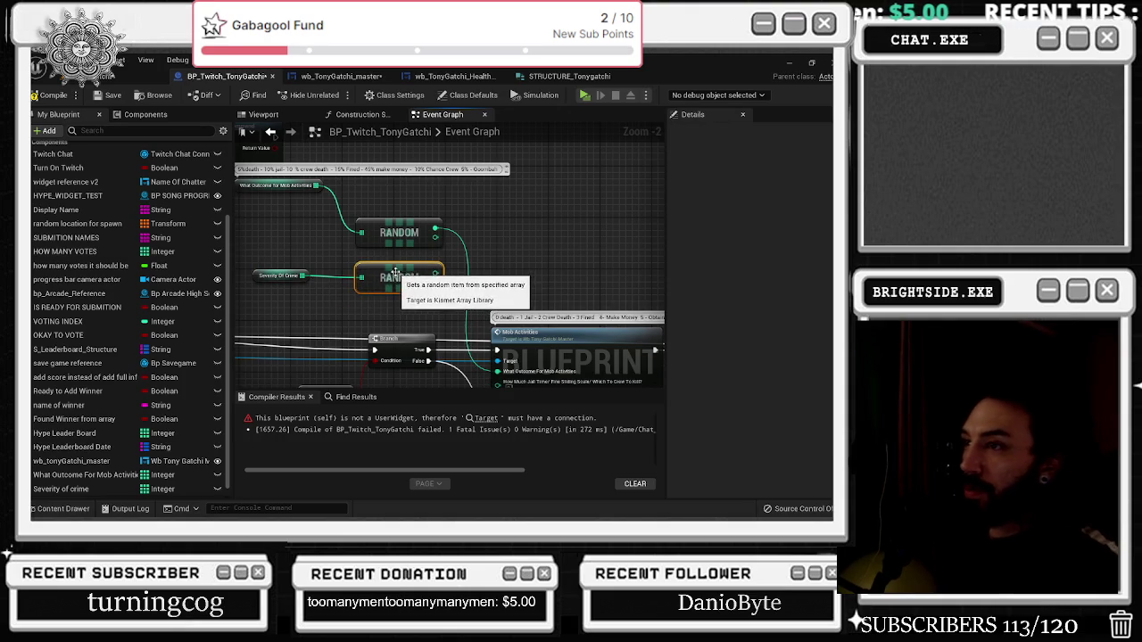
left_click(281, 276)
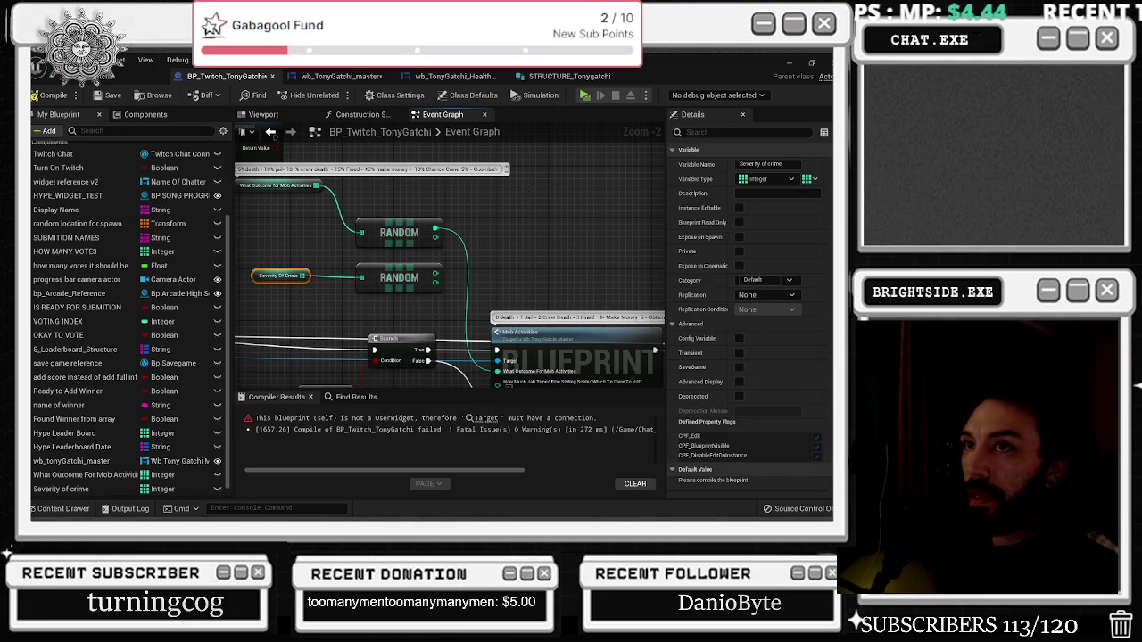
left_click(45, 95)
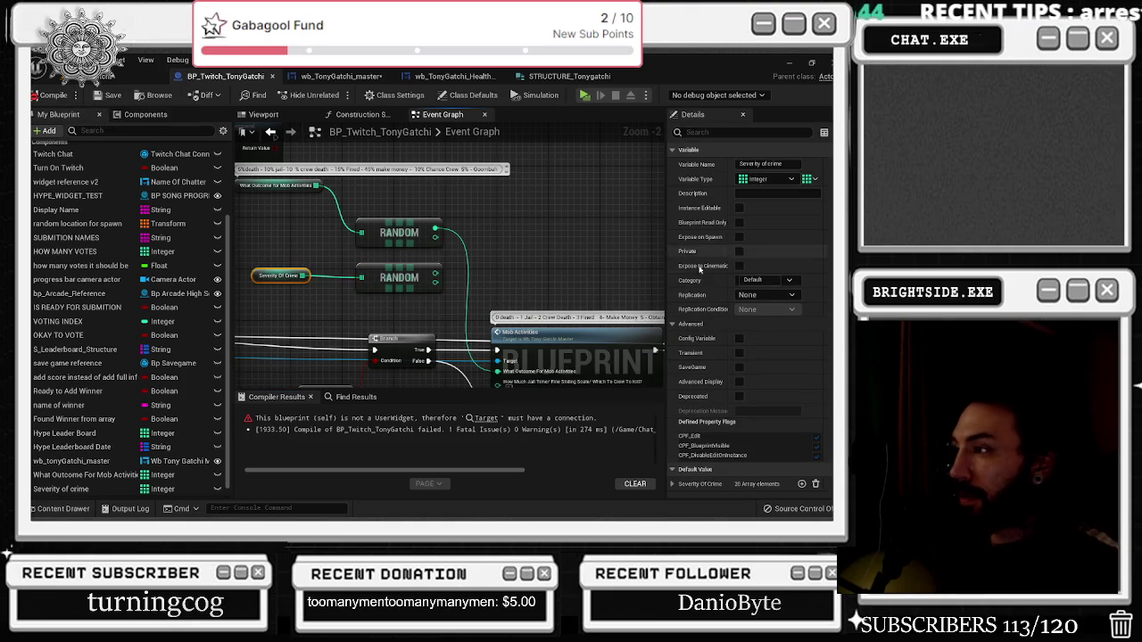
Show Severity Of Crime's 20 default values and paste the outcome-percentages comment onto its getter
left_click(672, 484)
scroll(737, 425, "down", 5)
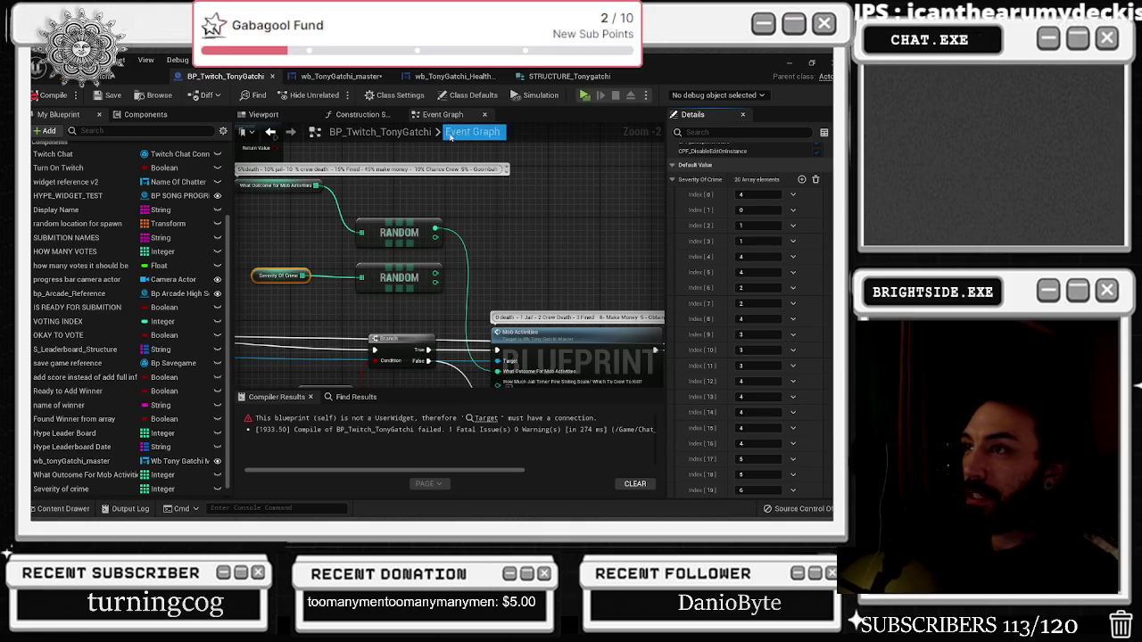
double_click(497, 169)
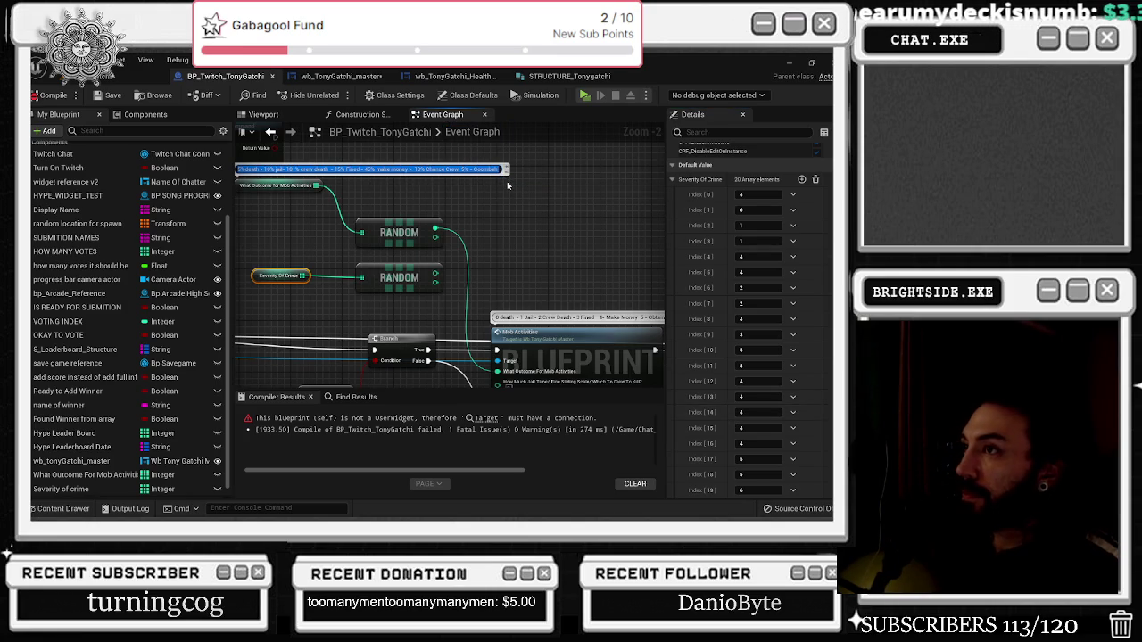
left_click(259, 266)
key("ctrl+v")
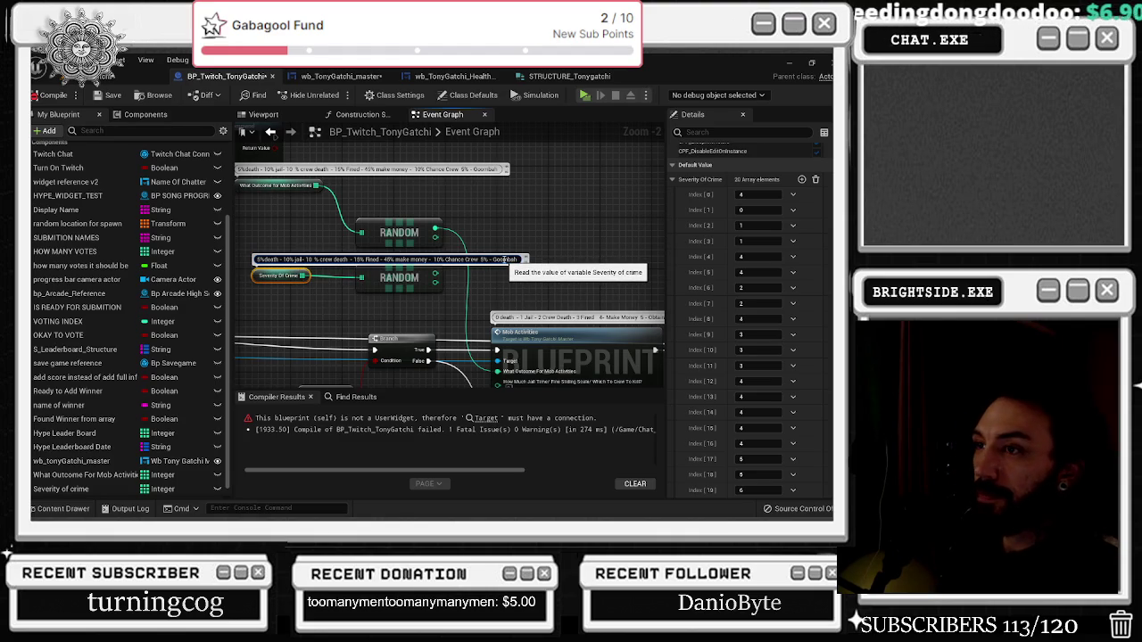
In the copied comment, change 'death' to 'murder' and remove the 10 % crew death text
double_click(273, 259)
type("murder")
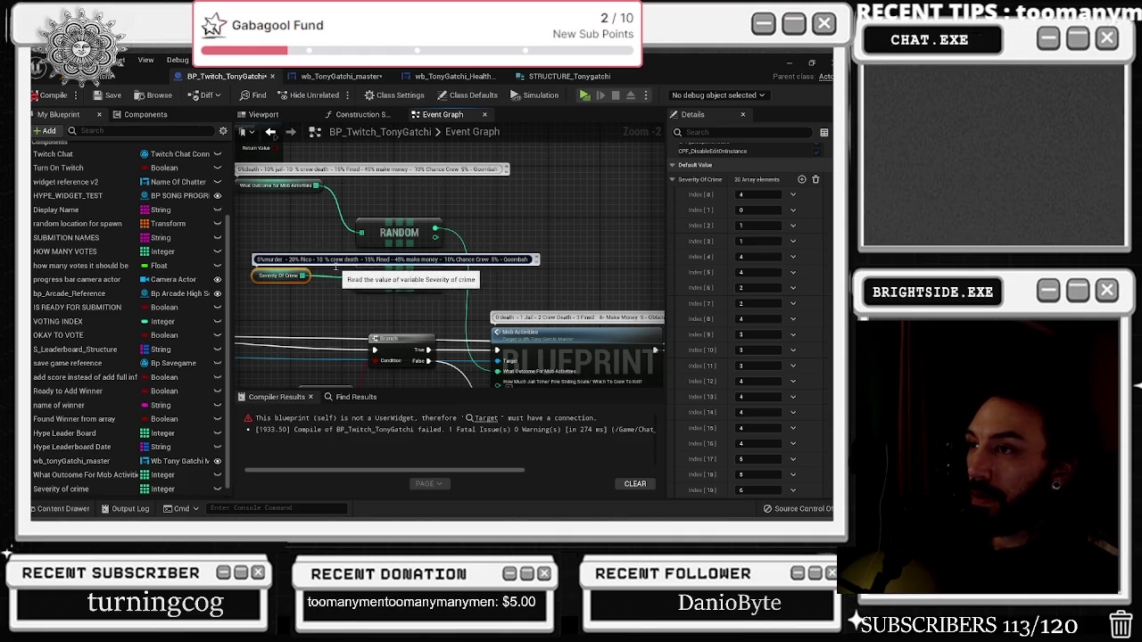
left_click_drag(316, 259, 391, 260)
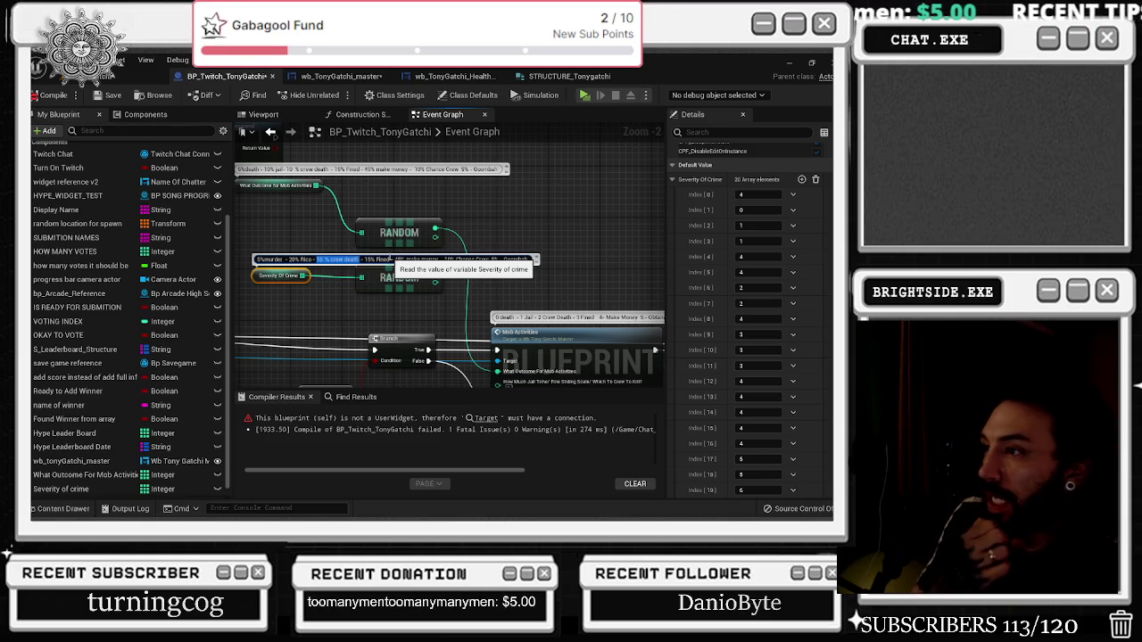
key("BackSpace")
Set Severity Of Crime Index 6 and 7 to 1 and Index 19 to 4
left_click(748, 288)
type("1")
left_click(751, 303)
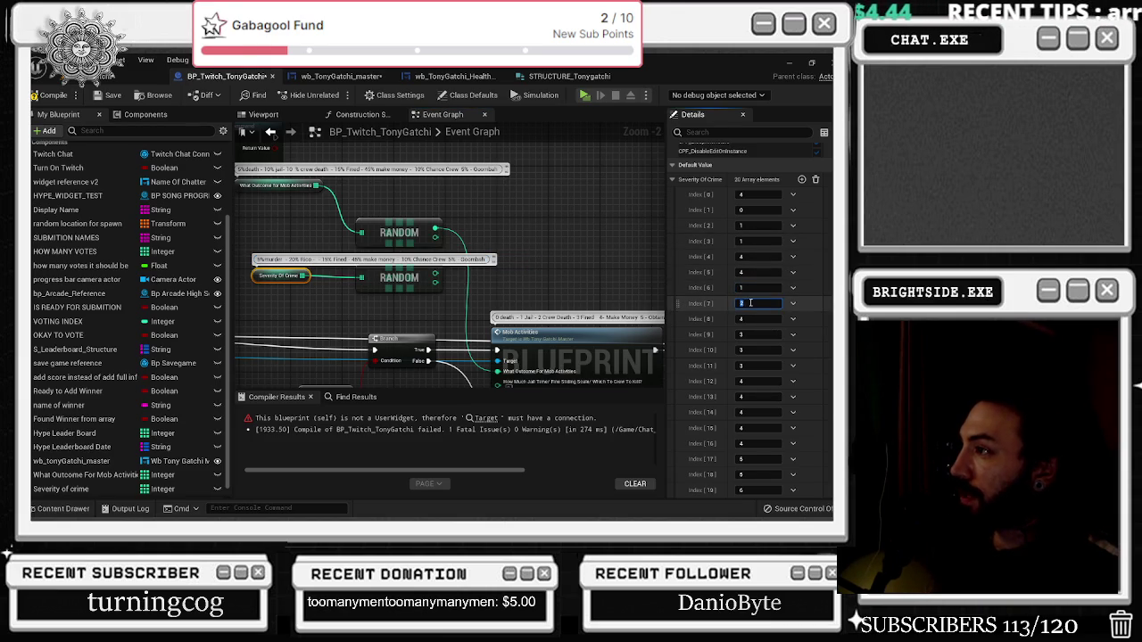
type("1")
left_click(710, 319)
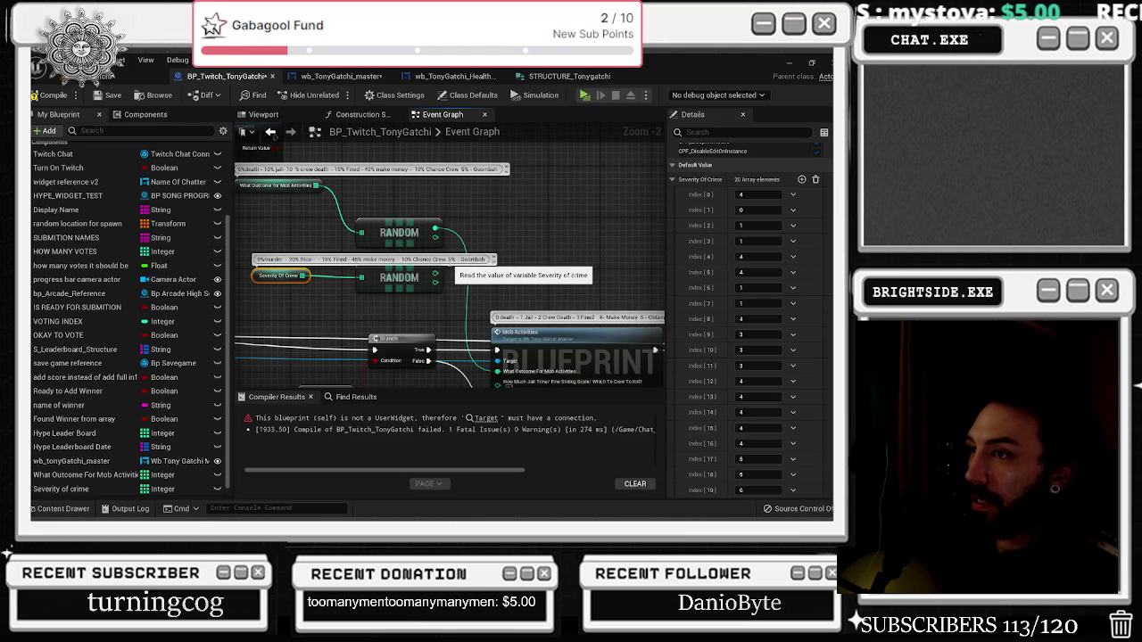
left_click_drag(488, 259, 448, 259)
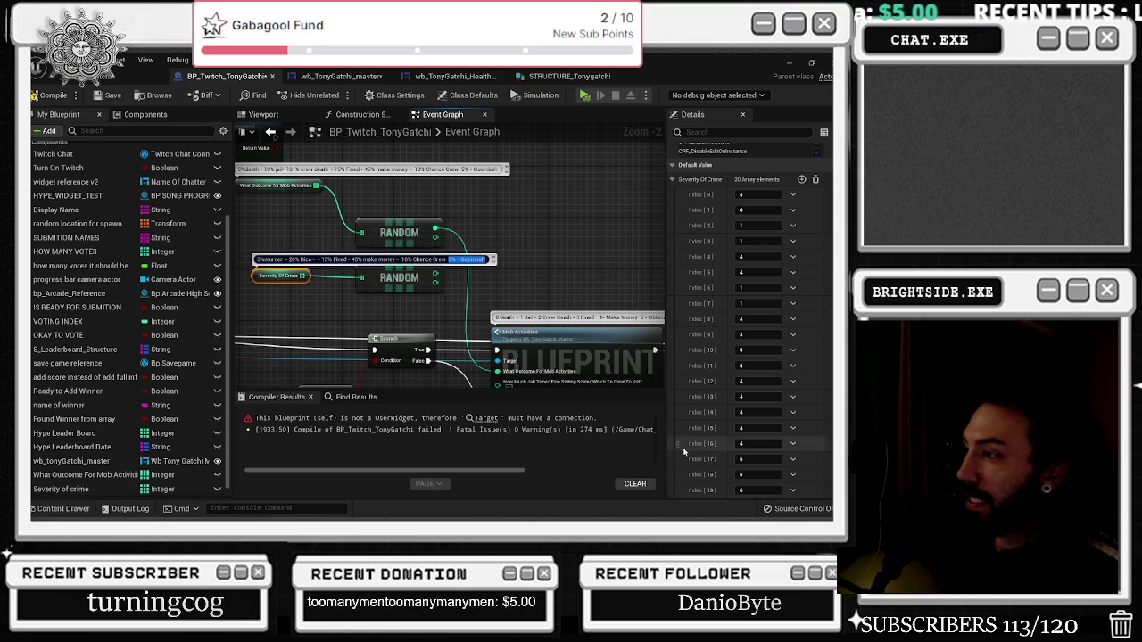
left_click(750, 493)
type("4")
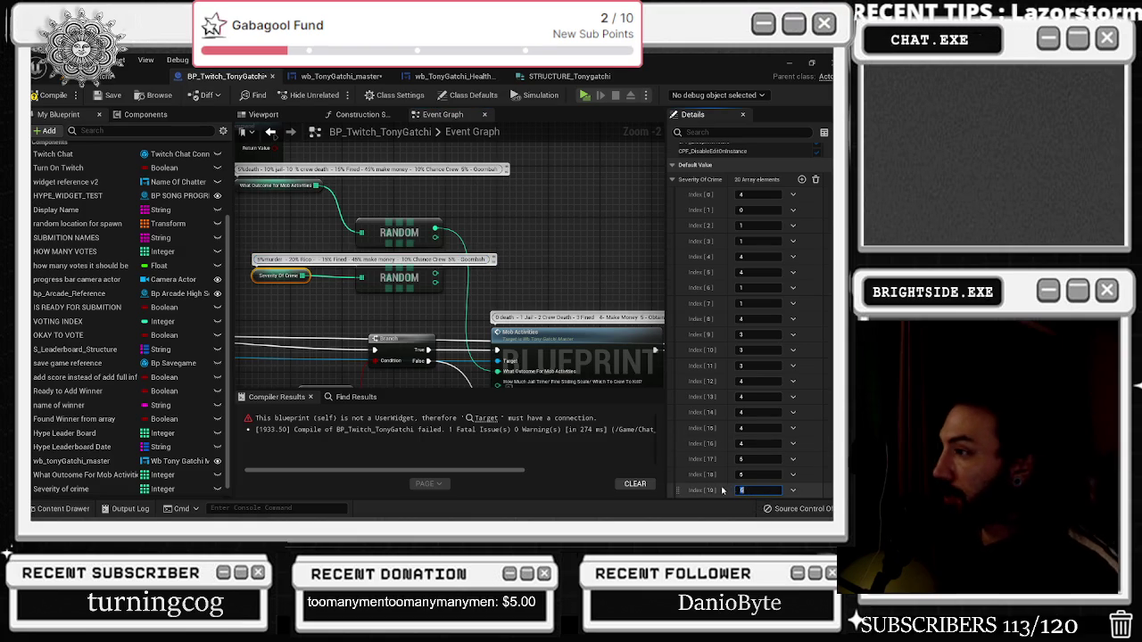
key("Return")
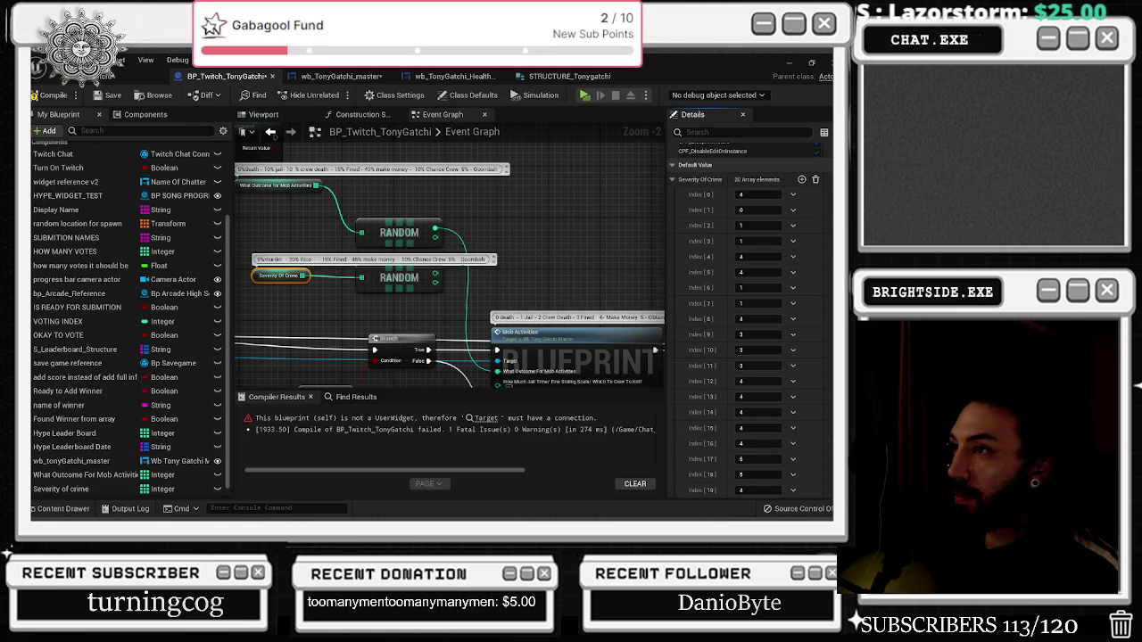
Change the make money odds to 50 labelled Theft and drop the 10% Chance Crew text
double_click(489, 258)
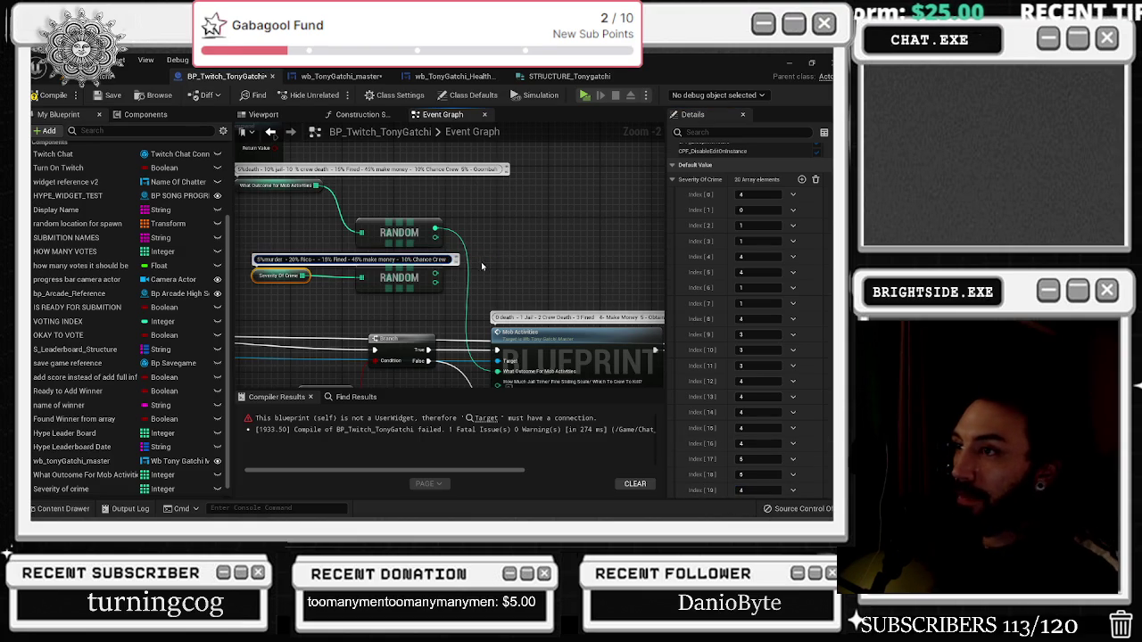
left_click(354, 260)
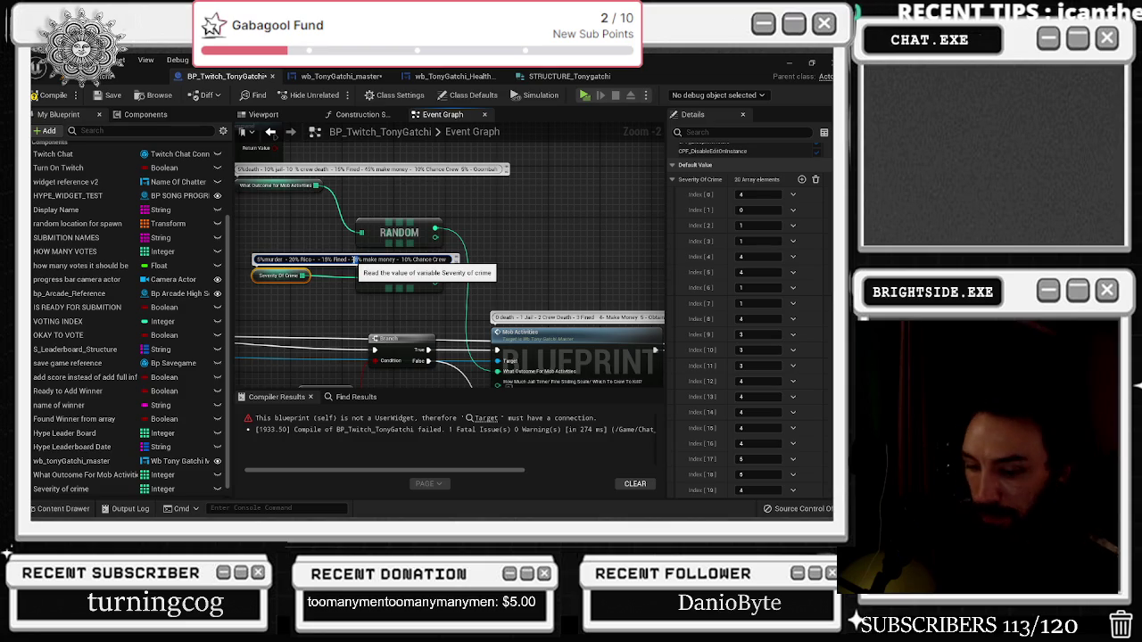
key("BackSpace")
key("Delete")
type("10")
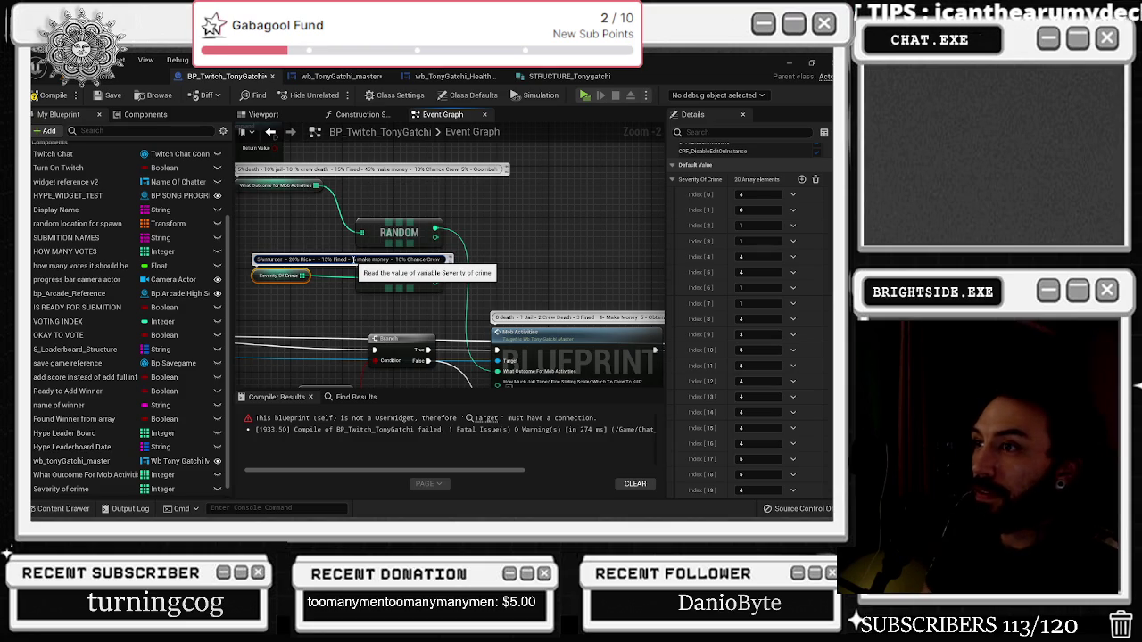
key("BackSpace")
key("BackSpace")
type("50%")
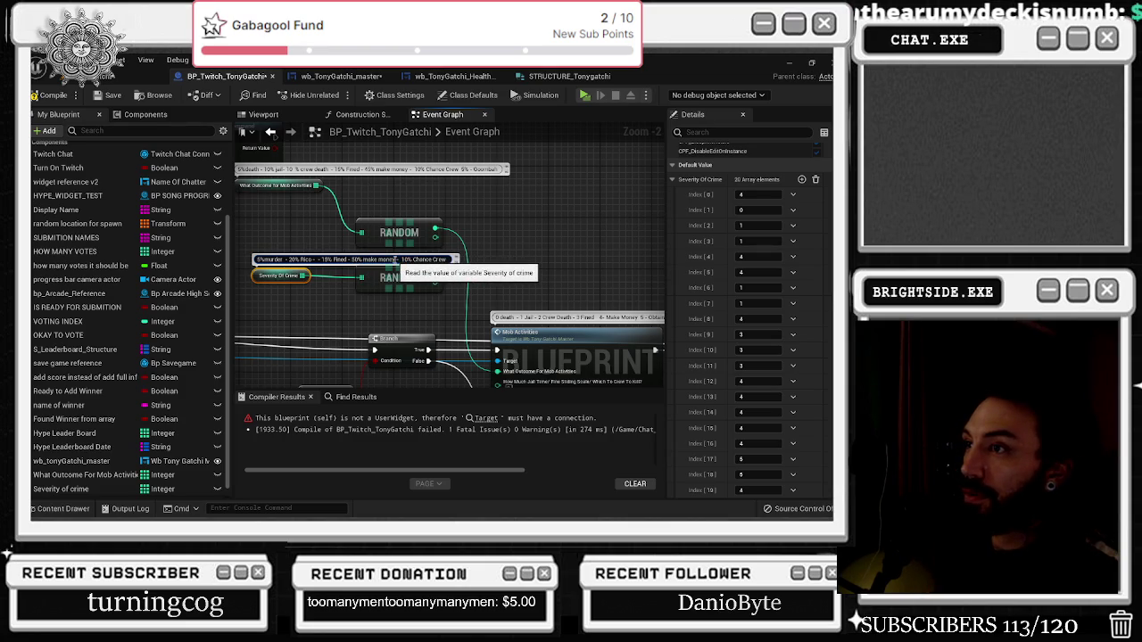
key("BackSpace")
key("BackSpace")
key("BackSpace")
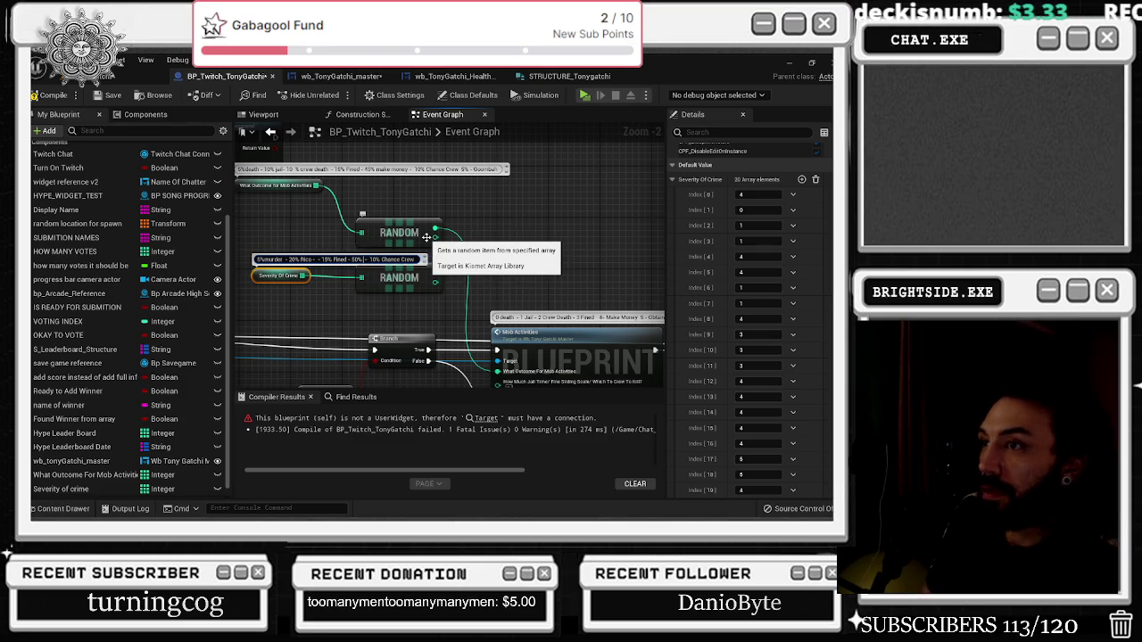
type("Theft")
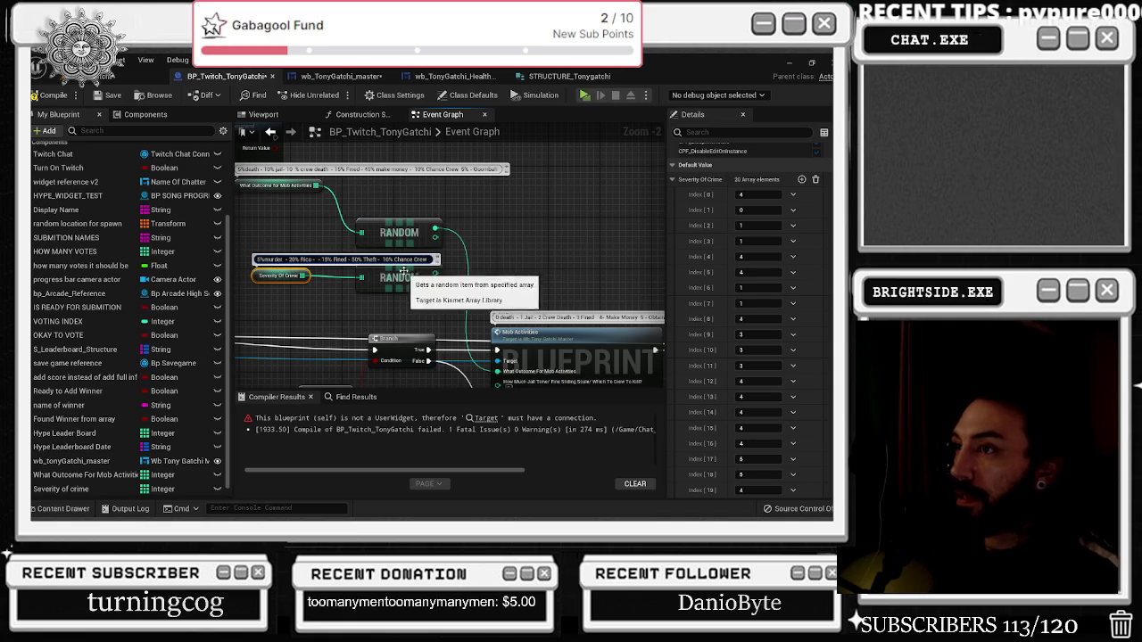
left_click_drag(384, 259, 434, 260)
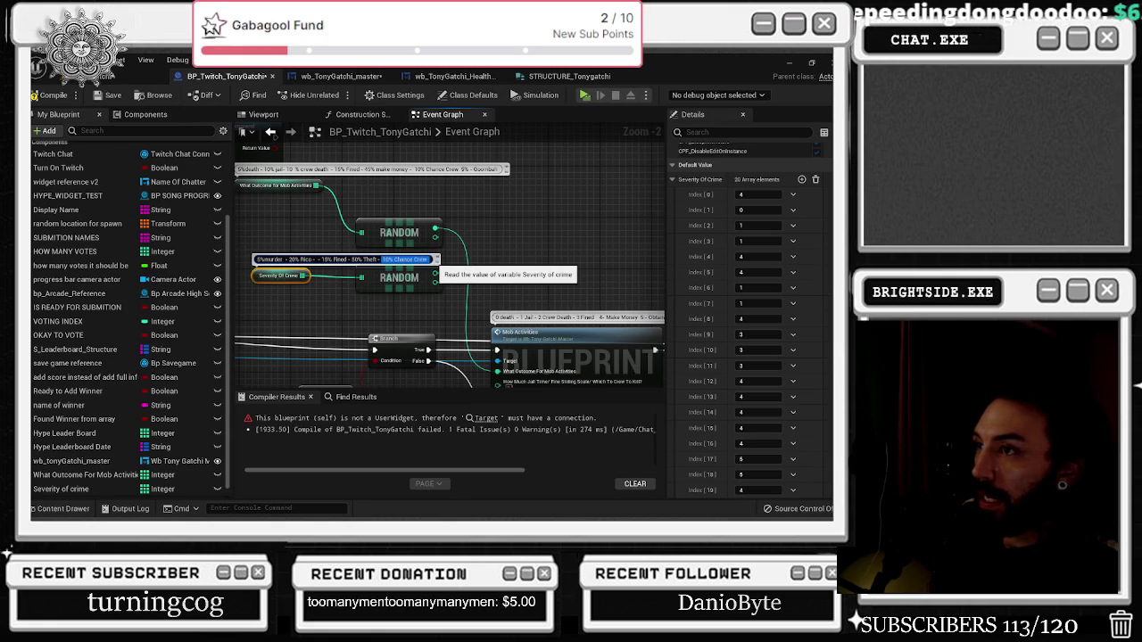
key("BackSpace")
Change the Fired odds from 15 to 25 and rename it Assault
double_click(325, 259)
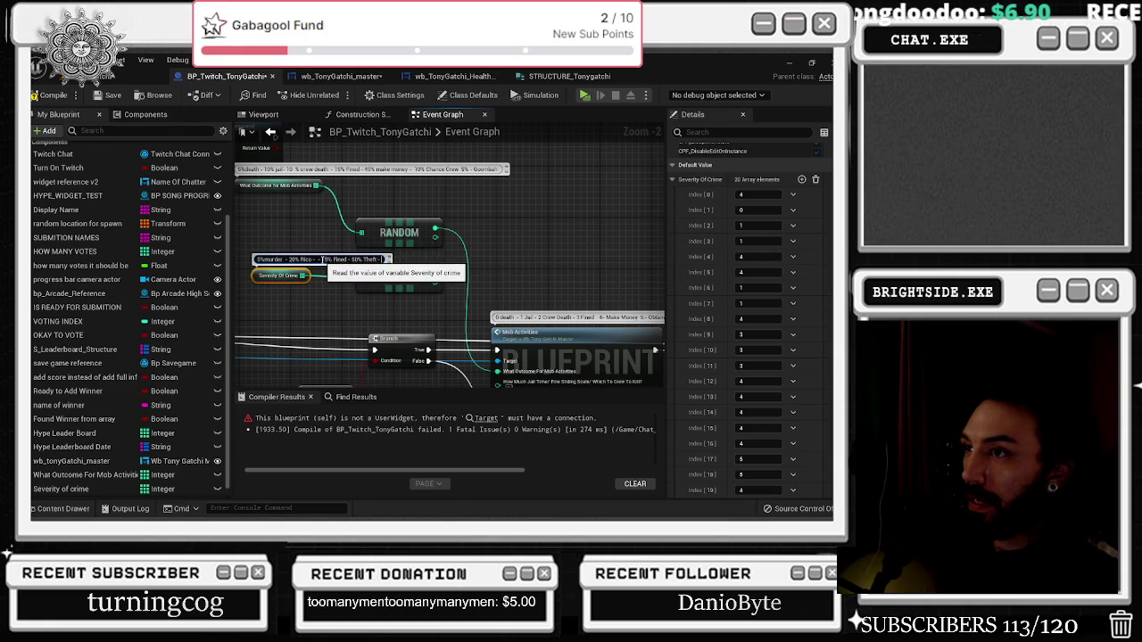
type("25")
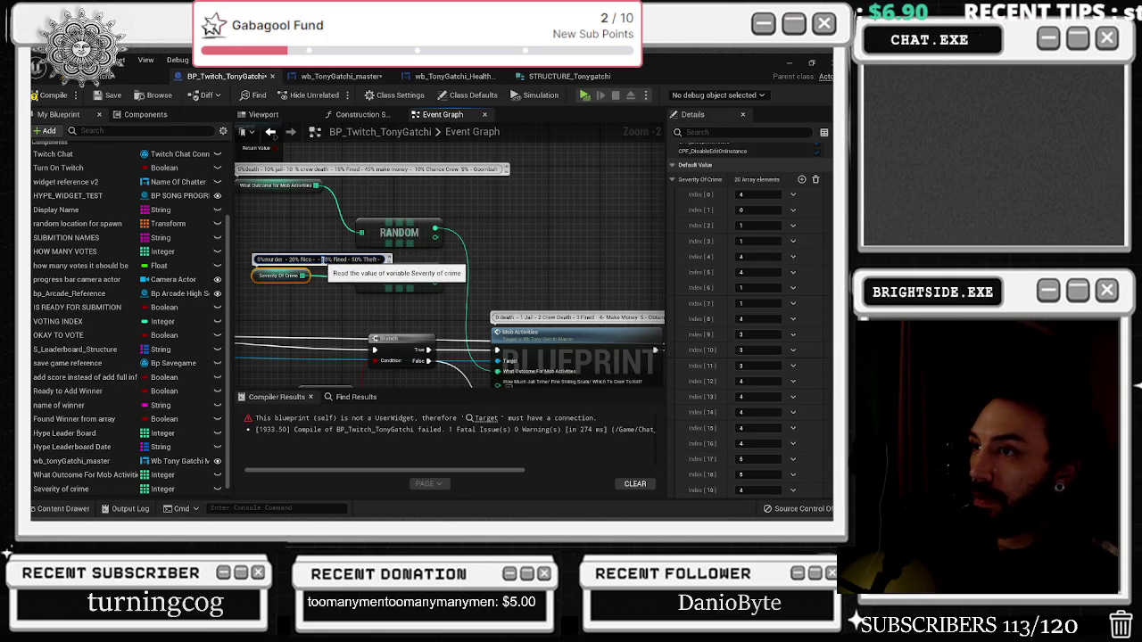
left_click_drag(333, 259, 349, 258)
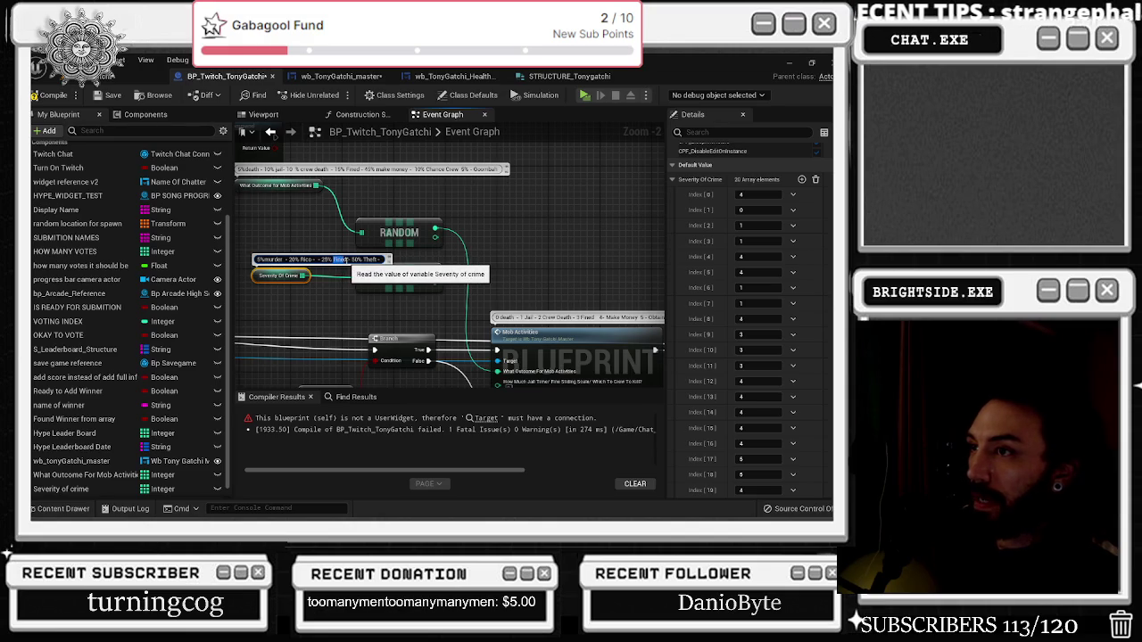
key("BackSpace")
type("Assault")
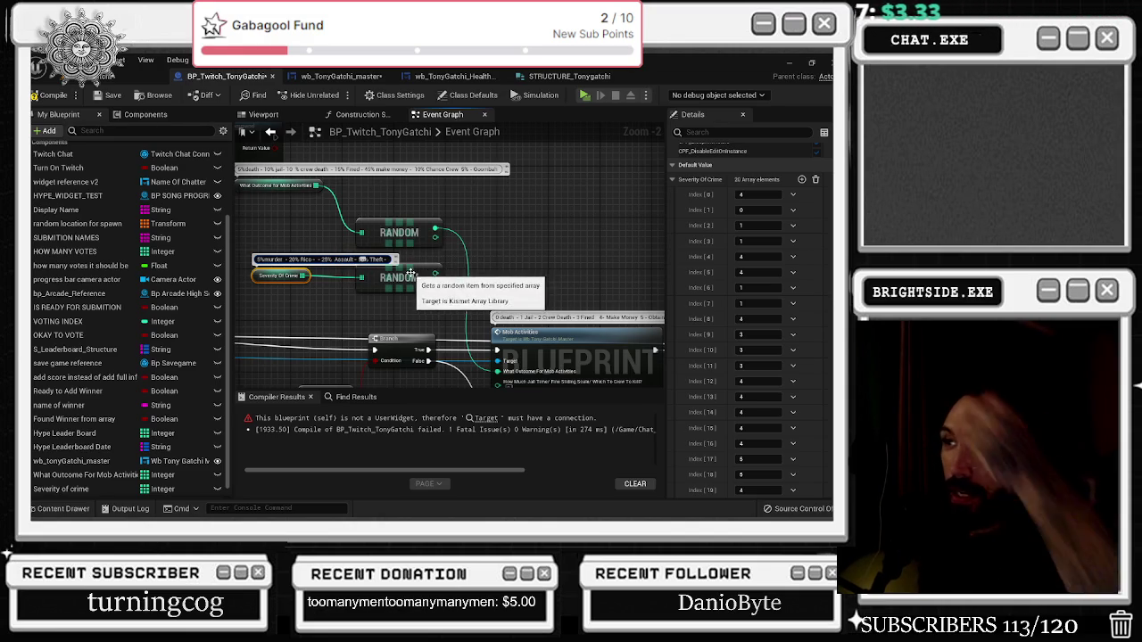
left_click(403, 269)
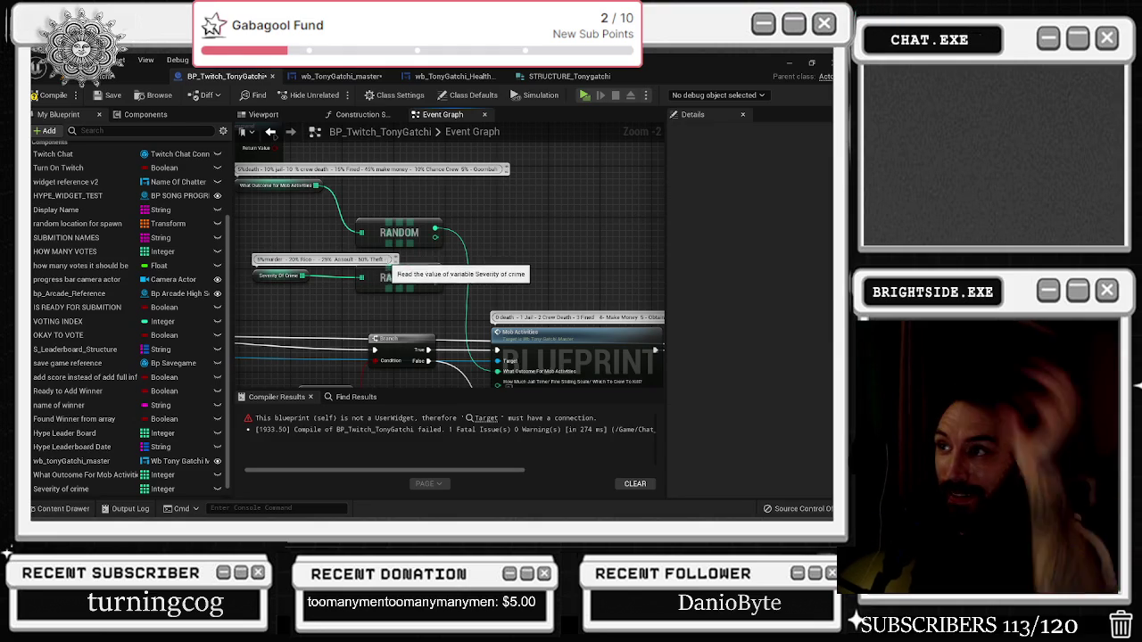
Add the dollar payouts $800, $500 and $100 to the crime comment
double_click(389, 260)
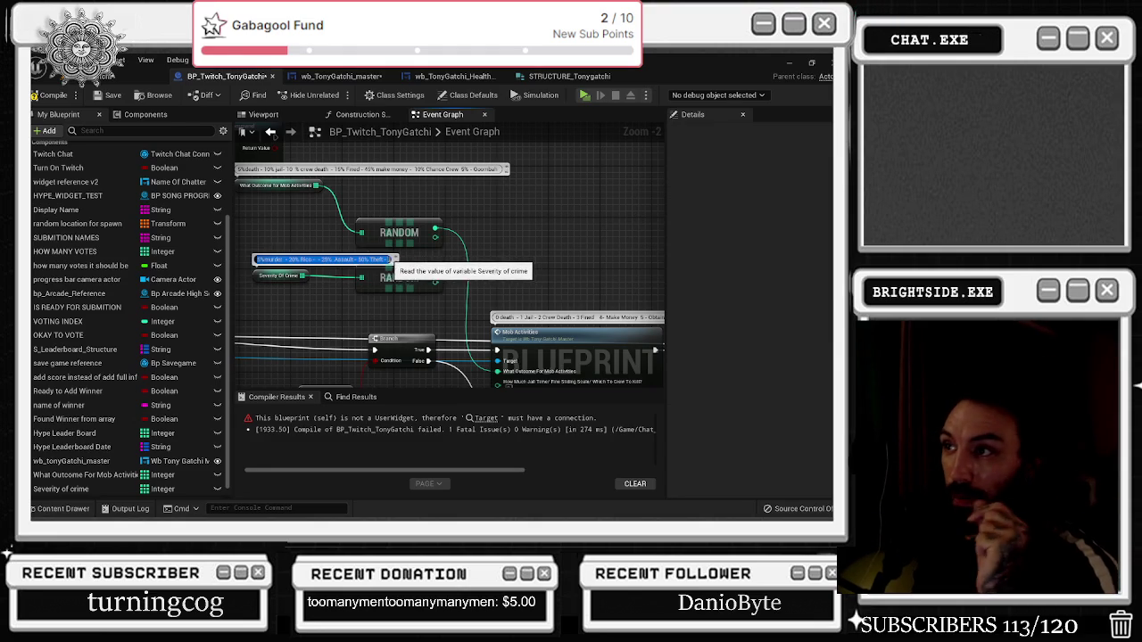
left_click(425, 260)
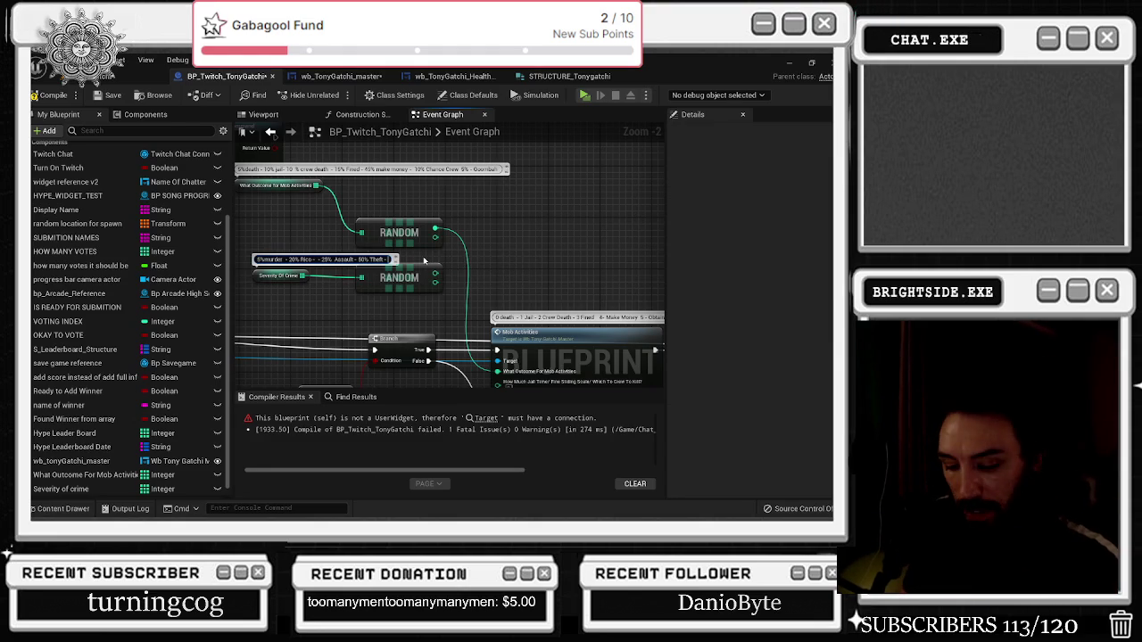
double_click(390, 260)
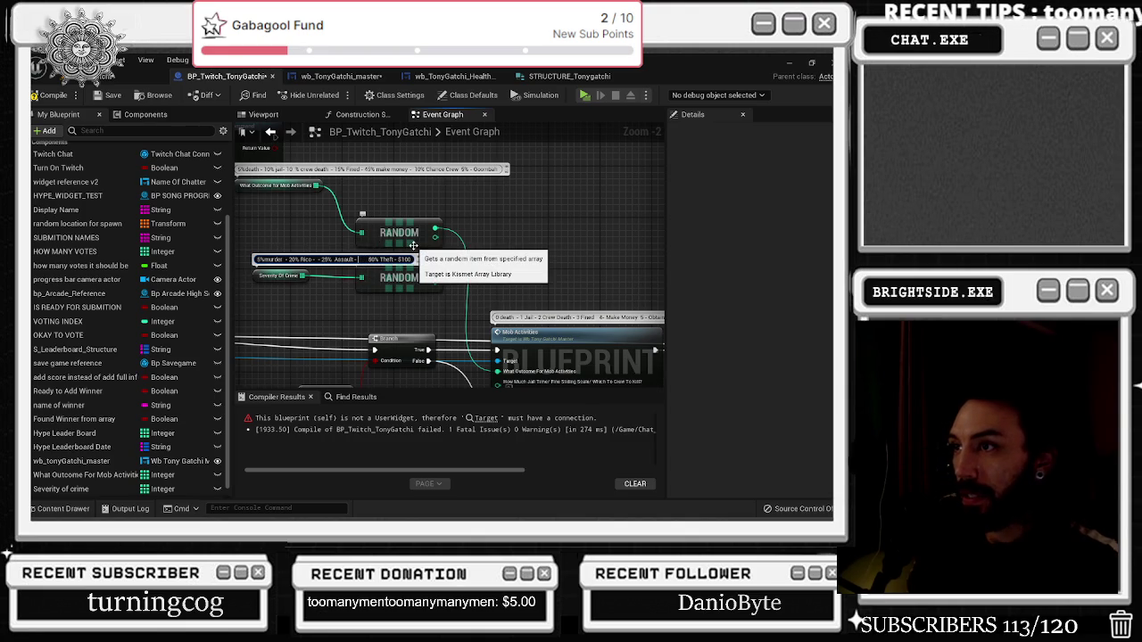
type("8 ")
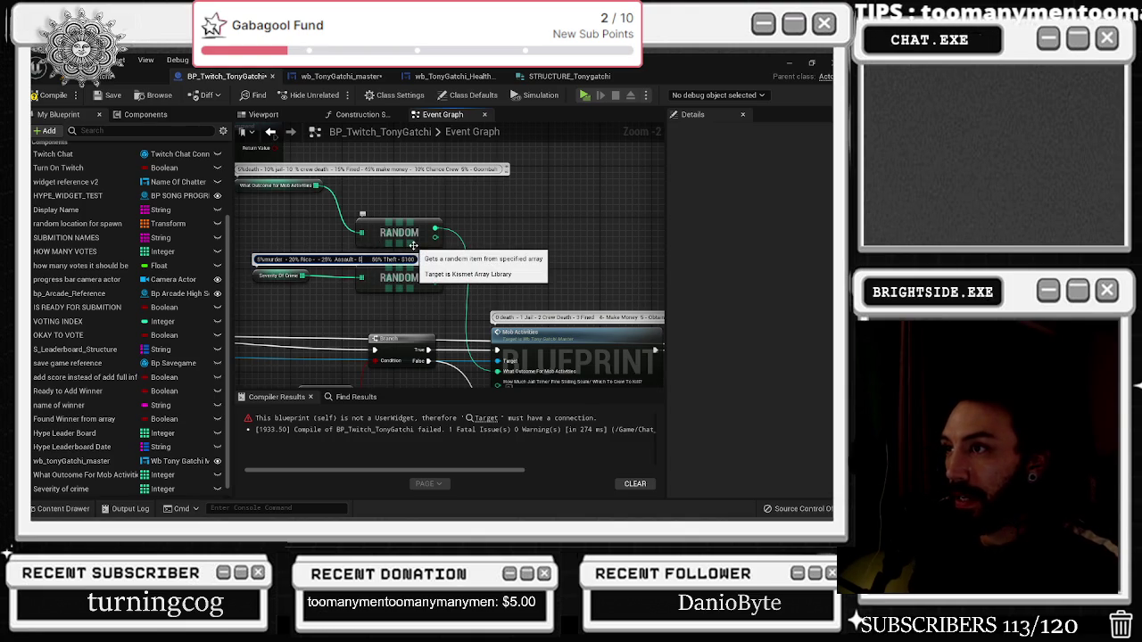
type("00")
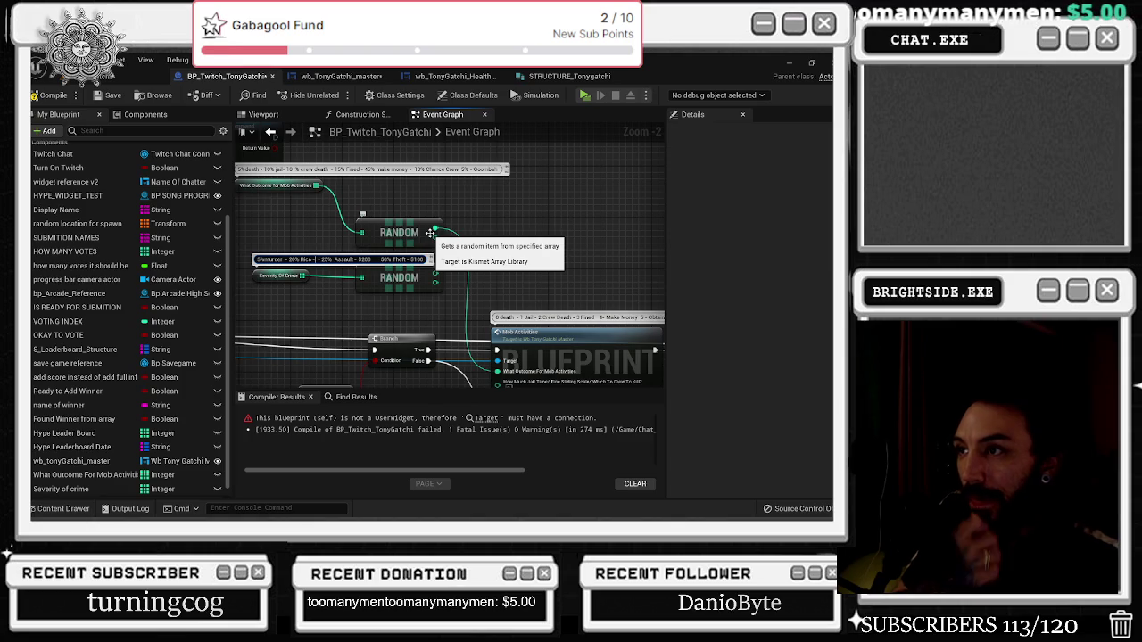
type("$")
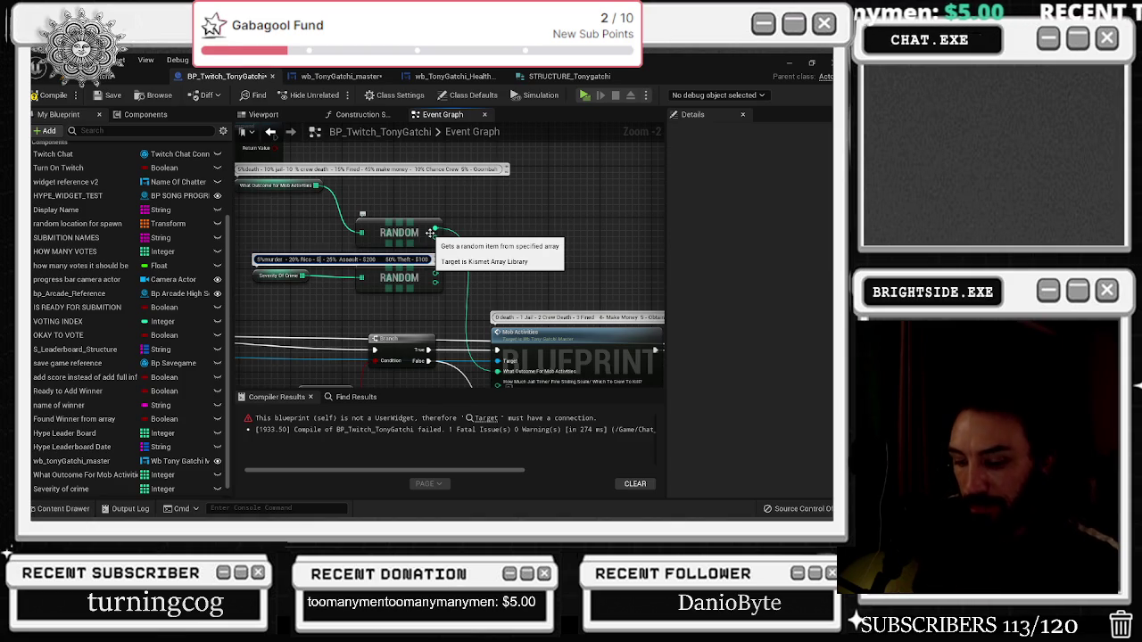
type("500")
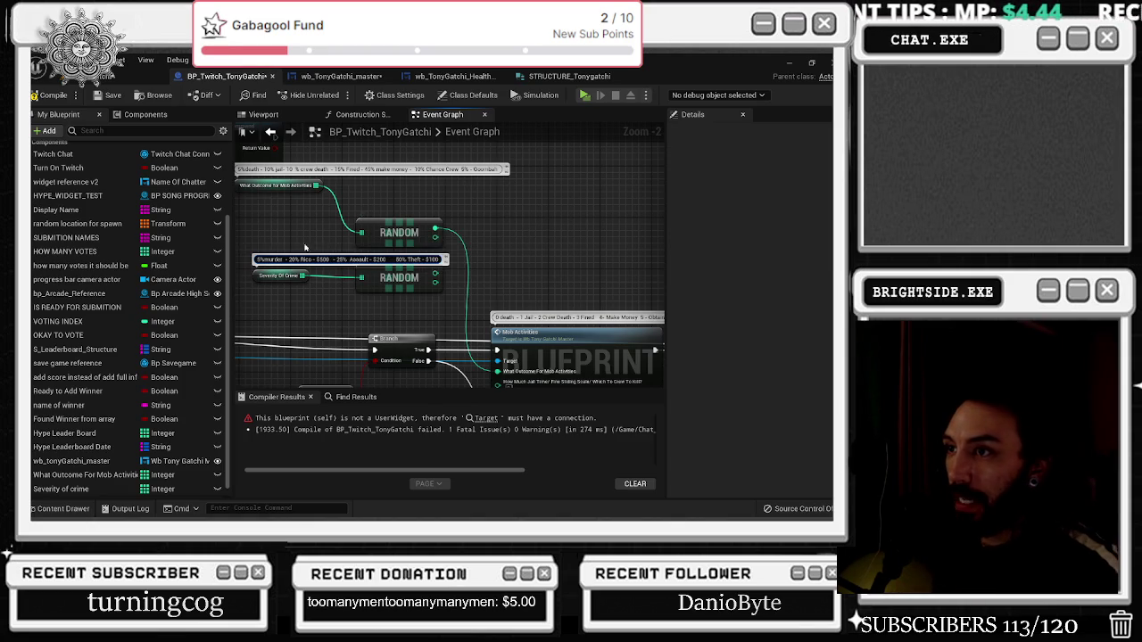
type("$")
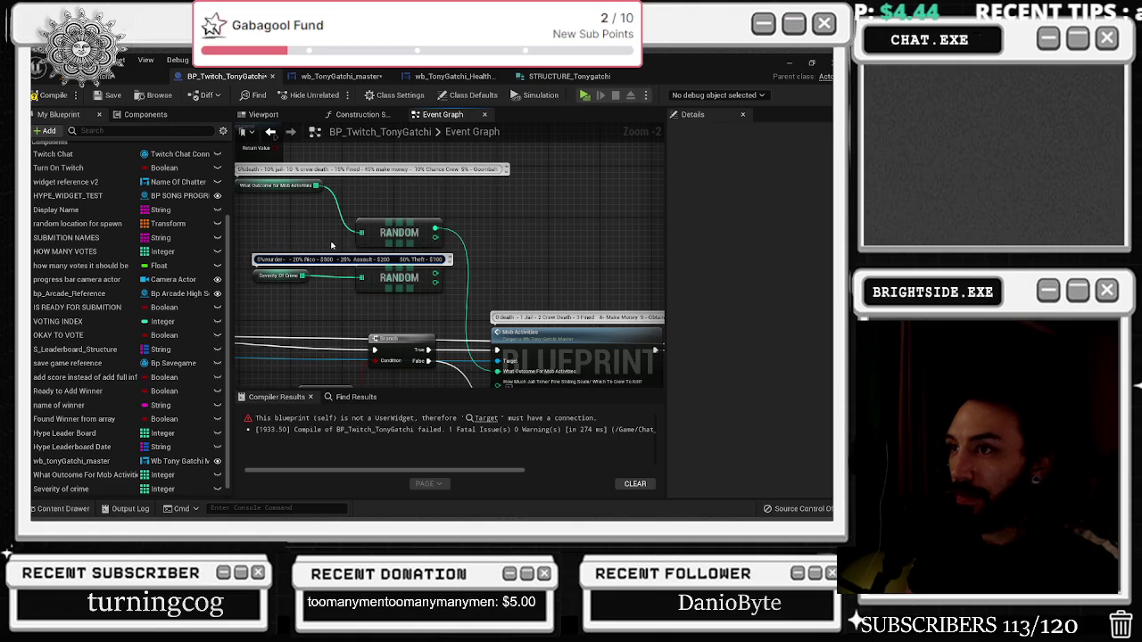
type("$")
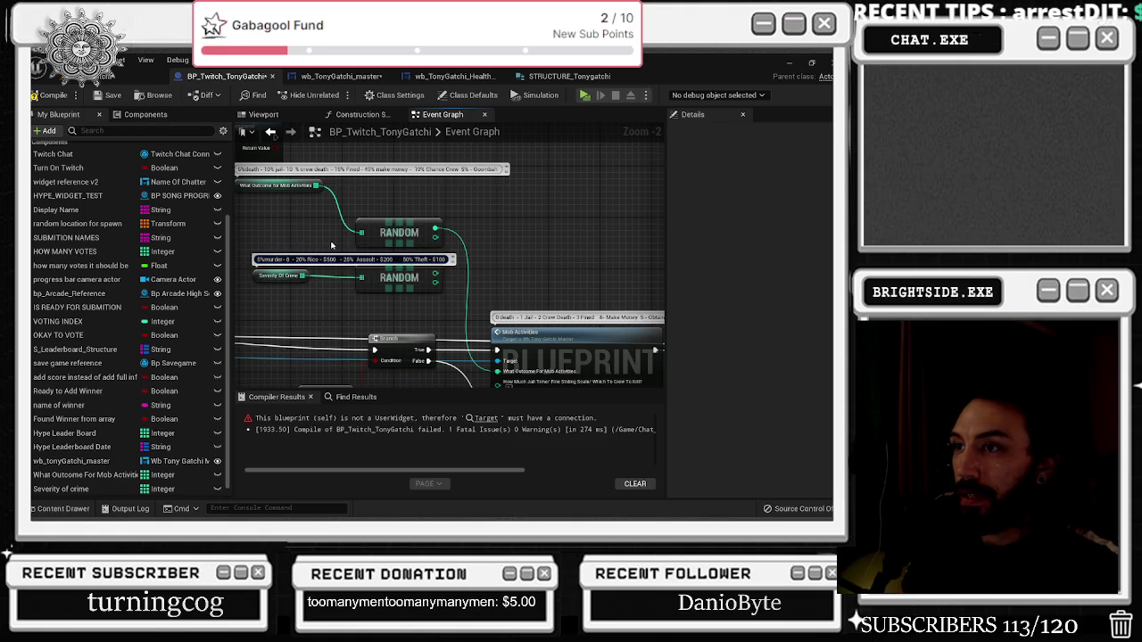
type("10")
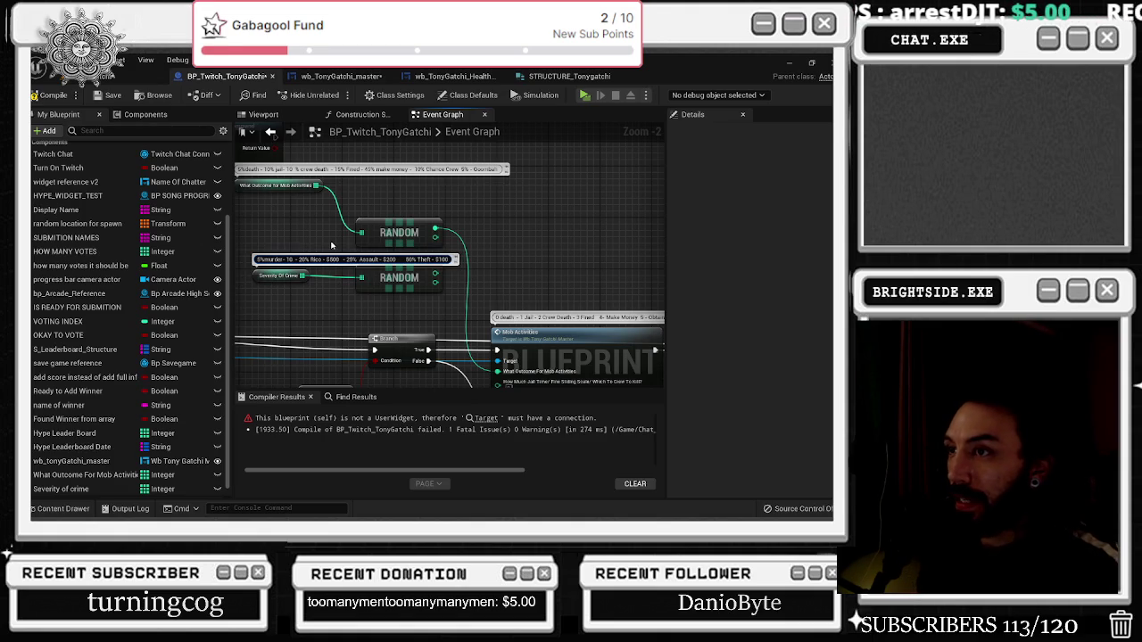
type("00")
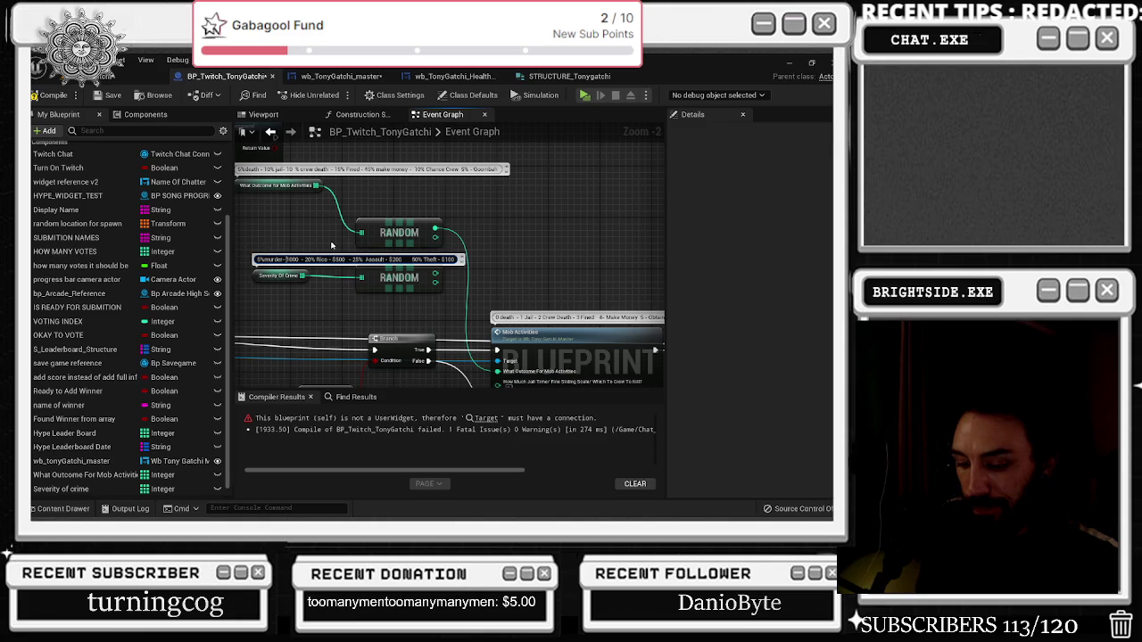
type("$")
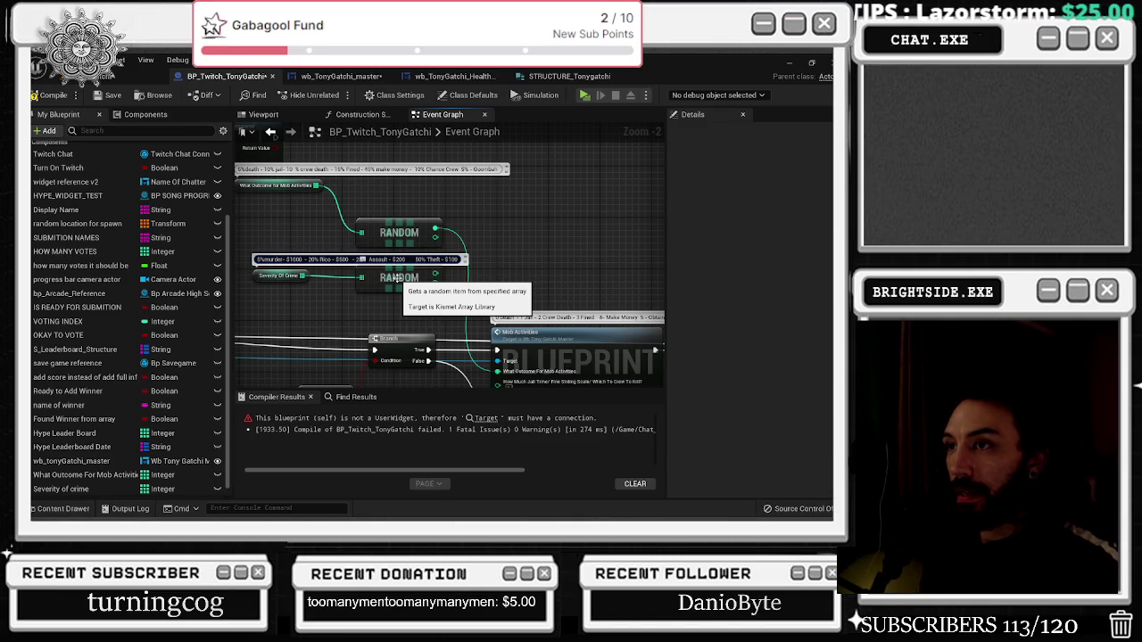
Begin adding durations to the crime comment, entering '600 secs - 300 seconds'
type("0.")
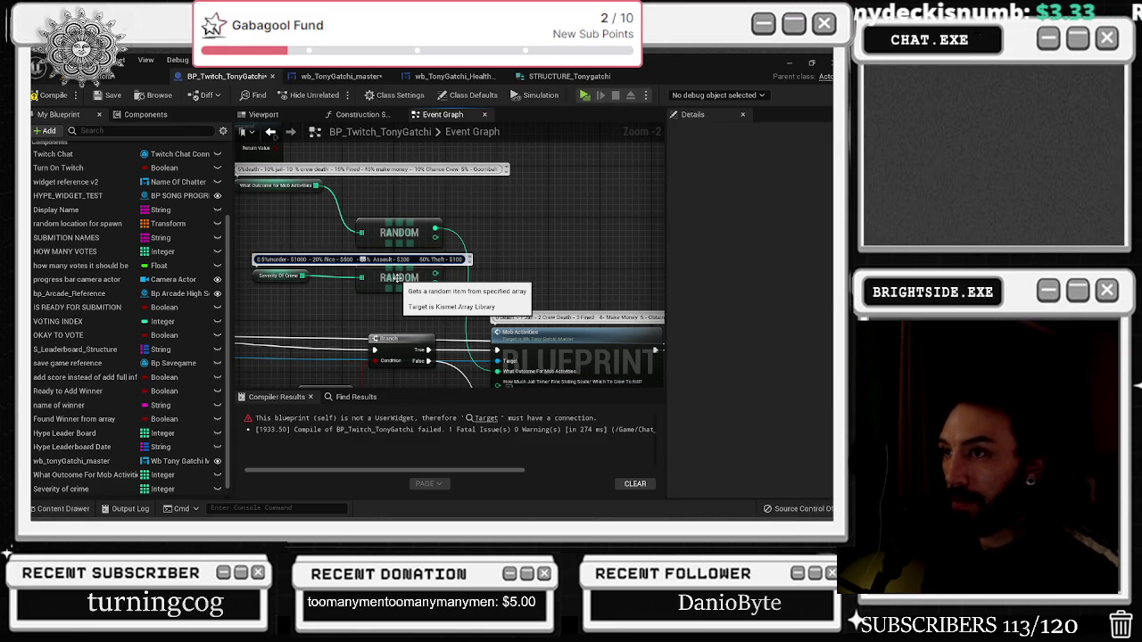
key("BackSpace")
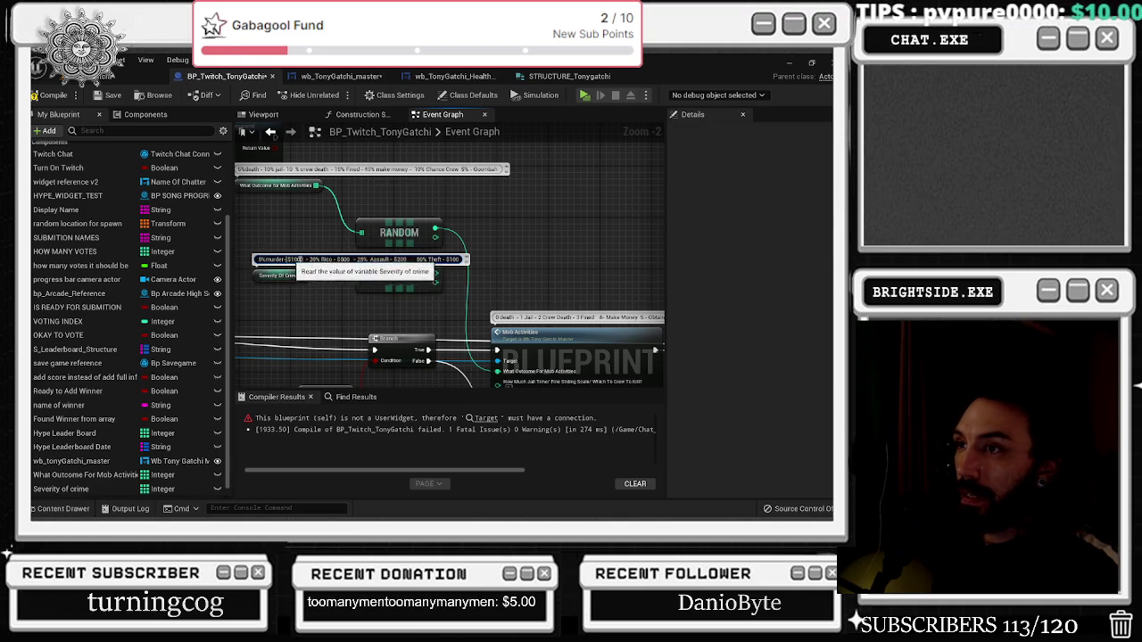
type("0")
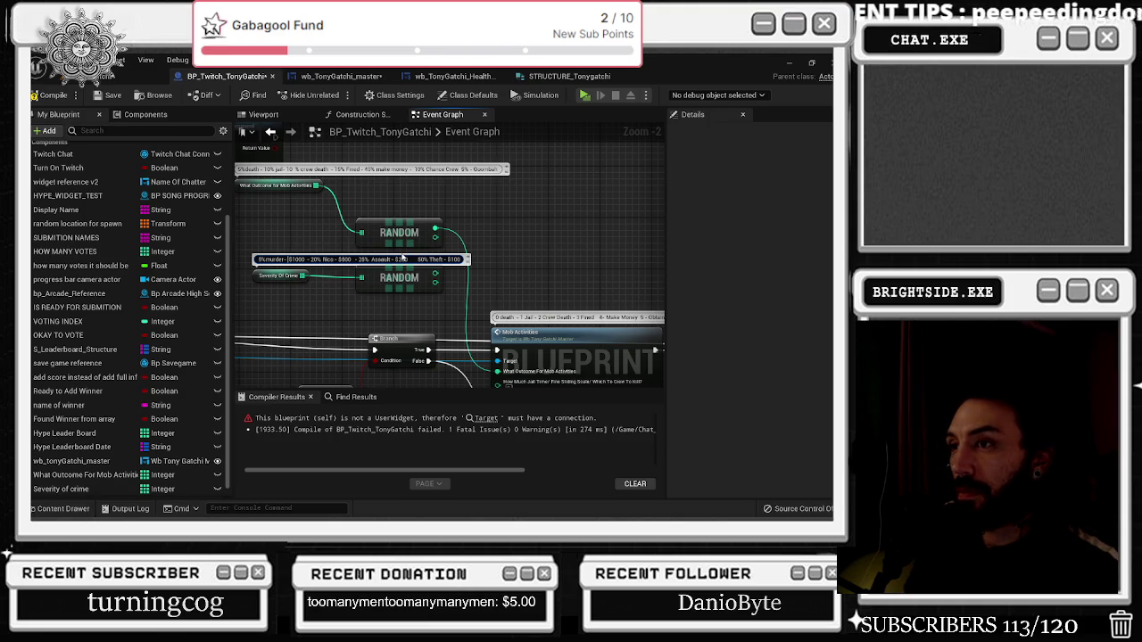
type("600 secs")
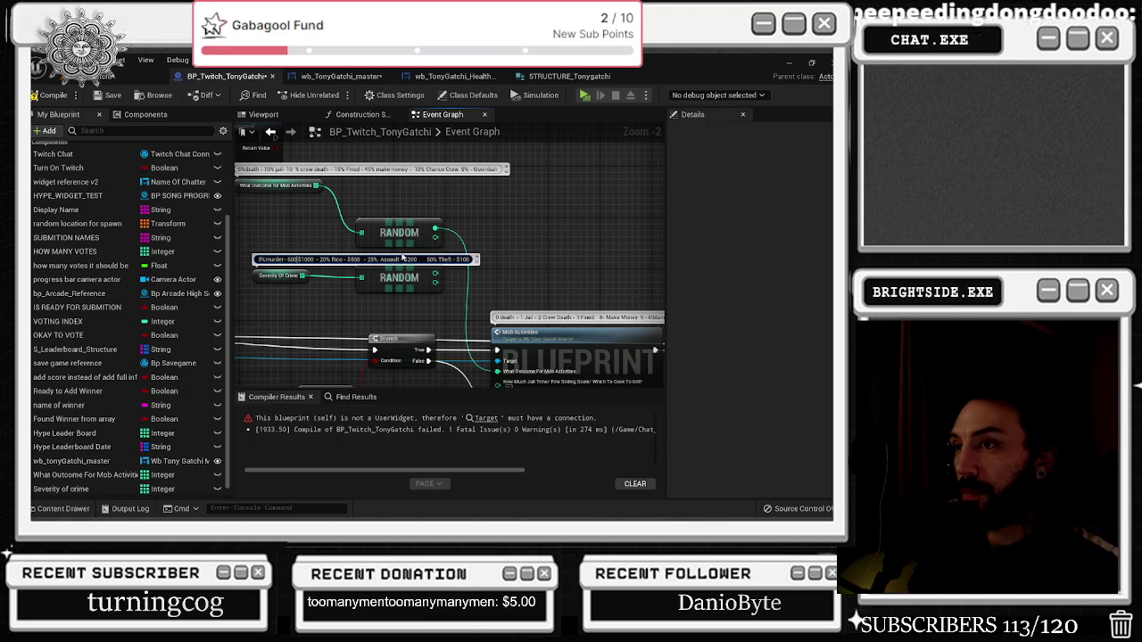
type("d ")
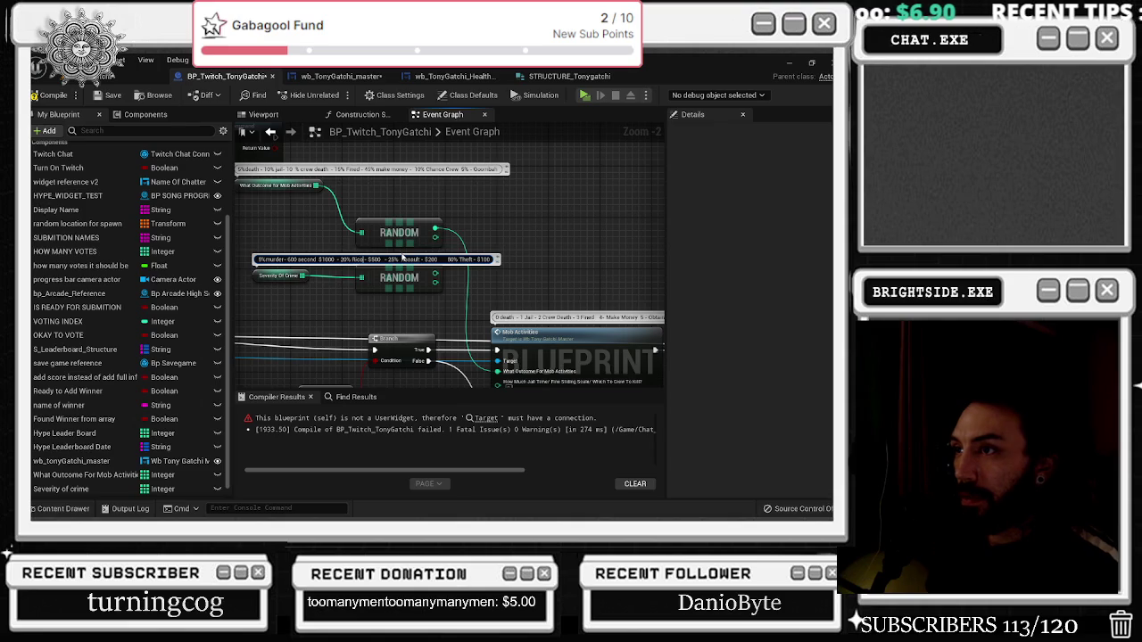
type("-")
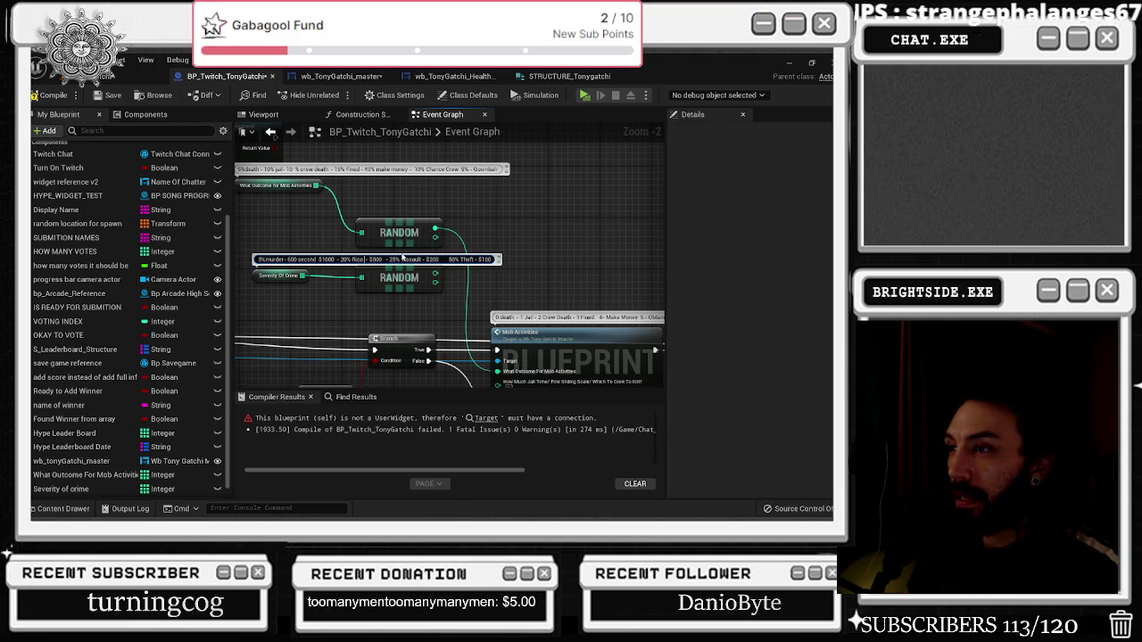
type(" 300")
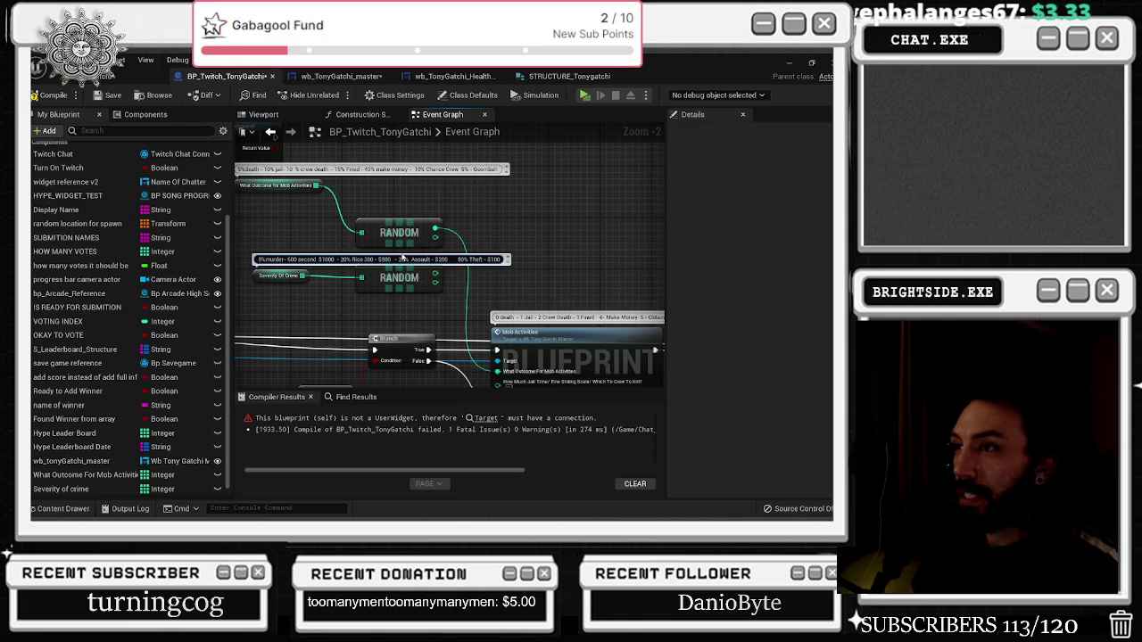
type(" seconds")
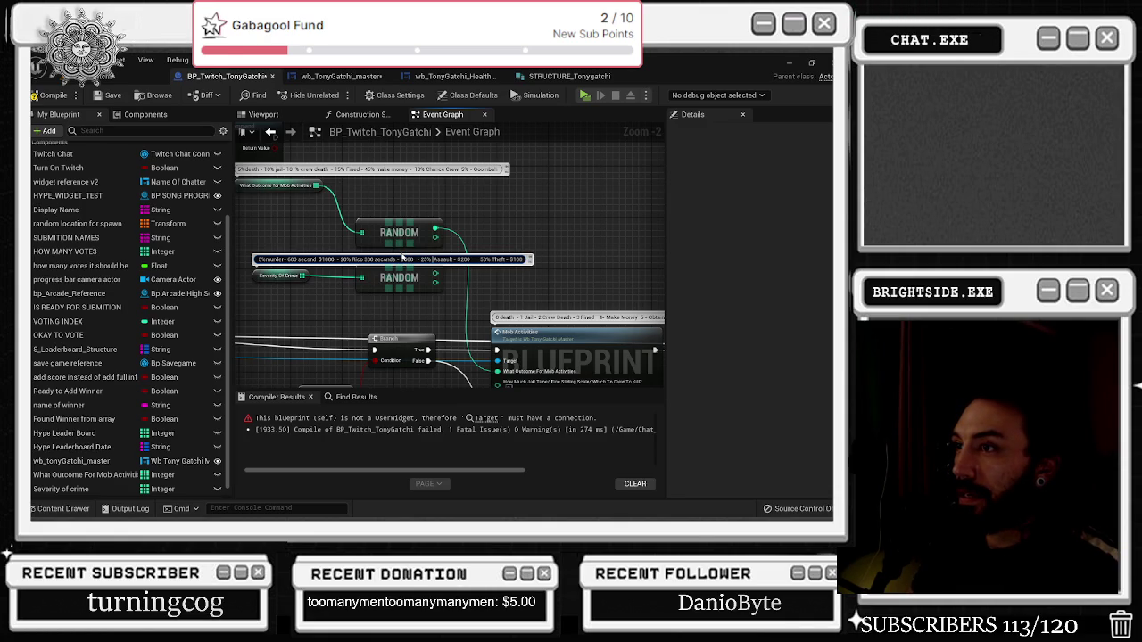
Insert '150 seconds' for Assault and '120 seconds' for Theft, then commit the comment
type("150")
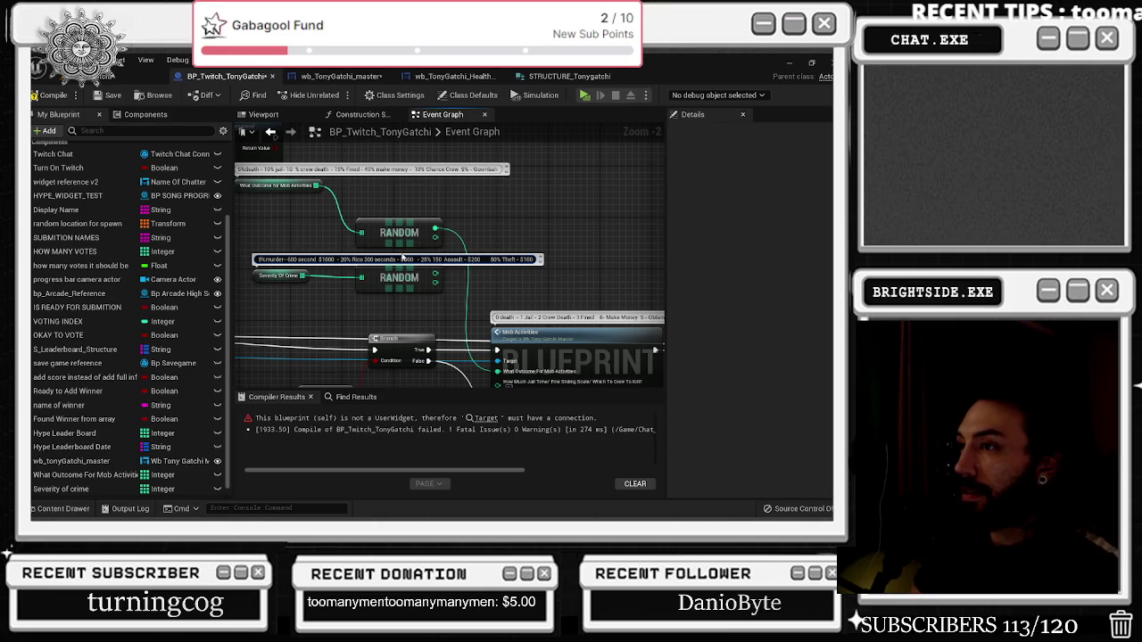
type("120 seconds")
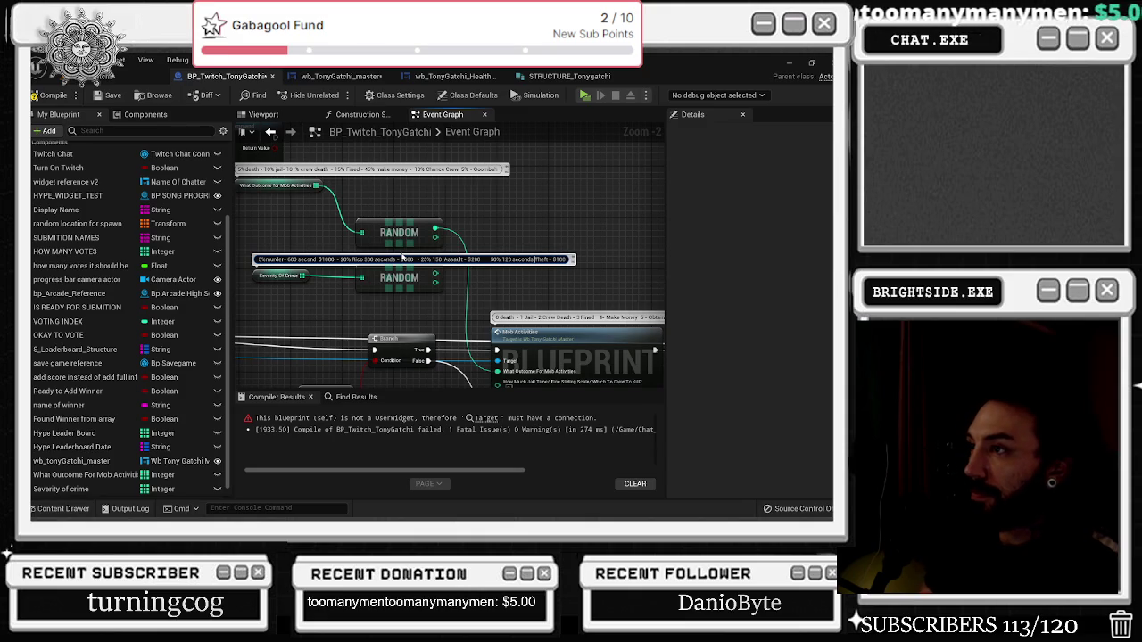
key("BackSpace")
key("BackSpace")
key("BackSpace")
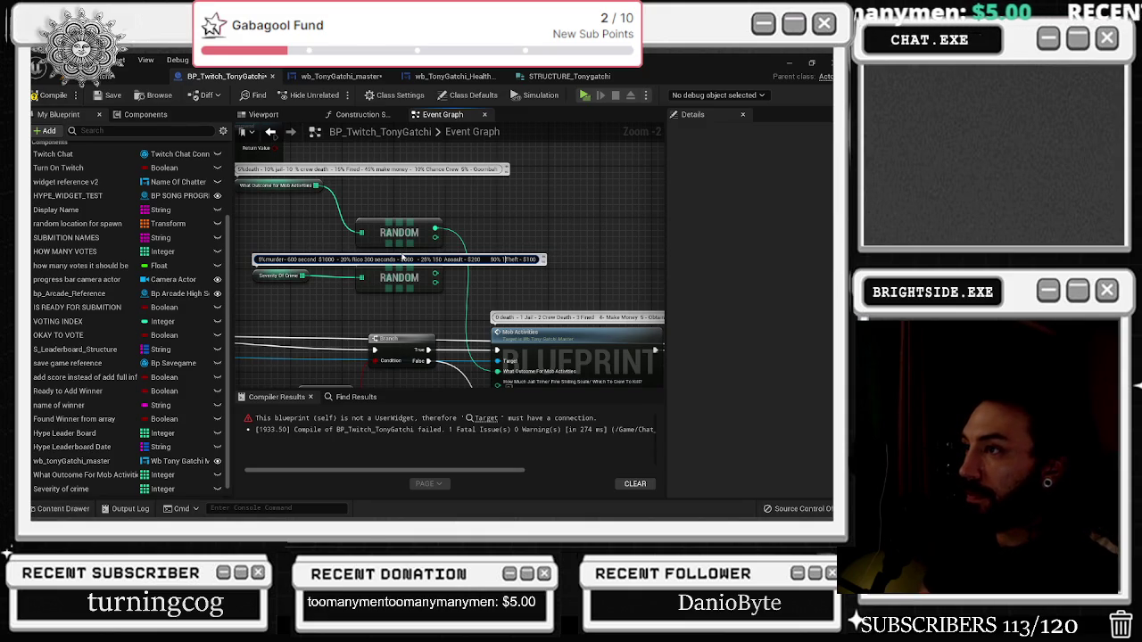
type("120 seco")
type("nds")
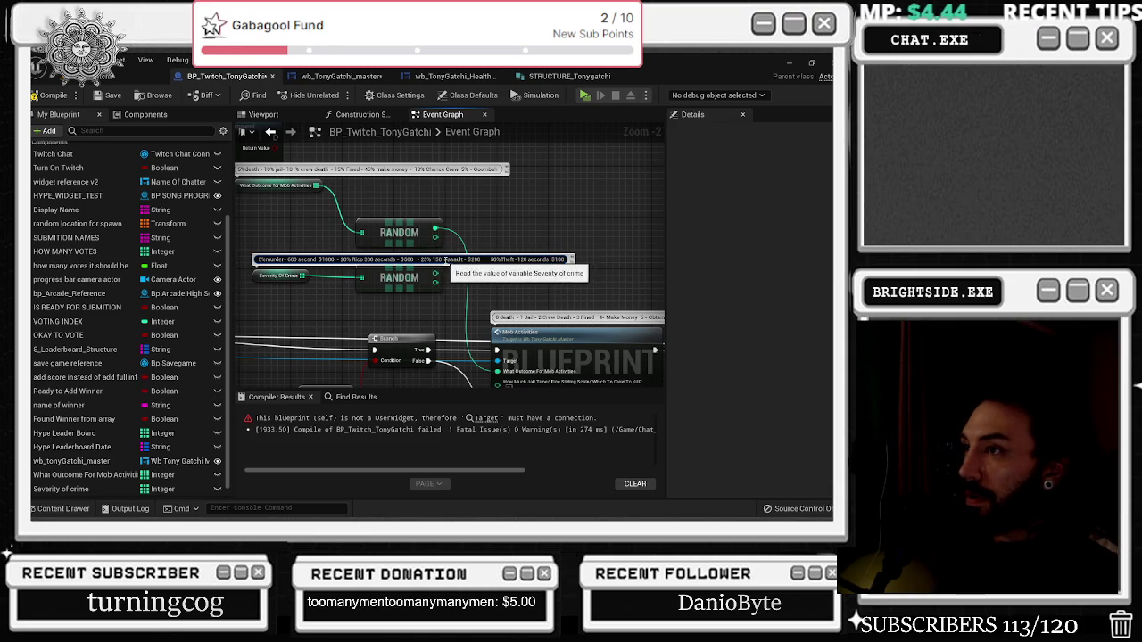
type("econds")
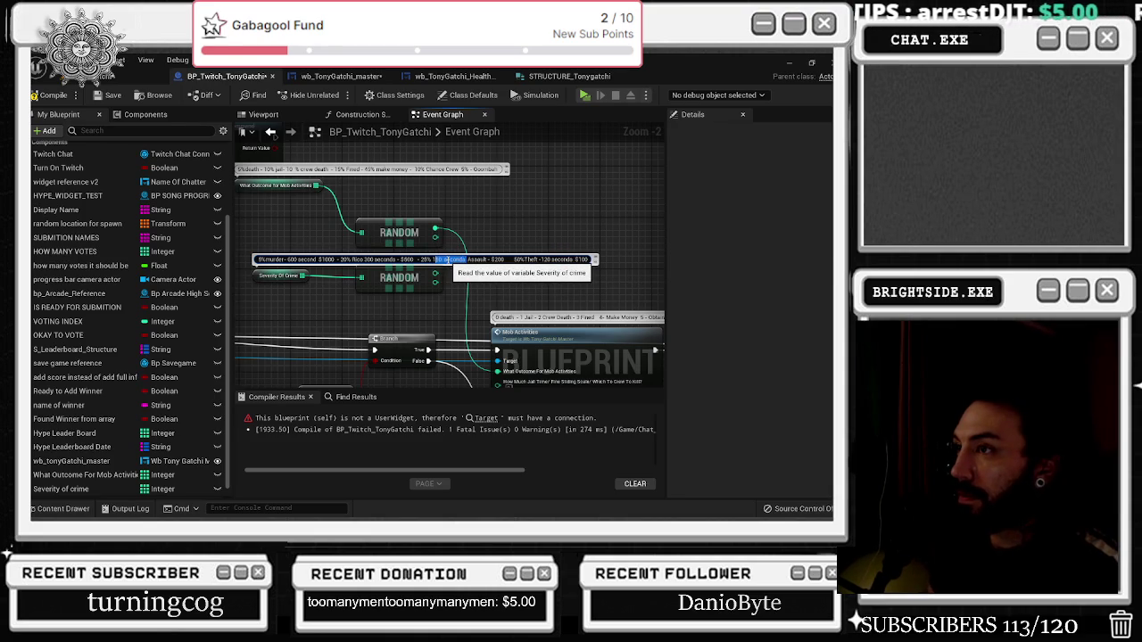
key("BackSpace")
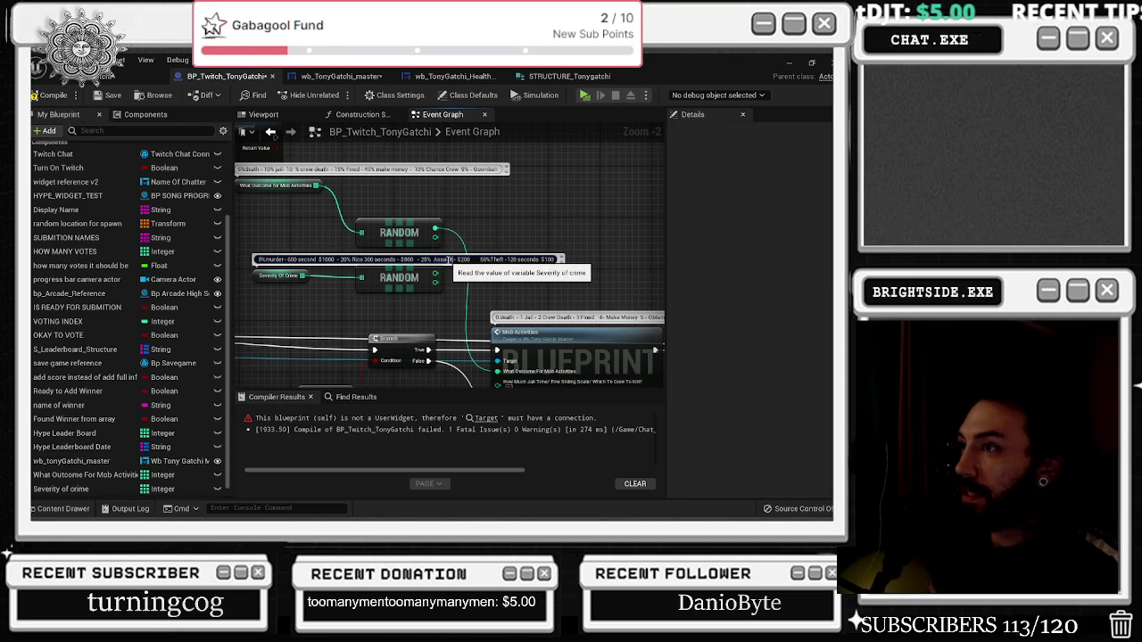
type("150 seconds")
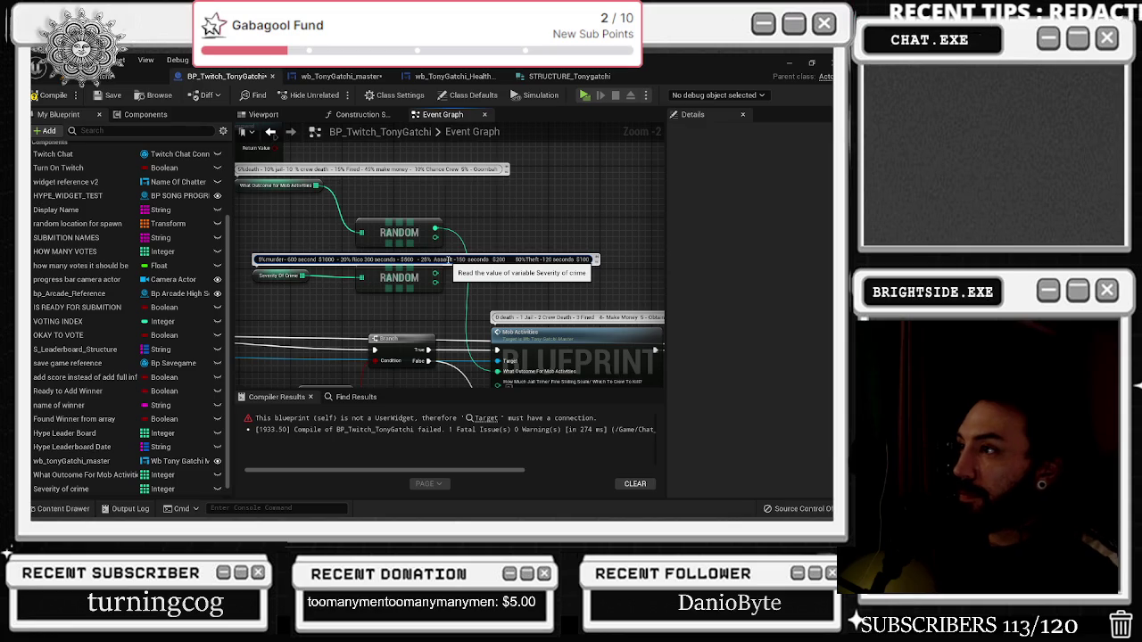
key("ctrl+a")
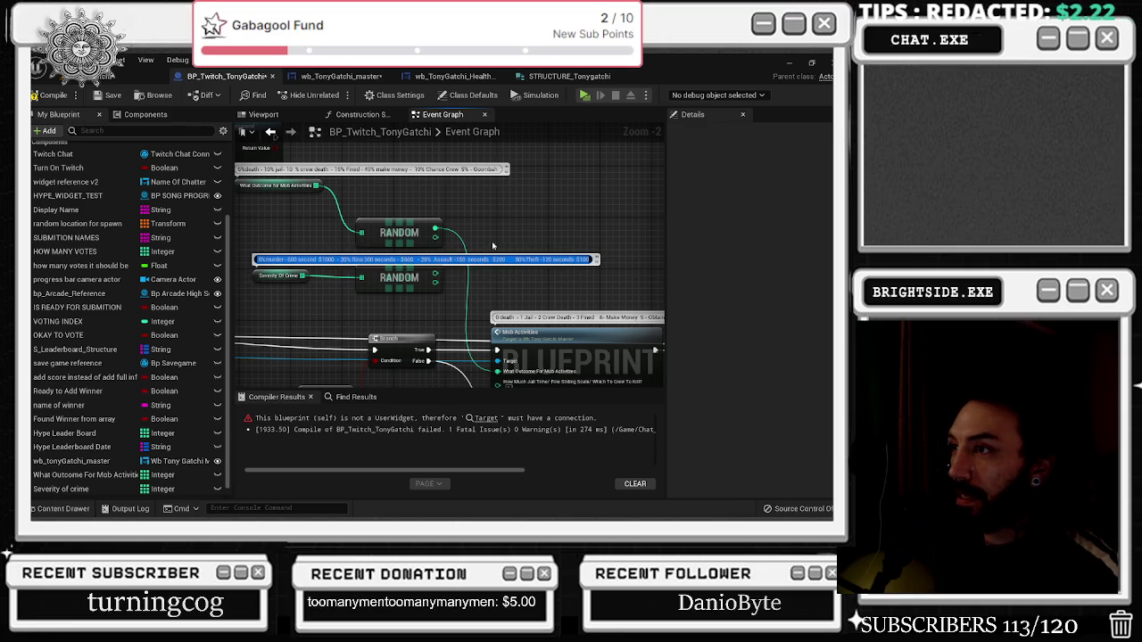
left_click(529, 231)
left_click_drag(369, 282, 357, 273)
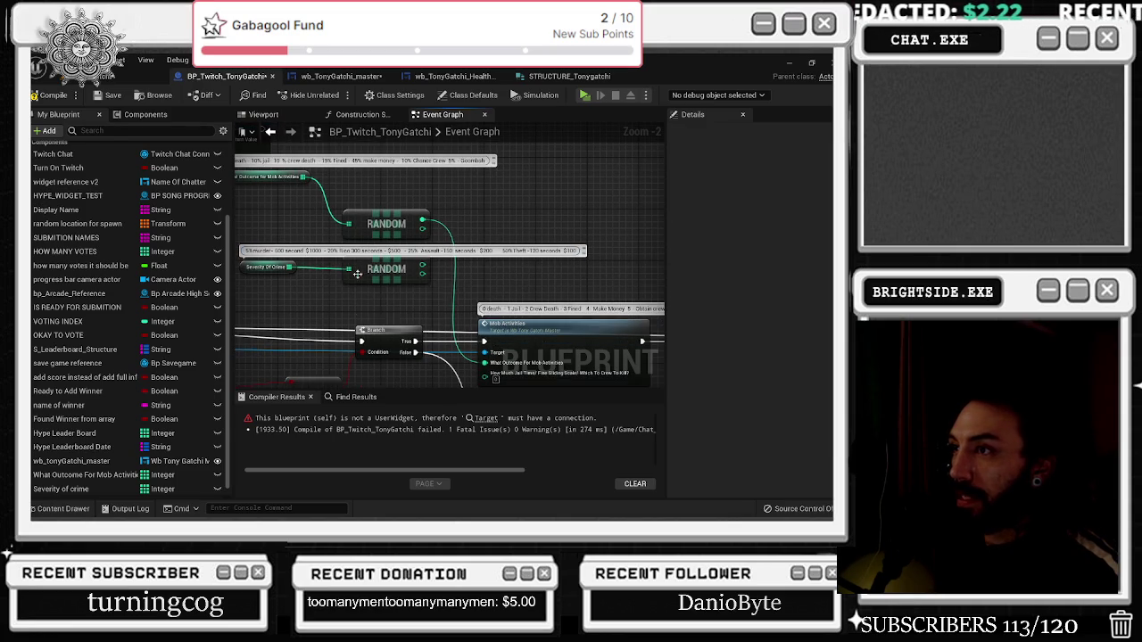
Change Severity Of Crime Index 17 and 18 from 5 to 3 and save the blueprint
left_click(264, 267)
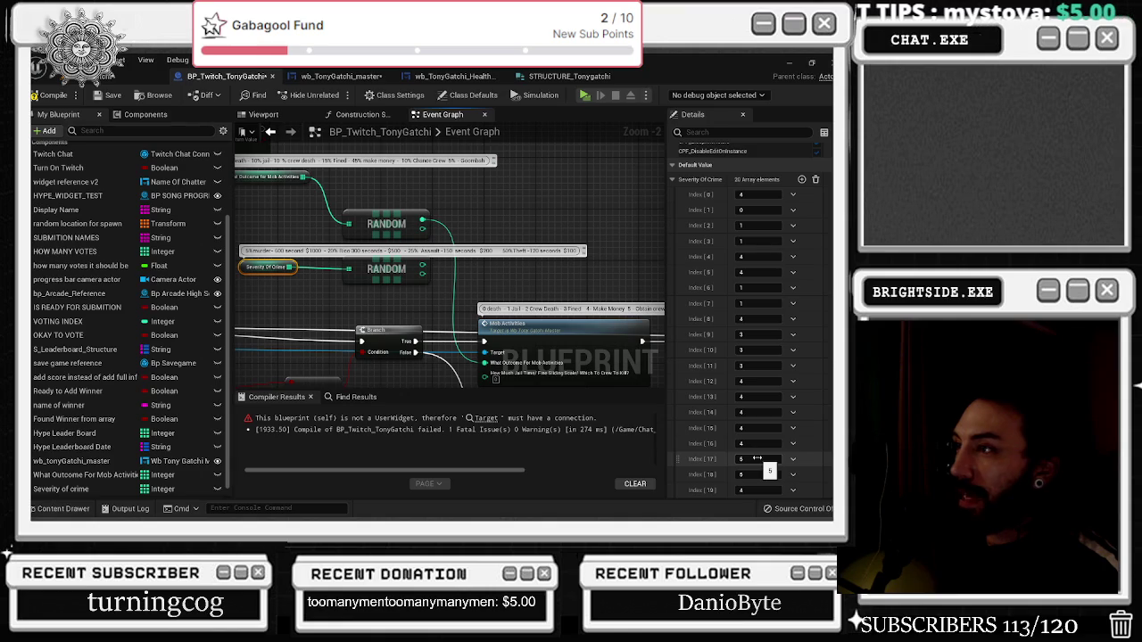
left_click_drag(404, 270, 409, 271)
left_click(266, 267)
left_click(763, 460)
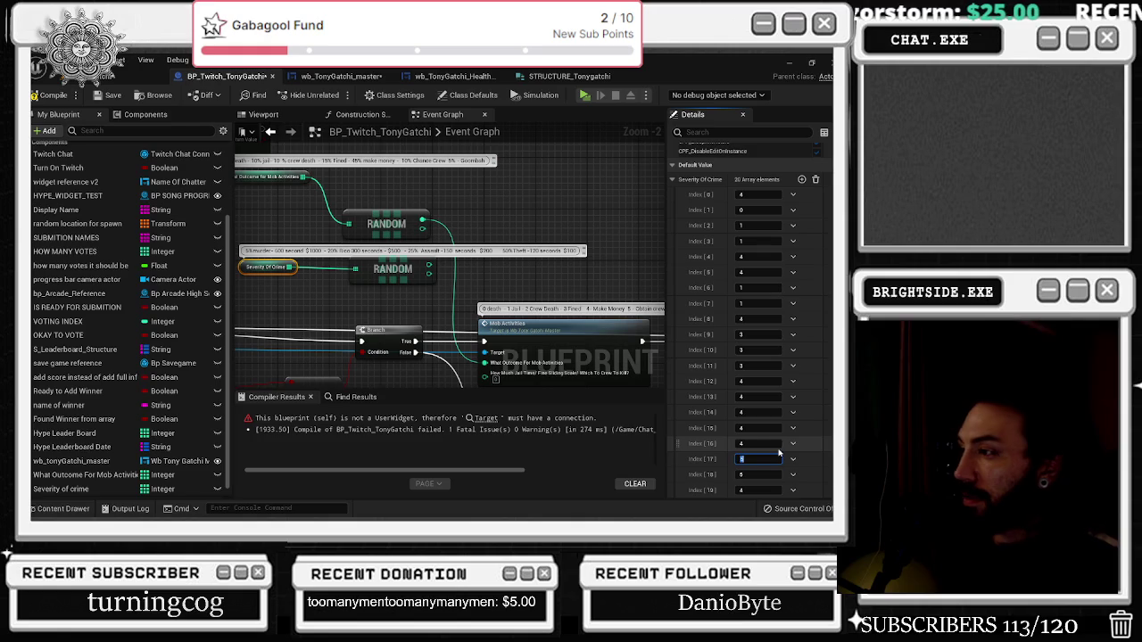
type("3")
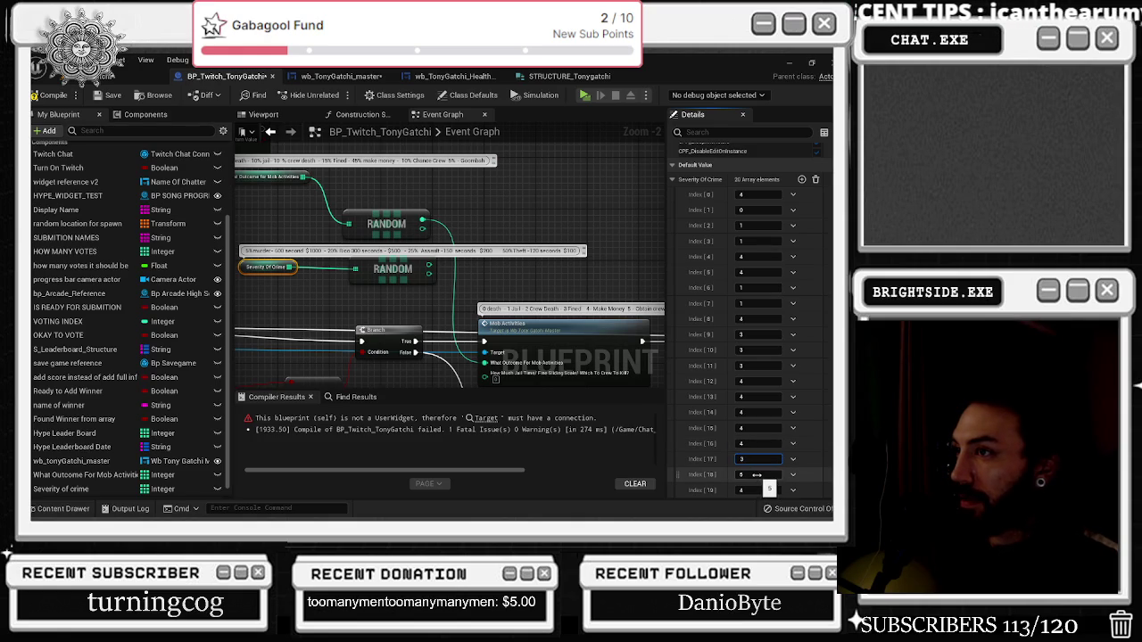
left_click_drag(756, 475, 731, 479)
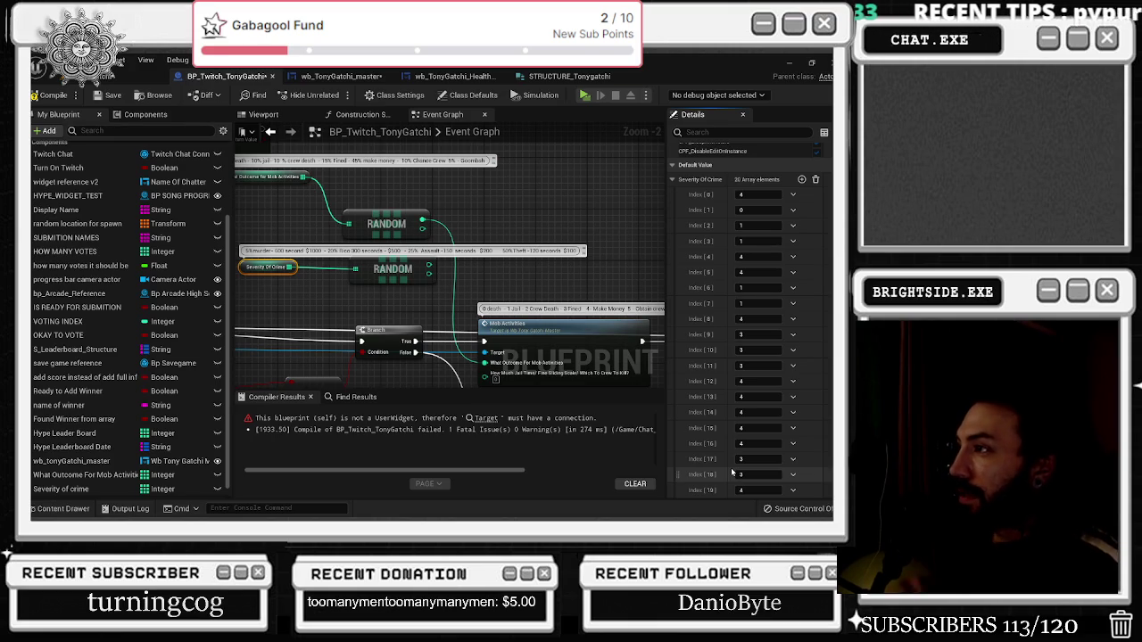
left_click(108, 96)
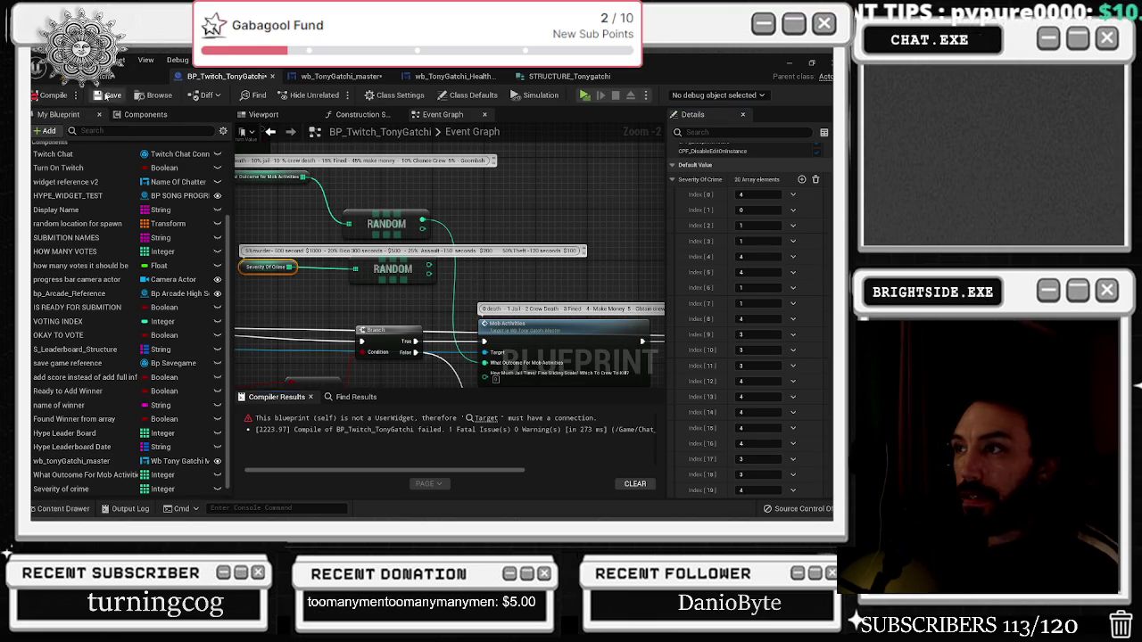
Connect the lower RANDOM result to Mob Activities' How Much Jail Time pin
left_click_drag(421, 223, 378, 205)
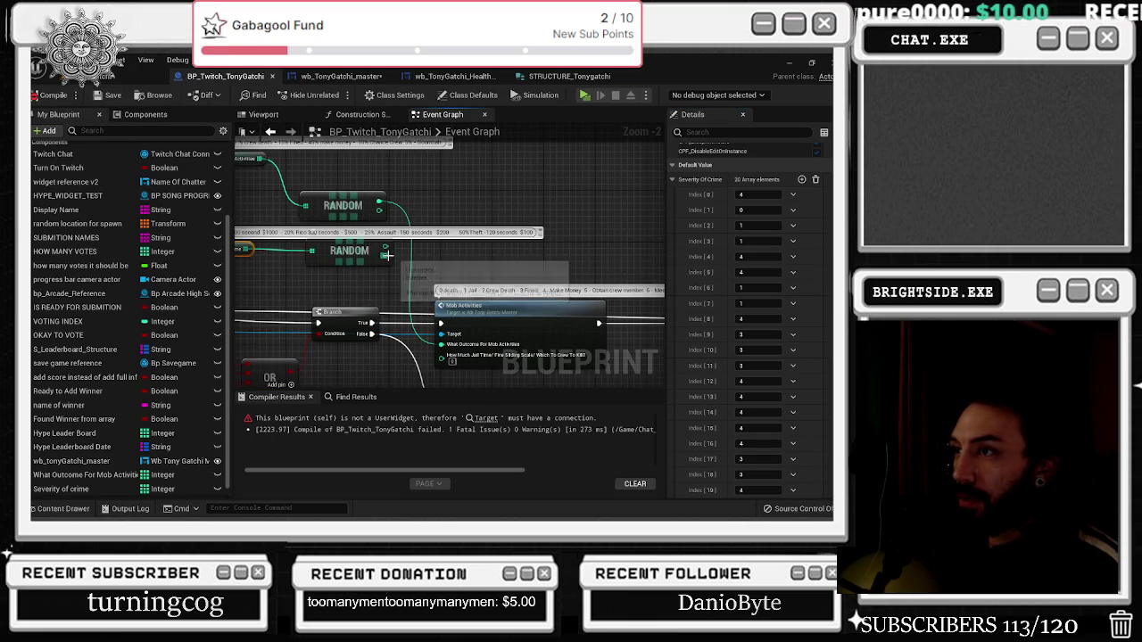
left_click_drag(386, 249, 441, 356)
left_click_drag(463, 266, 546, 261)
left_click(412, 253)
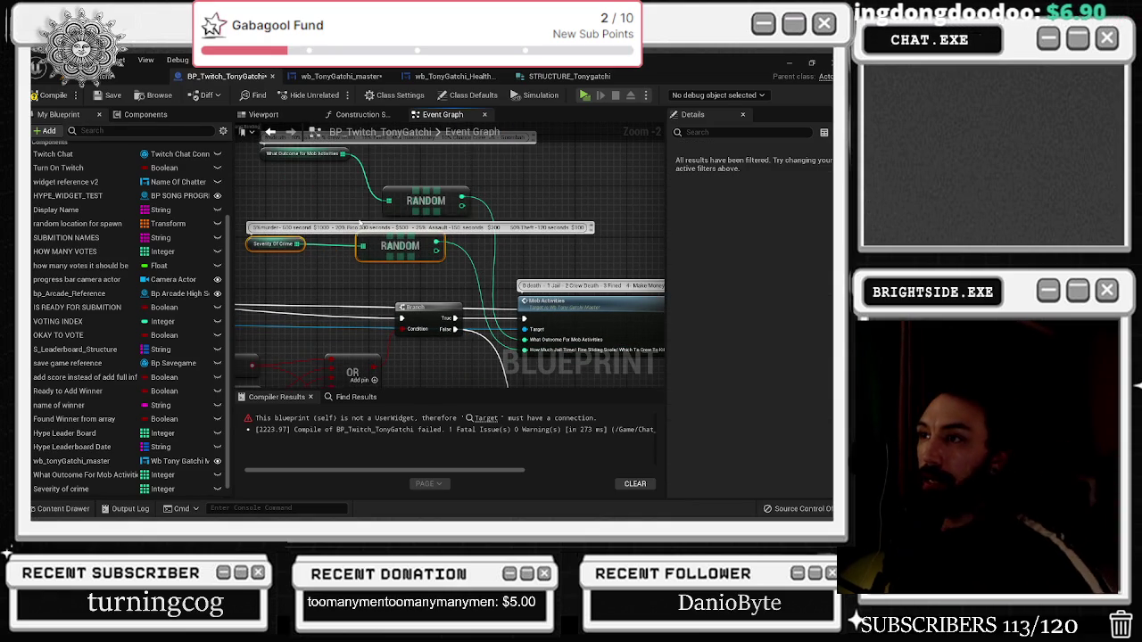
Open the Mob Activities event implementation in wb_TonyGatchi_master
left_click(362, 227)
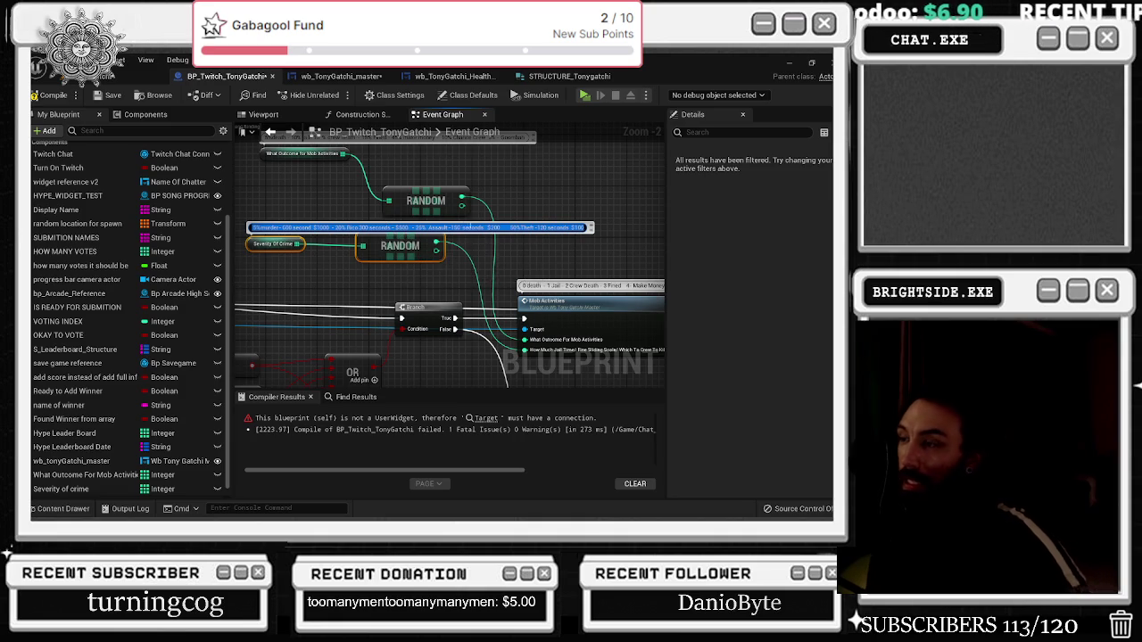
left_click_drag(410, 254, 349, 250)
double_click(486, 296)
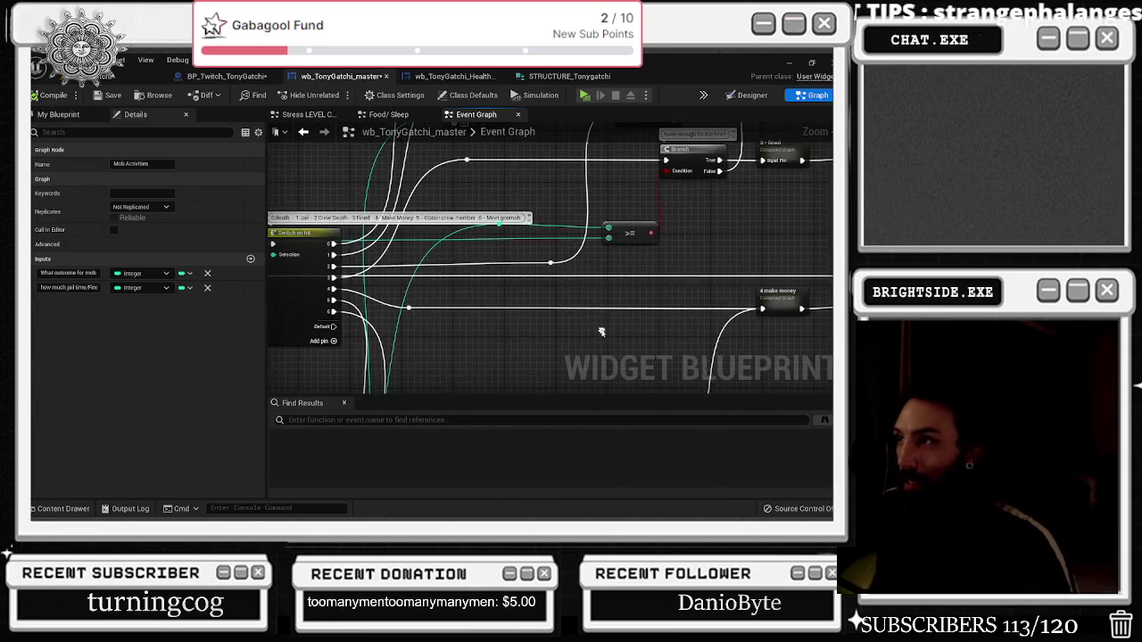
Navigate to the Branch and Switch nodes and open the collapsed '3 - fined' graph
scroll(599, 318, "down", 3)
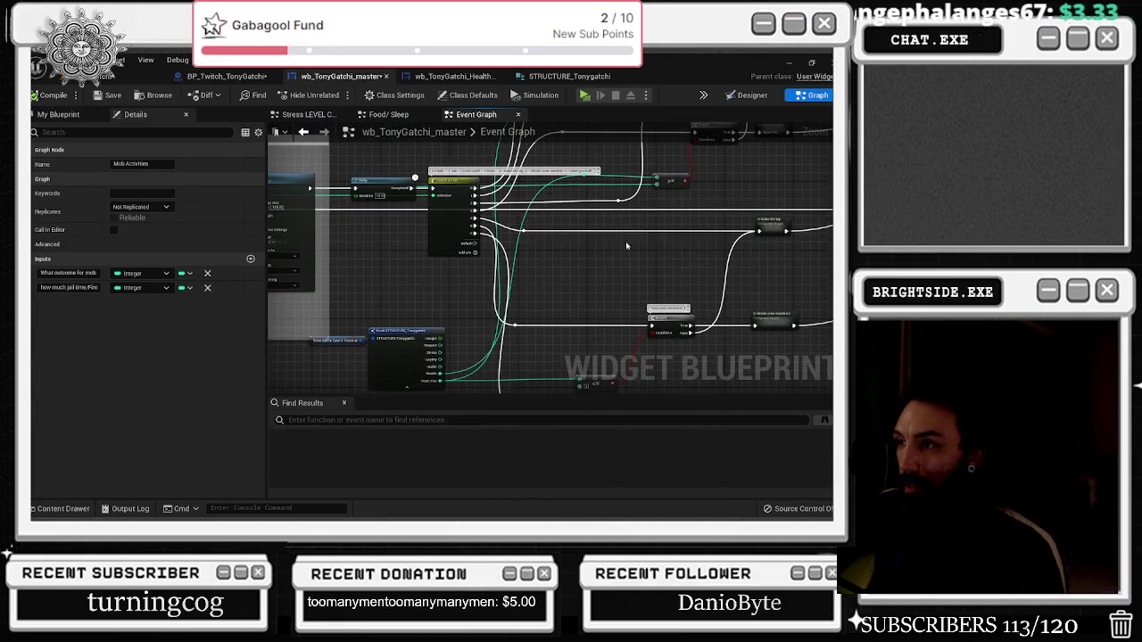
left_click_drag(549, 269, 429, 282)
left_click_drag(527, 294, 284, 305)
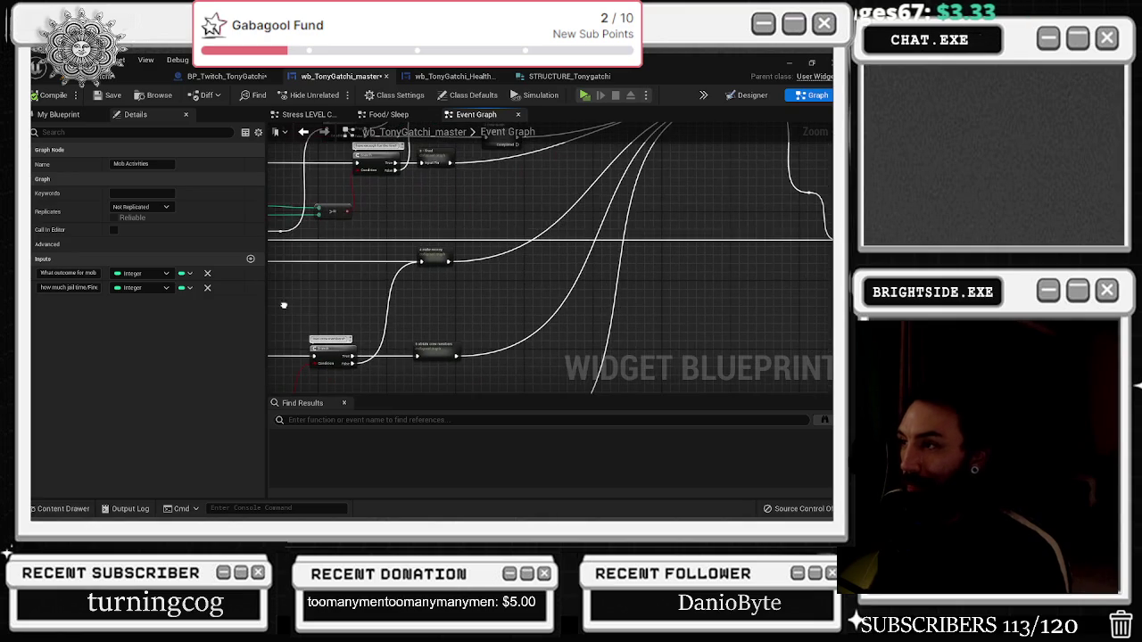
mouse_move(386, 277)
left_mouse_down()
mouse_move(473, 313)
mouse_move(555, 274)
left_mouse_up()
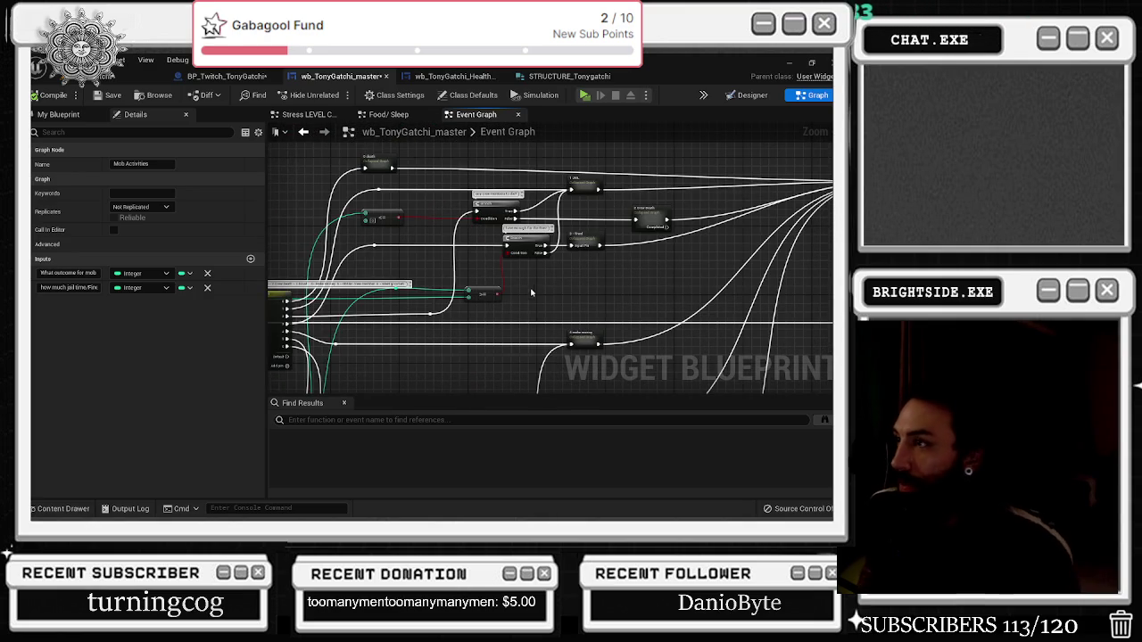
scroll(555, 274, "up", 1)
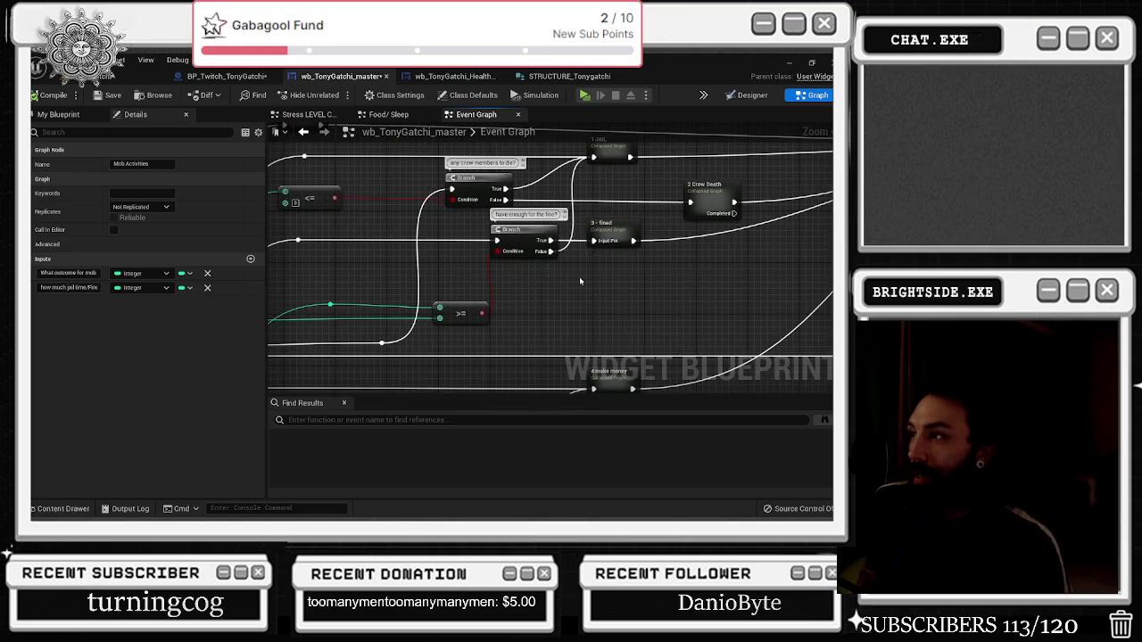
scroll(454, 292, "up", 1)
left_click(459, 260)
double_click(458, 261)
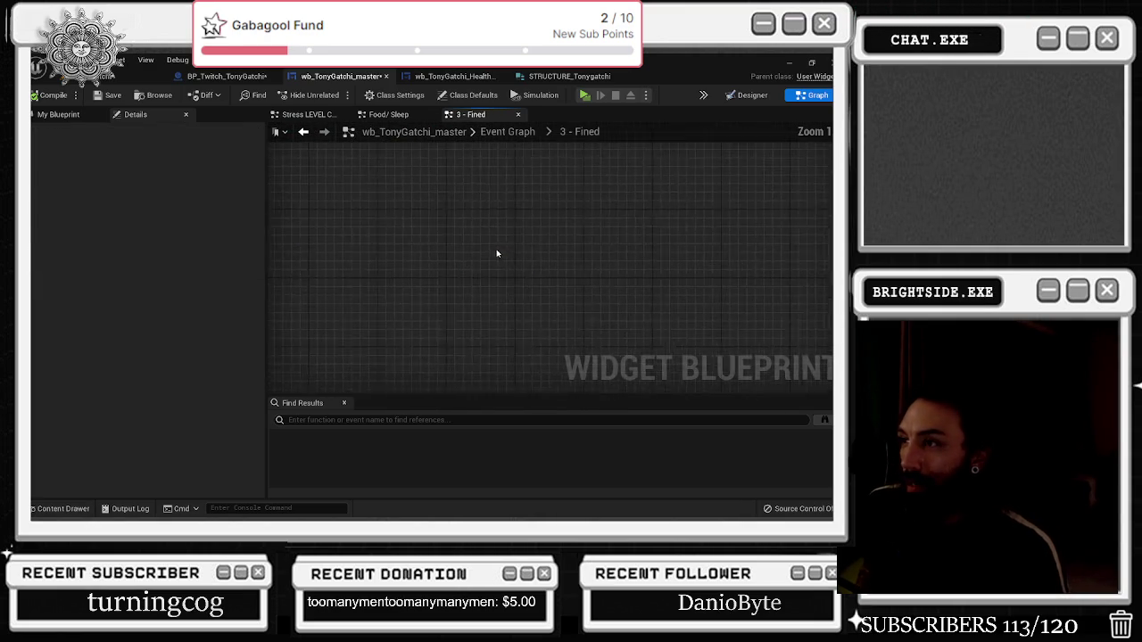
Rearrange the Inputs, Set Brush, Tony Sprite and Outputs nodes in the 3 - Fined graph
mouse_move(407, 272)
left_mouse_down()
mouse_move(369, 270)
mouse_move(363, 245)
left_mouse_up()
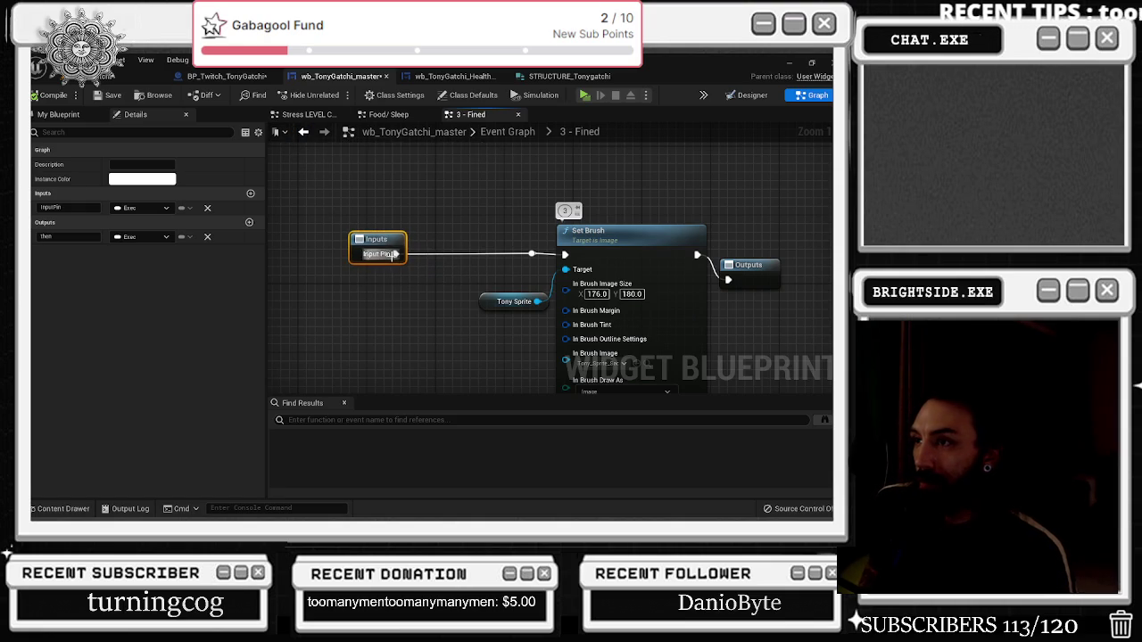
left_click_drag(366, 254, 289, 254)
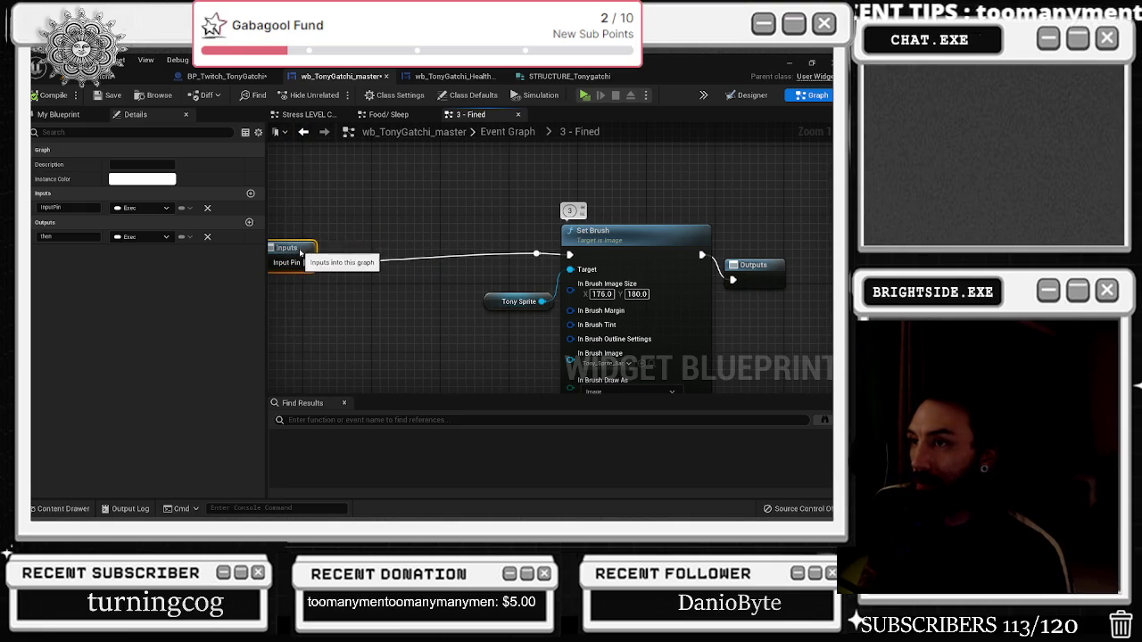
scroll(479, 267, "down", 3)
left_click_drag(482, 241, 571, 295)
left_click_drag(591, 250, 485, 251)
left_click_drag(670, 259, 733, 246)
Check the Set Brush comment, finish positioning Outputs, and switch to the Food/ Sleep graph
left_click(543, 299)
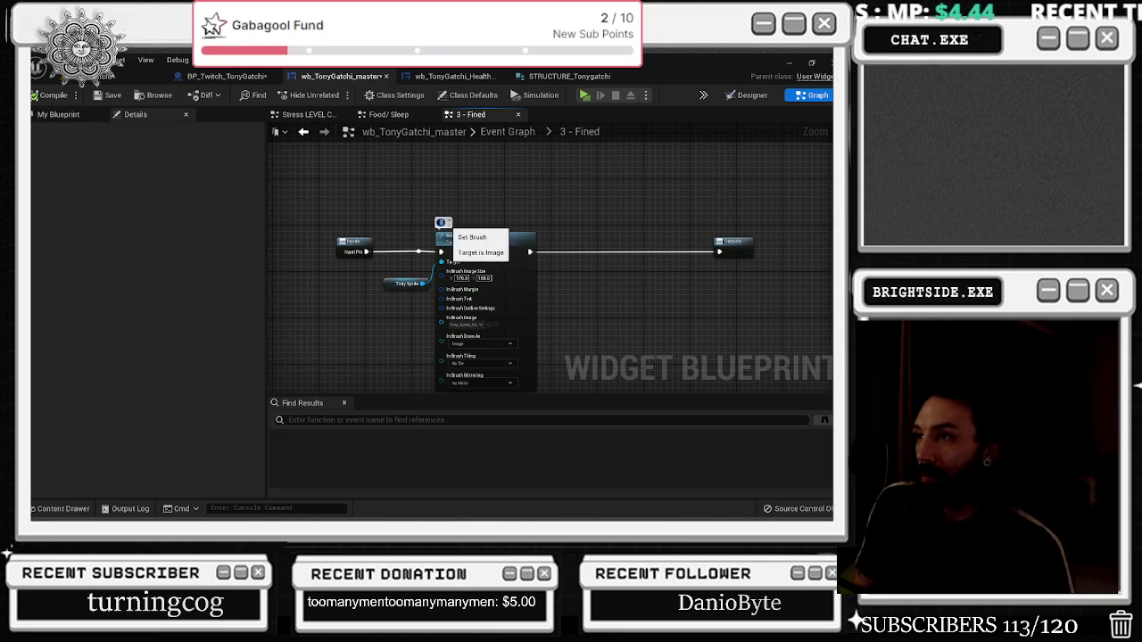
left_click(441, 223)
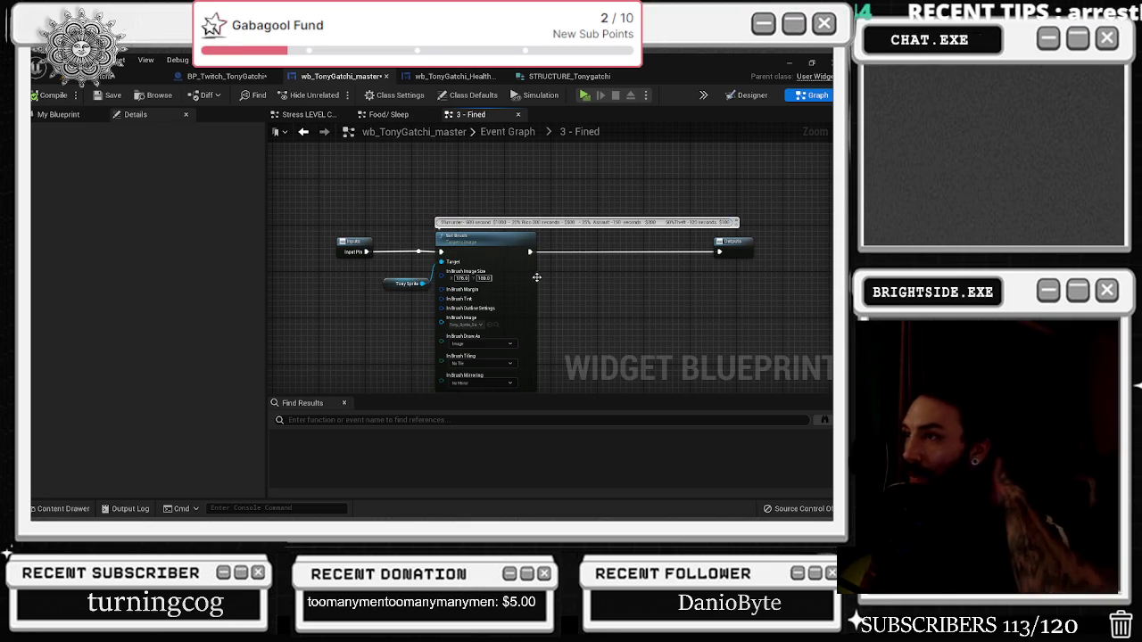
left_click_drag(502, 266, 596, 269)
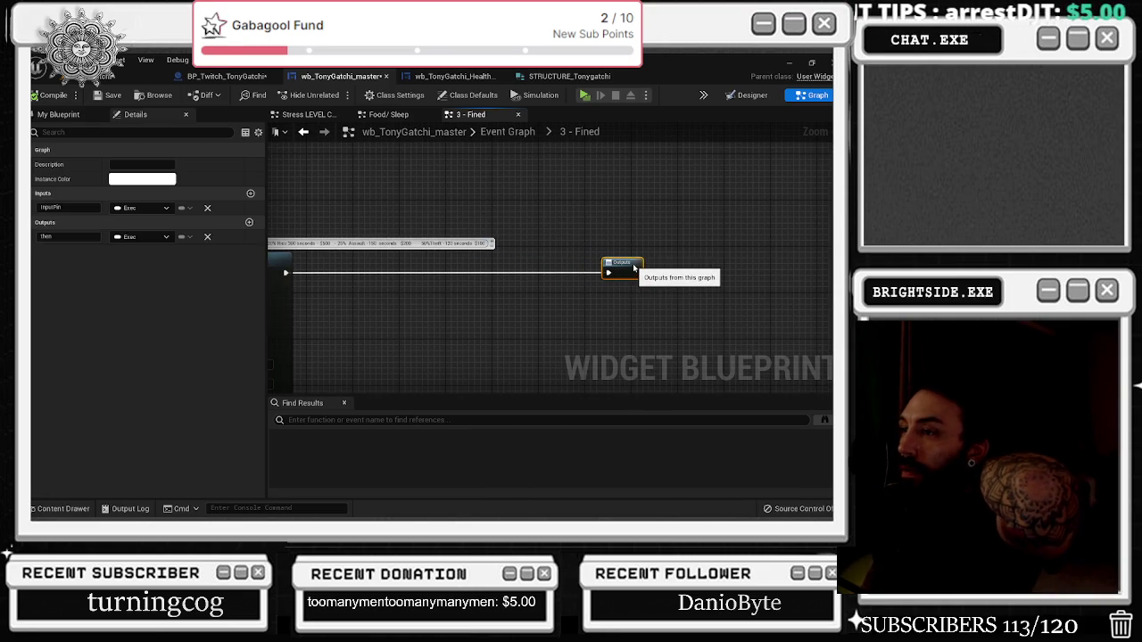
left_click_drag(468, 263, 716, 289)
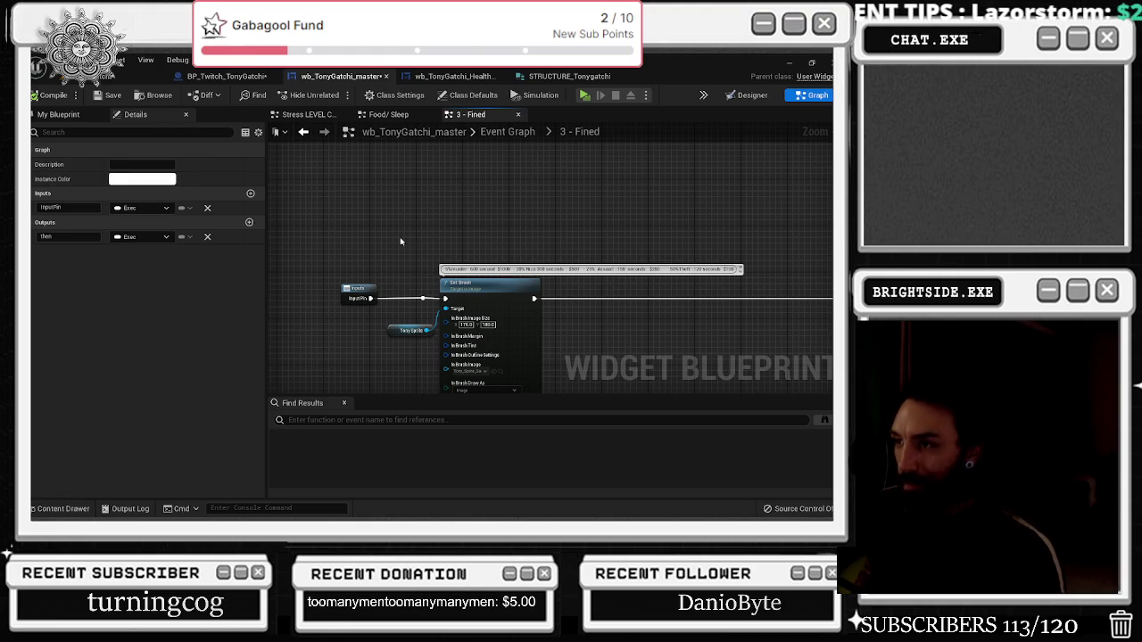
left_click(388, 115)
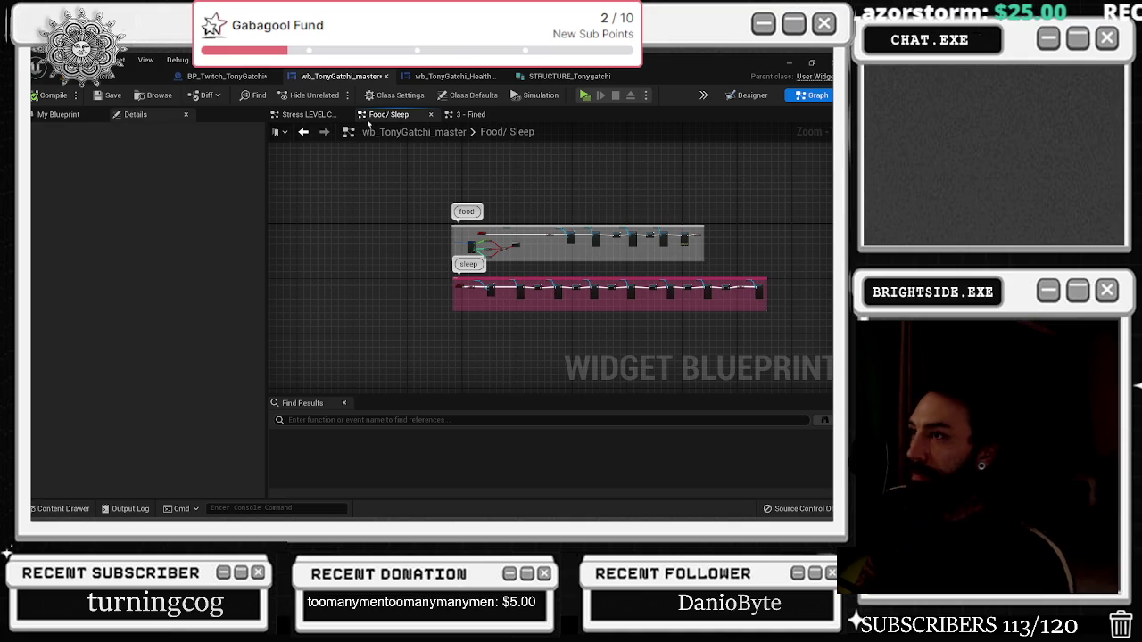
Go back to the main Event Graph and bring the mob activities group into view
left_click(465, 116)
left_click_drag(441, 240, 340, 232)
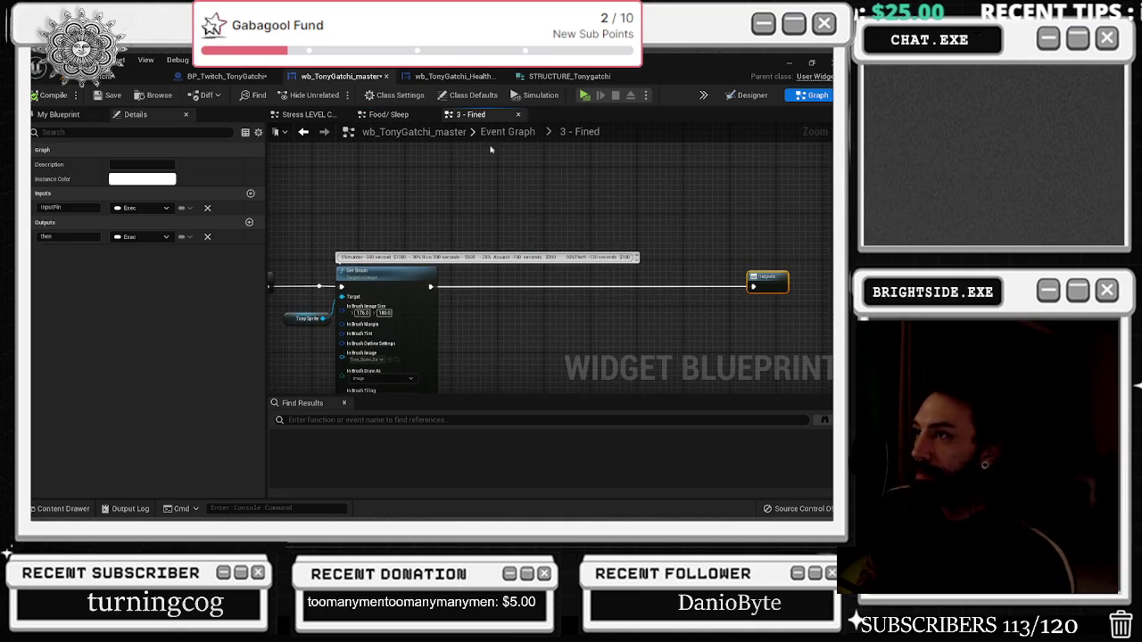
left_click(506, 132)
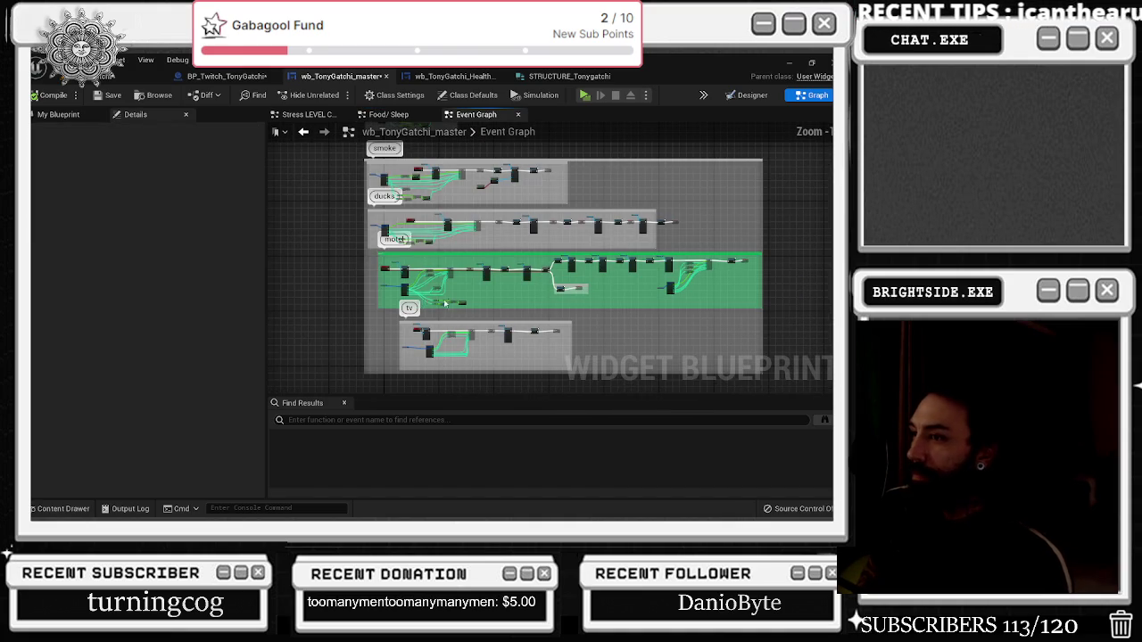
left_click_drag(424, 304, 400, 143)
left_click_drag(468, 274, 448, 132)
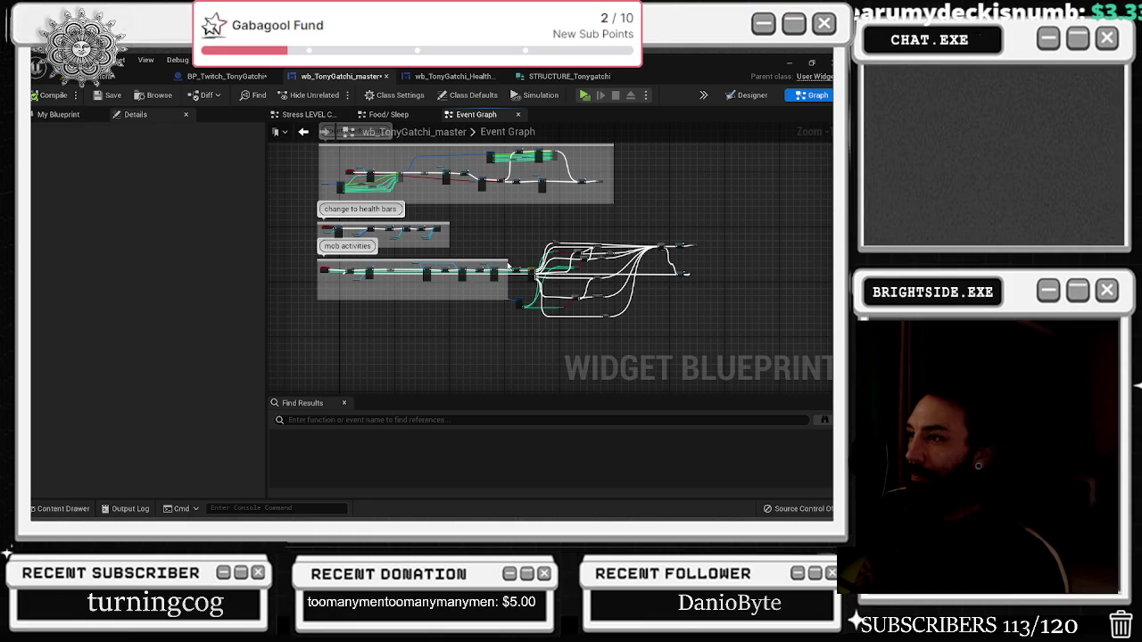
Widen the mob activities comment box and extend it downward
mouse_move(509, 262)
left_mouse_down()
mouse_move(684, 273)
mouse_move(656, 344)
left_mouse_up()
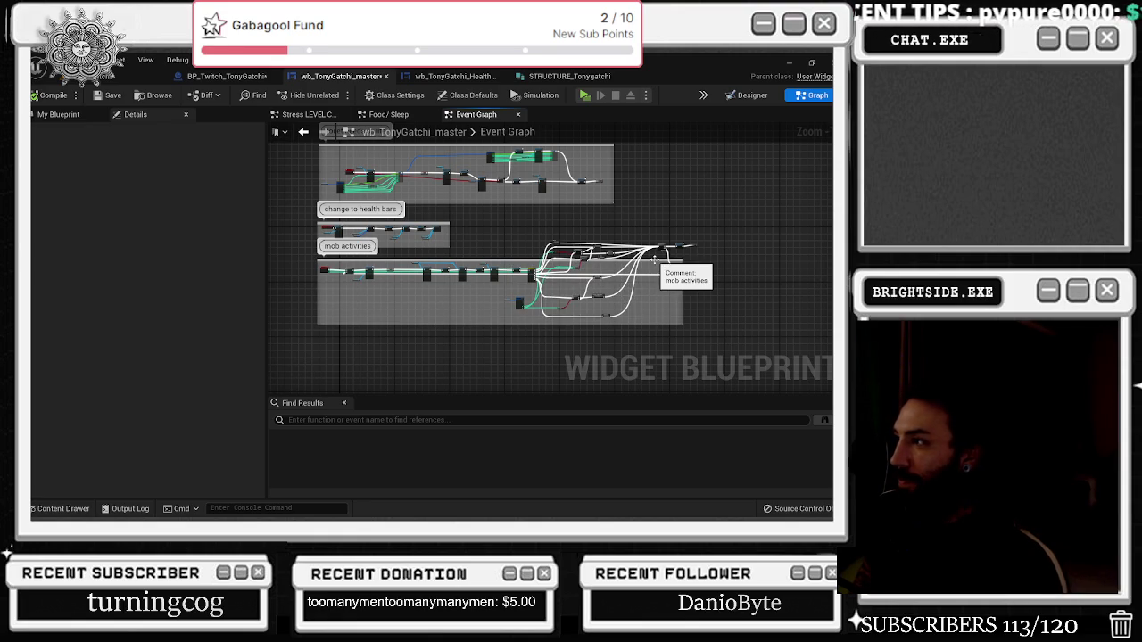
left_click(654, 259)
left_click_drag(655, 263, 651, 267)
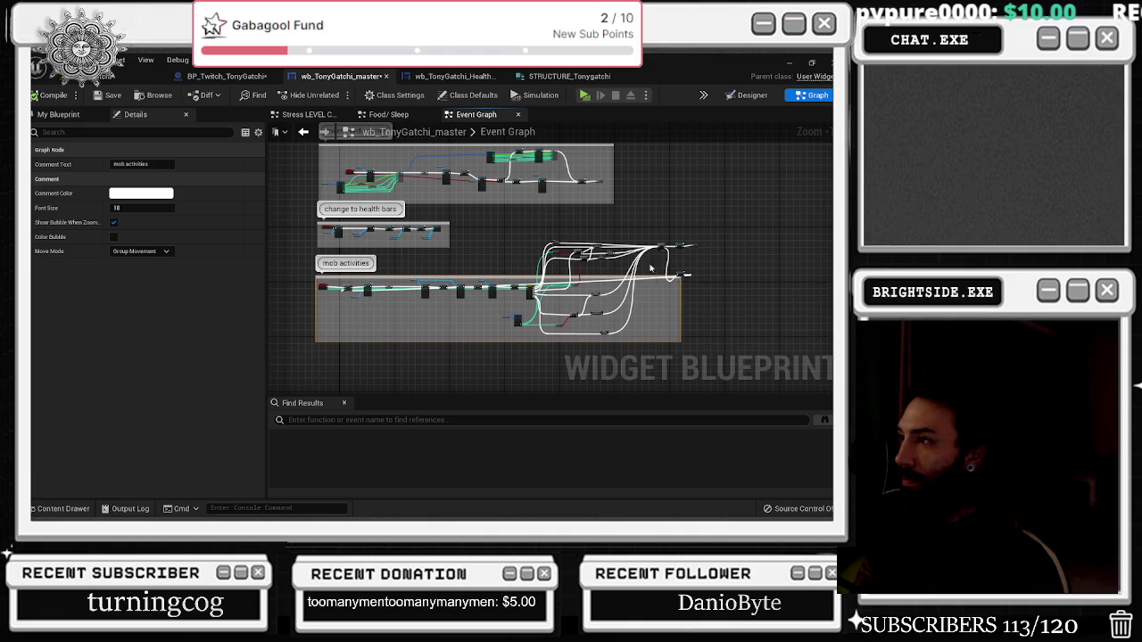
left_click(684, 266)
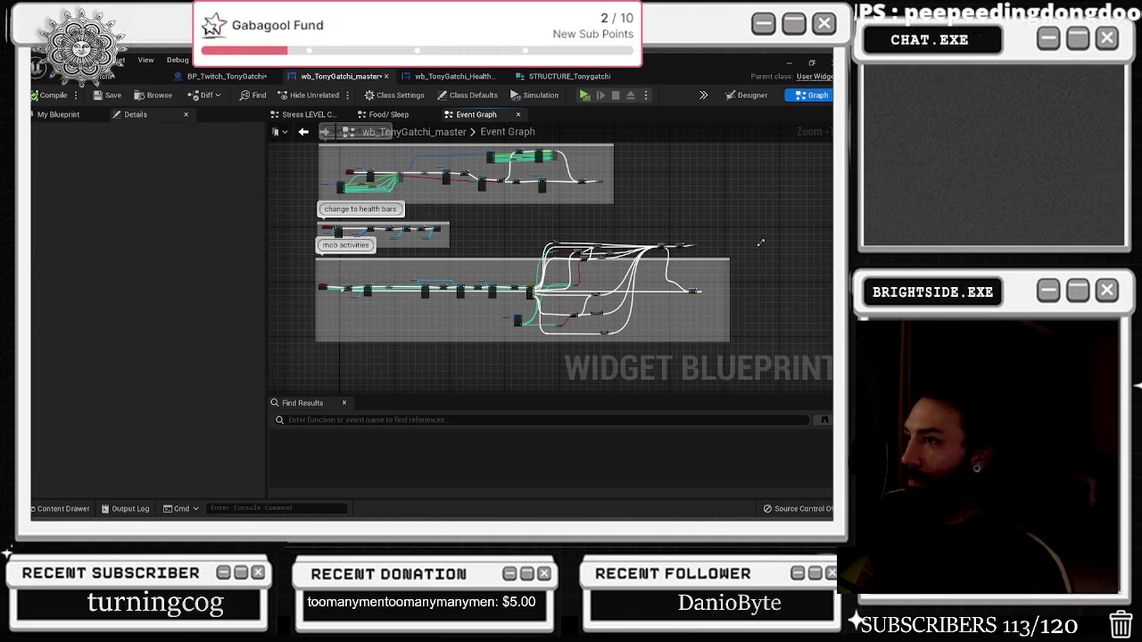
Move the top row of branching nodes down inside the mob activities comment box
left_click_drag(541, 232, 686, 262)
scroll(651, 258, "up", 2)
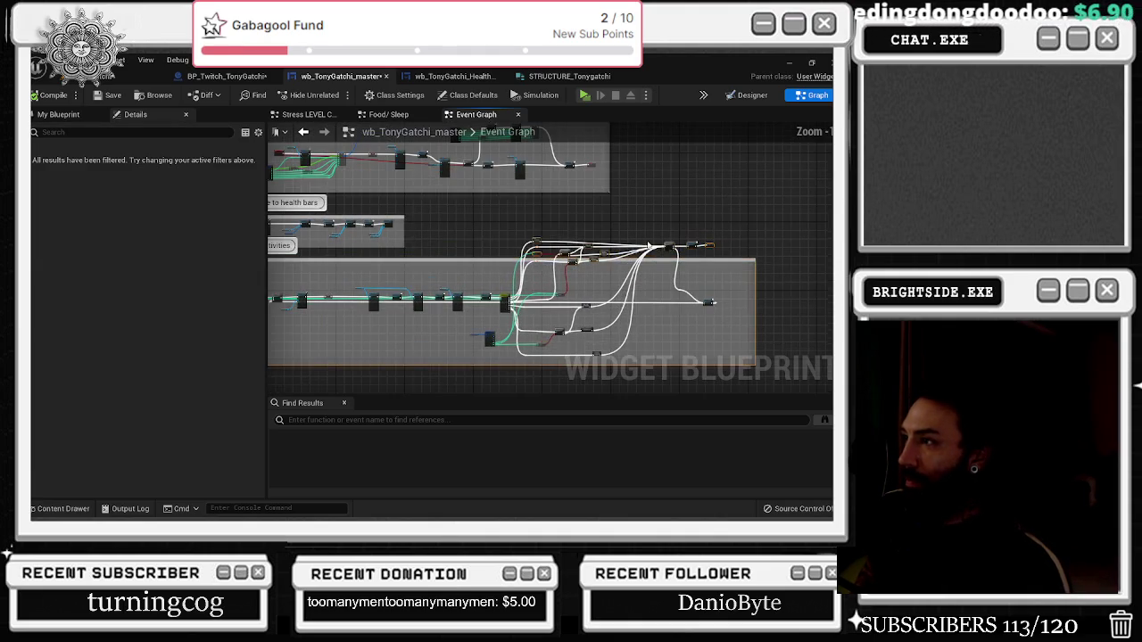
left_click_drag(530, 227, 728, 266)
mouse_move(599, 259)
left_mouse_down()
mouse_move(609, 282)
mouse_move(610, 244)
left_mouse_up()
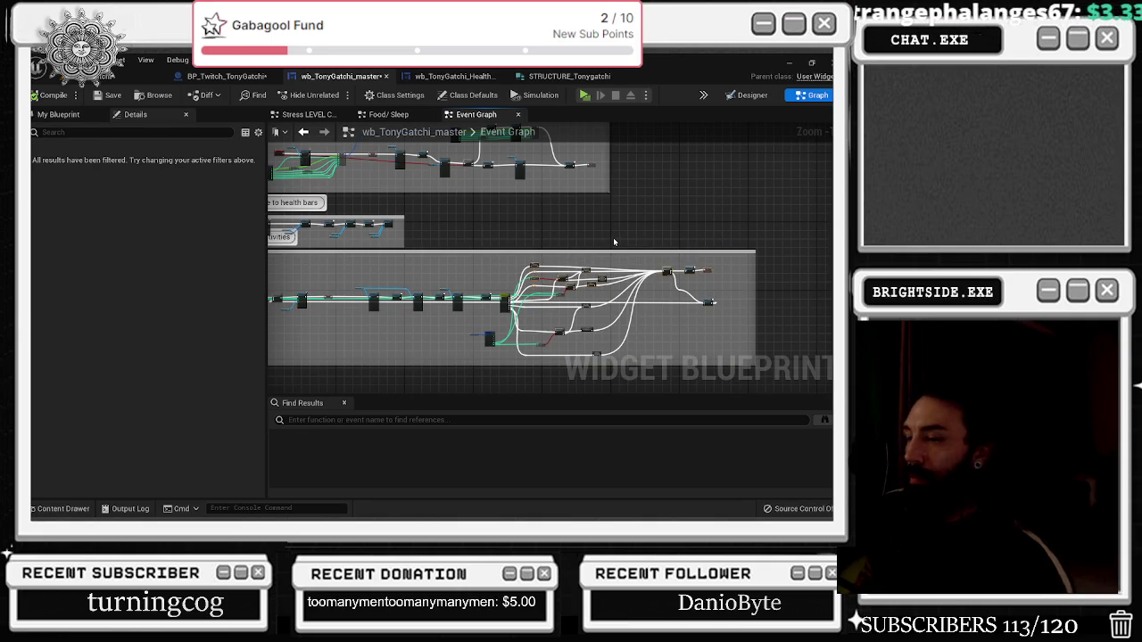
scroll(614, 241, "up", 1)
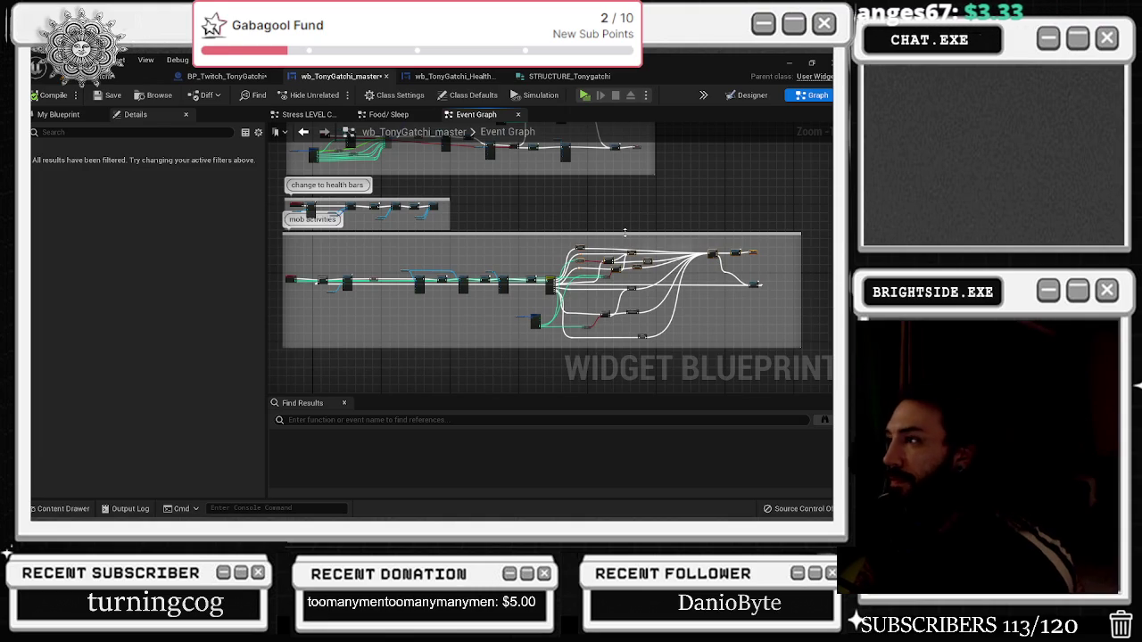
left_click_drag(630, 247, 633, 267)
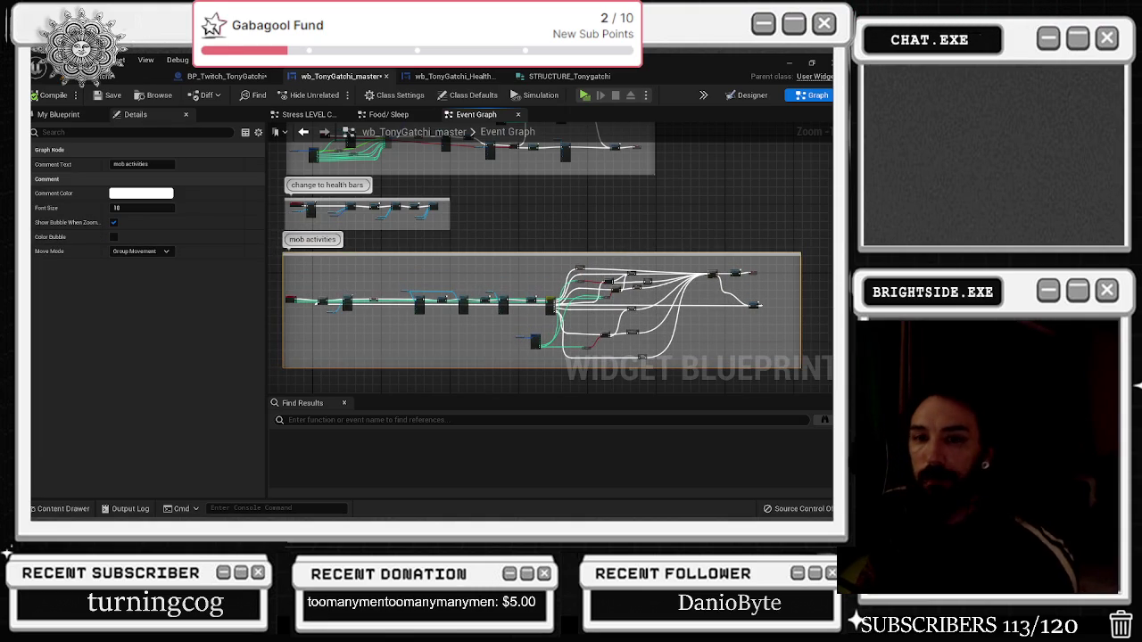
Open the add-node menu in the empty space below the mob activities group
left_click_drag(511, 242, 625, 227)
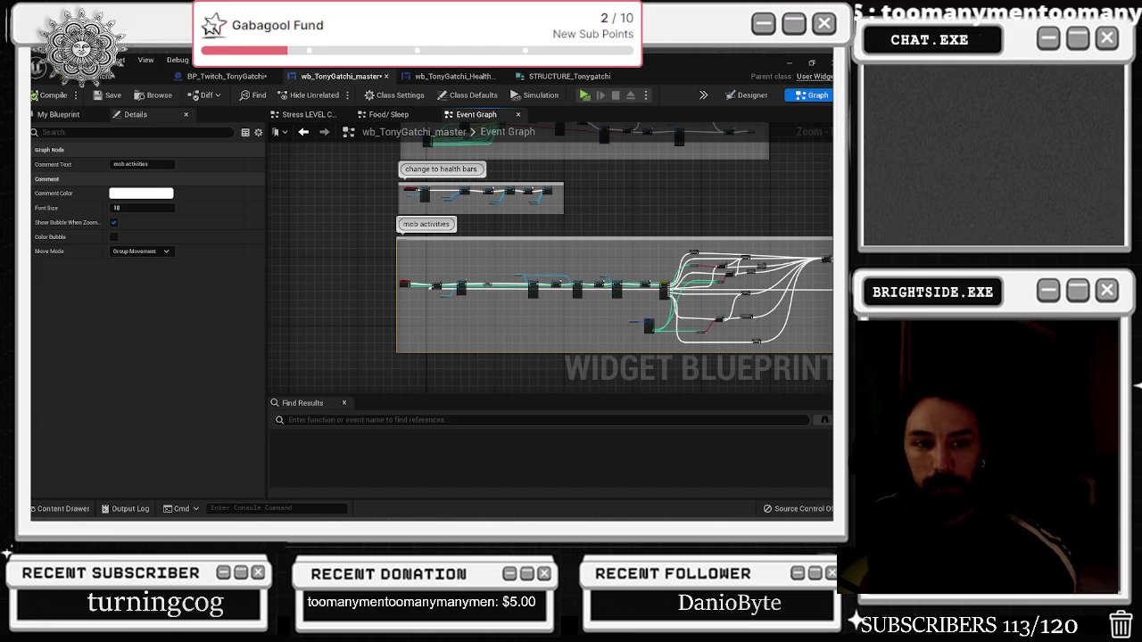
left_click_drag(610, 204, 502, 187)
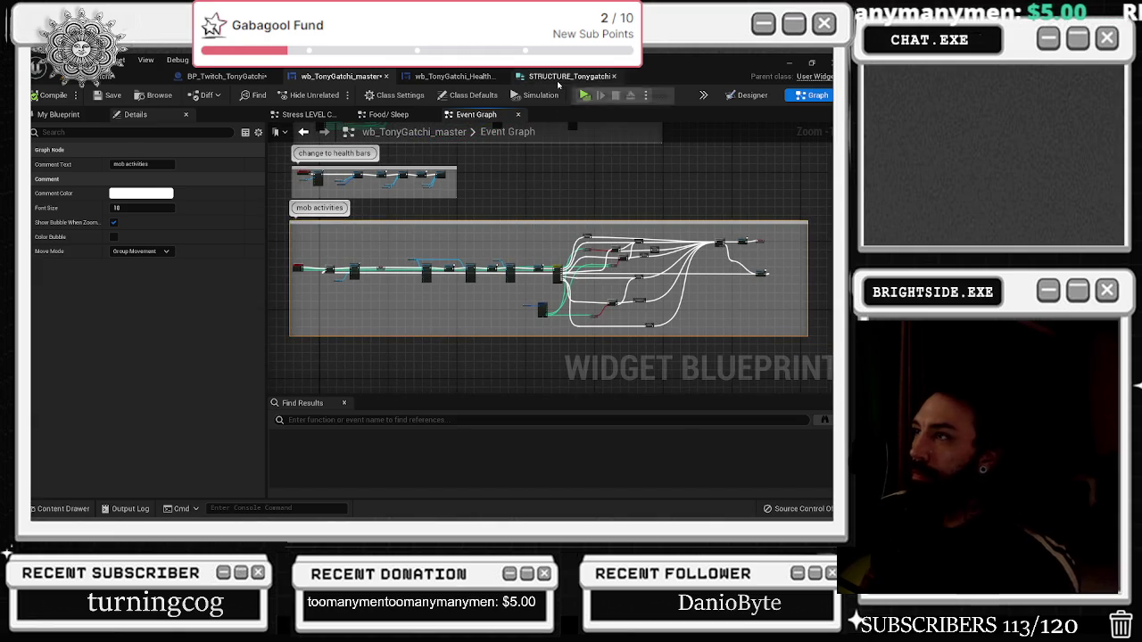
left_click_drag(377, 298, 386, 304)
right_click(390, 298)
Add a Custom Event and wrap it in a comment titled 'family activities'
type("custom")
key("Return")
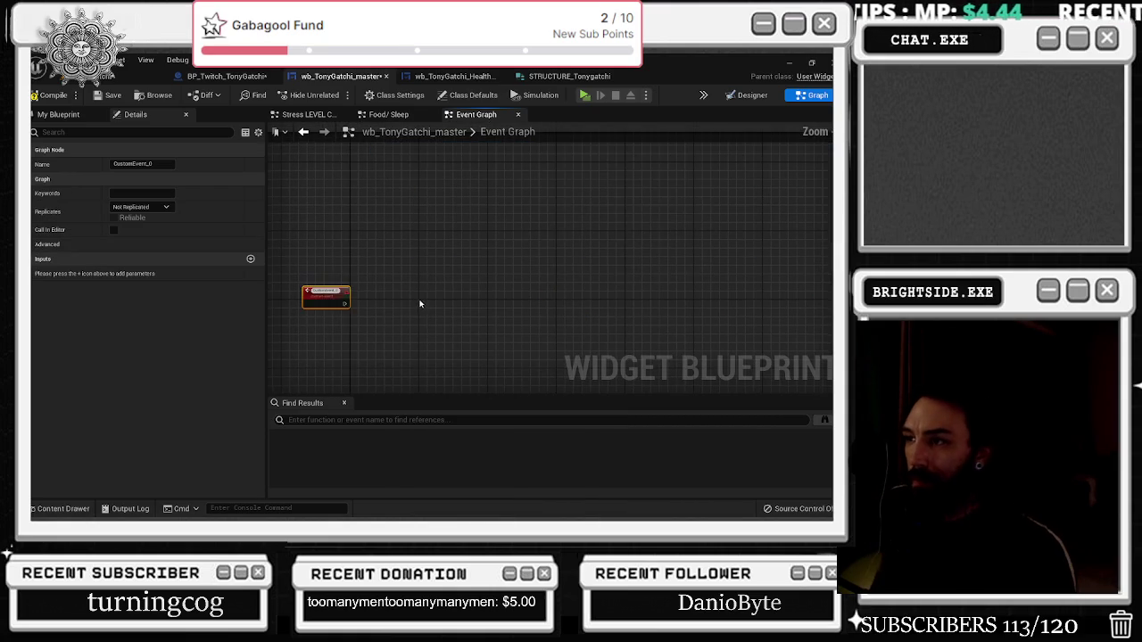
type("Te")
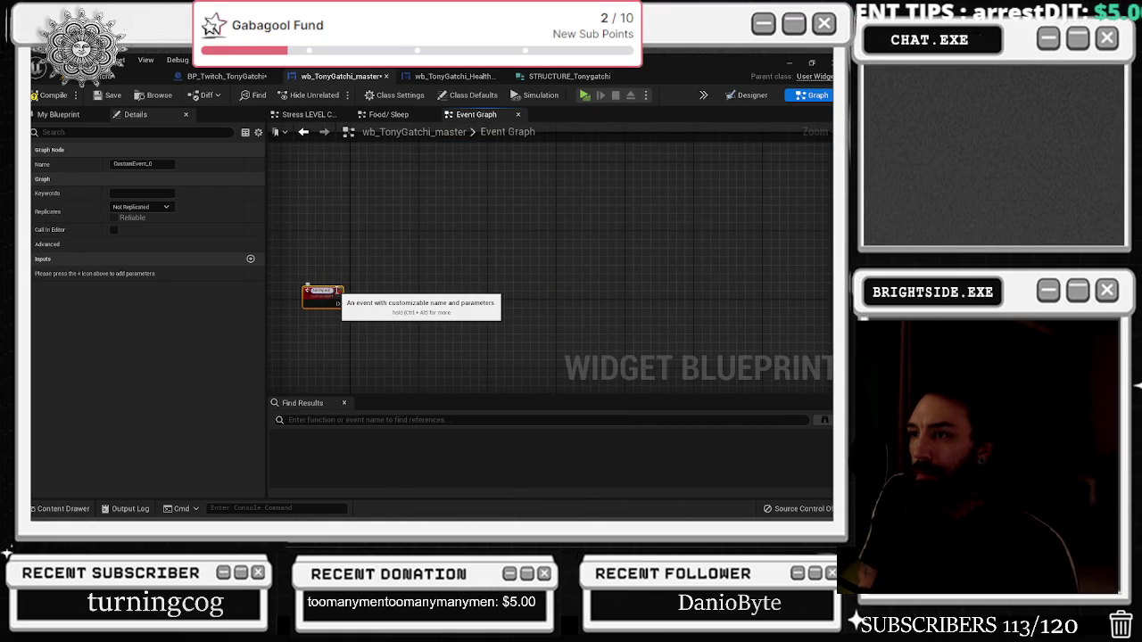
key("Return")
scroll(331, 284, "down", 4)
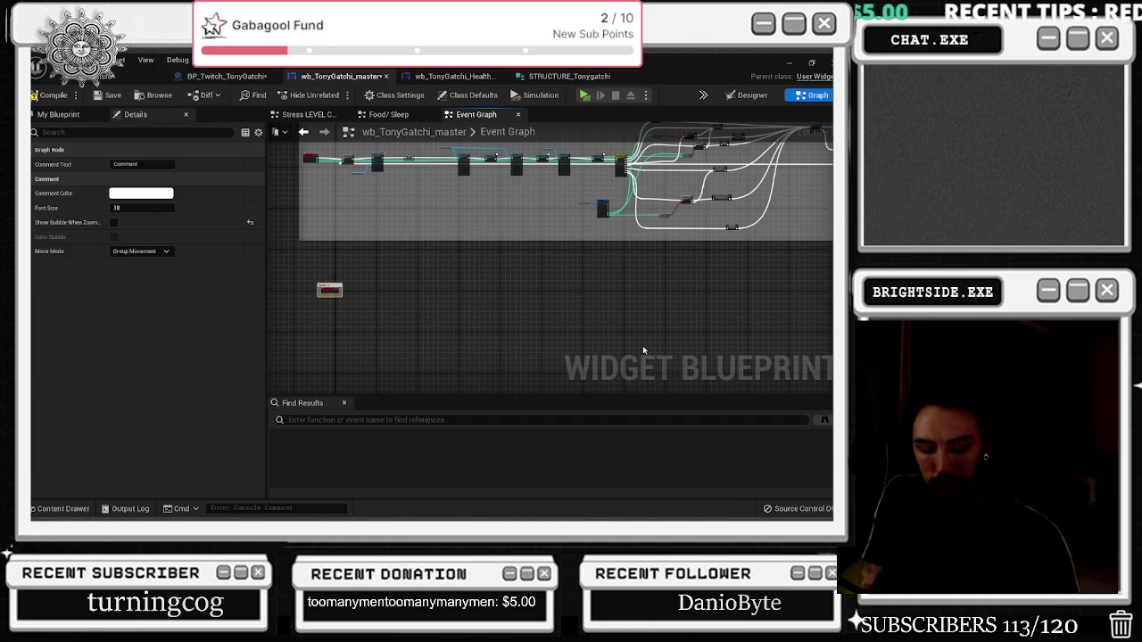
key("Return")
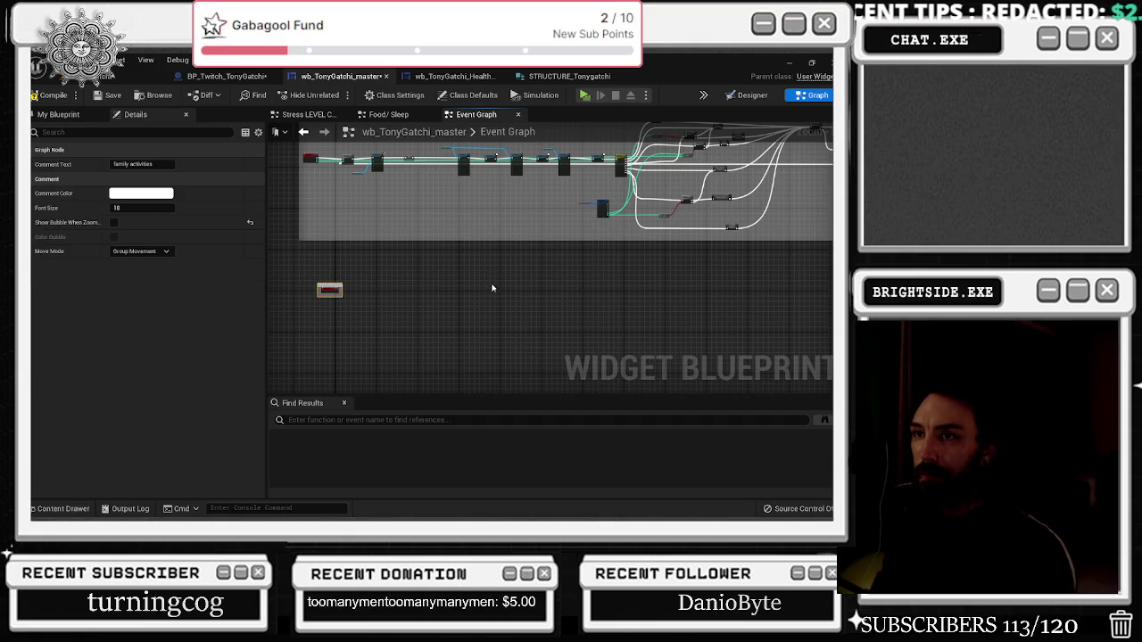
Enlarge the family activities comment box and enable Show Bubble When Zoomed
mouse_move(341, 296)
left_mouse_down()
mouse_move(341, 332)
mouse_move(839, 328)
left_mouse_up()
left_click(114, 222)
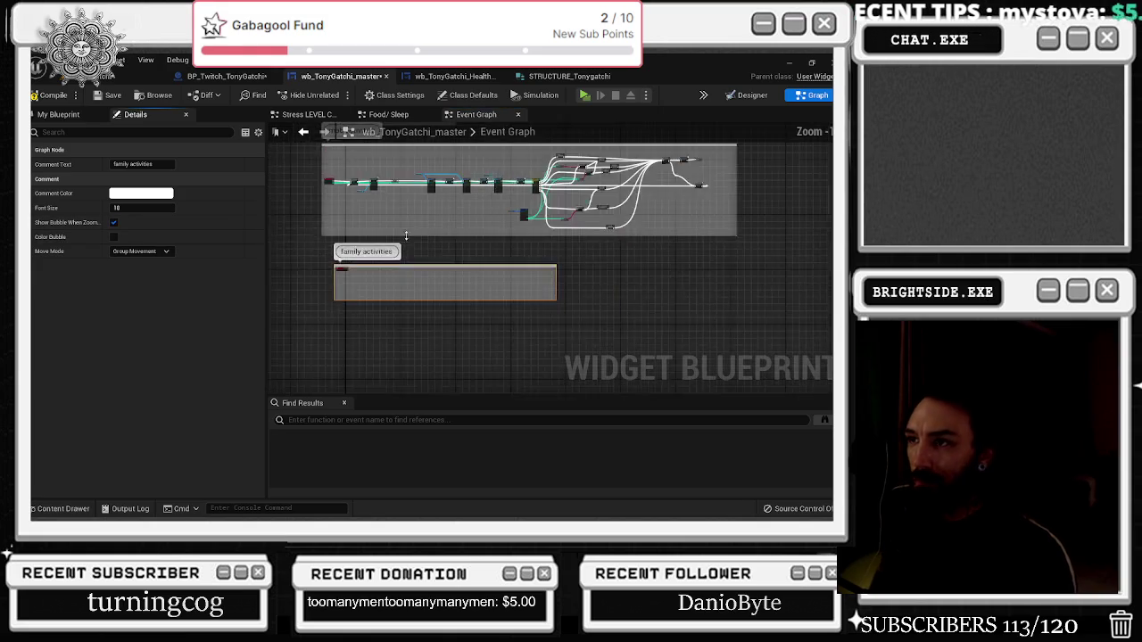
scroll(385, 297, "down", 4)
scroll(386, 297, "up", 1)
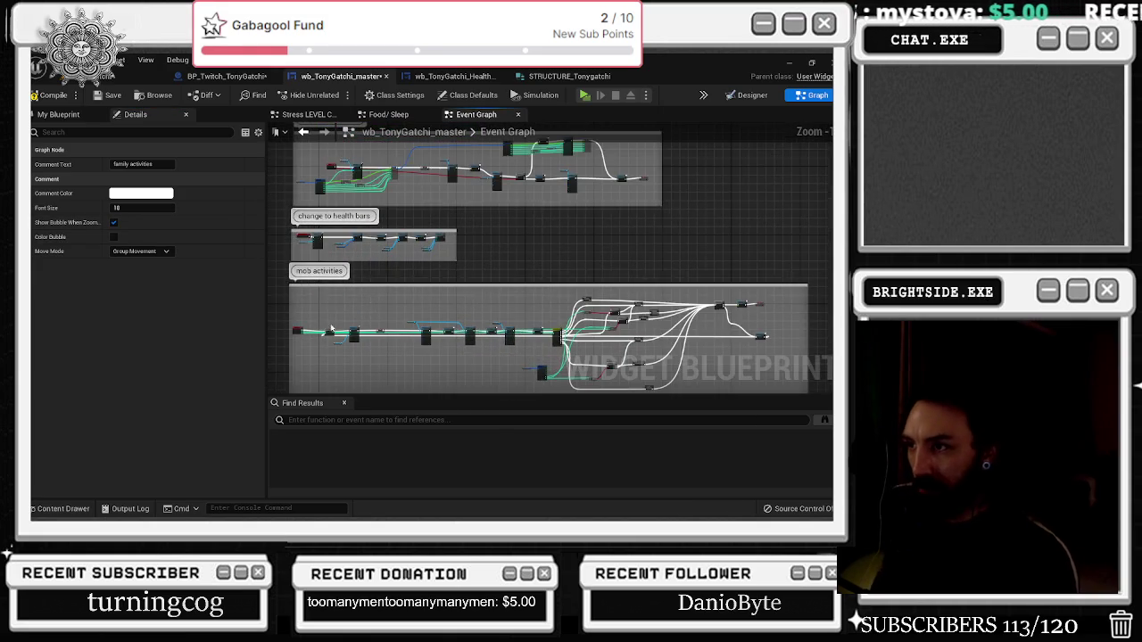
scroll(330, 329, "up", 2)
scroll(448, 305, "down", 3)
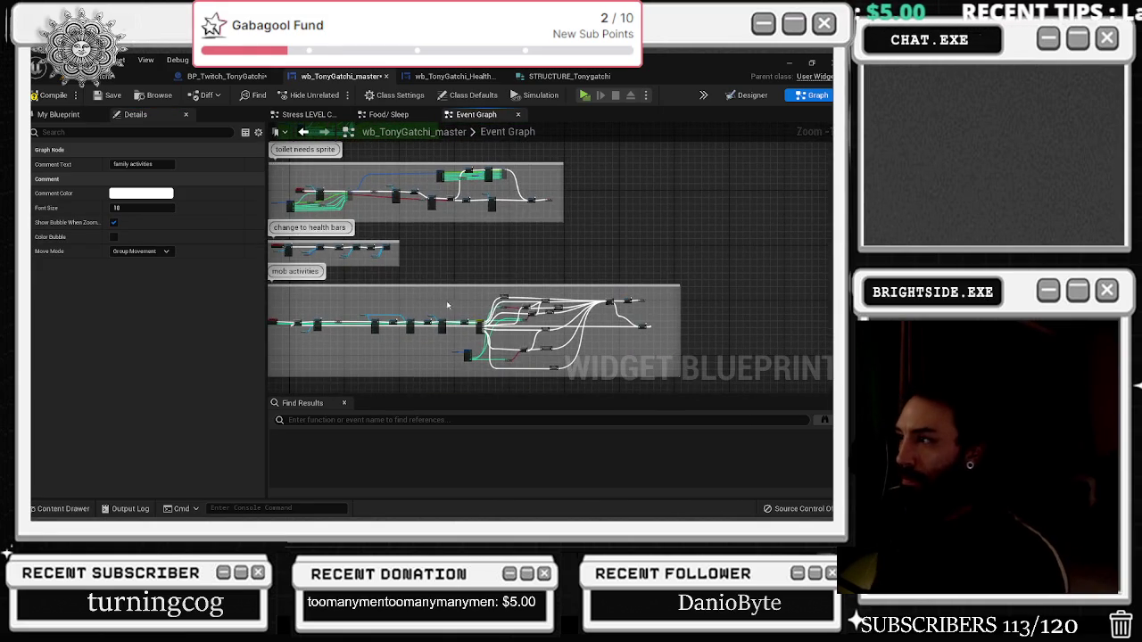
scroll(448, 305, "up", 5)
scroll(464, 308, "down", 2)
scroll(518, 286, "up", 3)
Wire the family activities event's exec output into the Play Animation node
mouse_move(535, 274)
left_mouse_down()
mouse_move(441, 273)
mouse_move(423, 230)
left_mouse_up()
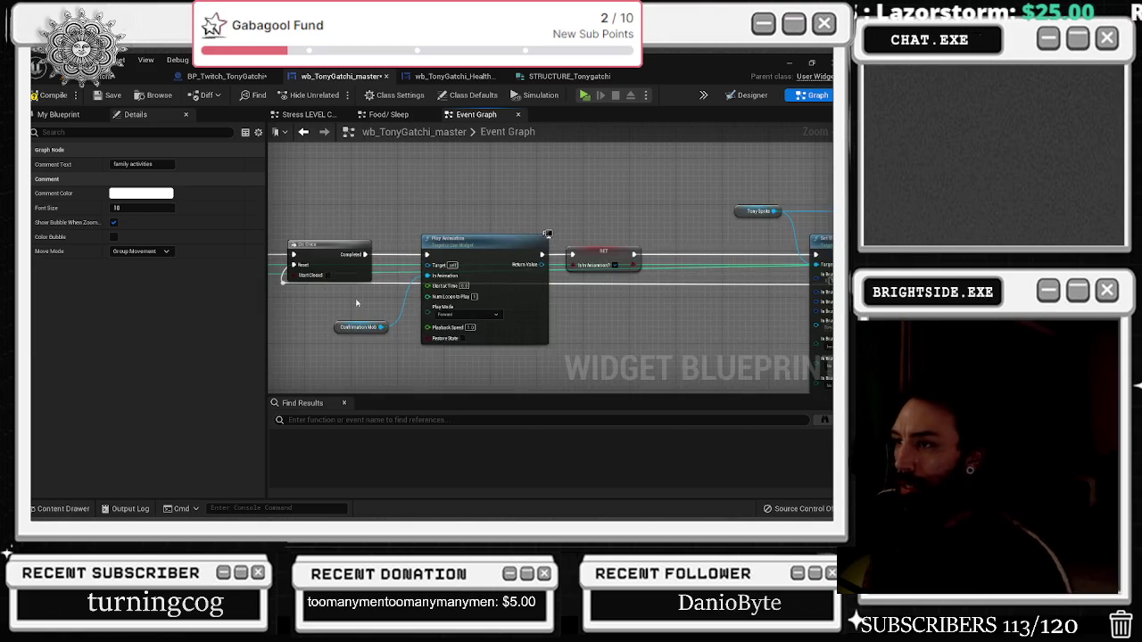
left_click_drag(356, 303, 433, 279)
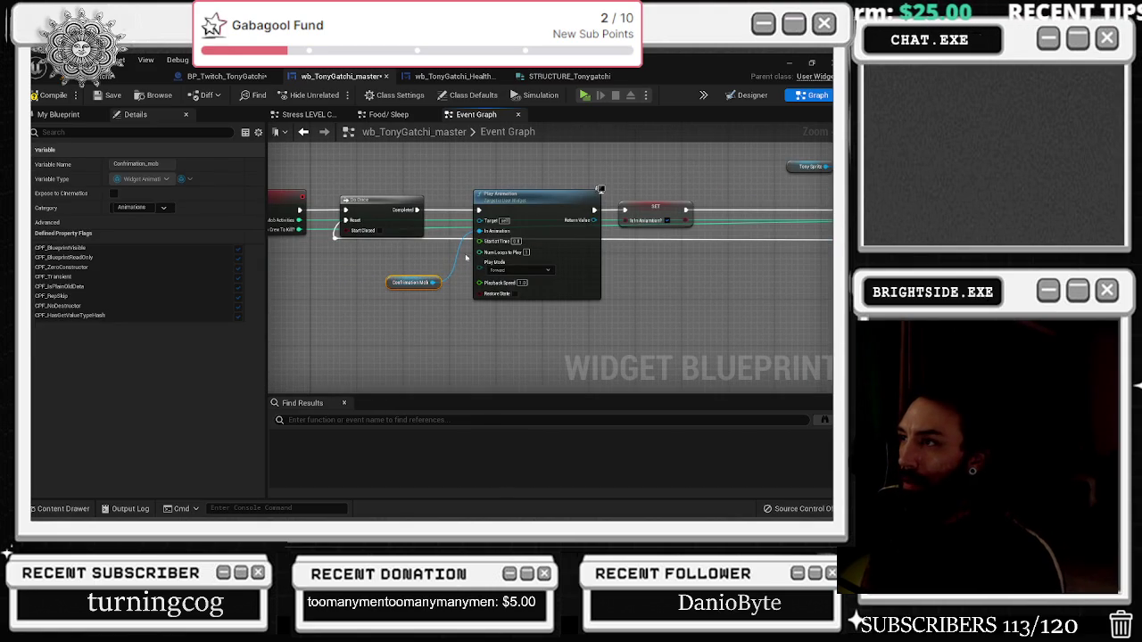
scroll(457, 281, "up", 1)
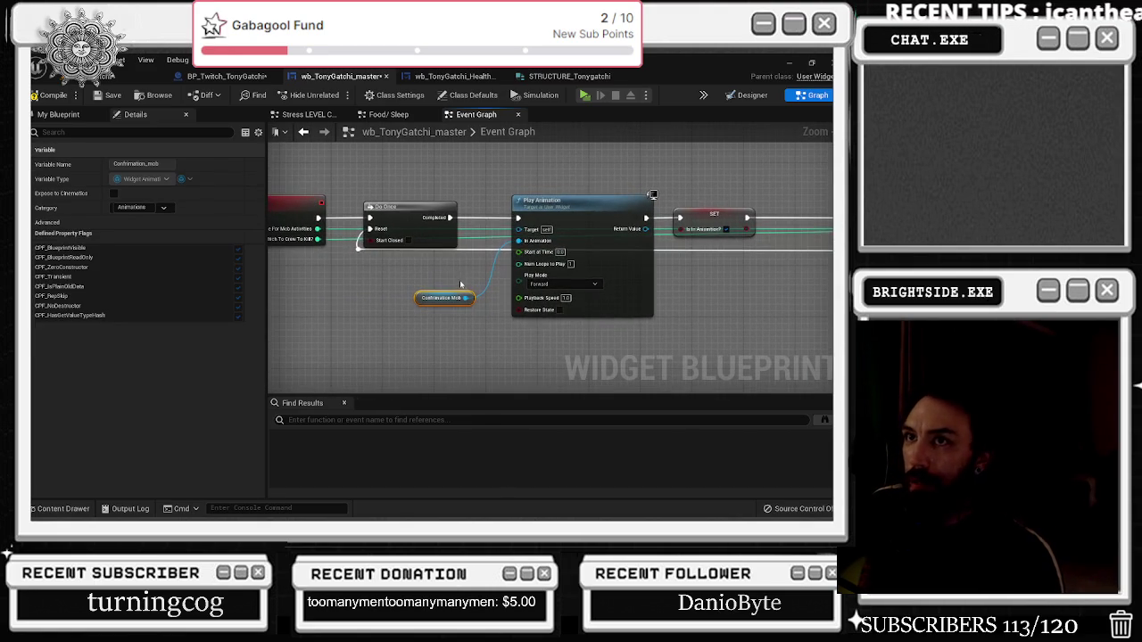
left_click_drag(332, 265, 388, 276)
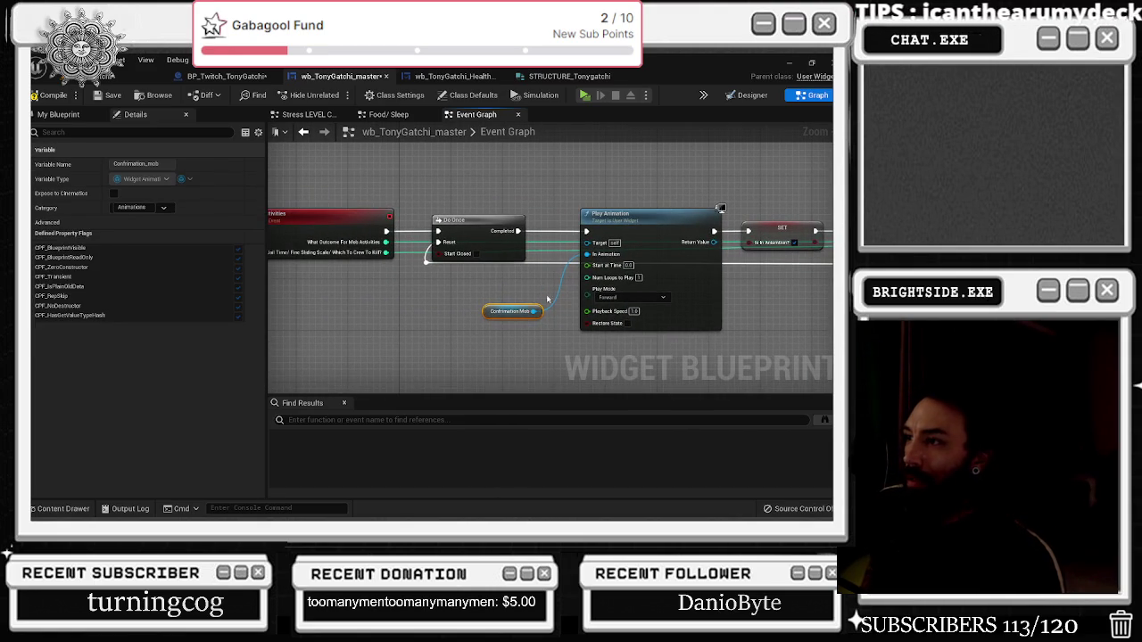
scroll(533, 284, "down", 8)
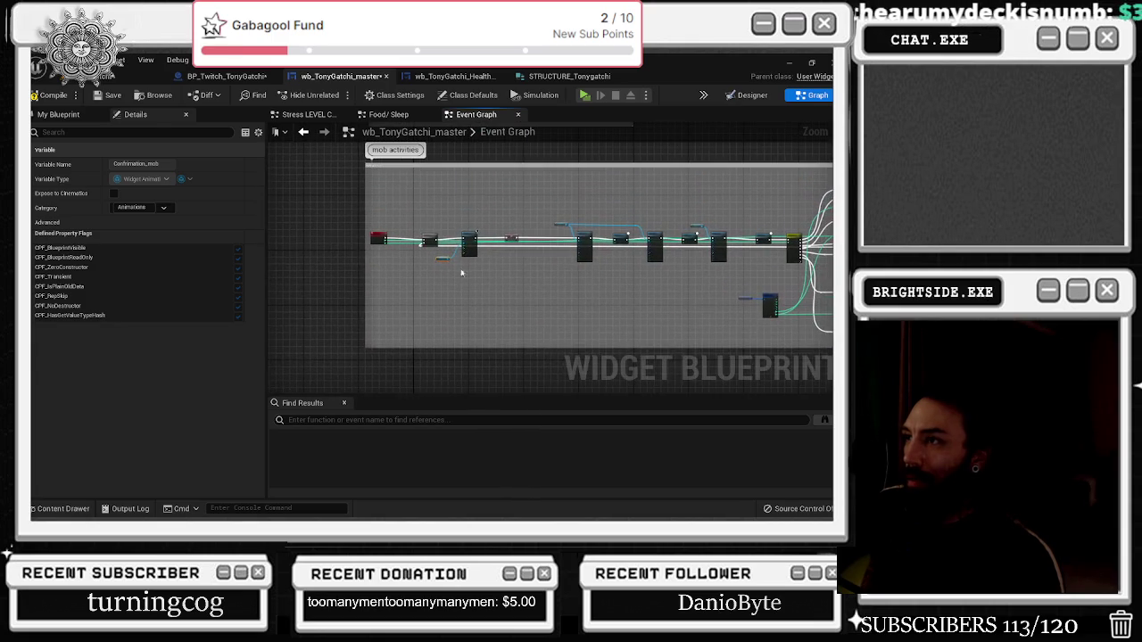
mouse_move(472, 229)
left_mouse_down()
mouse_move(571, 294)
mouse_move(822, 382)
left_mouse_up()
scroll(571, 267, "up", 3)
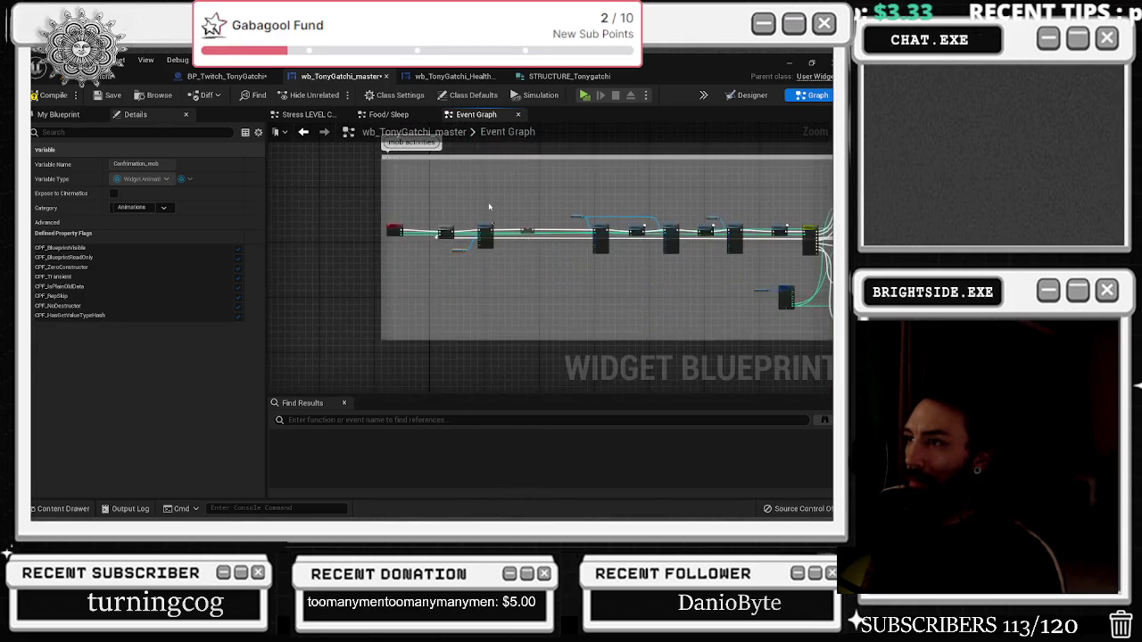
scroll(481, 278, "down", 3)
scroll(455, 287, "up", 3)
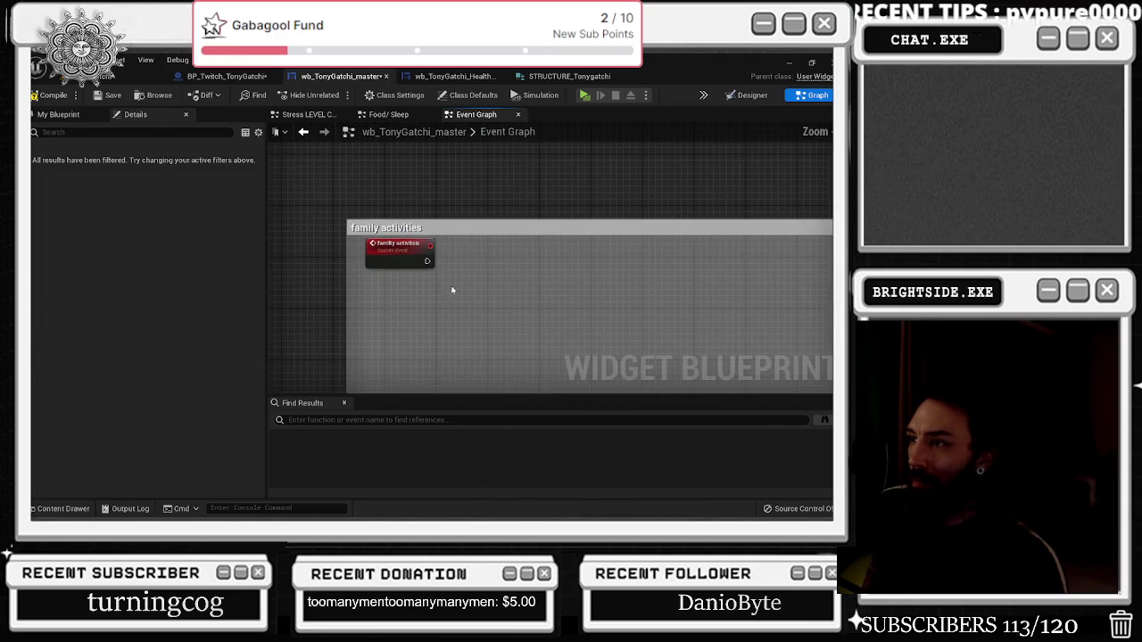
left_click_drag(506, 262, 506, 261)
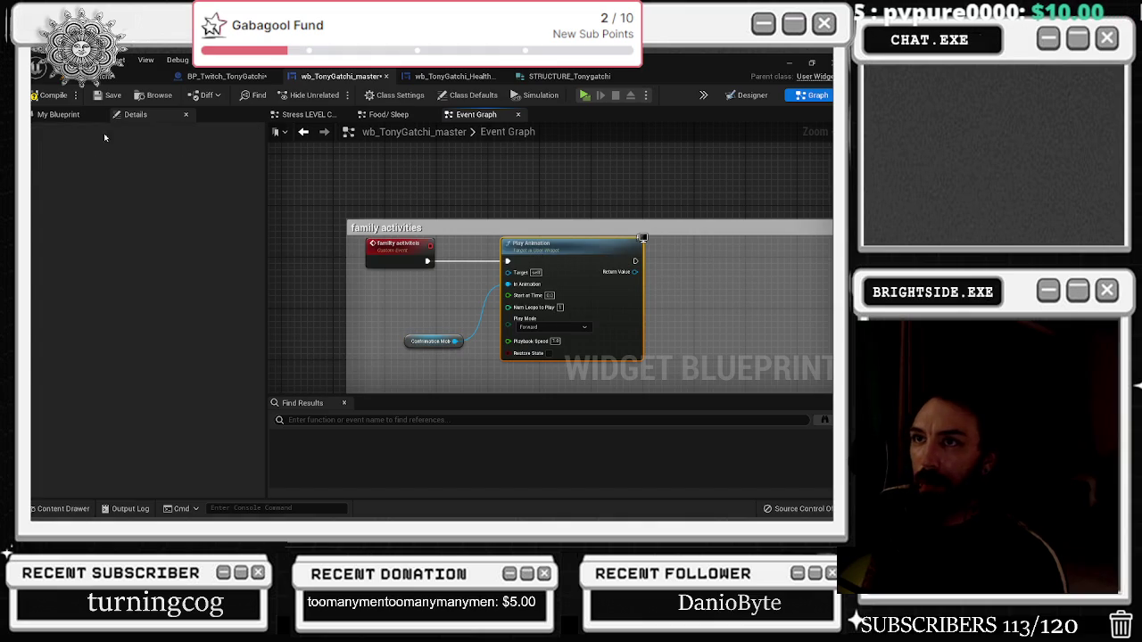
Drag the DEcline_Family animation variable from My Blueprint into the graph
left_click(58, 114)
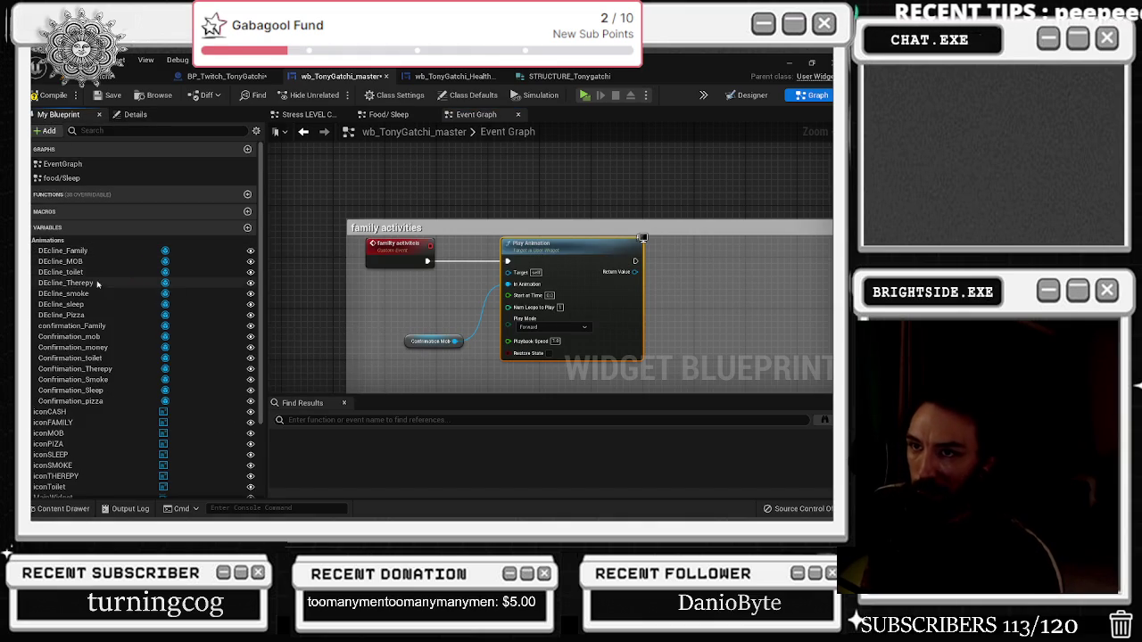
mouse_move(89, 254)
left_mouse_down()
mouse_move(402, 305)
mouse_move(509, 284)
left_mouse_up()
scroll(422, 309, "down", 6)
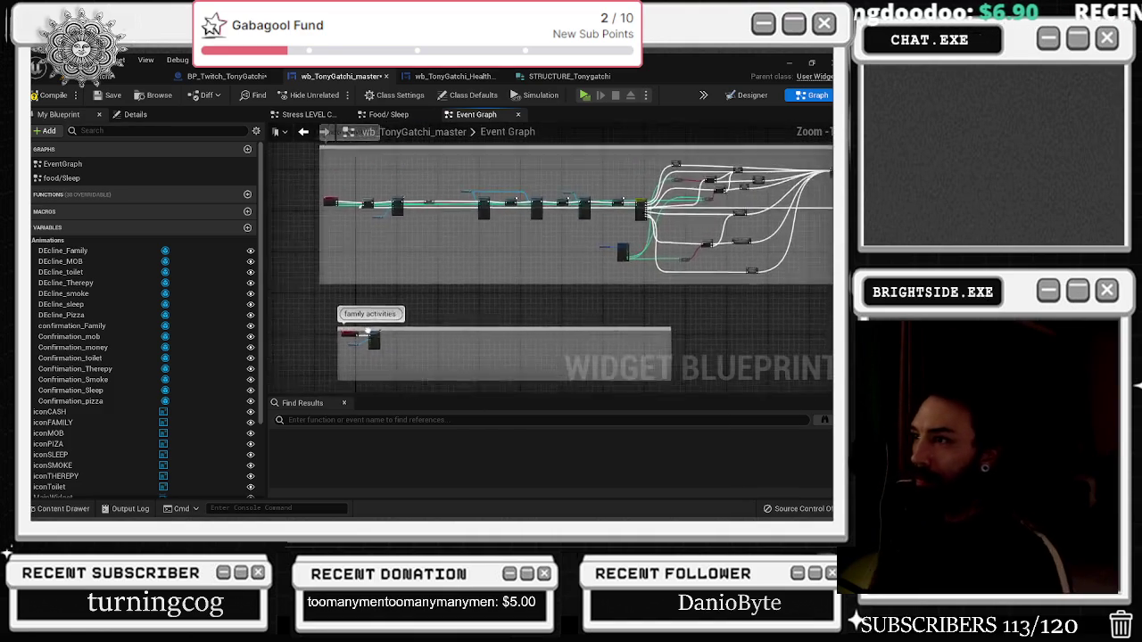
scroll(570, 218, "up", 5)
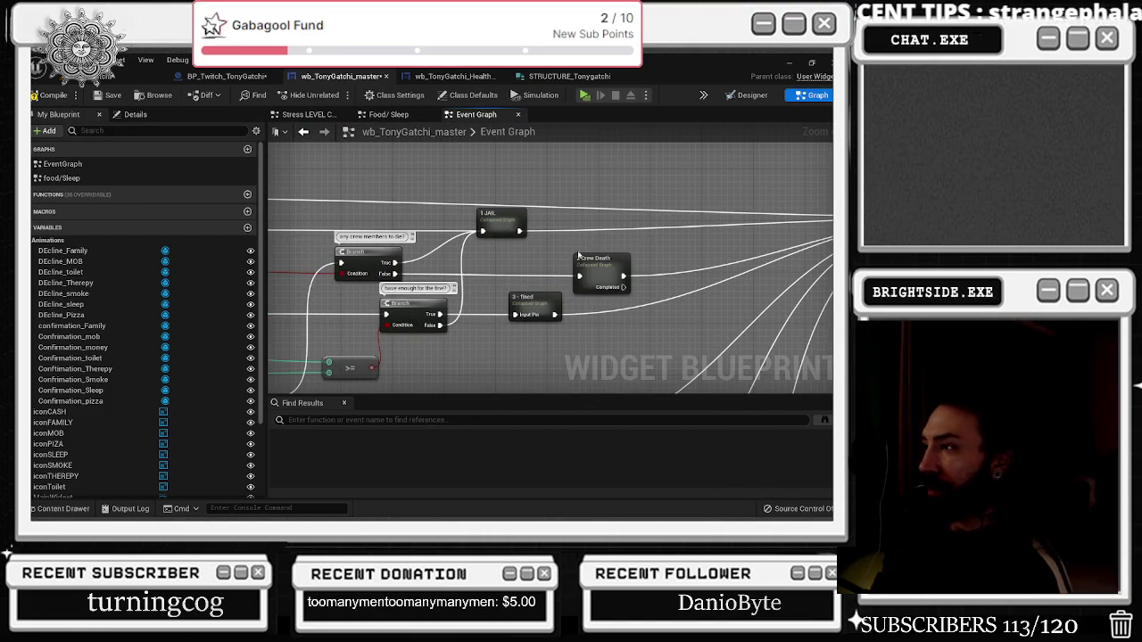
scroll(580, 256, "down", 2)
scroll(424, 246, "up", 2)
left_click(406, 282)
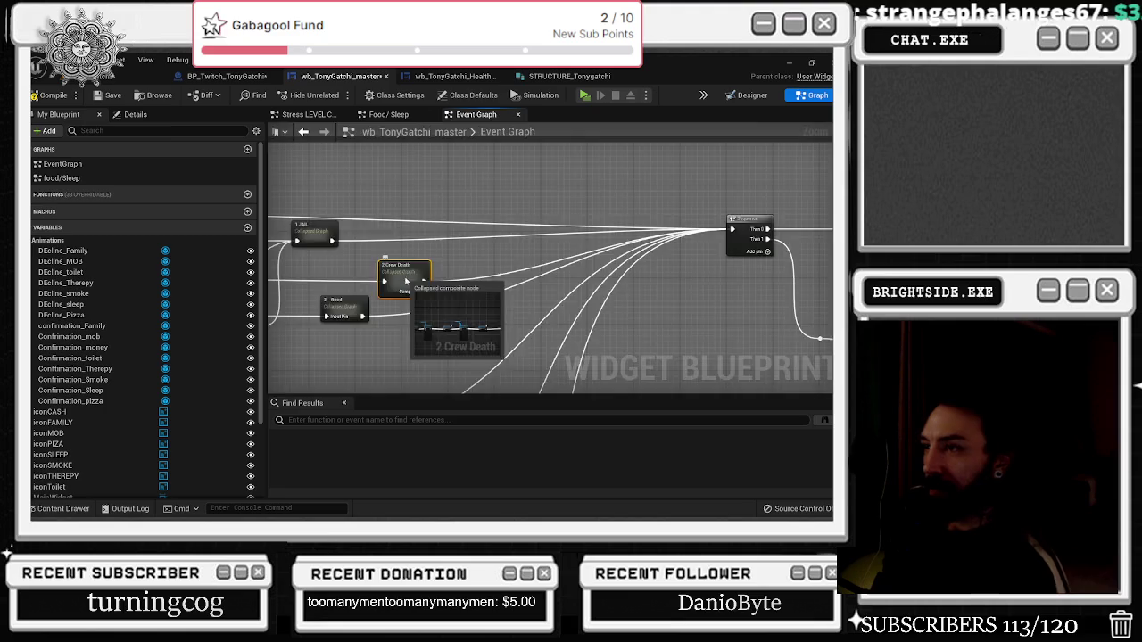
Delete the Completed output pin from the 2 Crew Death collapsed graph
double_click(406, 282)
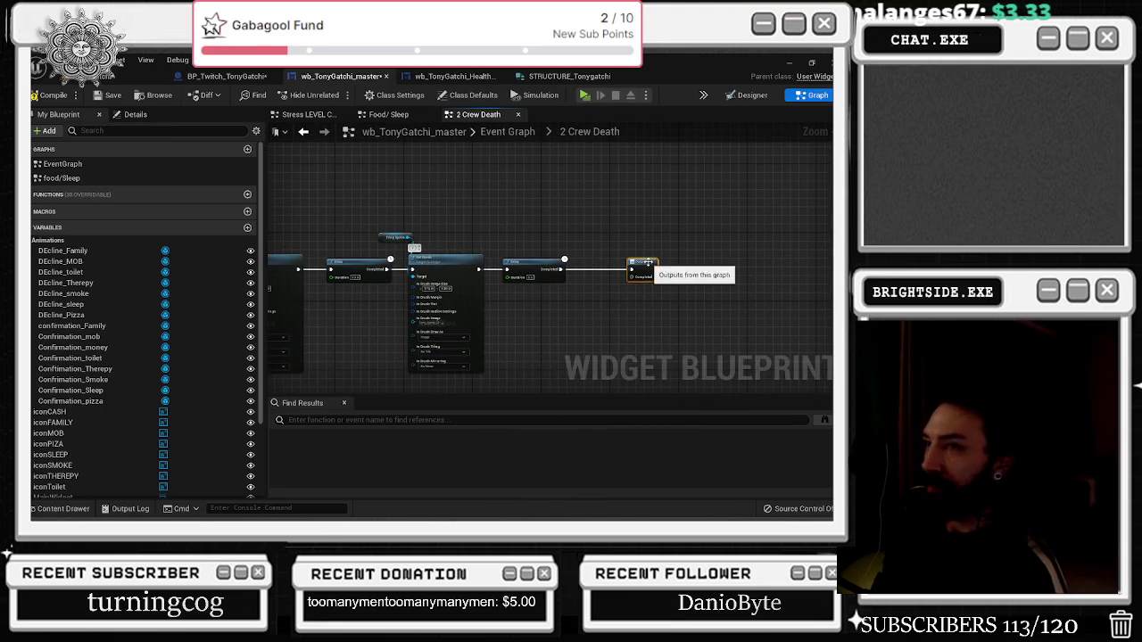
left_click(645, 266)
left_click(135, 114)
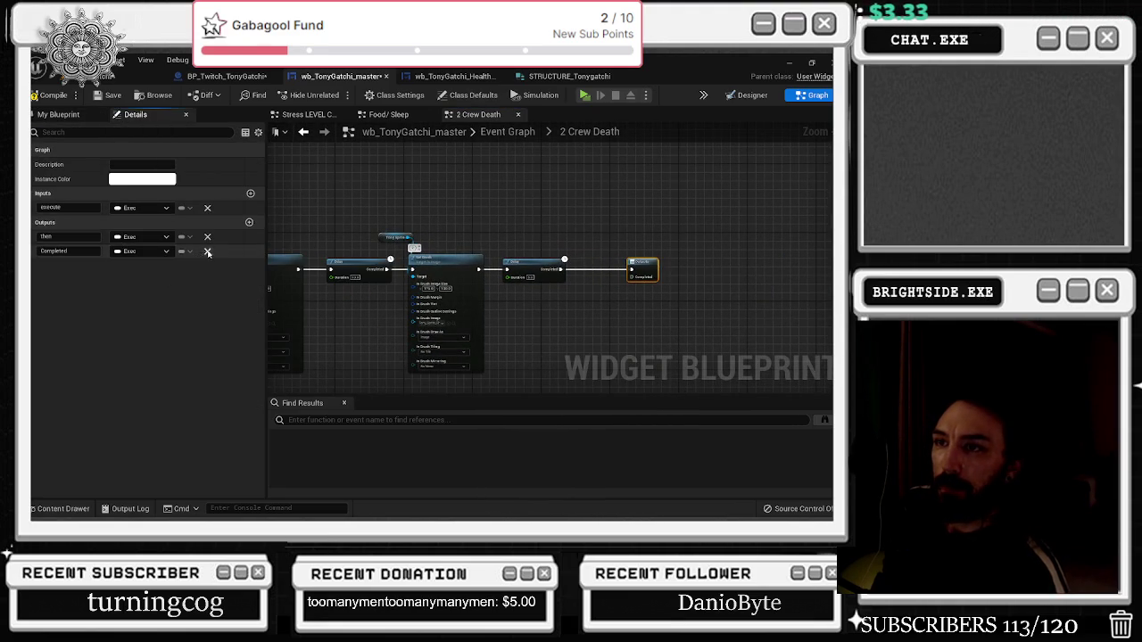
left_click(208, 253)
Return to the Event Graph and look over the converging mob activities nodes
left_click(505, 132)
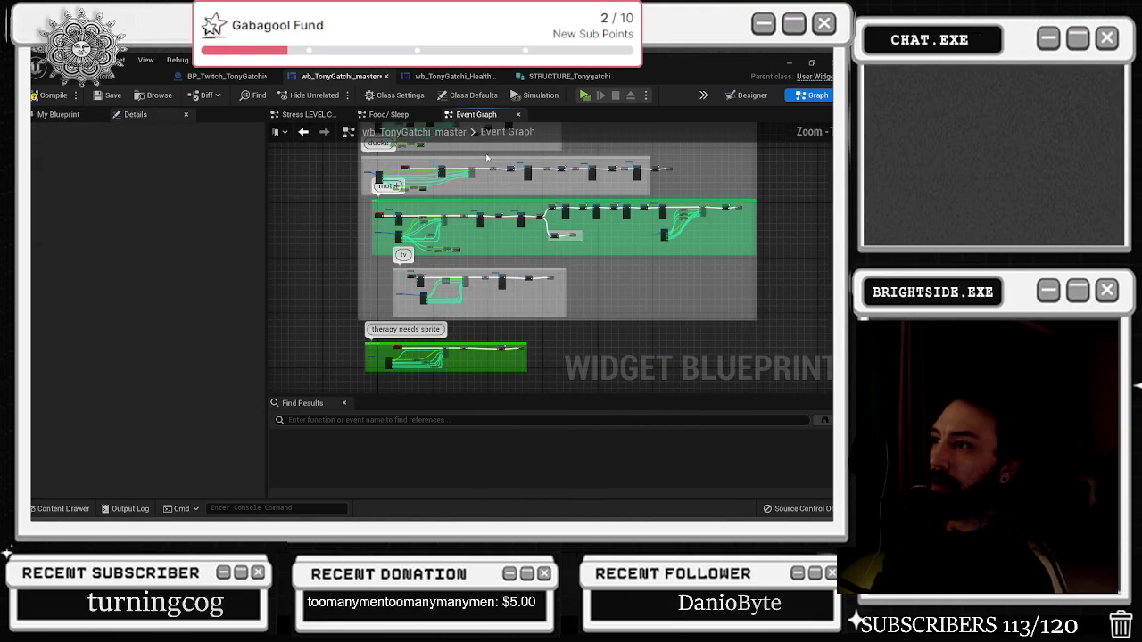
scroll(504, 237, "up", 8)
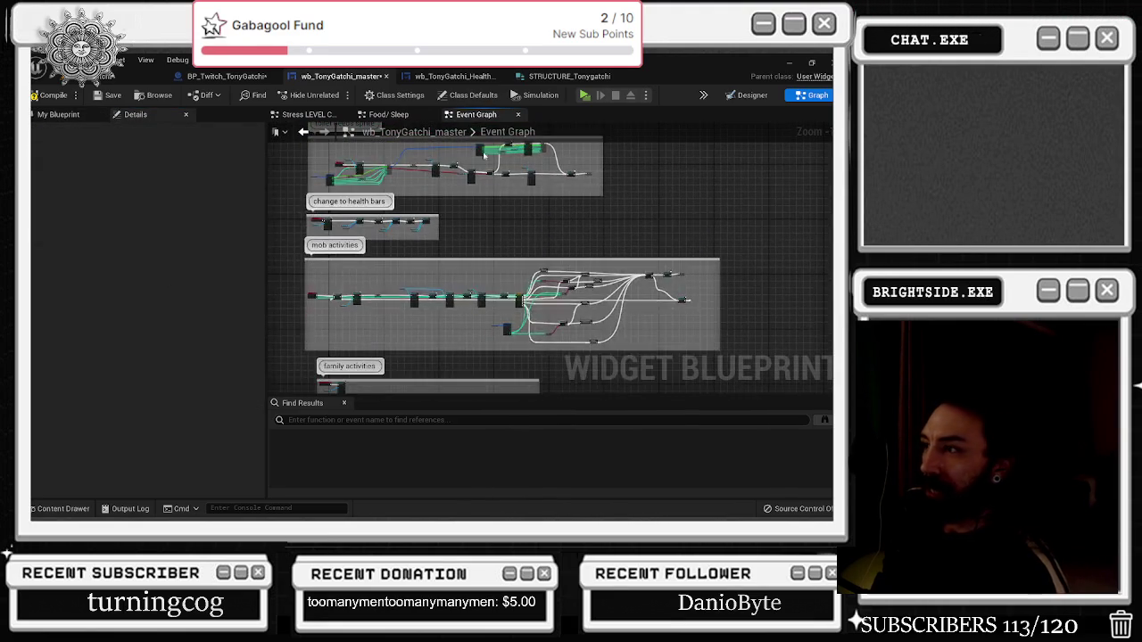
left_click_drag(573, 281, 559, 215)
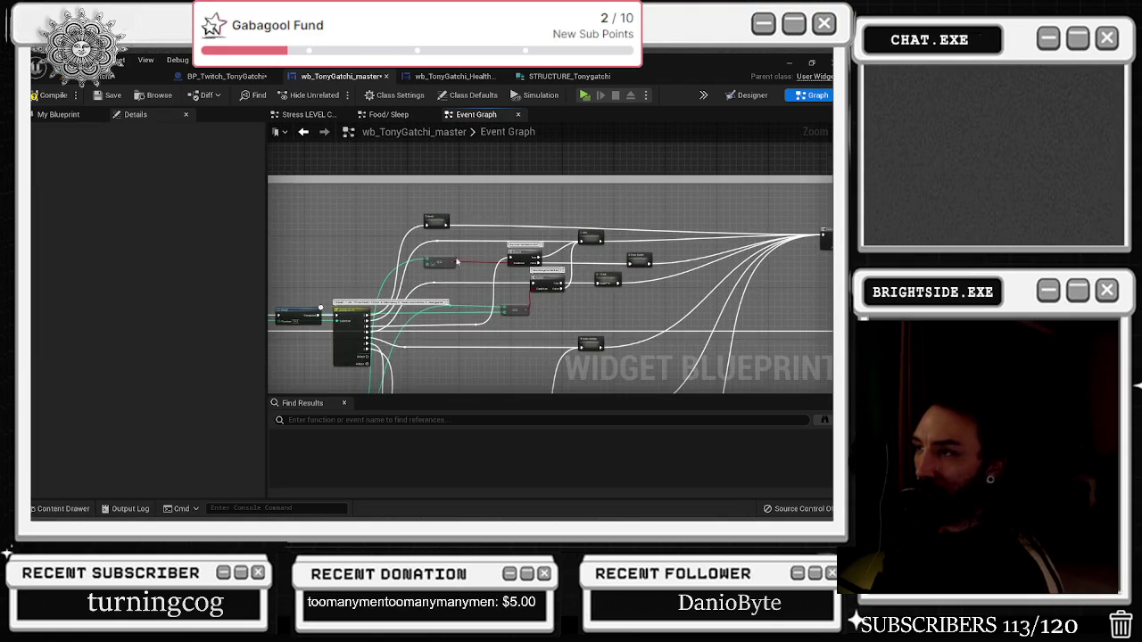
scroll(827, 207, "up", 2)
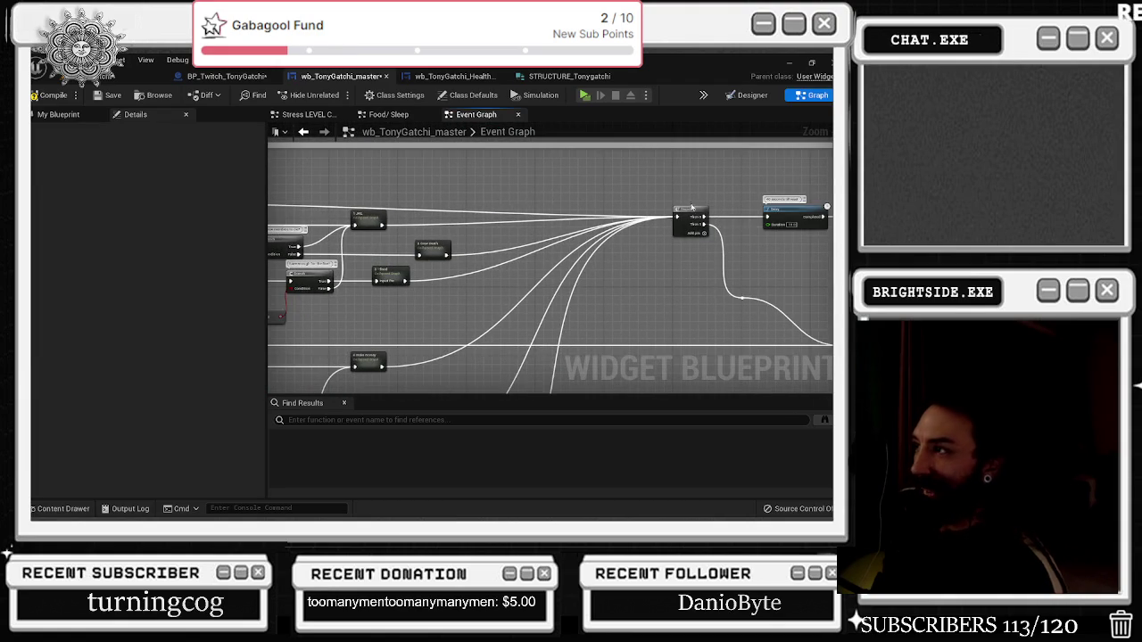
left_click_drag(693, 207, 534, 241)
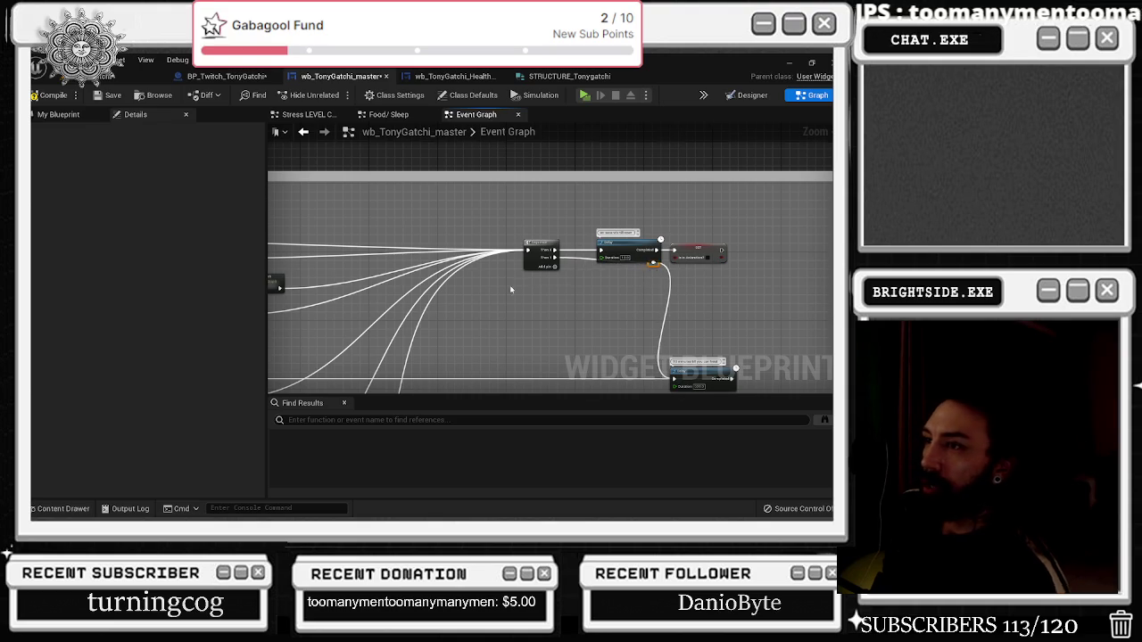
left_click_drag(511, 289, 695, 208)
scroll(716, 216, "up", 2)
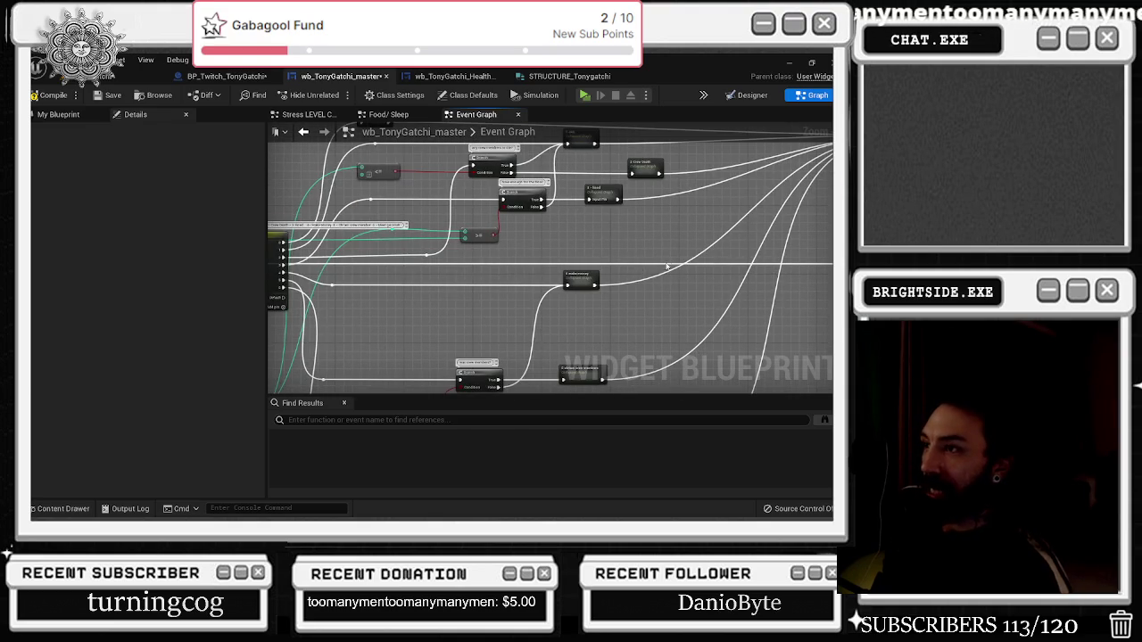
left_click_drag(666, 266, 716, 231)
left_click_drag(730, 275, 523, 280)
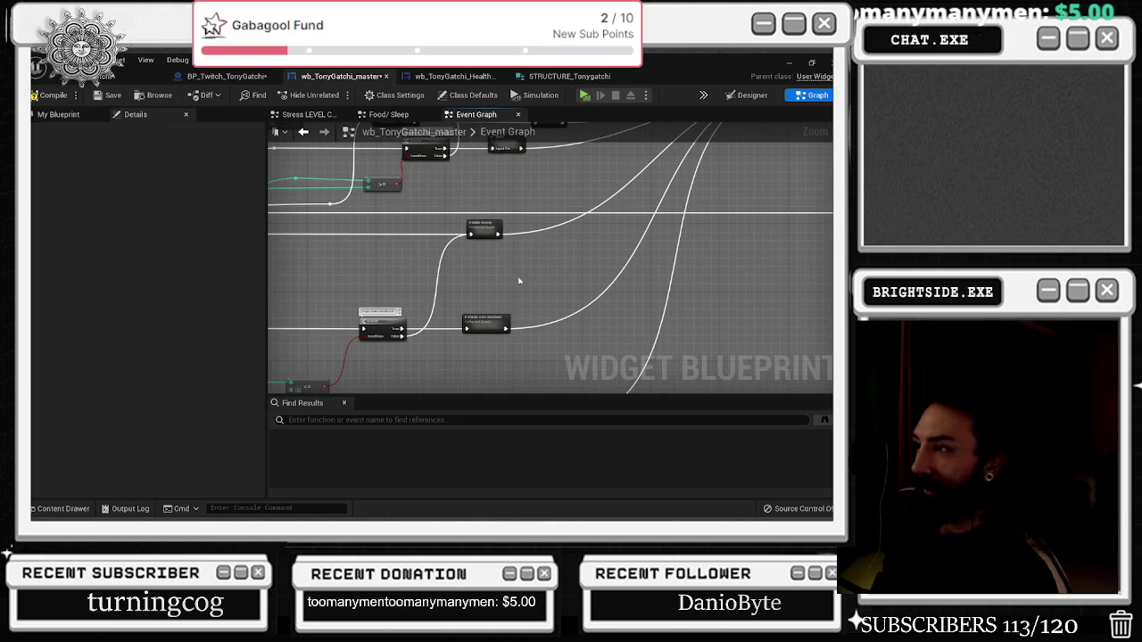
Select the 5 obtain crew members node, check the area below, and switch to Designer
left_click(533, 323)
left_click_drag(533, 324, 740, 142)
scroll(740, 142, "down", 3)
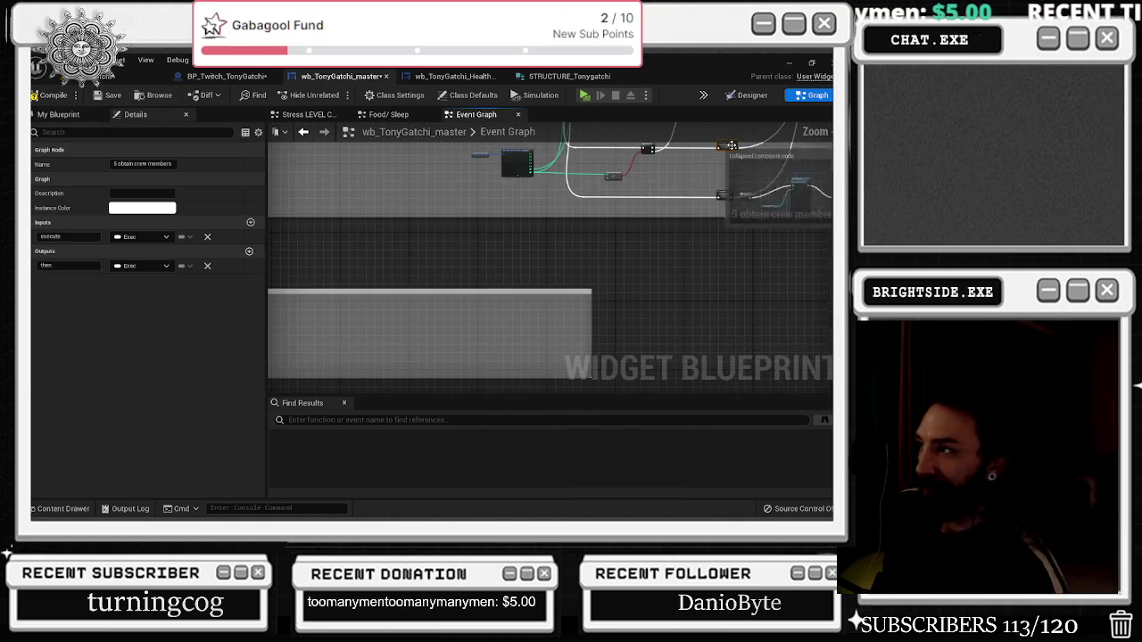
mouse_move(553, 247)
left_mouse_down()
mouse_move(617, 241)
mouse_move(673, 270)
left_mouse_up()
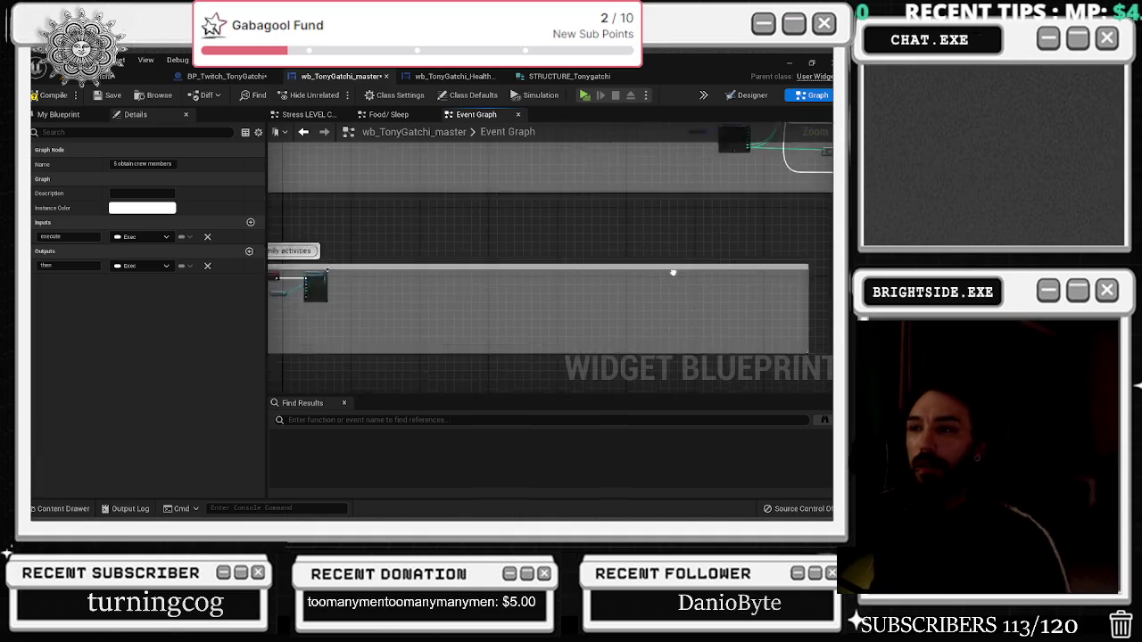
scroll(679, 253, "down", 1)
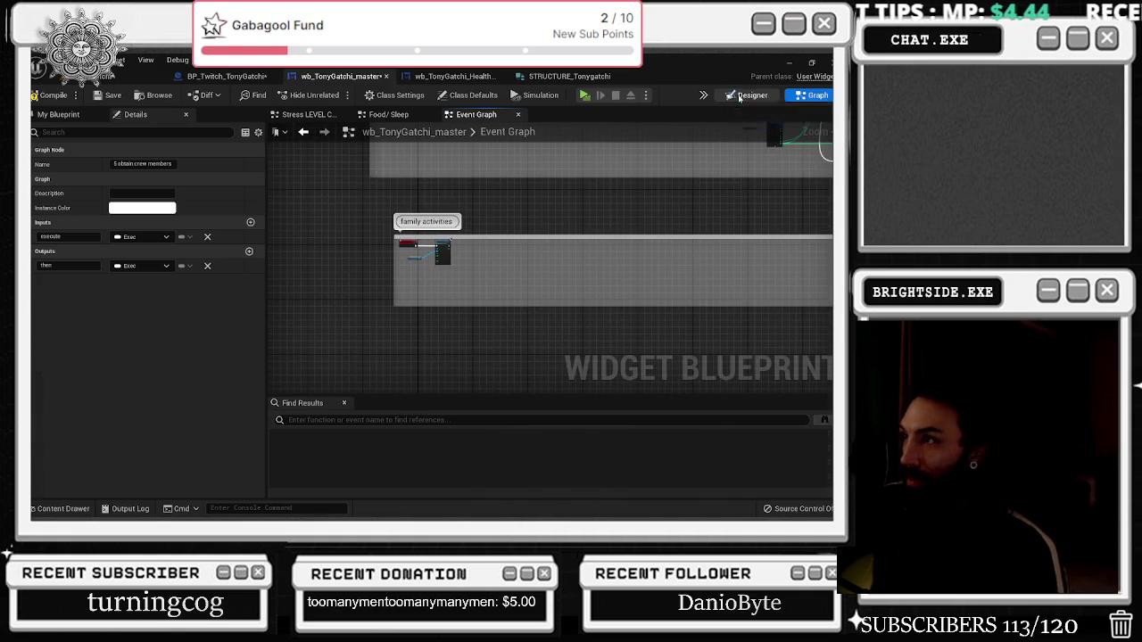
left_click(752, 95)
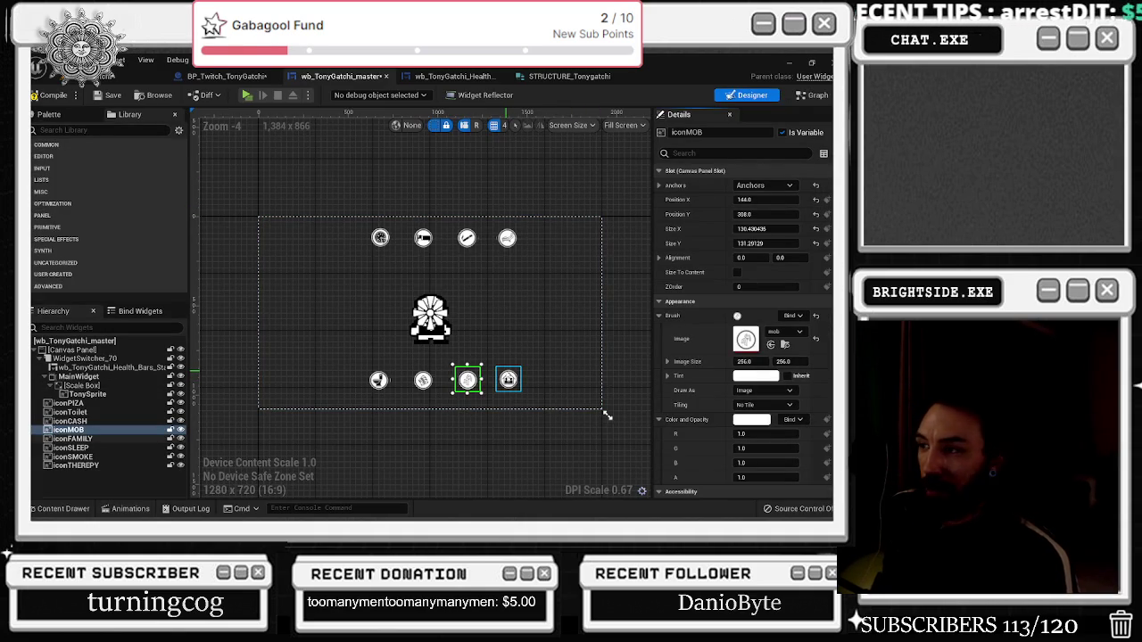
scroll(493, 388, "up", 2)
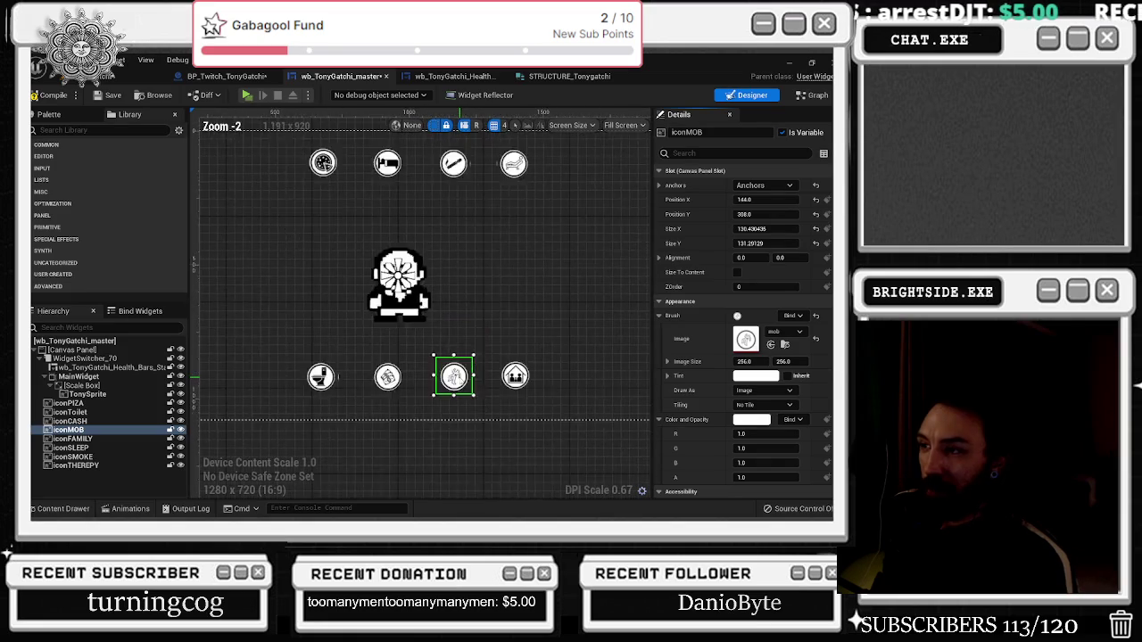
scroll(460, 397, "down", 2)
scroll(469, 390, "up", 4)
scroll(457, 402, "down", 3)
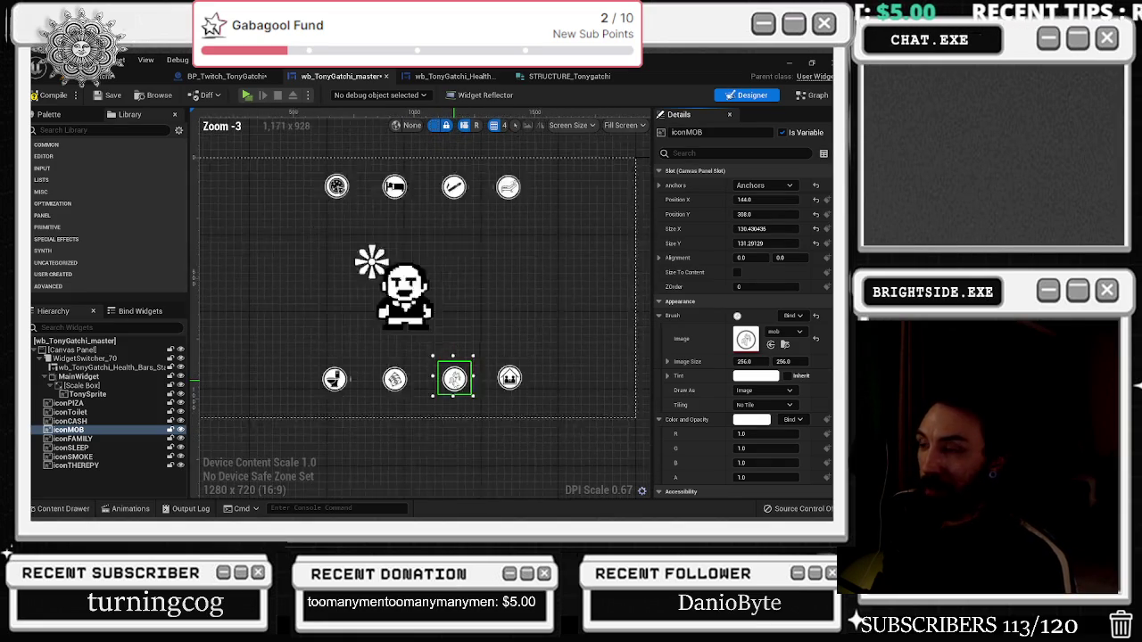
scroll(424, 390, "down", 1)
scroll(464, 389, "up", 1)
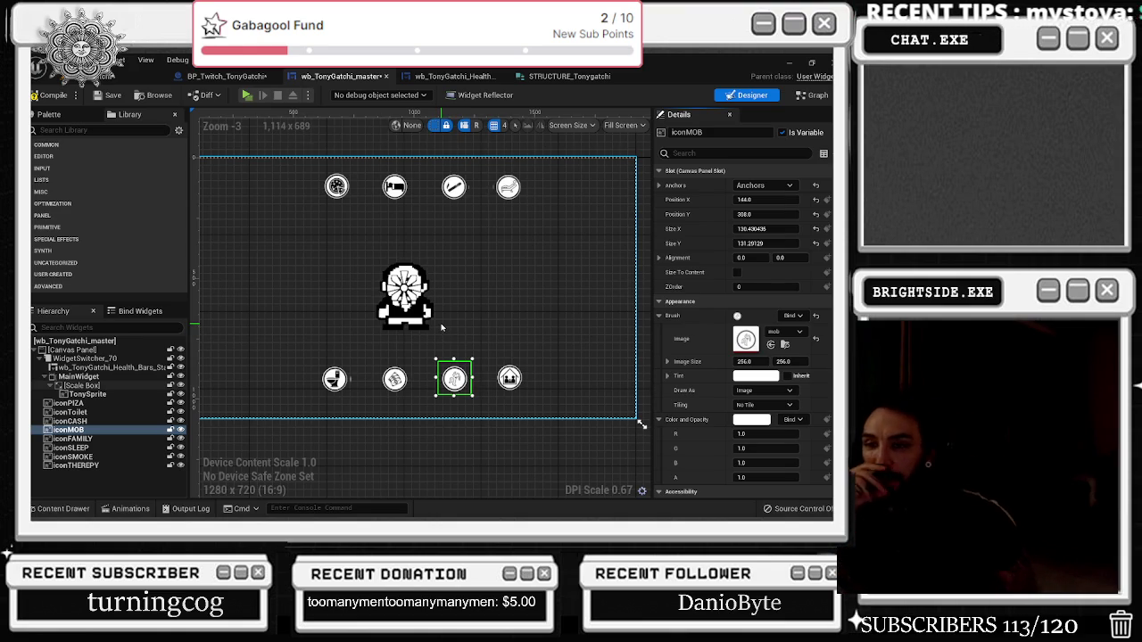
left_click(509, 379)
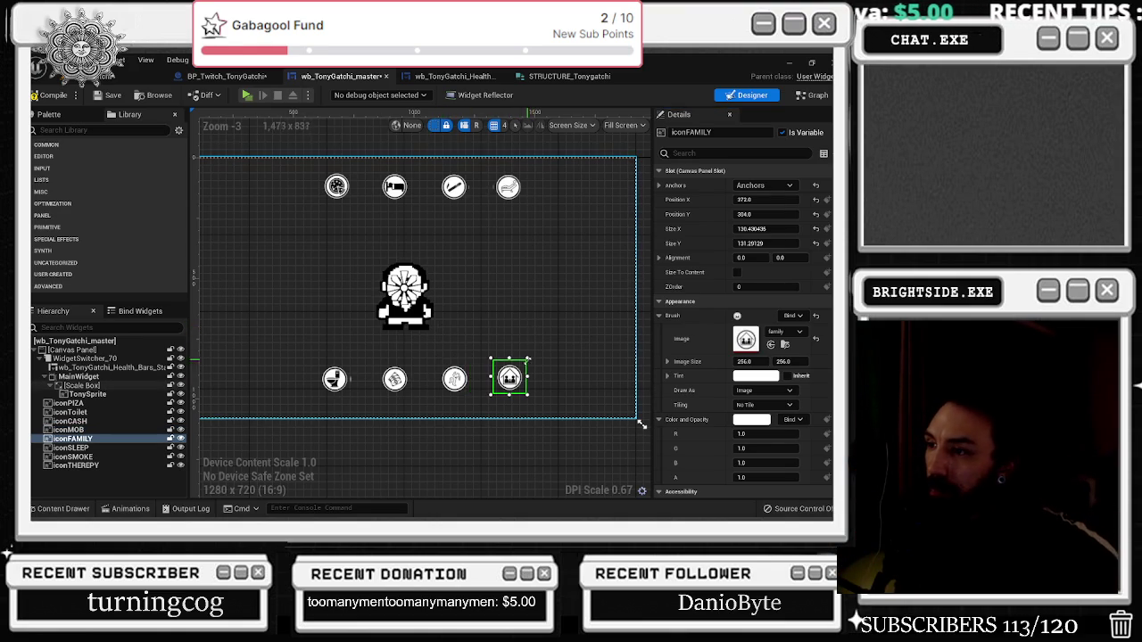
scroll(535, 377, "up", 2)
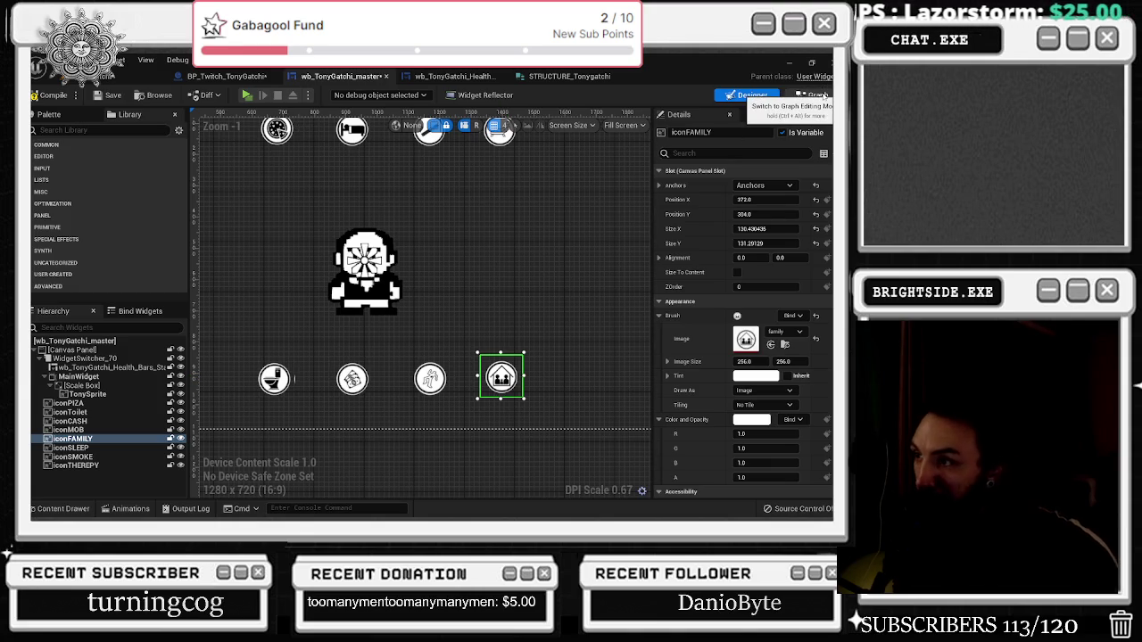
left_click(814, 95)
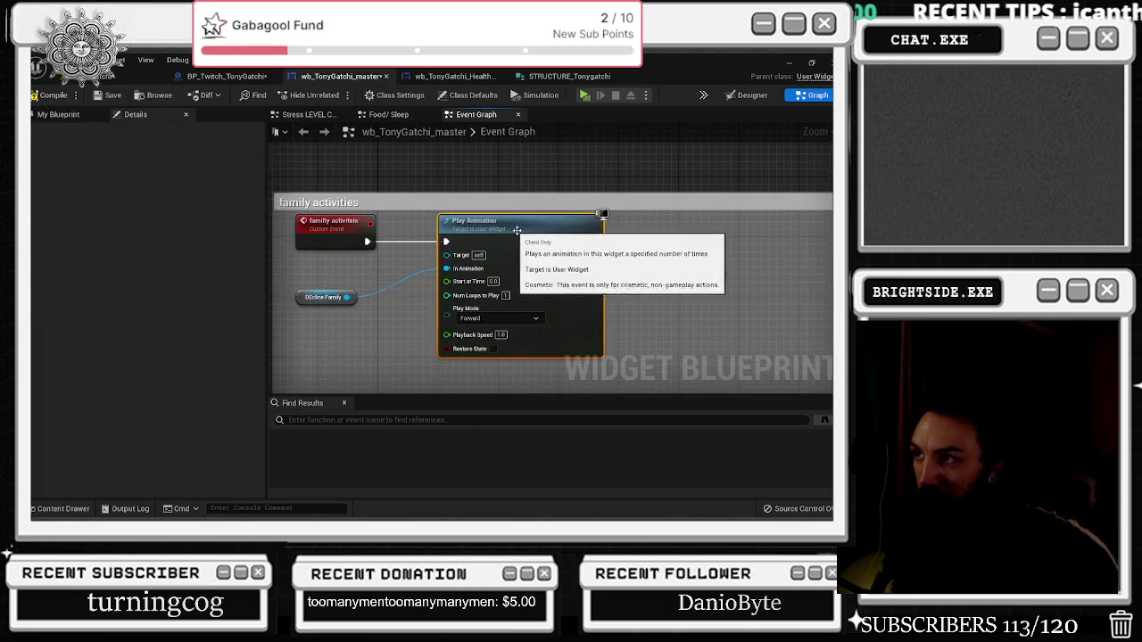
Connect Play Animation to the first Set Brush and place the sprite-swap nodes after it
scroll(535, 268, "down", 3)
scroll(593, 247, "down", 3)
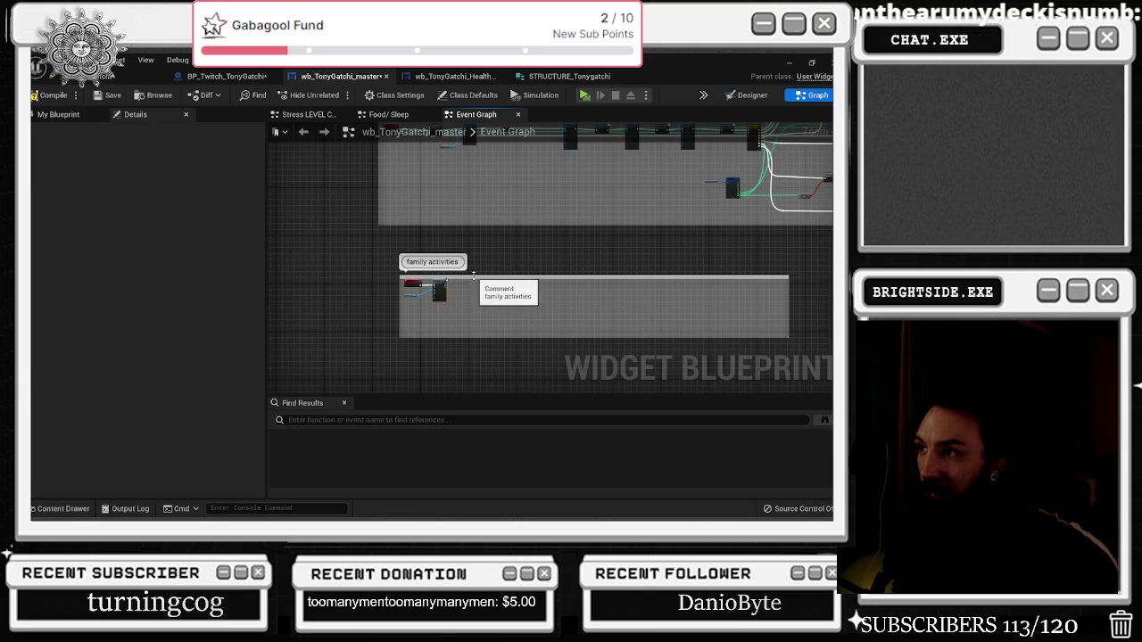
left_click_drag(474, 253, 357, 333)
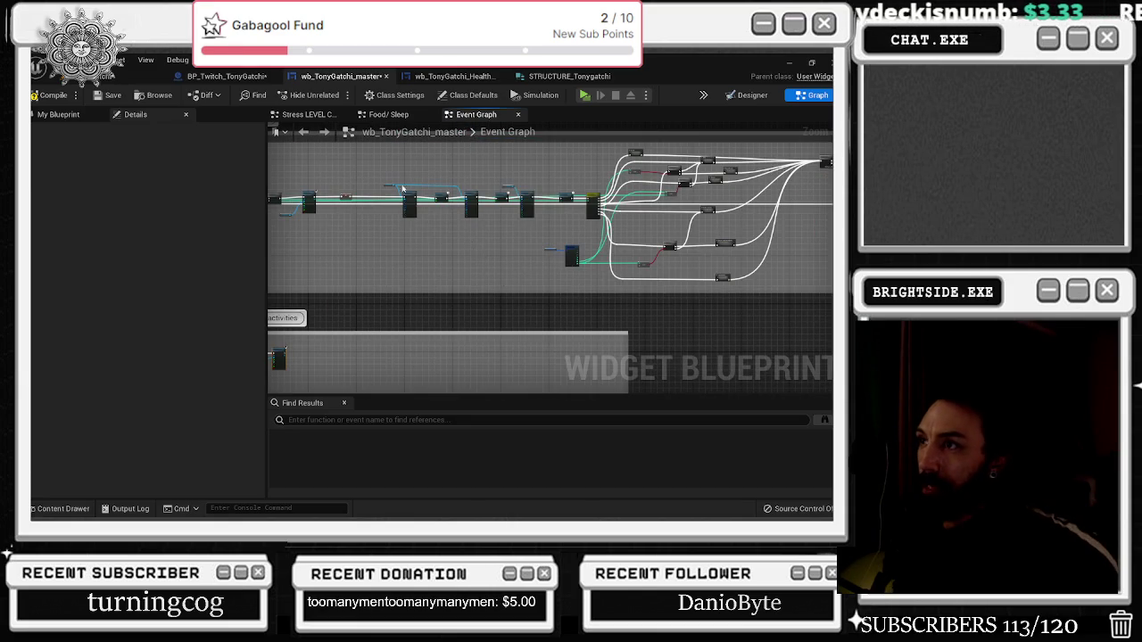
scroll(403, 190, "up", 5)
mouse_move(377, 189)
left_mouse_down()
mouse_move(616, 268)
mouse_move(759, 286)
left_mouse_up()
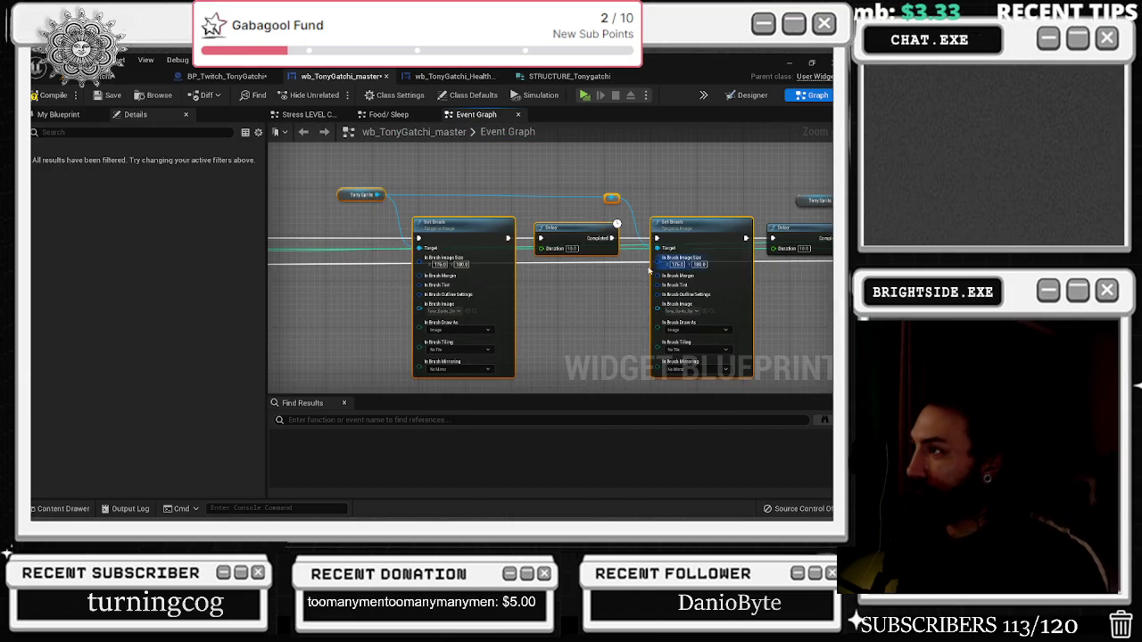
scroll(463, 235, "down", 5)
scroll(473, 258, "up", 5)
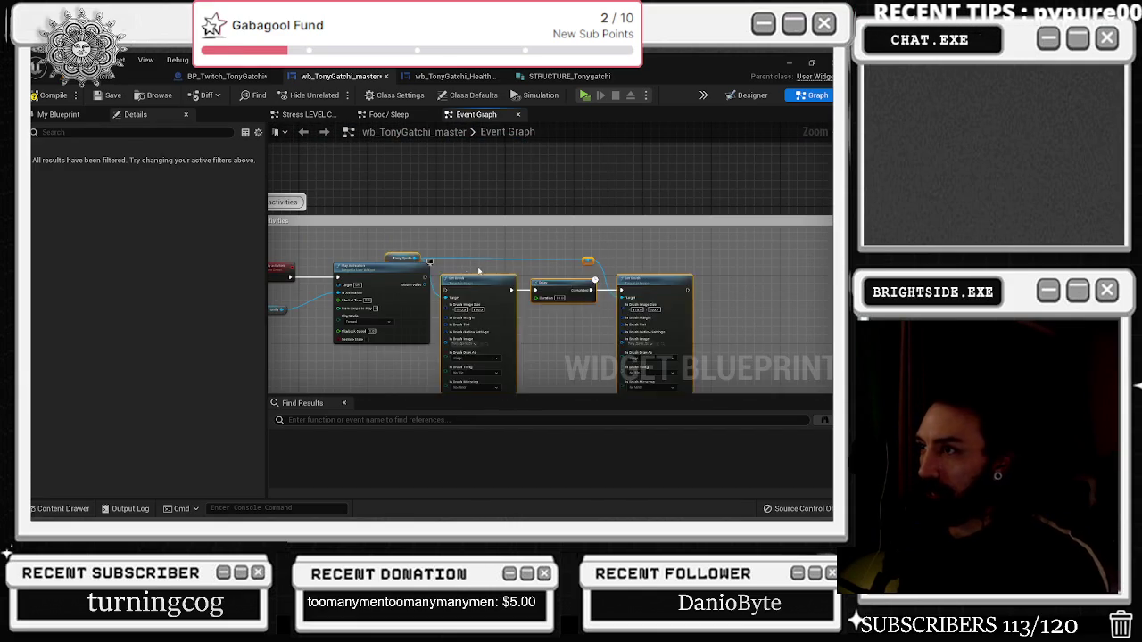
left_click_drag(449, 286, 418, 285)
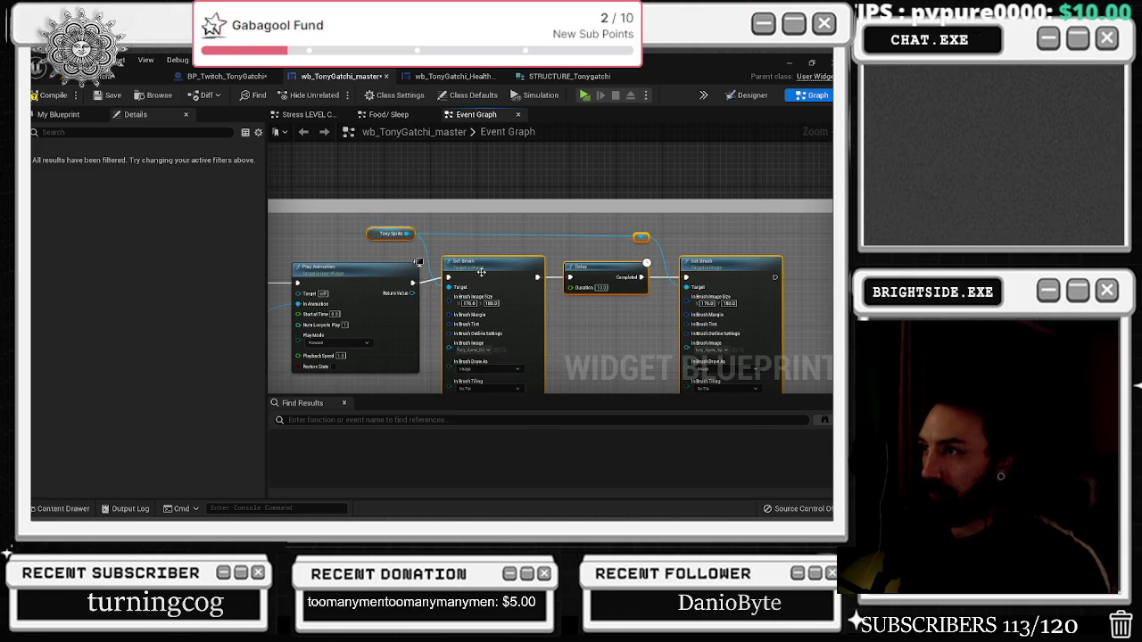
left_click_drag(499, 266, 534, 272)
left_click(431, 383)
left_click_drag(431, 383, 482, 315)
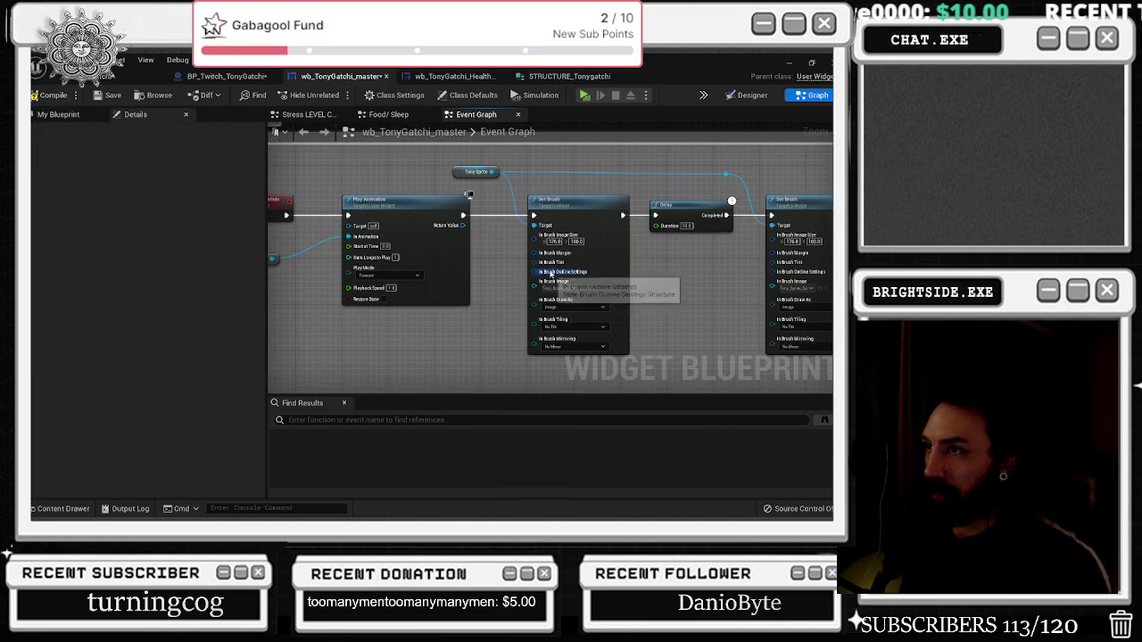
Give the second Set Brush the idle love sprite from the Tonygatchi assets
left_click(79, 511)
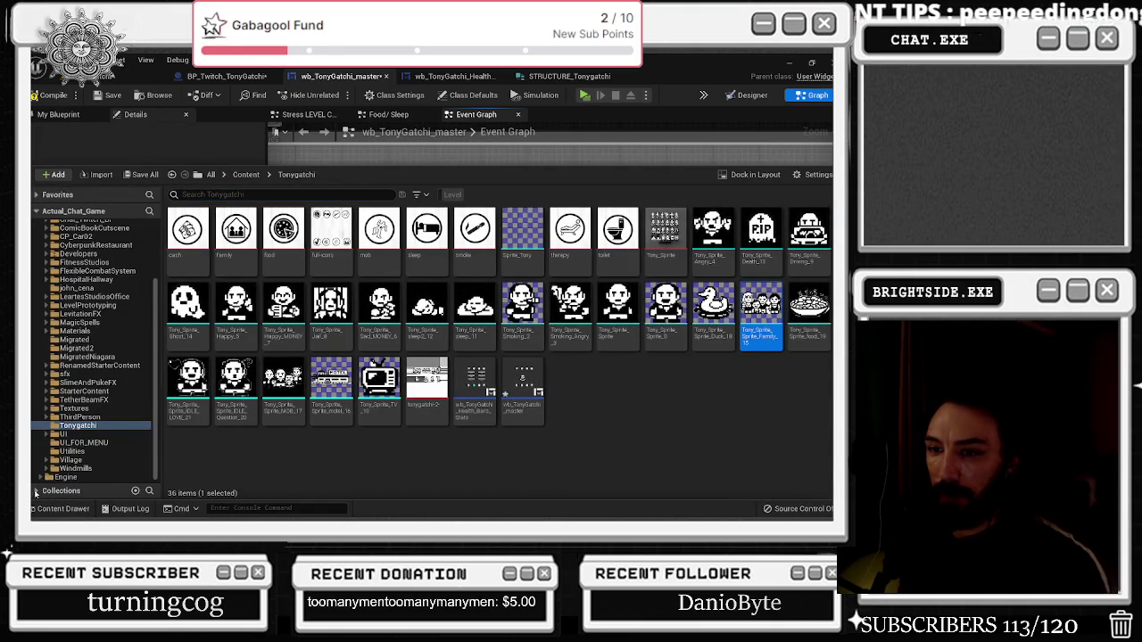
left_click(78, 506)
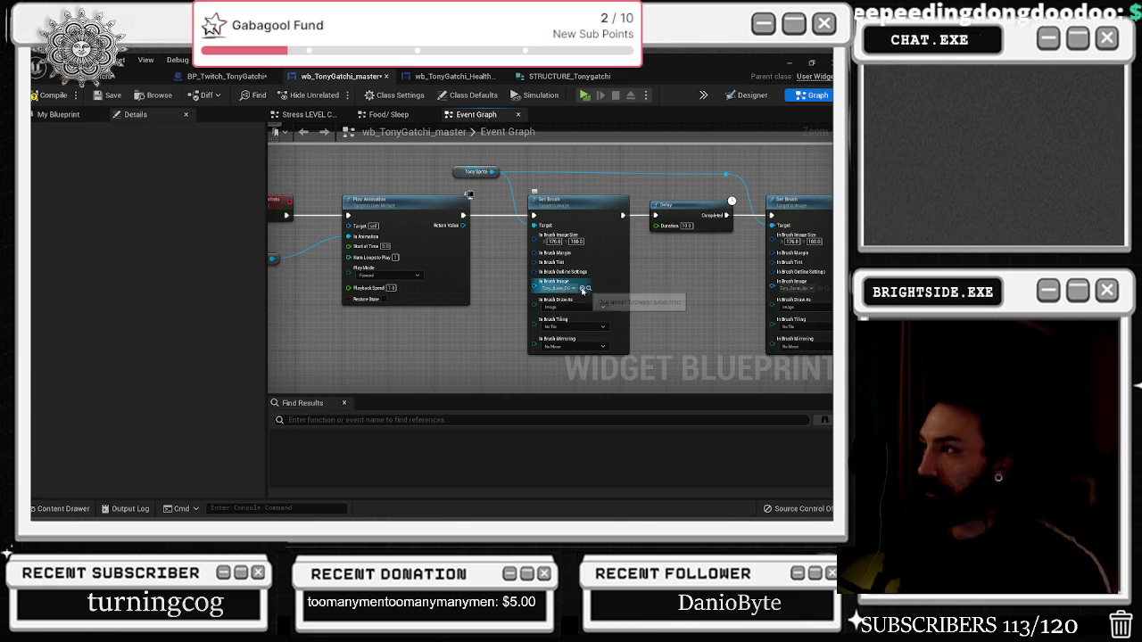
mouse_move(585, 292)
left_mouse_down()
mouse_move(584, 305)
mouse_move(382, 342)
left_mouse_up()
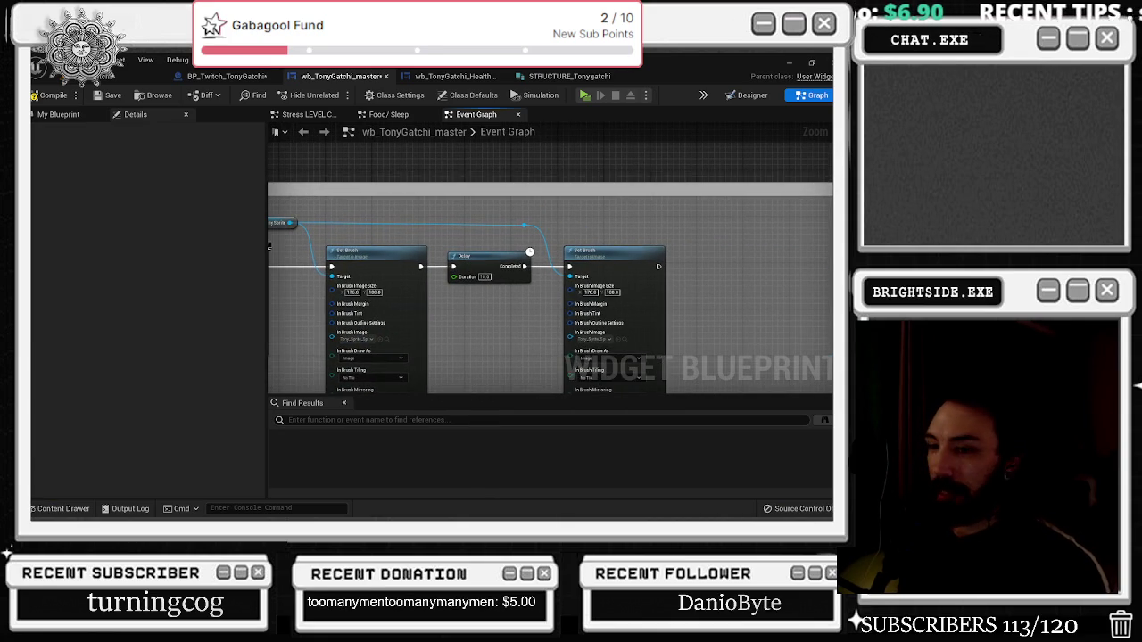
left_click(59, 509)
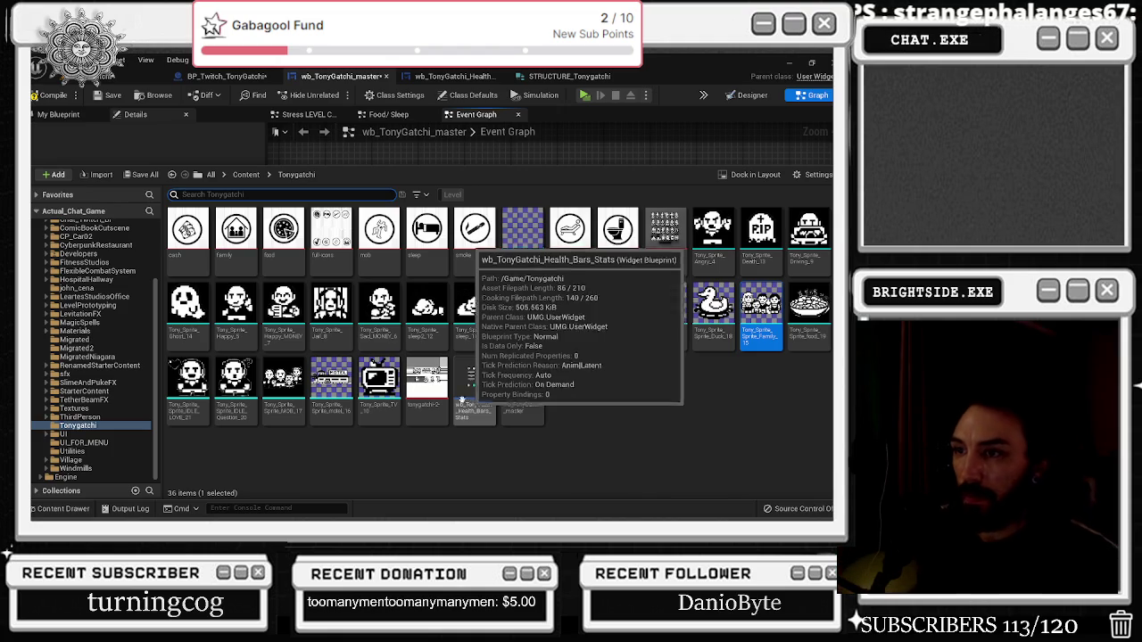
left_click(188, 380)
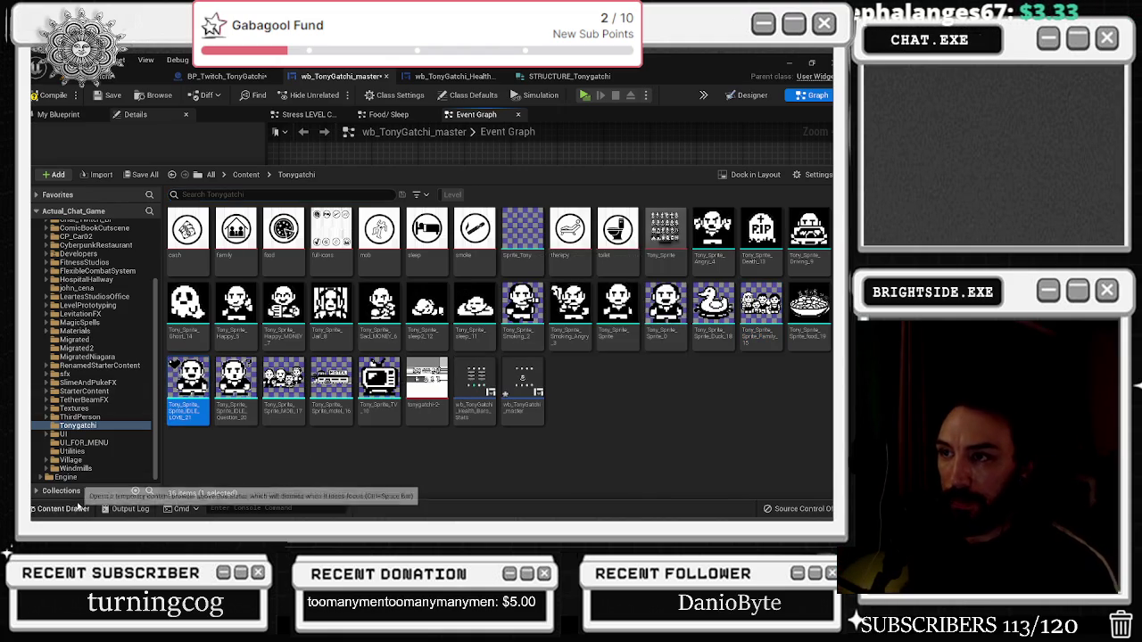
left_click(63, 509)
left_click_drag(629, 315, 591, 285)
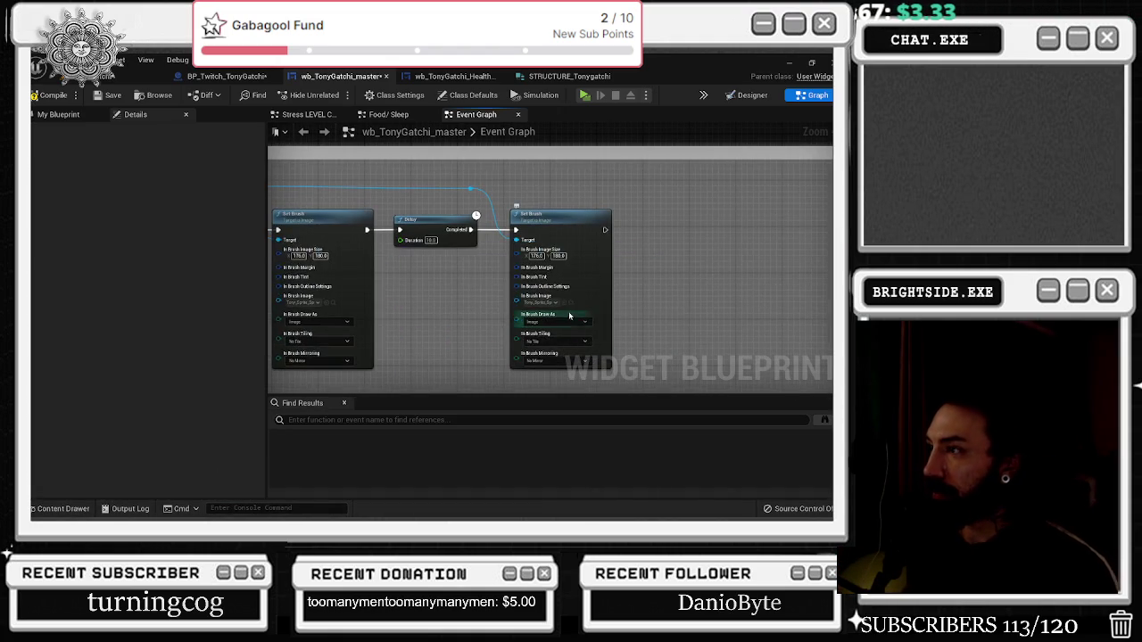
scroll(497, 309, "down", 3)
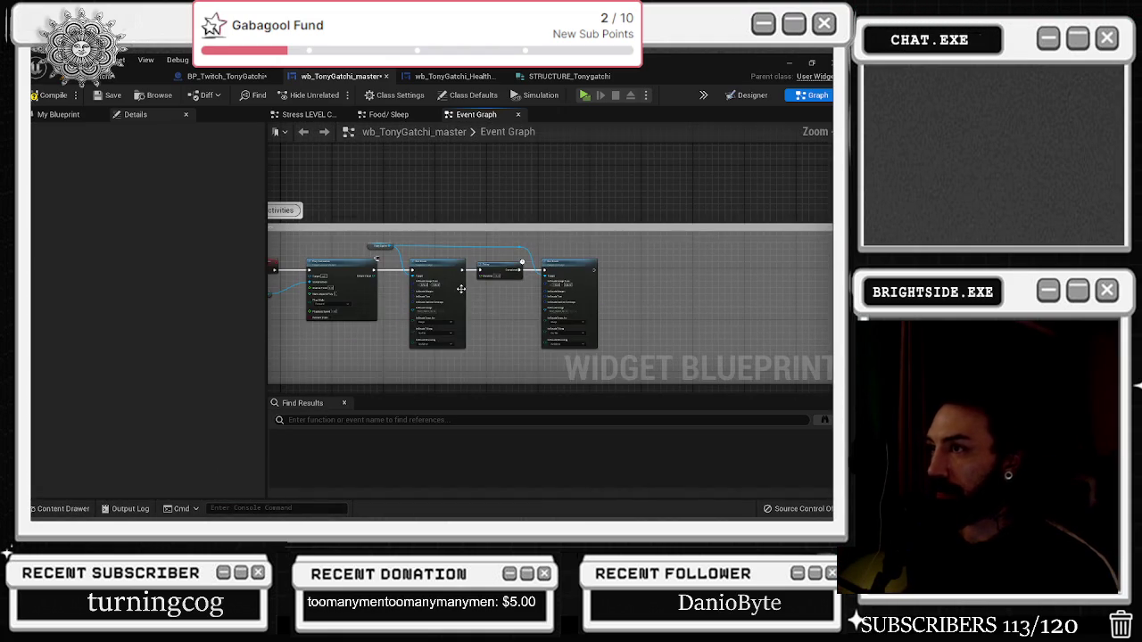
scroll(604, 271, "up", 3)
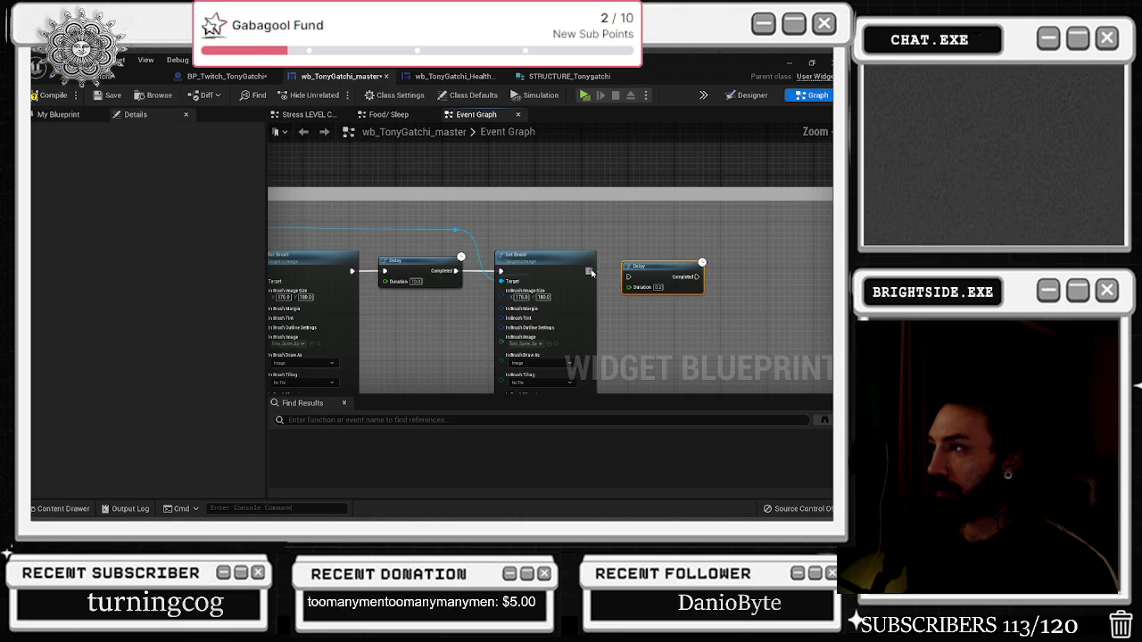
Paste a copy of the Set Brush node after the last Delay
scroll(514, 303, "down", 3)
left_click_drag(376, 253, 460, 296)
key("ctrl+v")
scroll(665, 292, "up", 2)
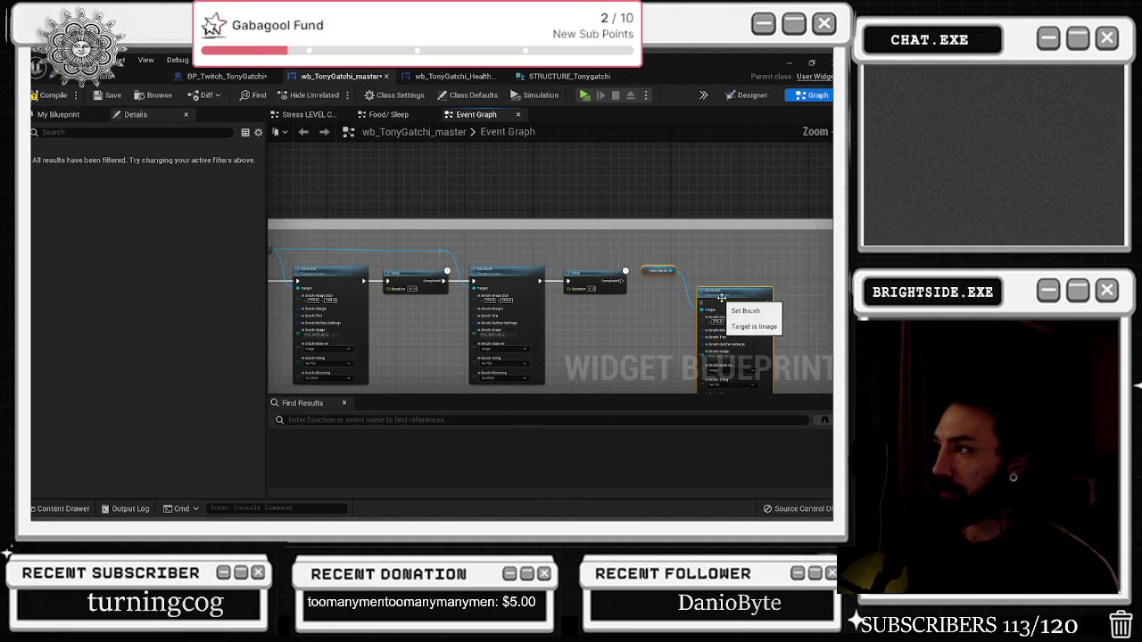
left_click(649, 284)
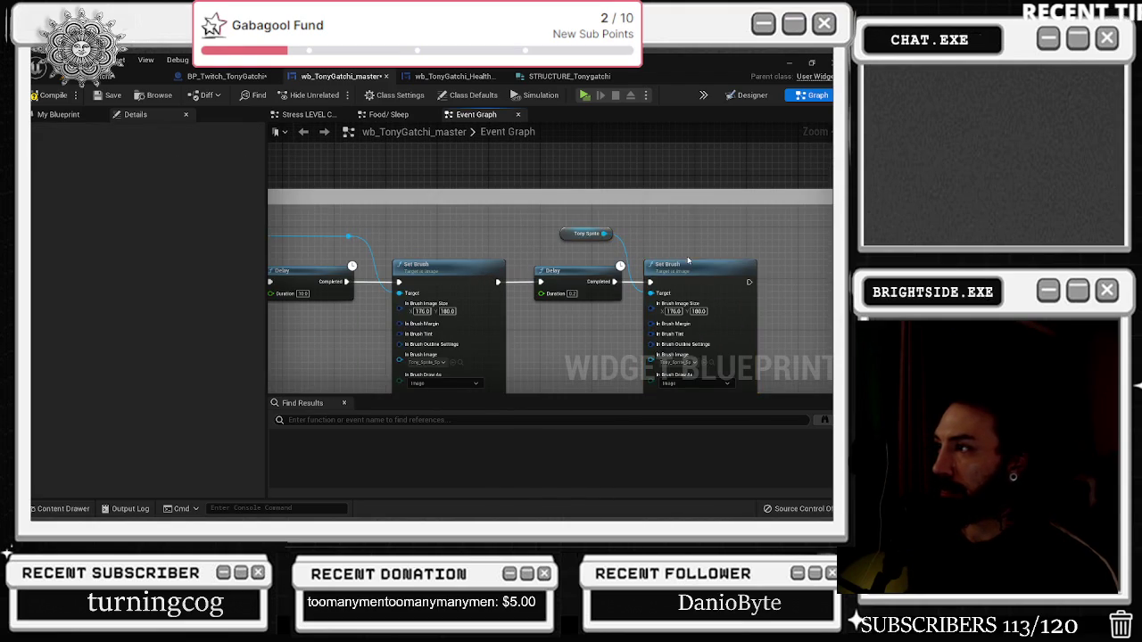
Set the last Delay's Duration to 10.0 and check the sprite assets
scroll(664, 276, "down", 2)
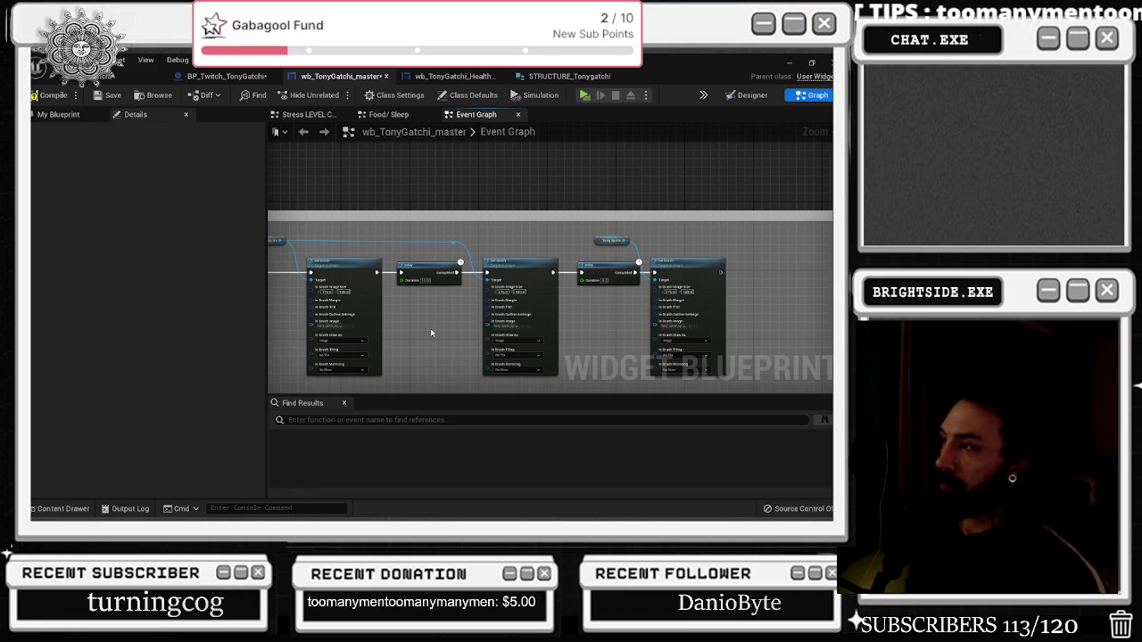
left_click(611, 270)
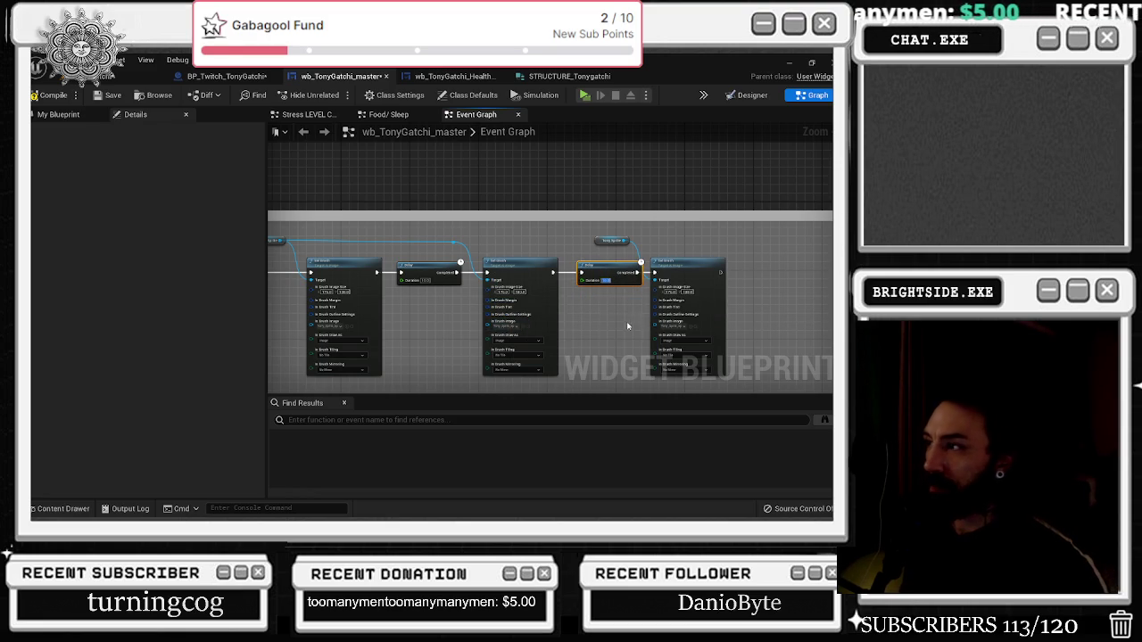
key("ctrl+space")
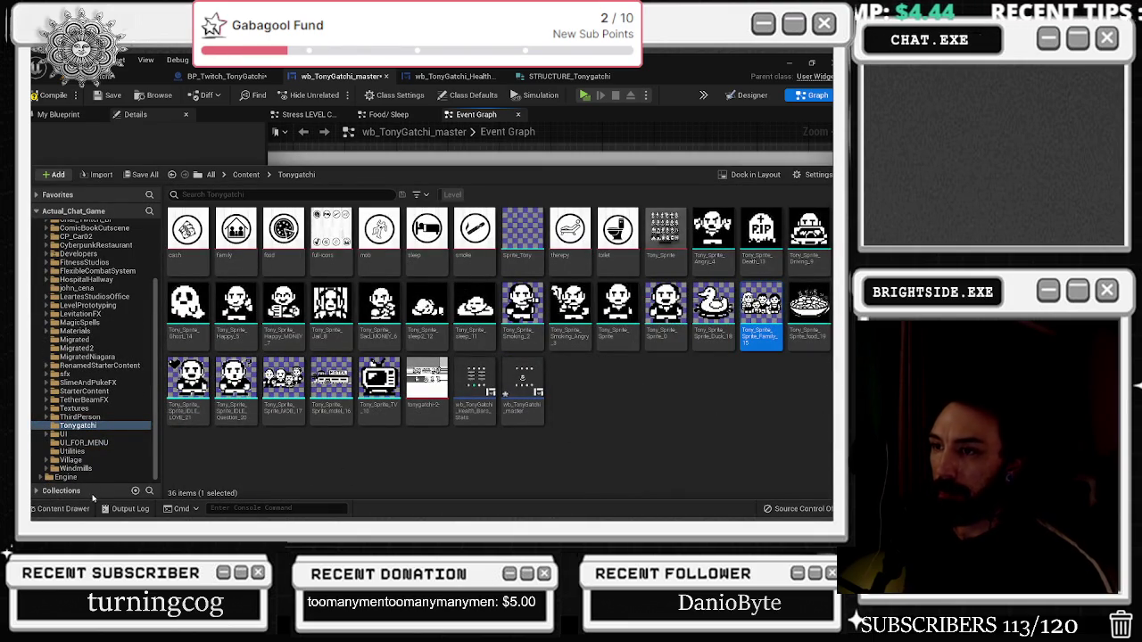
key("ctrl+space")
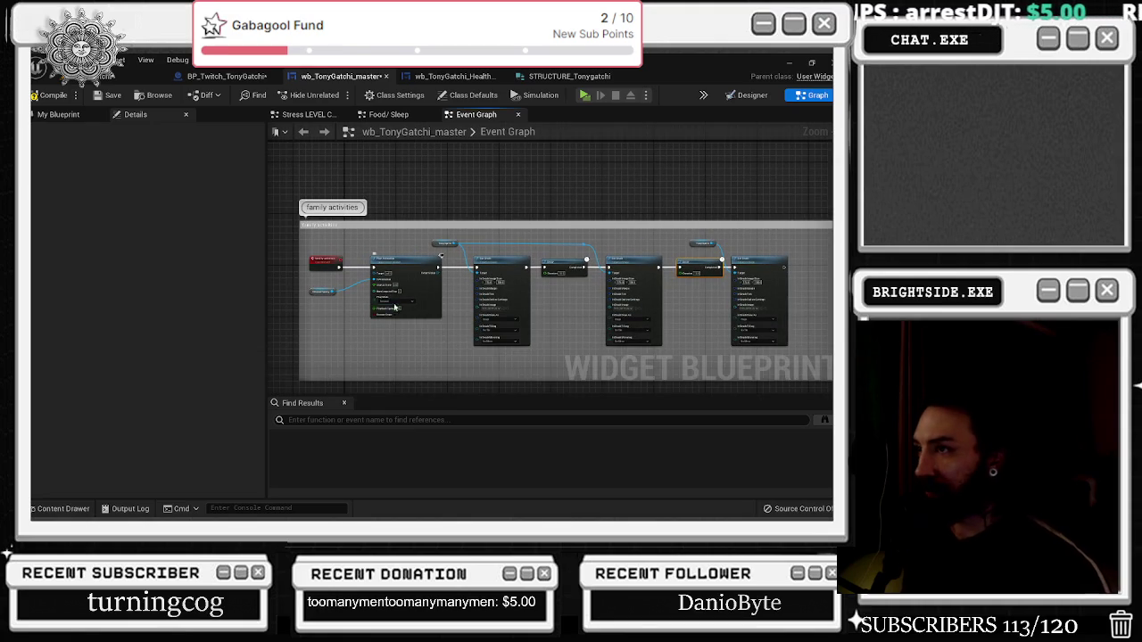
scroll(622, 285, "up", 3)
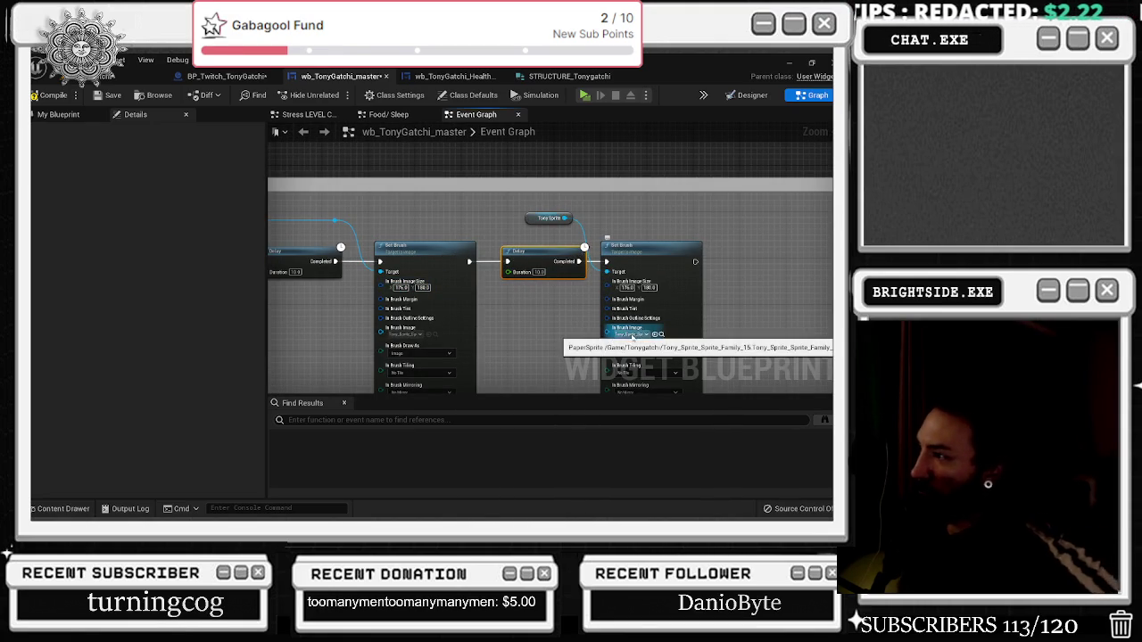
Insert a Branch after the second Set Brush, wire True to the Delay, and enlarge the comment
left_click_drag(620, 270, 761, 267)
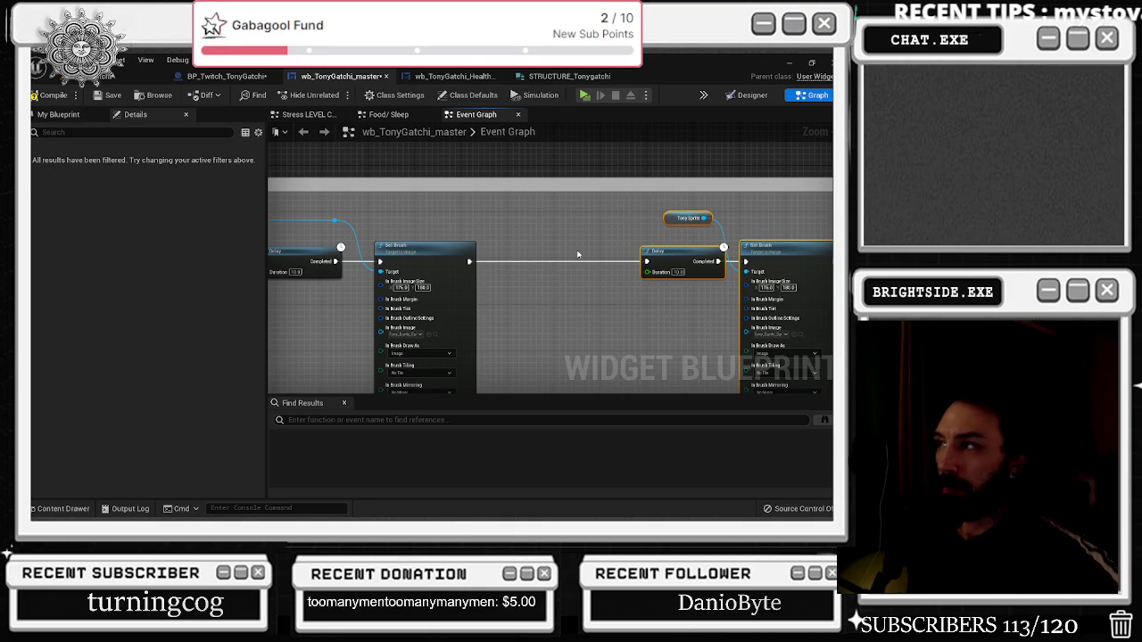
left_click(493, 258)
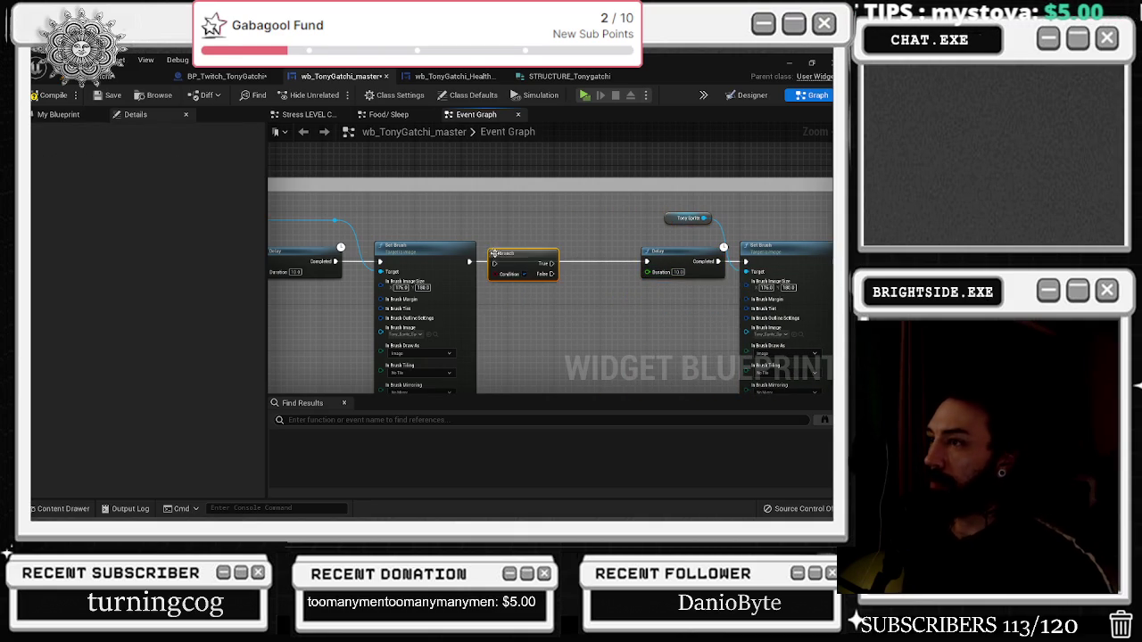
left_click_drag(546, 266, 714, 223)
left_click_drag(546, 246, 534, 186)
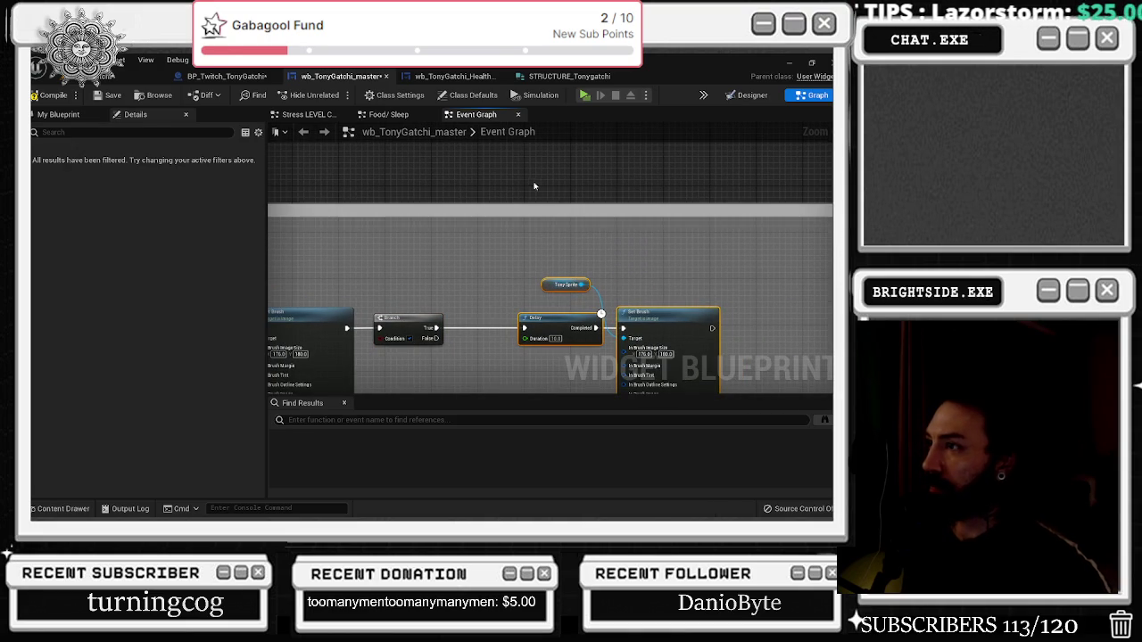
mouse_move(666, 343)
left_mouse_down()
mouse_move(638, 270)
mouse_move(626, 274)
left_mouse_up()
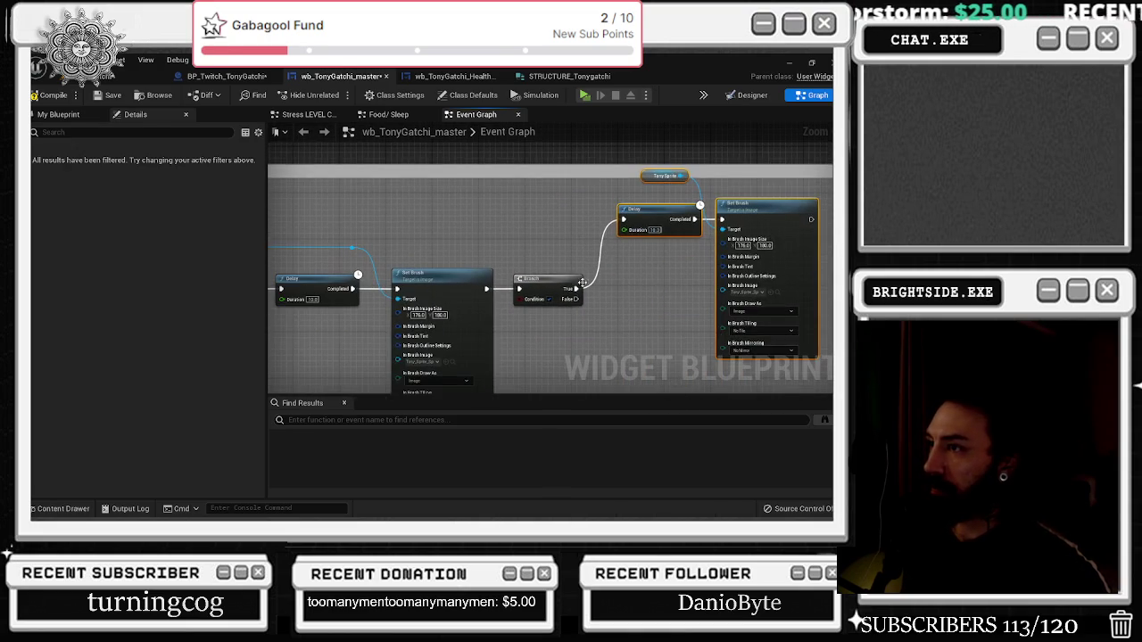
mouse_move(438, 278)
left_mouse_down()
mouse_move(484, 278)
mouse_move(409, 279)
mouse_move(507, 272)
mouse_move(434, 289)
mouse_move(483, 290)
mouse_move(574, 247)
mouse_move(569, 232)
left_mouse_up()
scroll(541, 292, "down", 5)
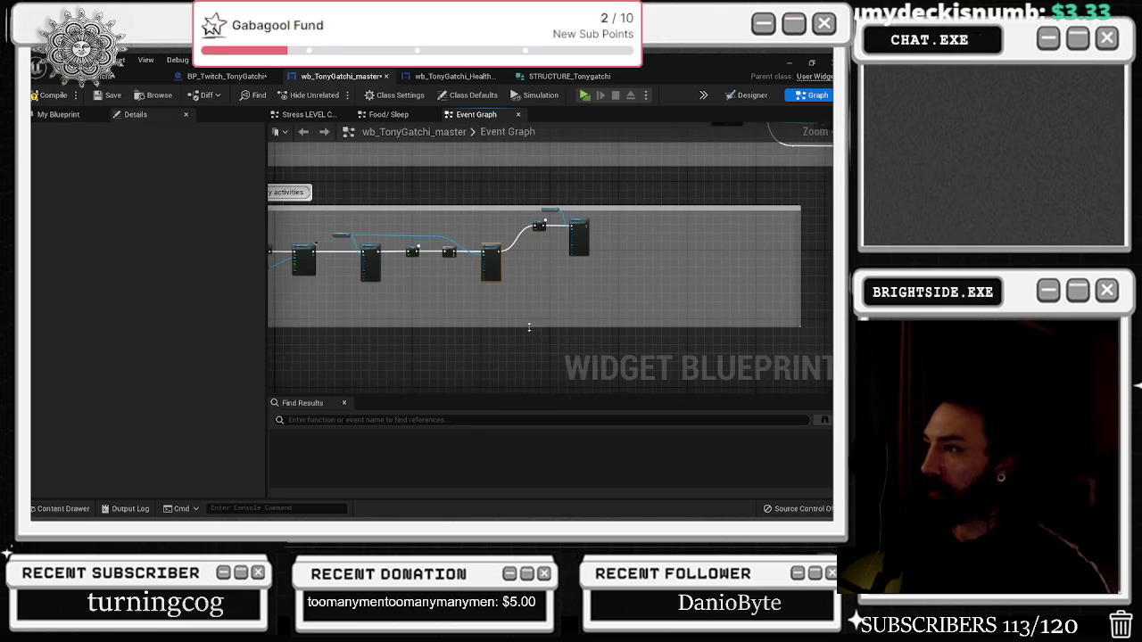
Add a Boolean input to the family activities event that feeds the Branch Condition
scroll(517, 332, "up", 5)
left_click_drag(523, 197, 476, 255)
type("rn")
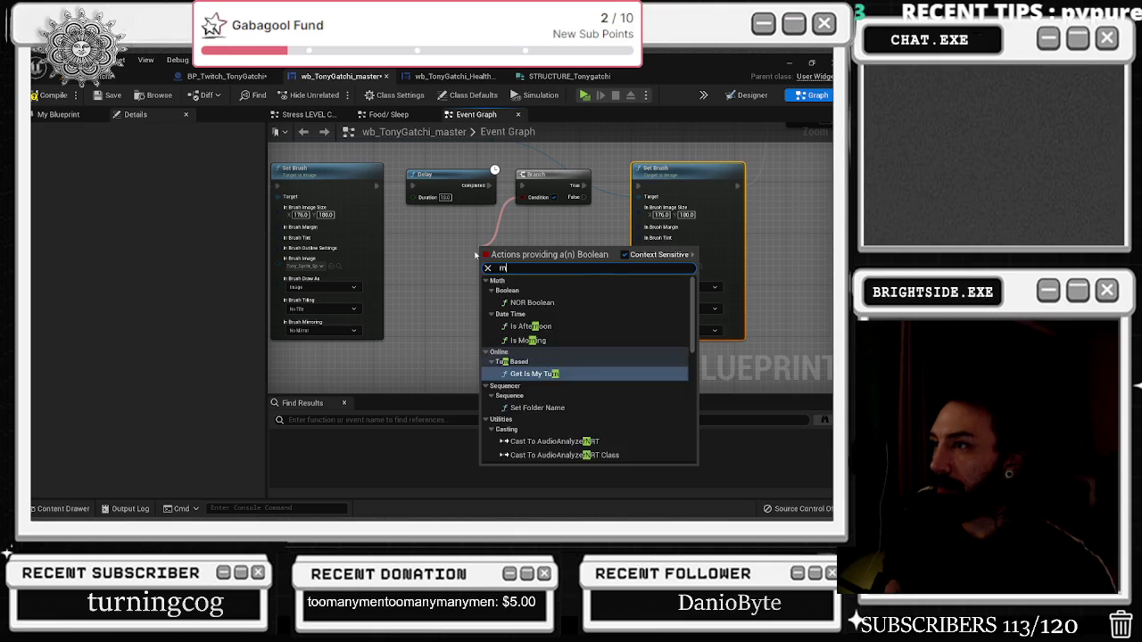
key("Escape")
mouse_move(554, 197)
left_mouse_down()
mouse_move(581, 227)
mouse_move(272, 227)
mouse_move(418, 220)
left_mouse_up()
left_click_drag(506, 227, 433, 200)
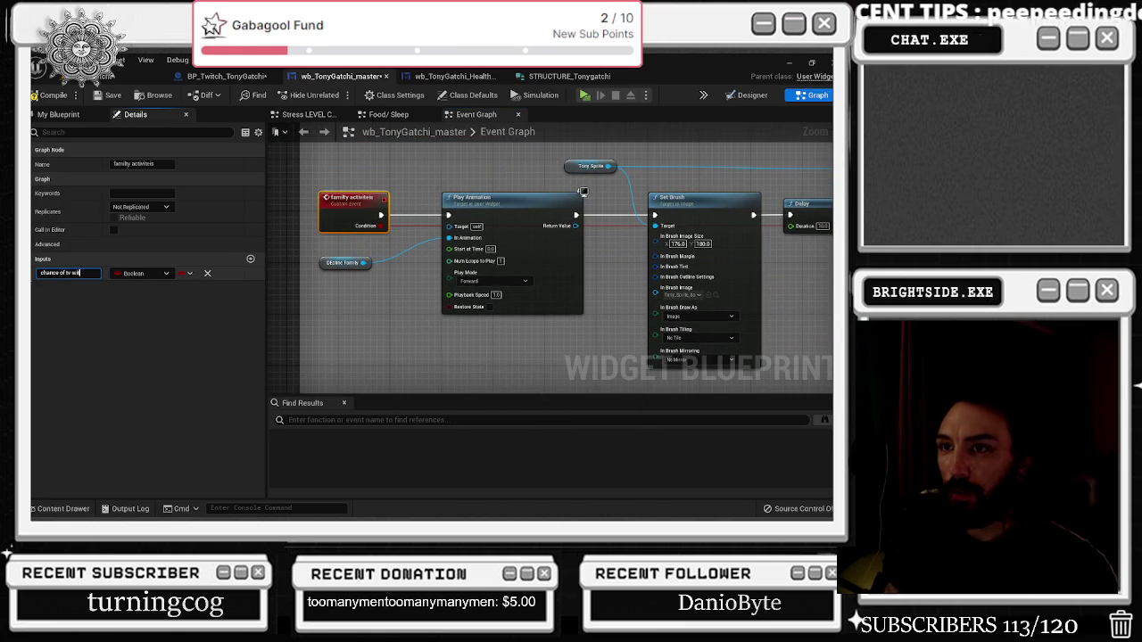
Paste a Set Brush below the True path, wire it from False, and pick its sprite
left_click_drag(536, 347, 152, 400)
left_click_drag(583, 327, 548, 248)
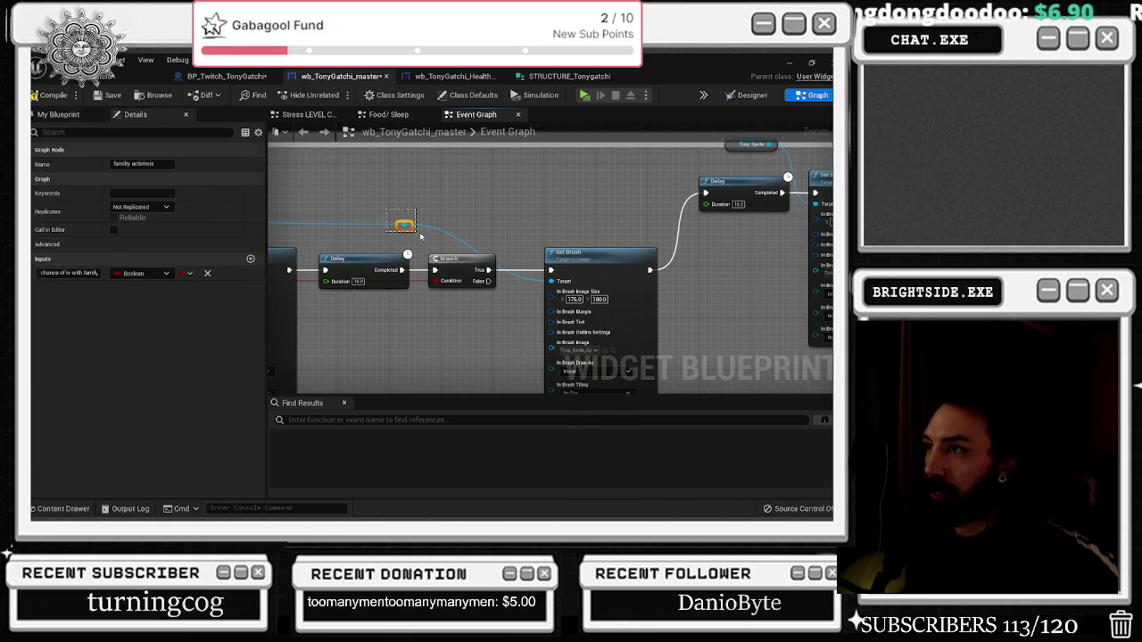
left_click_drag(420, 235, 419, 235)
left_click_drag(595, 261, 597, 169)
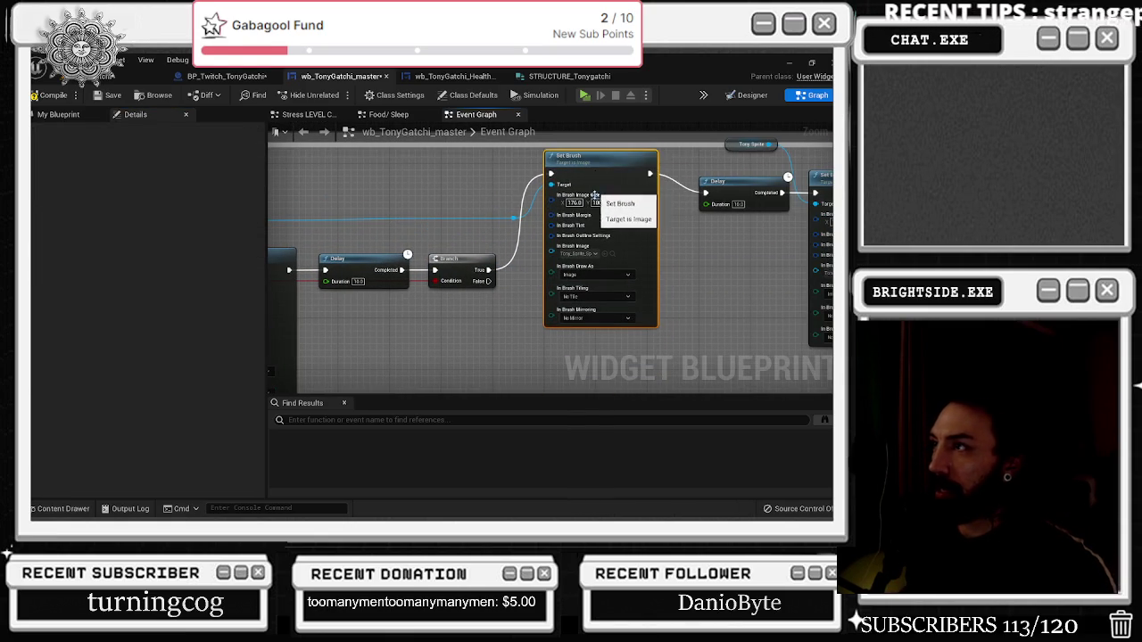
key("ctrl+v")
left_click_drag(572, 279, 545, 253)
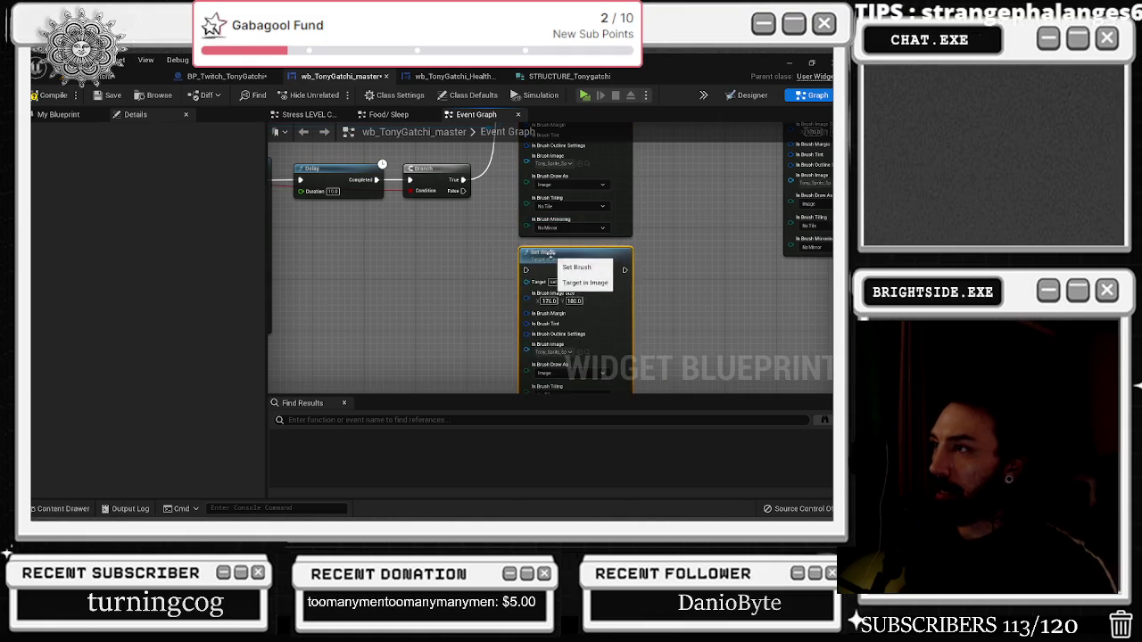
left_click_drag(493, 212, 532, 362)
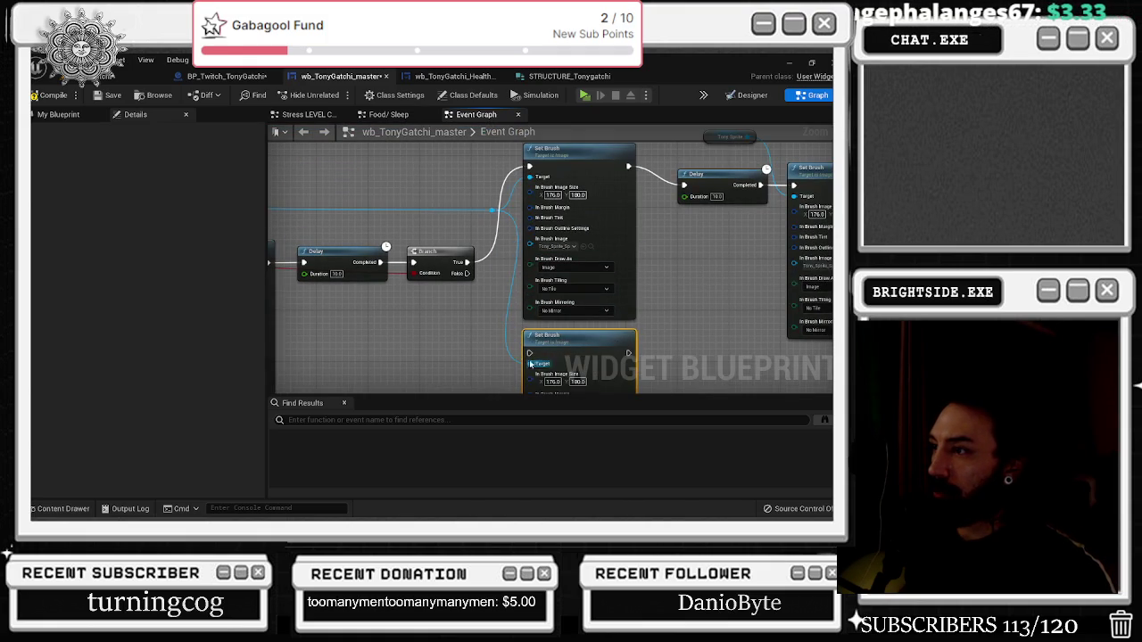
left_click_drag(481, 235, 544, 318)
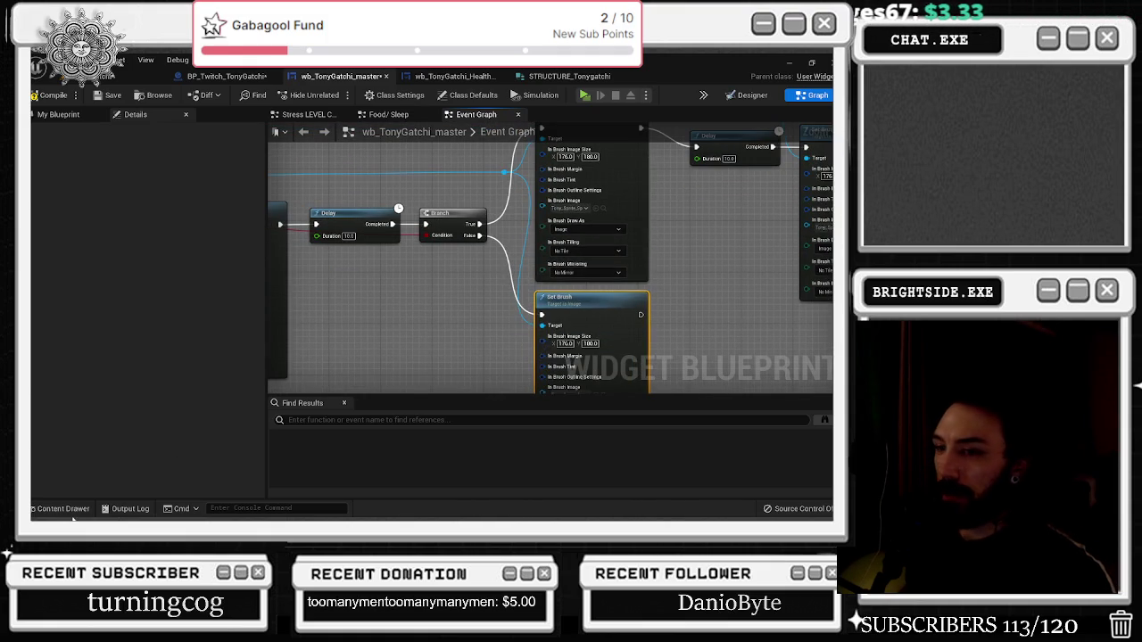
left_click(64, 509)
mouse_move(235, 393)
left_mouse_down()
mouse_move(267, 428)
mouse_move(640, 320)
left_mouse_up()
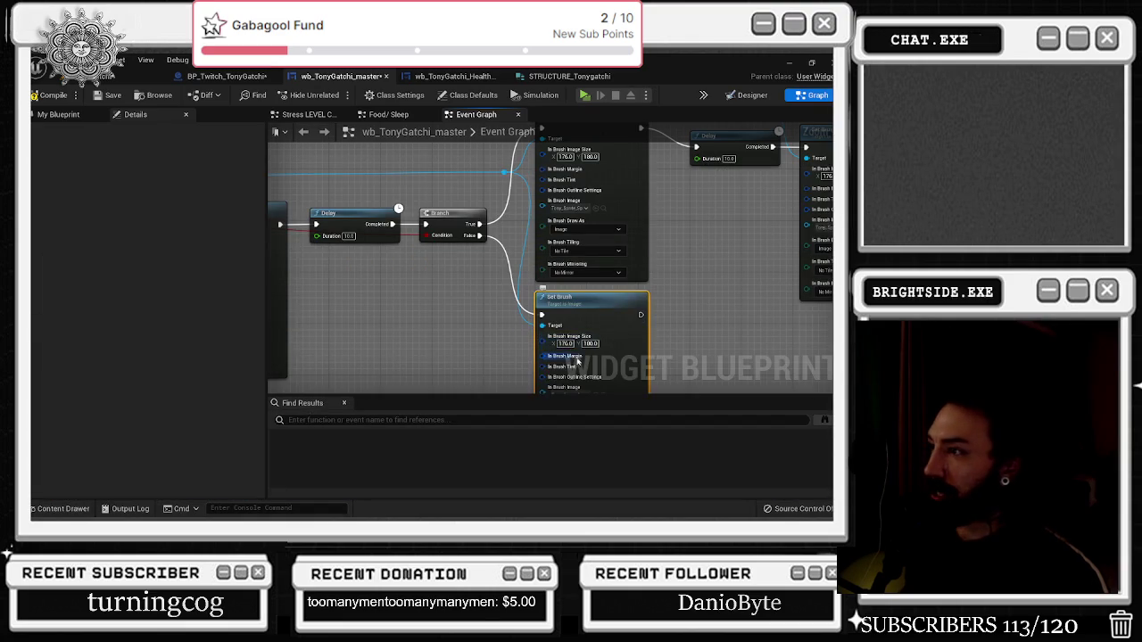
Paste a 0.2-second Delay beside the lower Set Brush and enlarge the comment to fit
left_click_drag(577, 360, 581, 311)
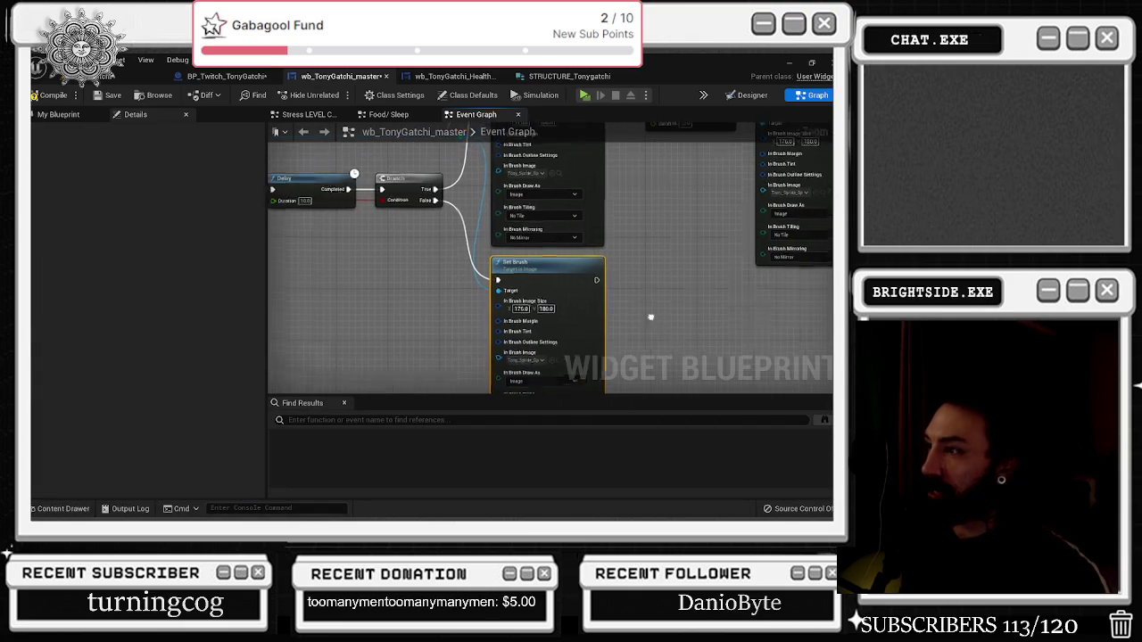
left_click_drag(651, 316, 579, 363)
key("ctrl+v")
mouse_move(636, 304)
left_mouse_down()
mouse_move(644, 311)
mouse_move(588, 329)
left_mouse_up()
left_click_drag(574, 190, 575, 151)
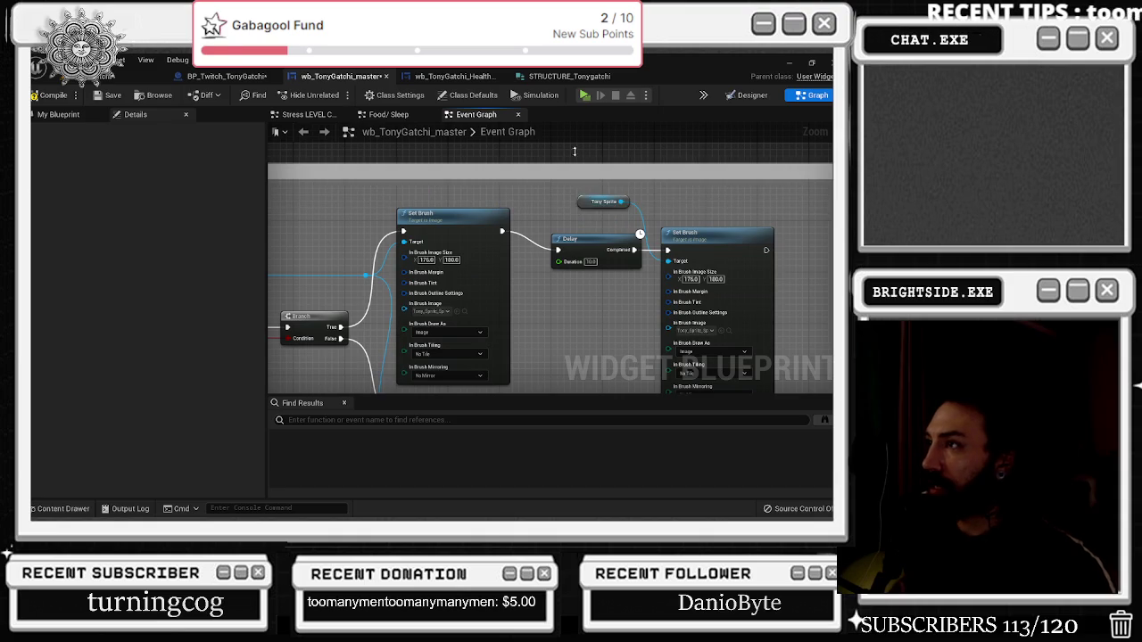
left_click_drag(581, 239, 569, 218)
Connect the new Delay to the final Set Brush, arrange the lower row, and choose the TV sprite
left_click(685, 219)
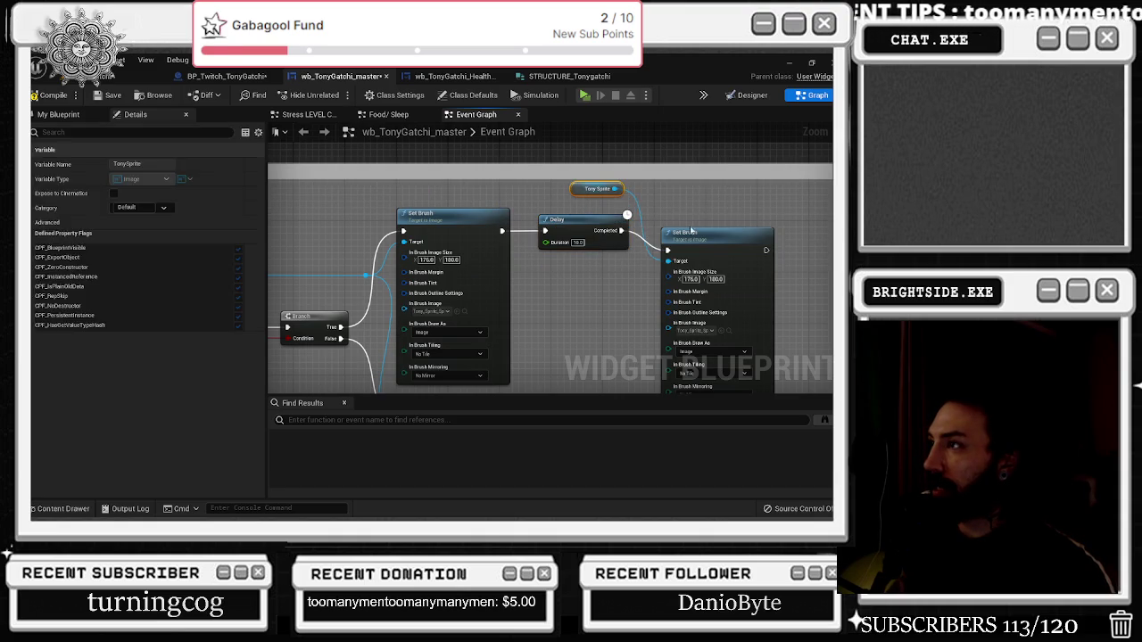
mouse_move(668, 201)
left_mouse_down()
mouse_move(569, 224)
mouse_move(523, 220)
mouse_move(562, 268)
mouse_move(550, 292)
mouse_move(491, 300)
left_mouse_up()
left_click(494, 216)
left_click_drag(581, 330, 554, 294)
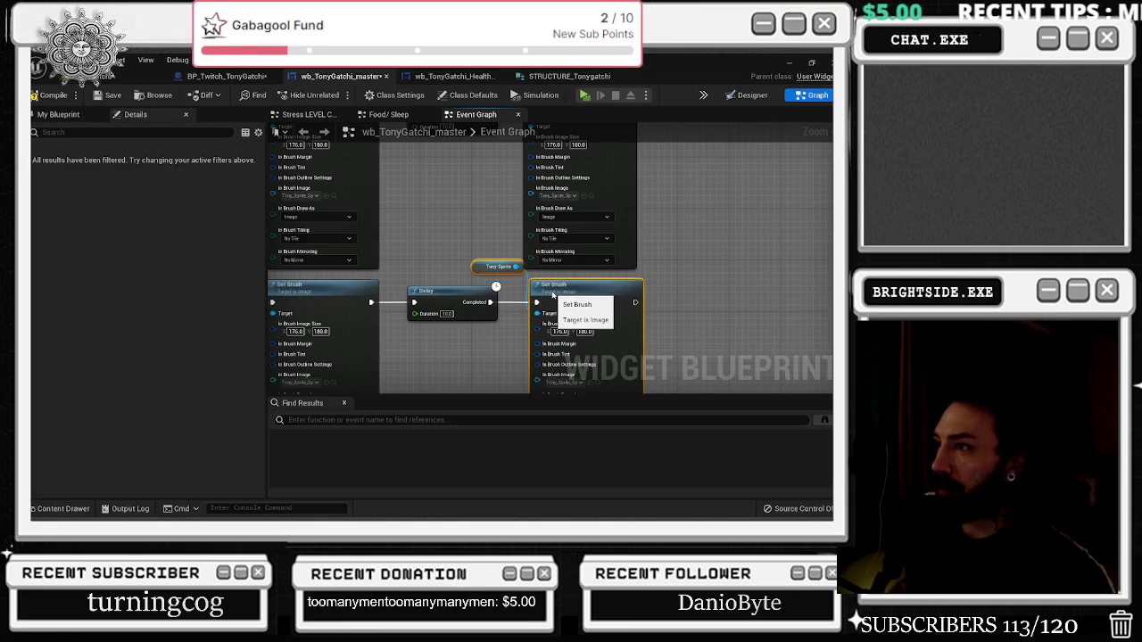
scroll(482, 335, "down", 3)
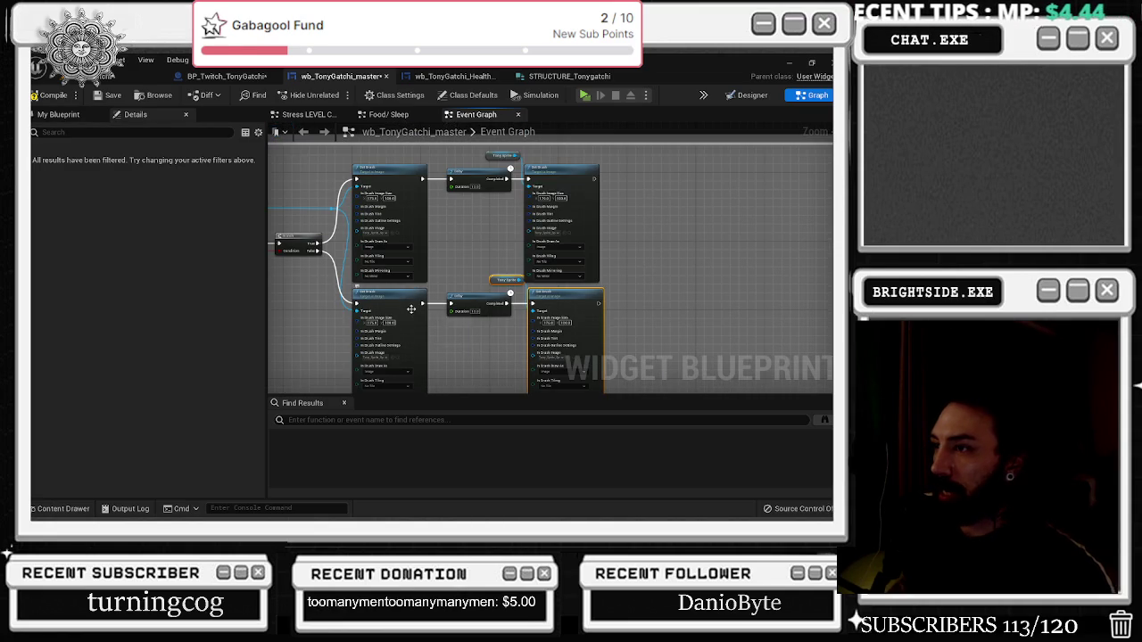
left_click_drag(578, 330, 578, 329)
left_click_drag(569, 304, 582, 321)
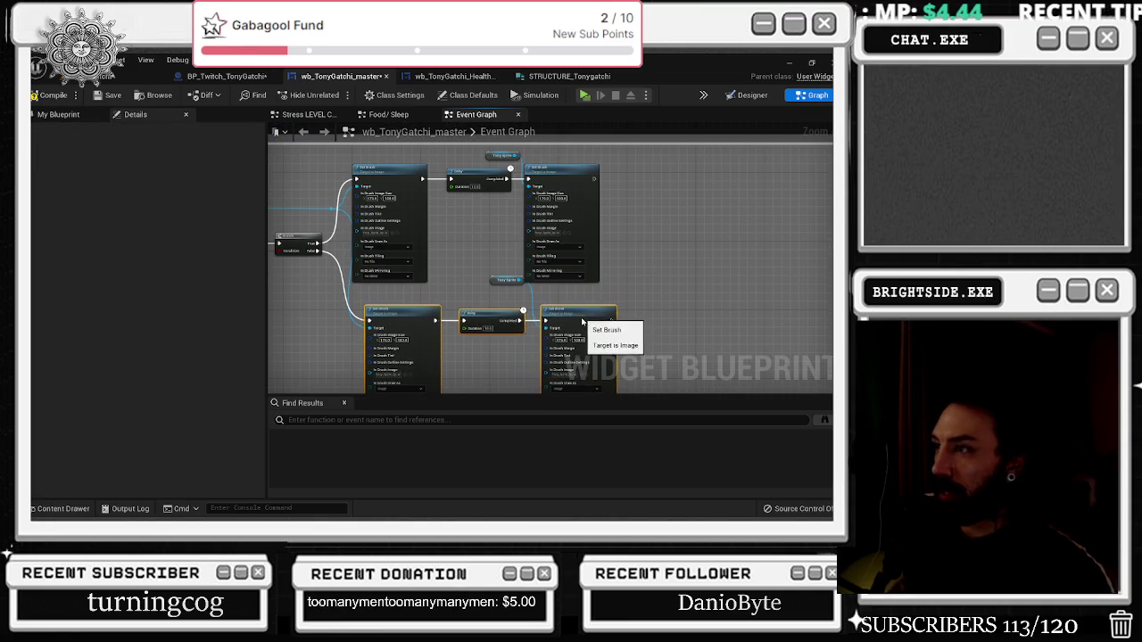
left_click_drag(494, 280, 499, 297)
scroll(546, 363, "up", 2)
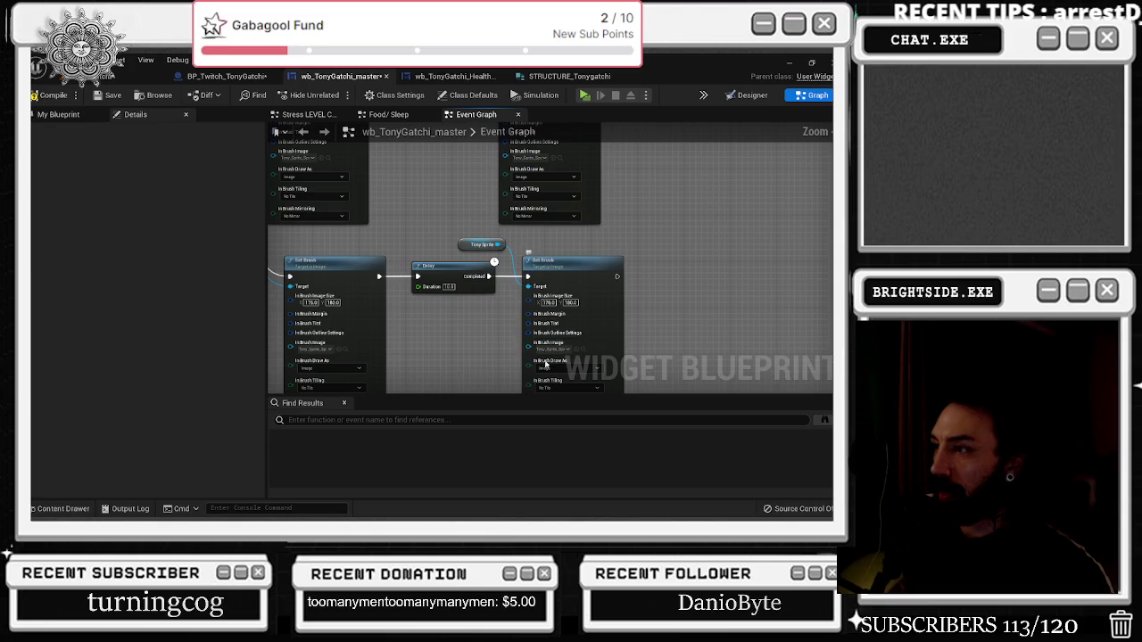
left_click(61, 508)
left_click(377, 382)
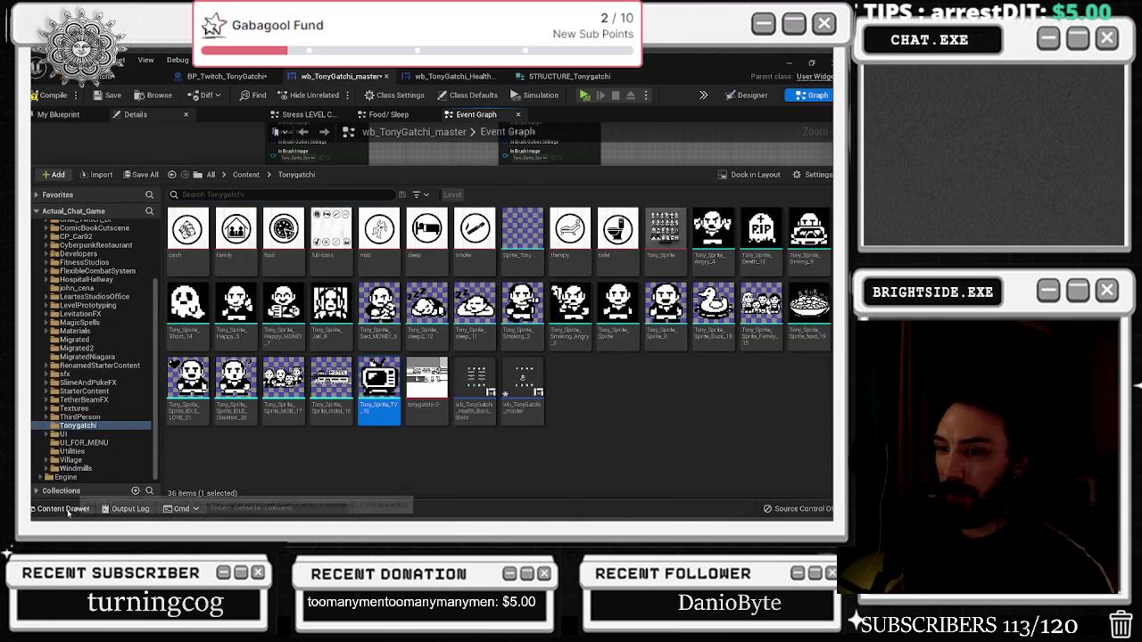
Wire both the lower and the upper final Set Brush exec outputs into the shared Delay node
left_click(558, 362)
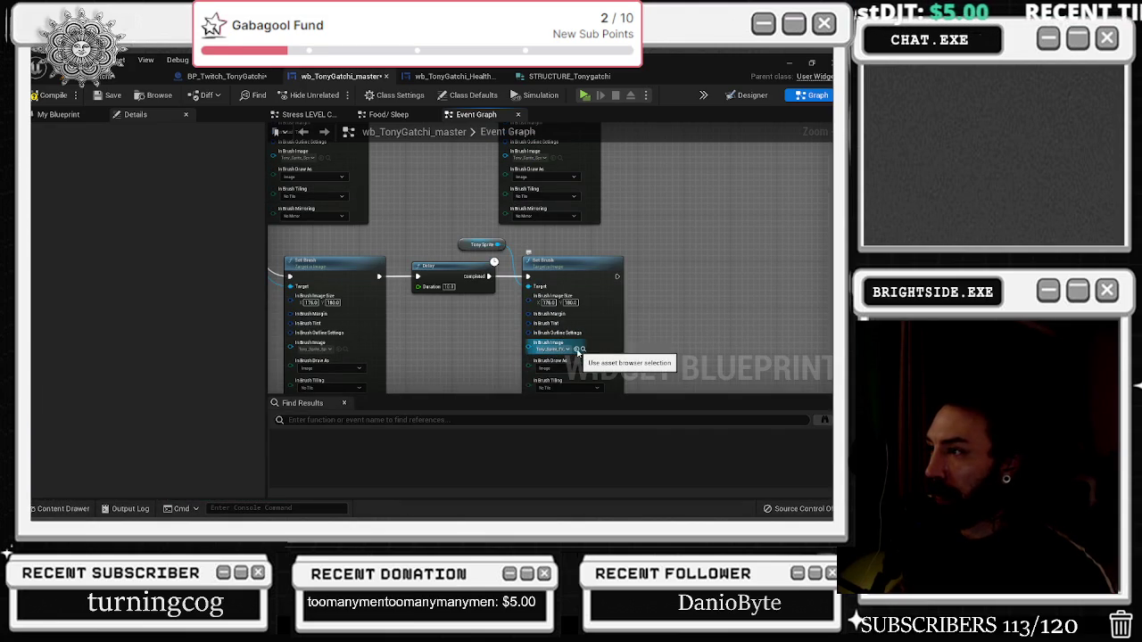
scroll(640, 286, "down", 3)
scroll(575, 268, "up", 1)
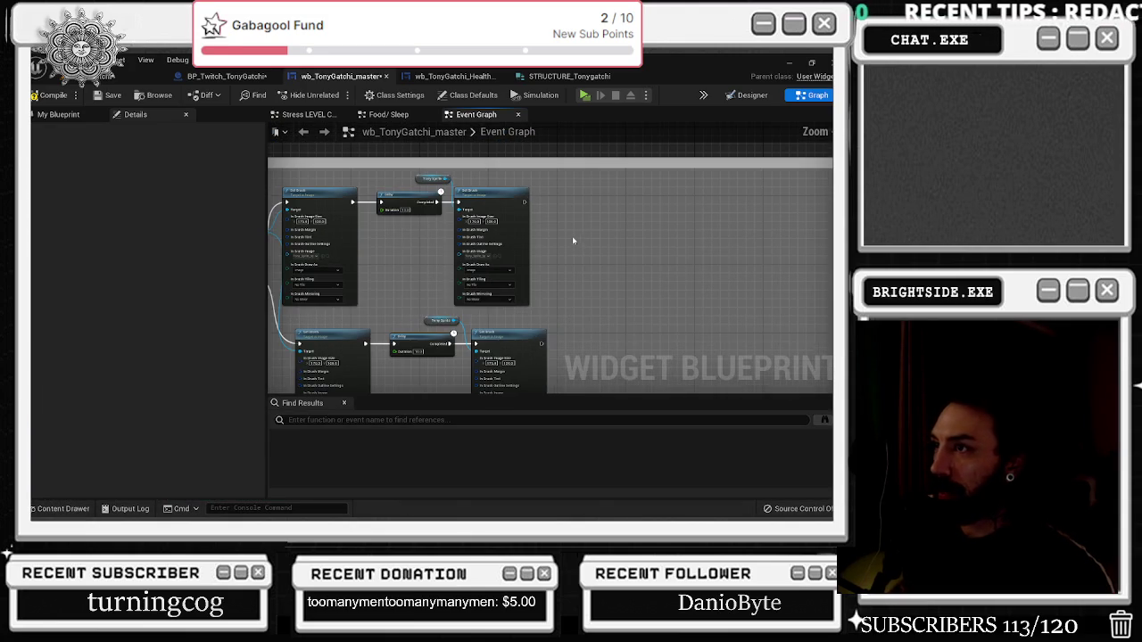
mouse_move(543, 341)
left_mouse_down()
mouse_move(600, 328)
mouse_move(629, 268)
left_mouse_up()
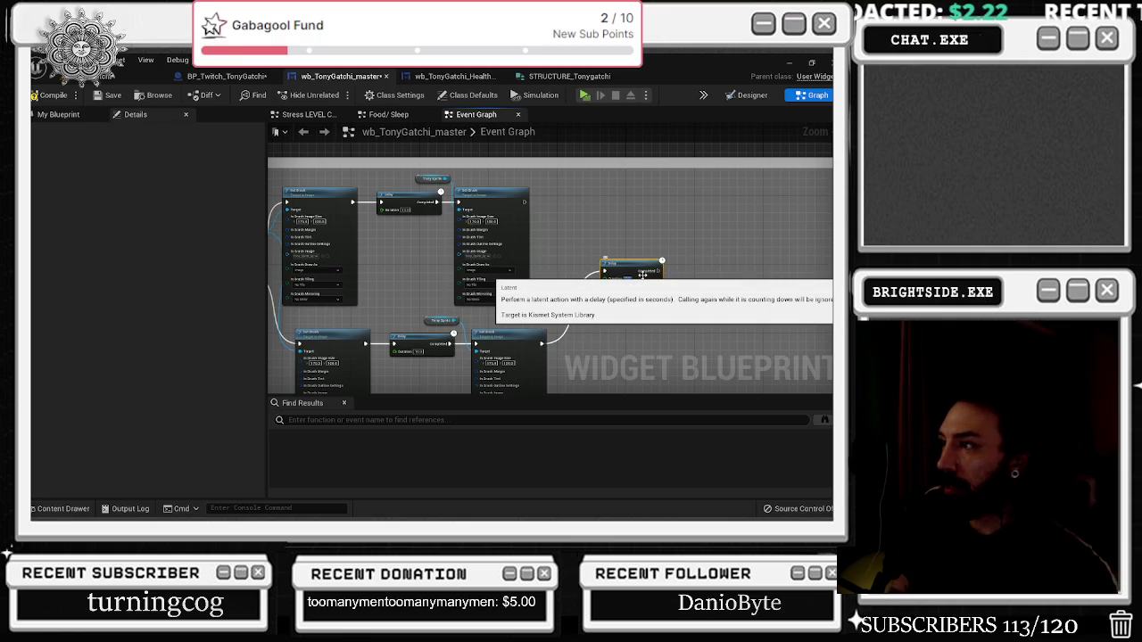
mouse_move(524, 201)
left_mouse_down()
mouse_move(603, 266)
mouse_move(631, 261)
left_mouse_up()
scroll(532, 247, "down", 2)
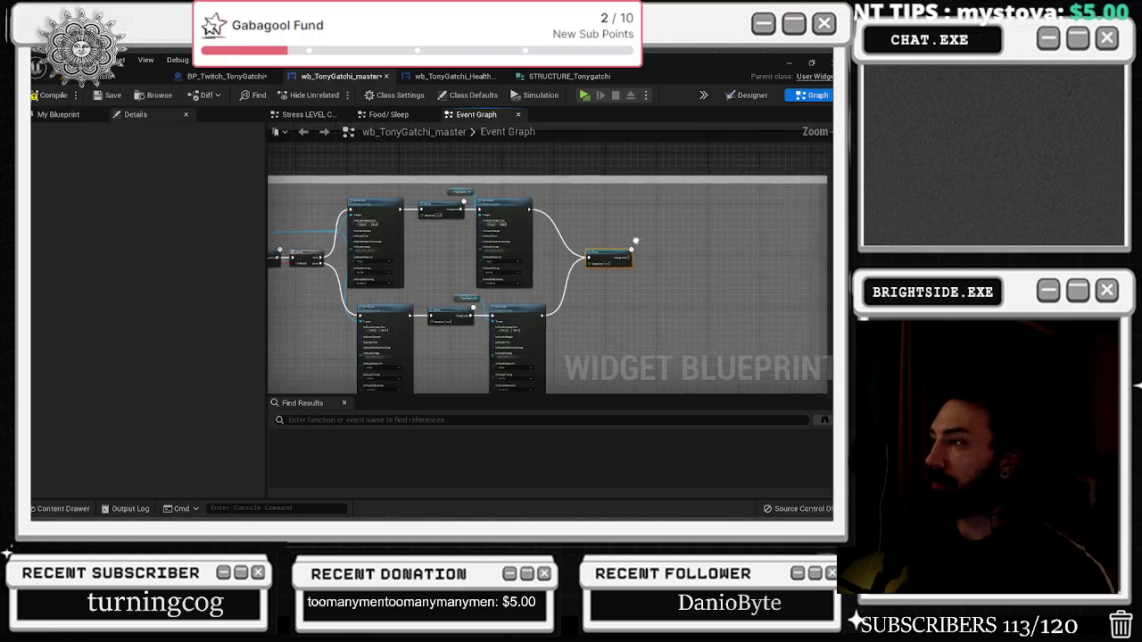
Inspect the Is In Animation? reset after the Delay and center the Delay and flag-reset nodes
scroll(533, 249, "down", 2)
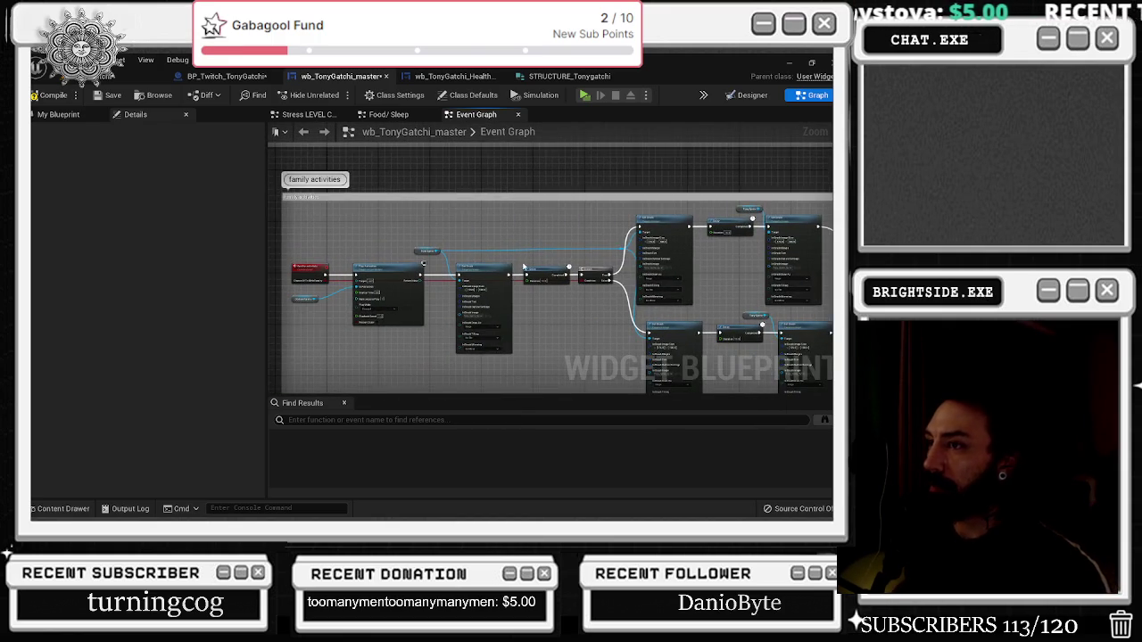
scroll(486, 246, "up", 2)
scroll(543, 280, "up", 2)
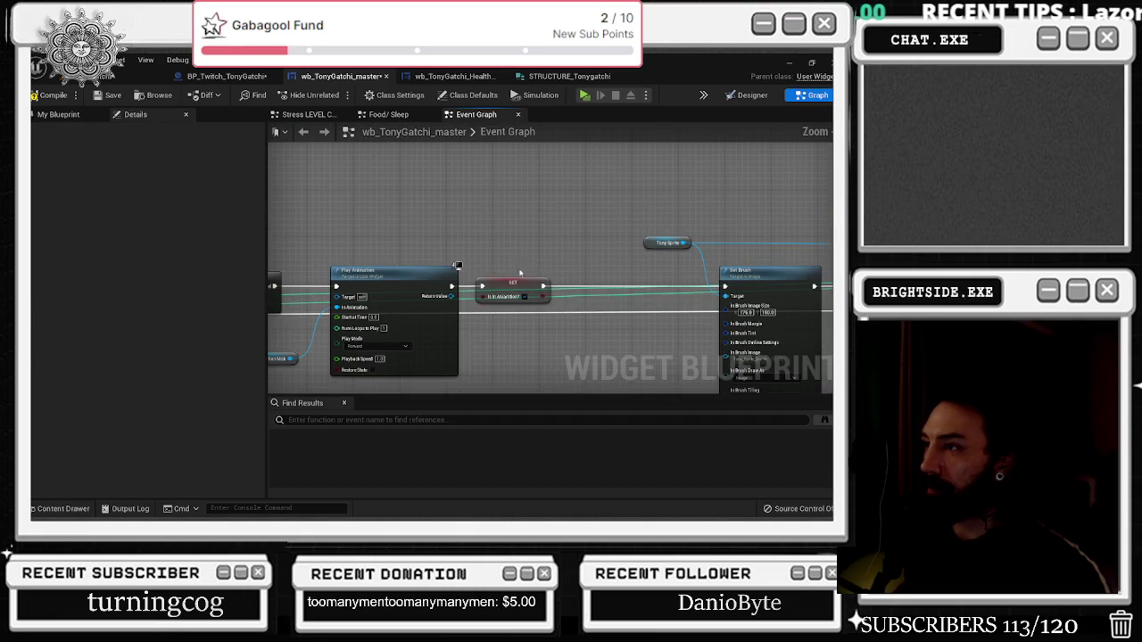
left_click(473, 283)
scroll(357, 306, "up", 3)
scroll(279, 316, "down", 3)
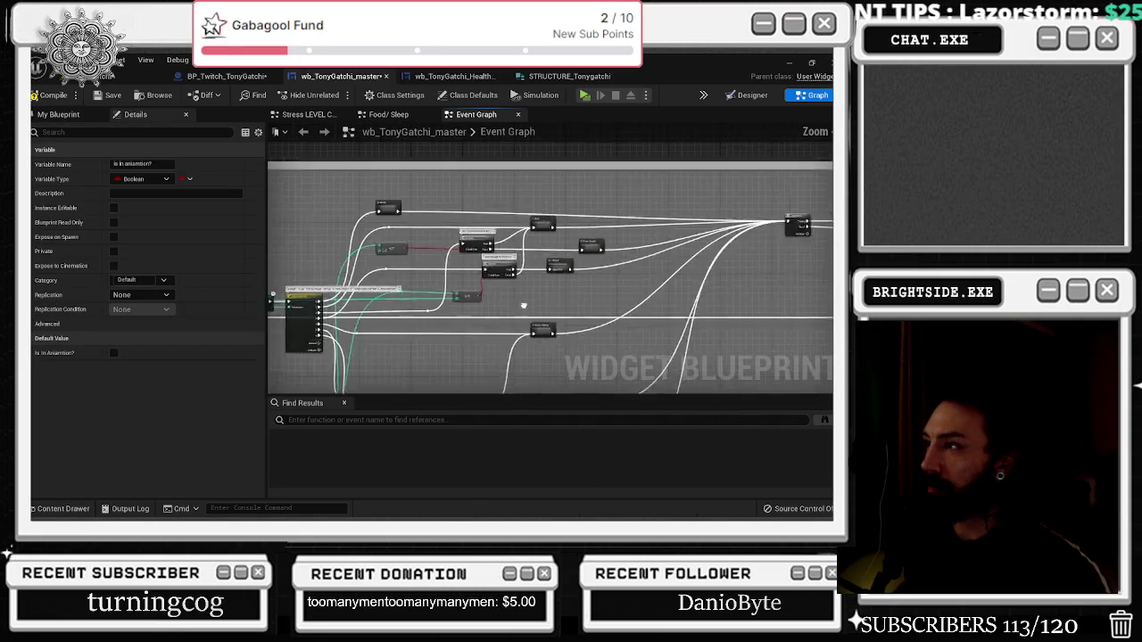
scroll(736, 155, "up", 3)
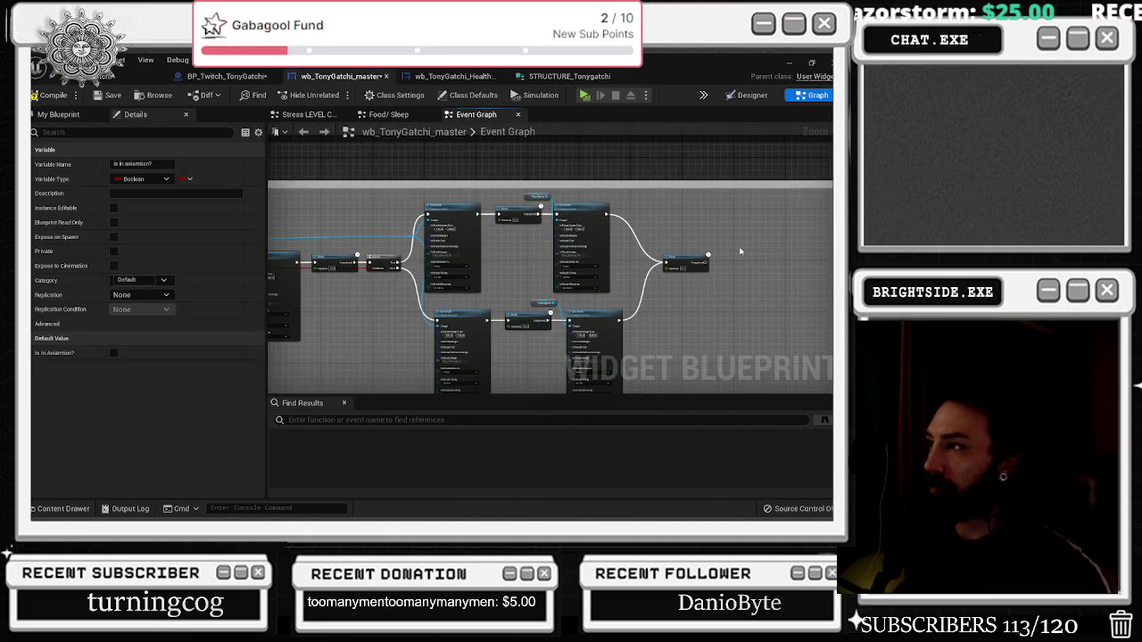
scroll(739, 252, "up", 4)
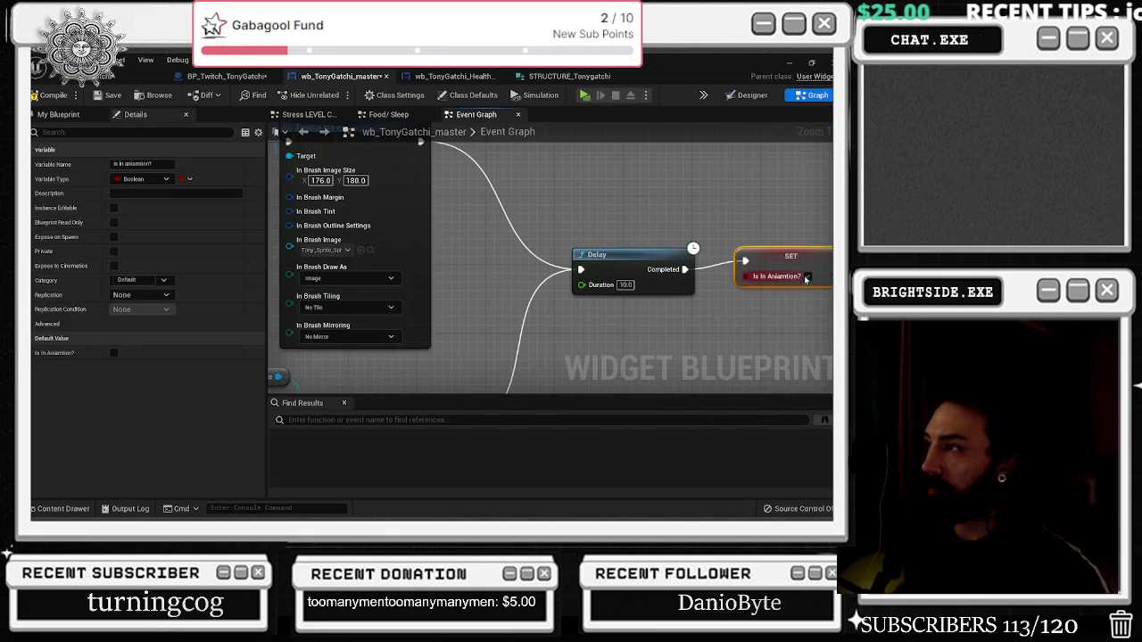
mouse_move(807, 277)
left_mouse_down()
mouse_move(722, 224)
mouse_move(650, 254)
left_mouse_up()
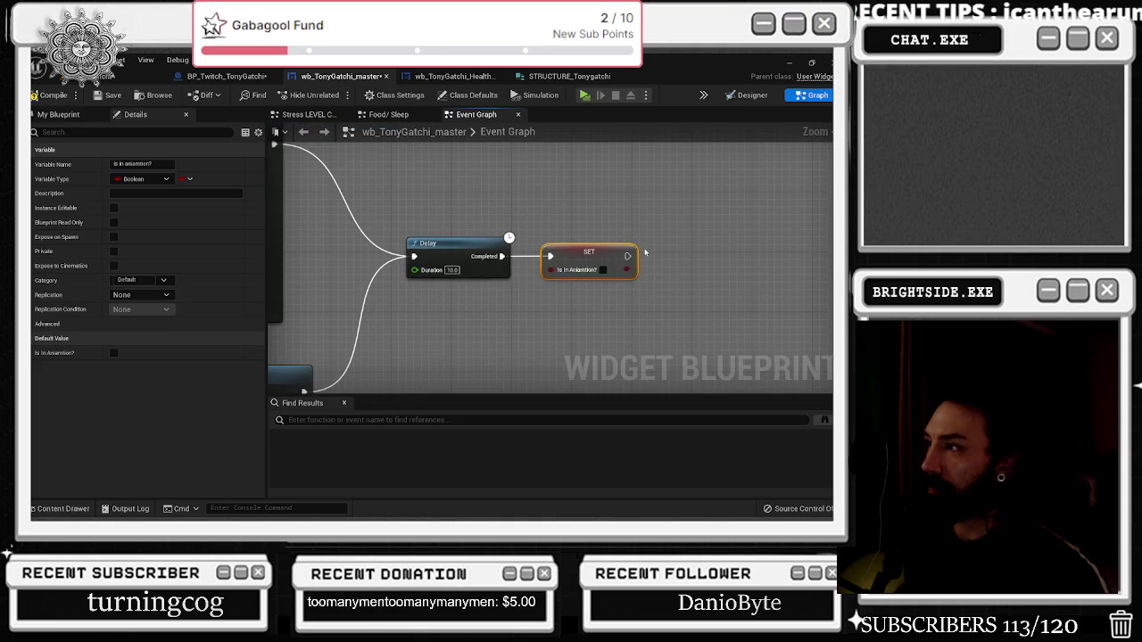
Add a Sequence after the flag reset with a second Delay on its Then 1 output
left_click(647, 254)
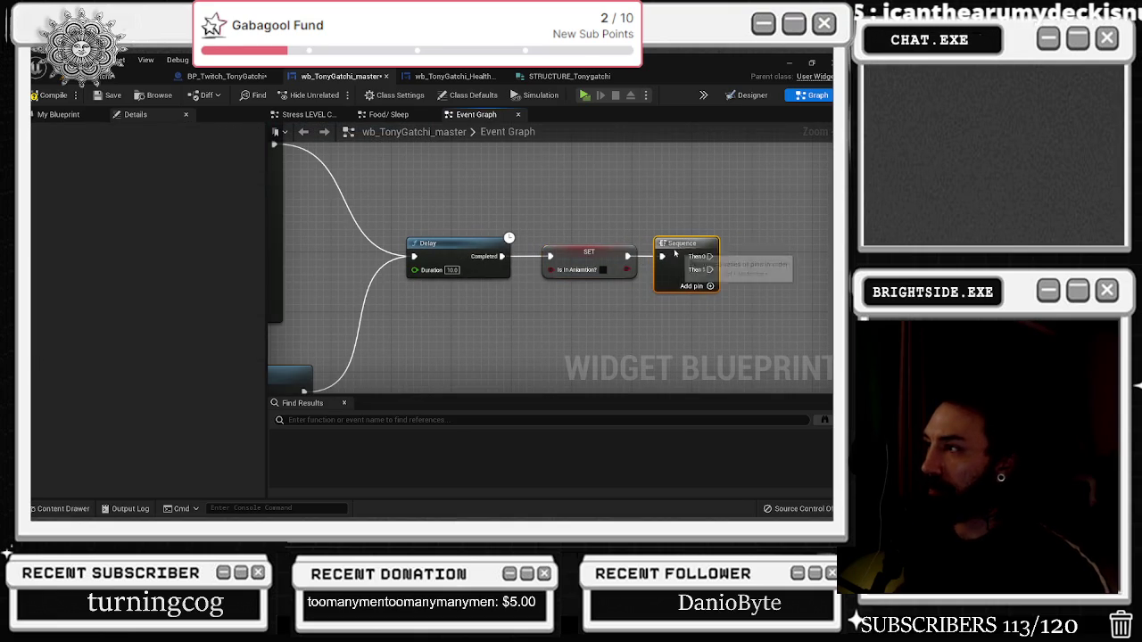
left_click_drag(711, 269, 625, 270)
left_click(625, 279)
left_click_drag(572, 243, 631, 291)
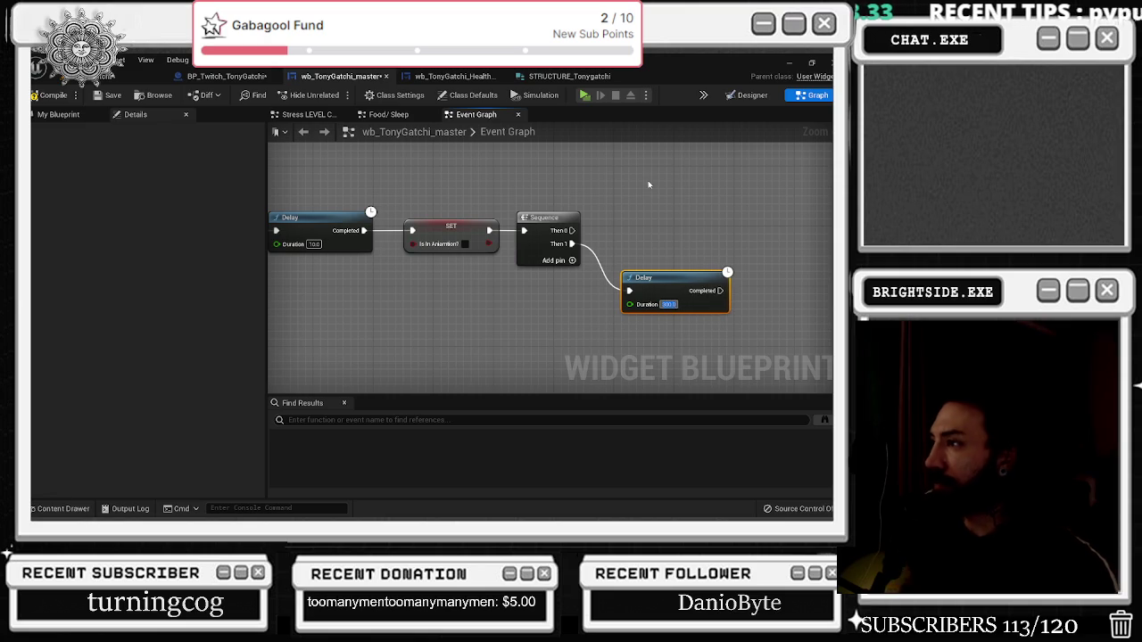
scroll(640, 181, "down", 3)
mouse_move(692, 242)
left_mouse_down()
mouse_move(225, 245)
mouse_move(420, 235)
mouse_move(320, 243)
mouse_move(347, 257)
mouse_move(295, 276)
left_mouse_up()
key("Escape")
Delete the added Sequence and second Delay nodes, followed by an undo
scroll(447, 294, "down", 4)
scroll(464, 298, "up", 3)
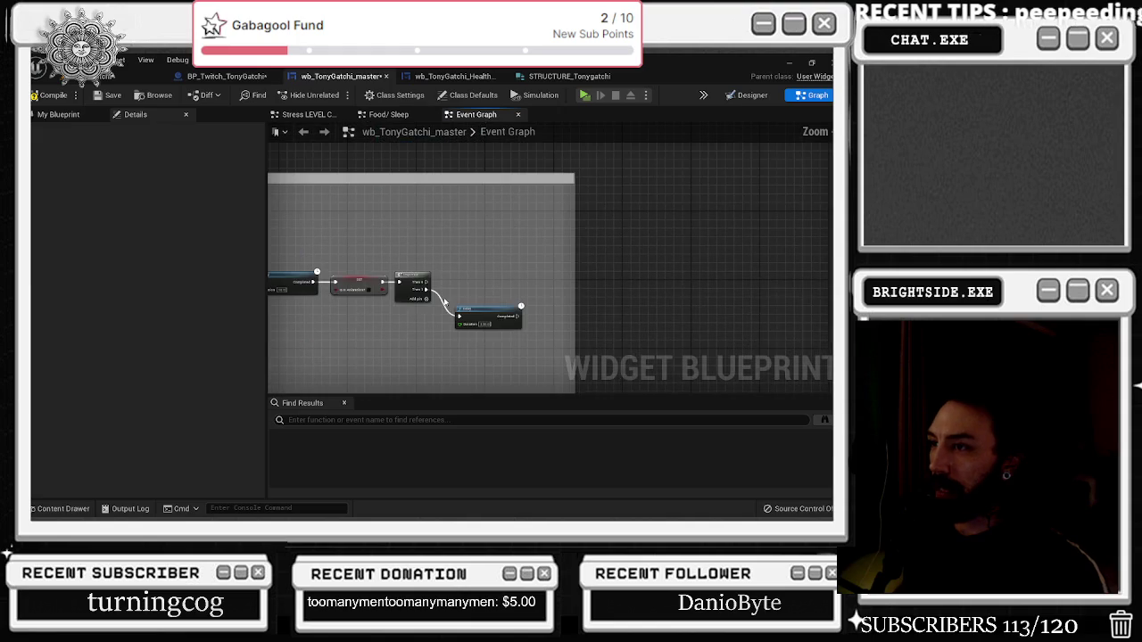
key("Delete")
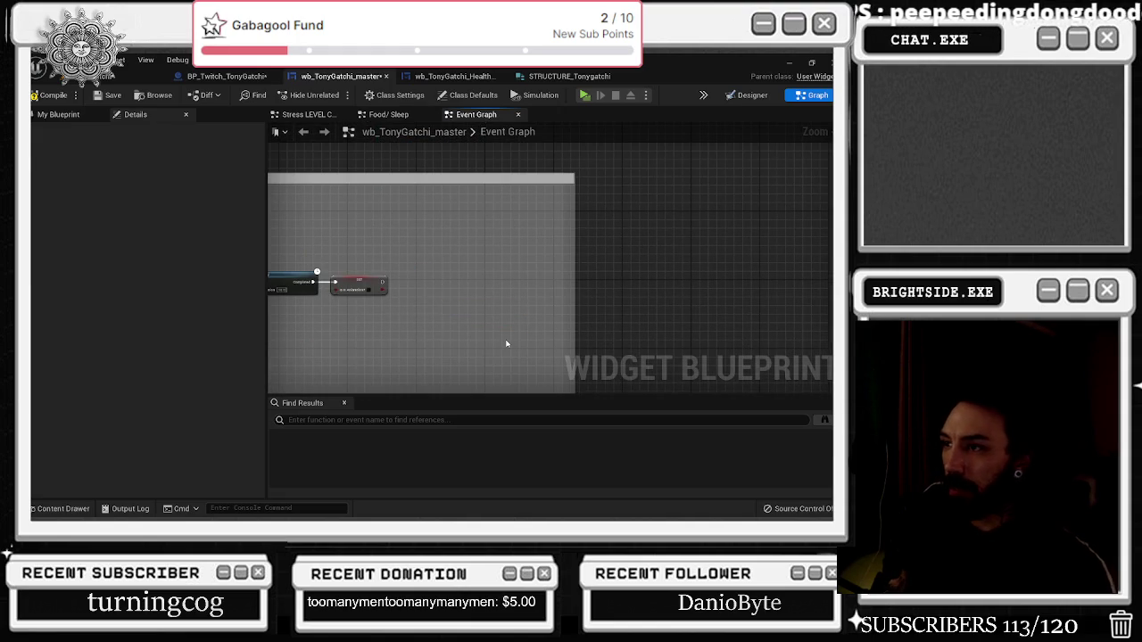
key("ctrl+z")
scroll(536, 330, "up", 2)
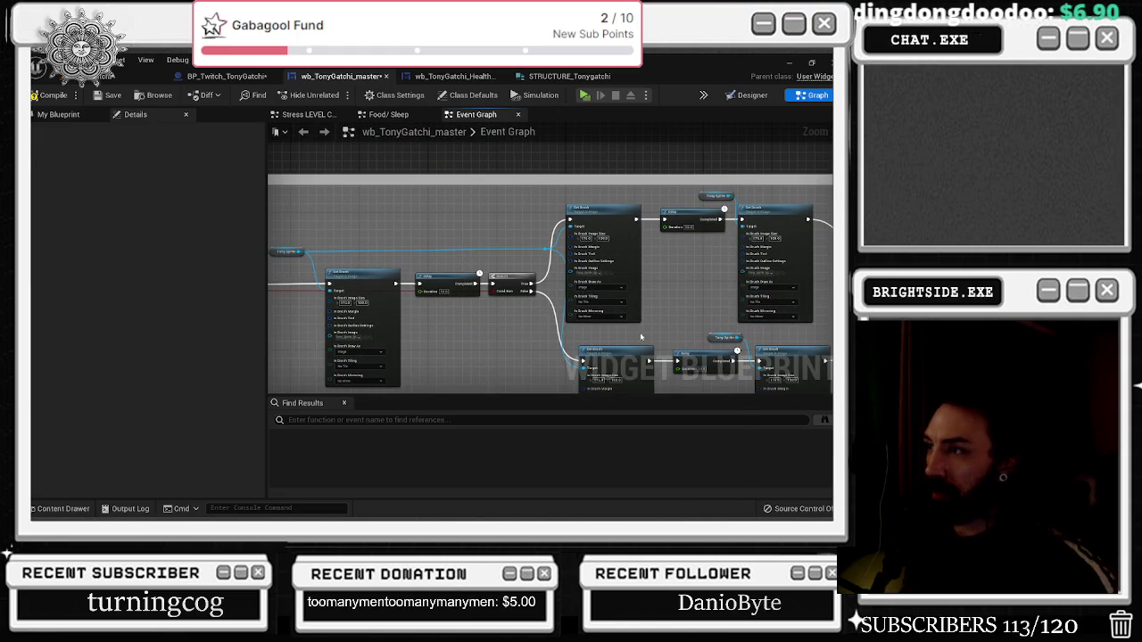
Frame the whole family activities group and save the blueprint
left_click_drag(645, 340, 783, 340)
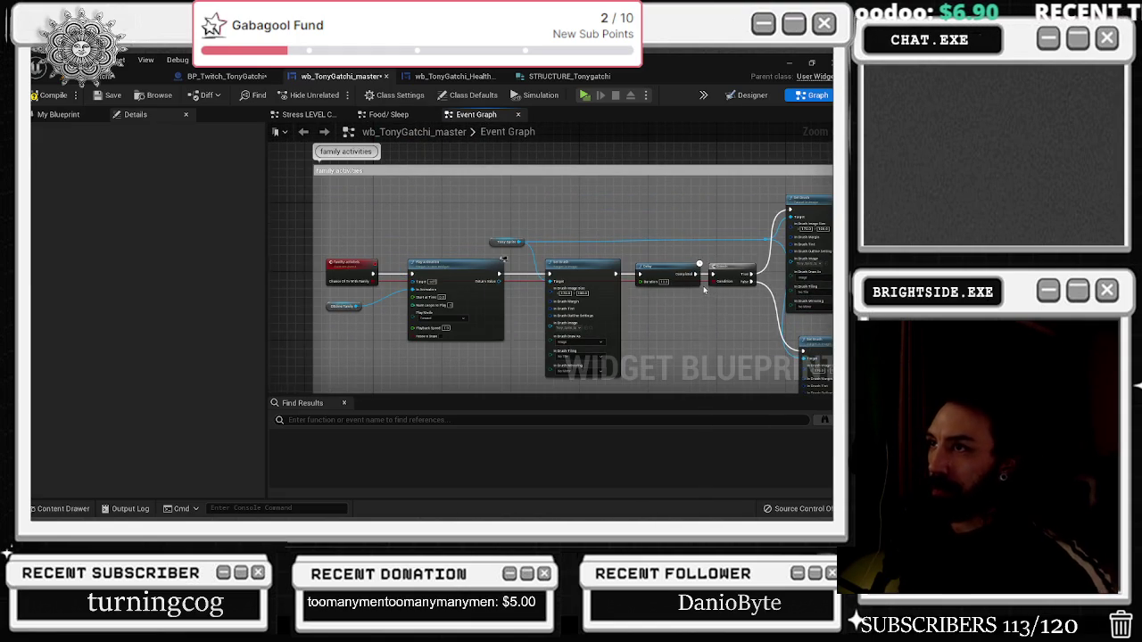
scroll(704, 289, "down", 3)
left_click_drag(571, 294, 437, 321)
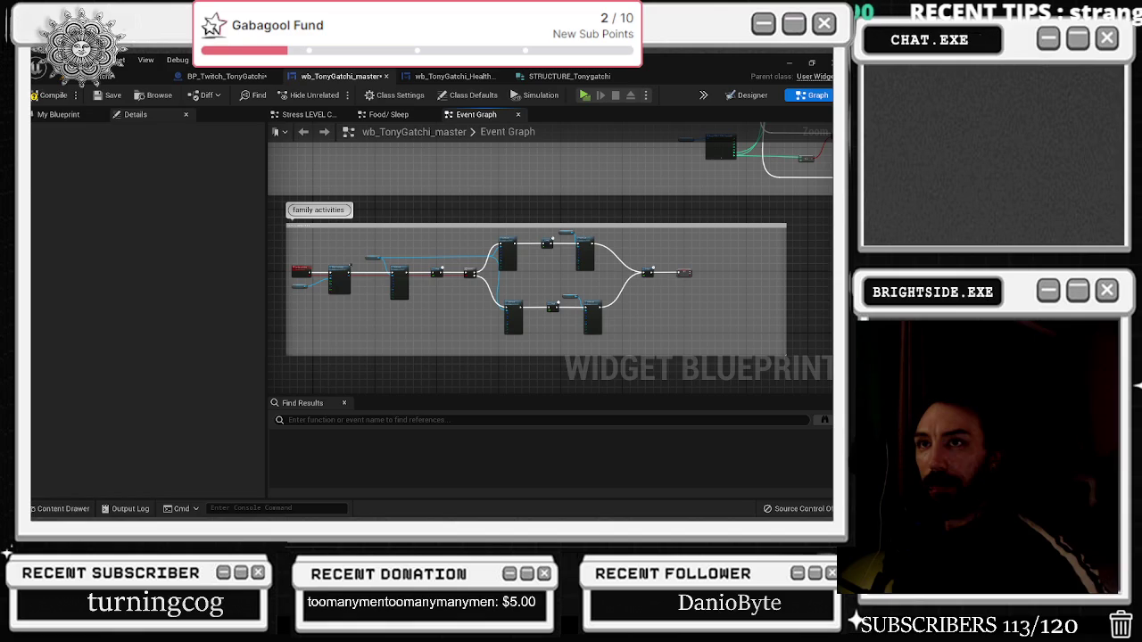
key("ctrl+s")
Move the Delay and flag reset right and the struct getter and Break nodes up-left
scroll(352, 265, "down", 3)
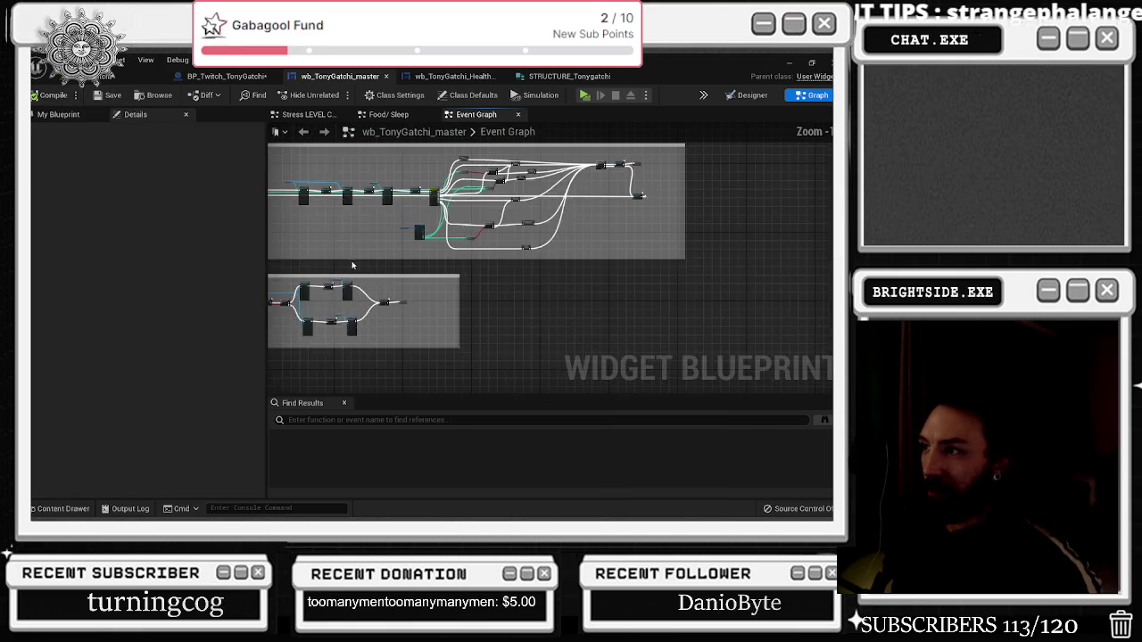
scroll(411, 237, "up", 4)
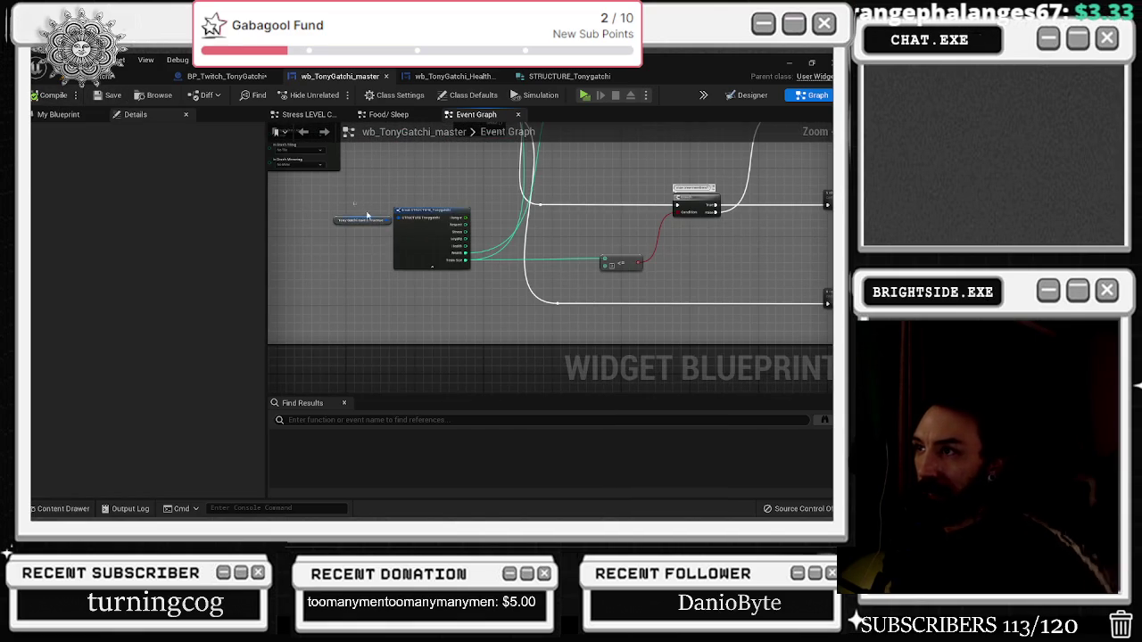
left_click(367, 215)
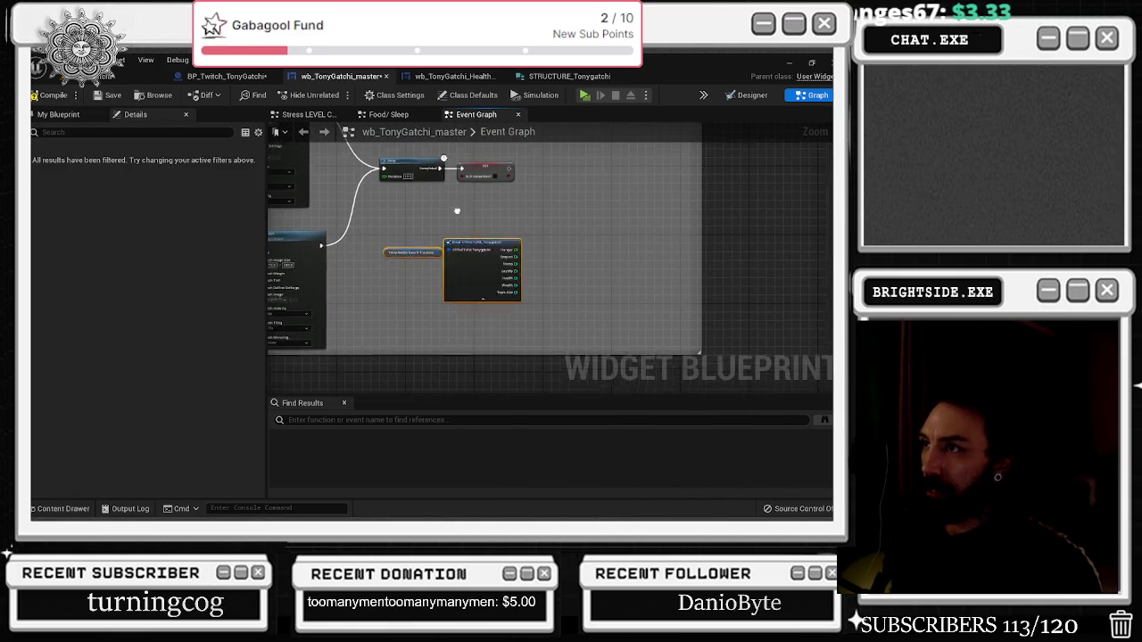
left_click_drag(479, 252, 618, 257)
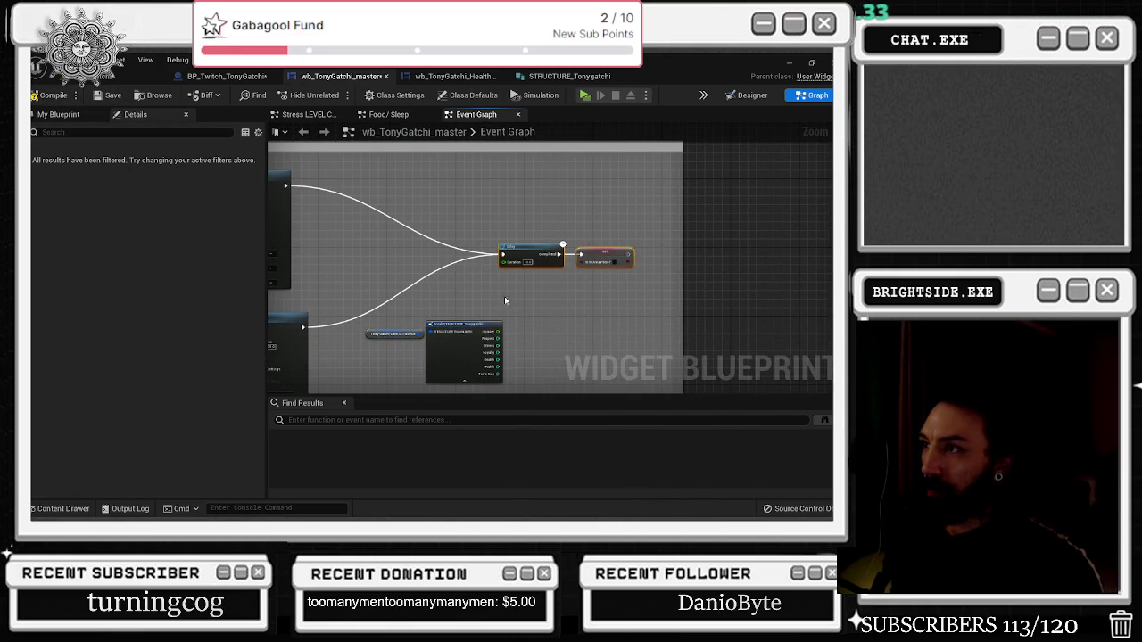
mouse_move(460, 341)
left_mouse_down()
mouse_move(384, 259)
mouse_move(397, 270)
mouse_move(360, 314)
mouse_move(467, 212)
mouse_move(594, 200)
left_mouse_up()
left_click(438, 203)
Place a SET Tony Gatchi Save S Tructure node beside the Break STRUCTURE_Tonygatchi node
scroll(360, 256, "up", 2)
type("set")
left_click(524, 372)
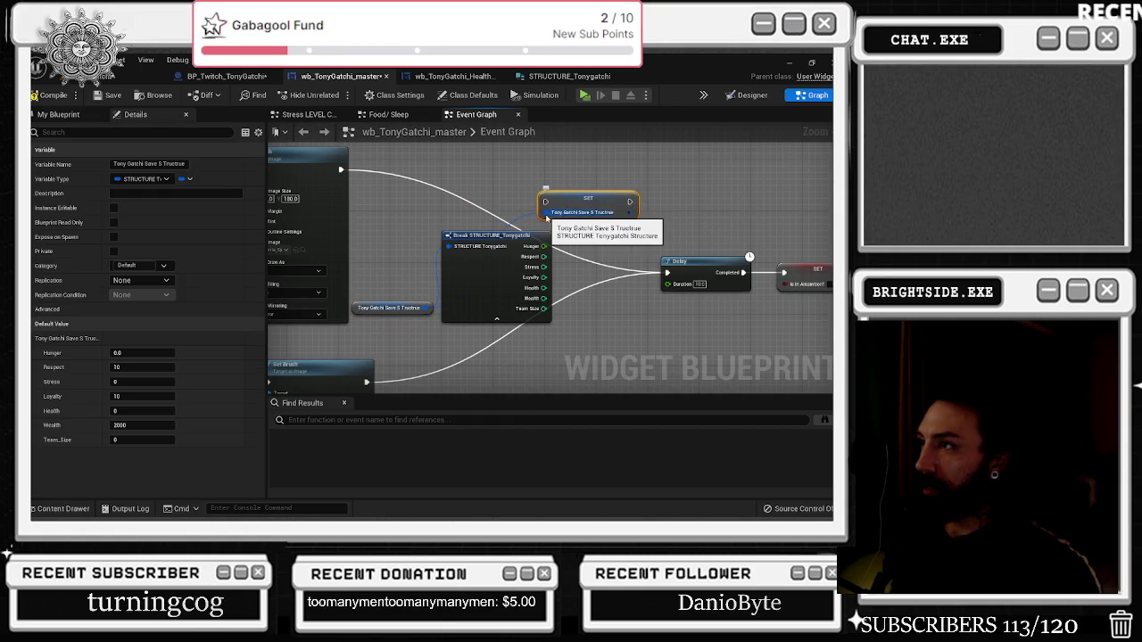
Split the SET node's struct pin and route the upper Set Brush through SET into the Delay
right_click(553, 214)
left_click(594, 249)
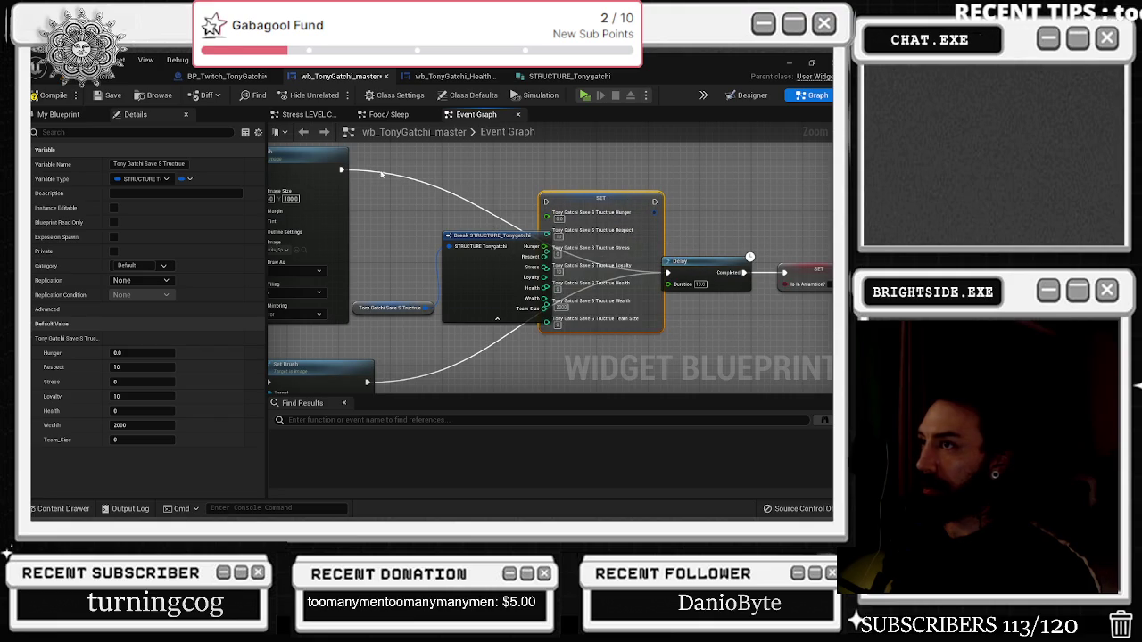
mouse_move(341, 168)
left_mouse_down()
mouse_move(676, 209)
mouse_move(667, 272)
left_mouse_up()
left_click_drag(601, 198, 587, 166)
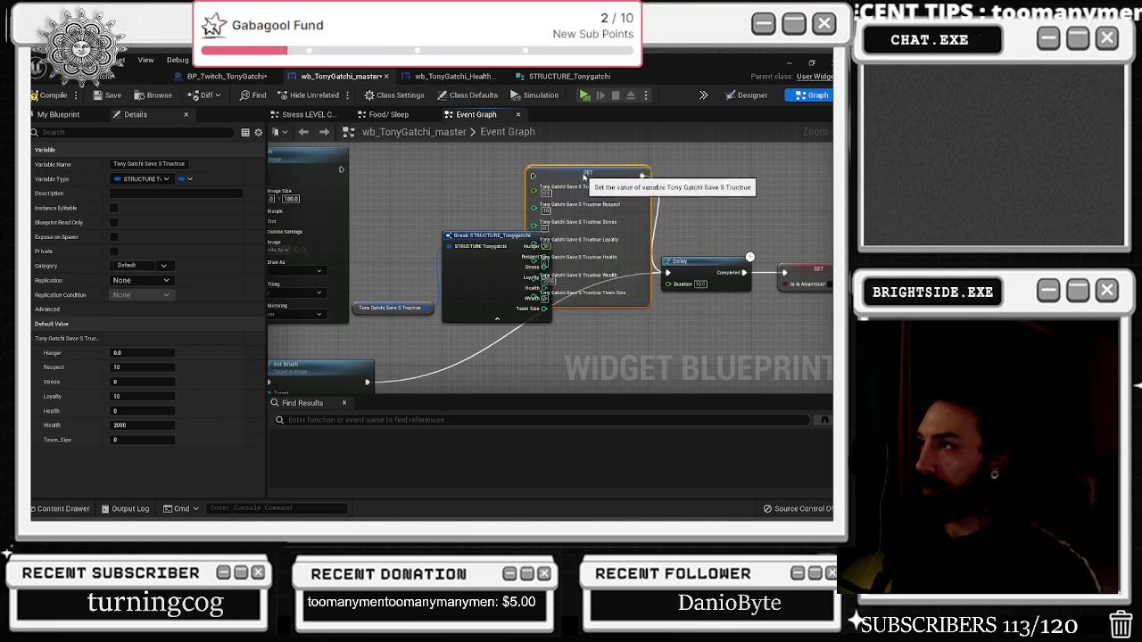
left_click_drag(483, 247, 424, 223)
mouse_move(343, 168)
left_mouse_down()
mouse_move(500, 179)
mouse_move(533, 169)
left_mouse_up()
Shift the Delay and flag reset right, then copy and paste the getter, Break and SET group
scroll(531, 212, "down", 2)
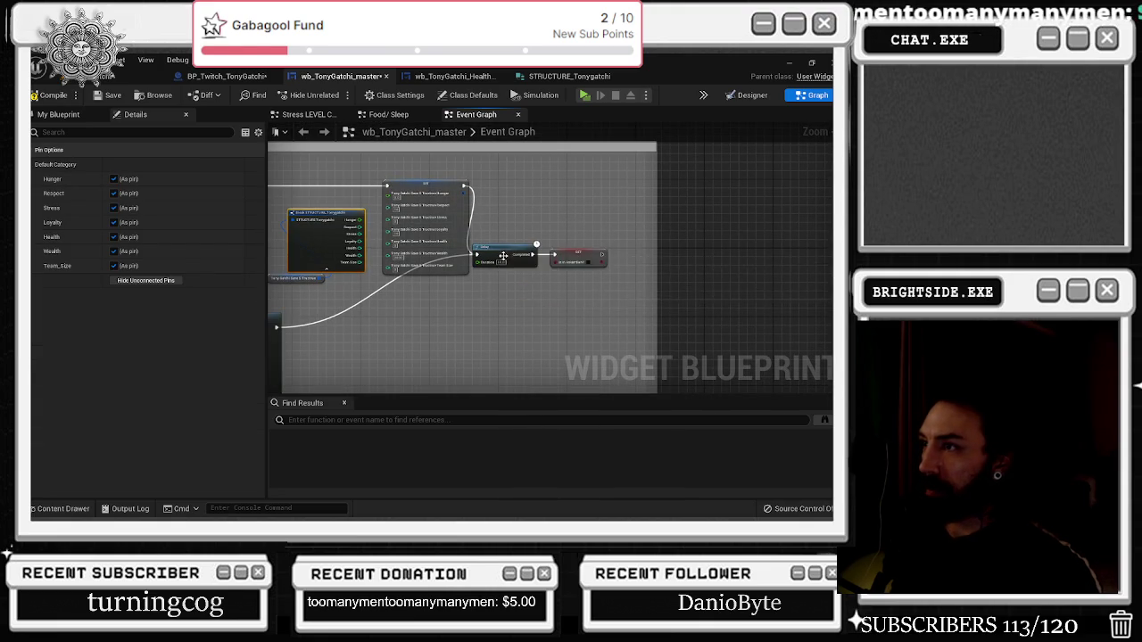
left_click(580, 257, "ctrl")
left_click_drag(580, 257, 621, 275)
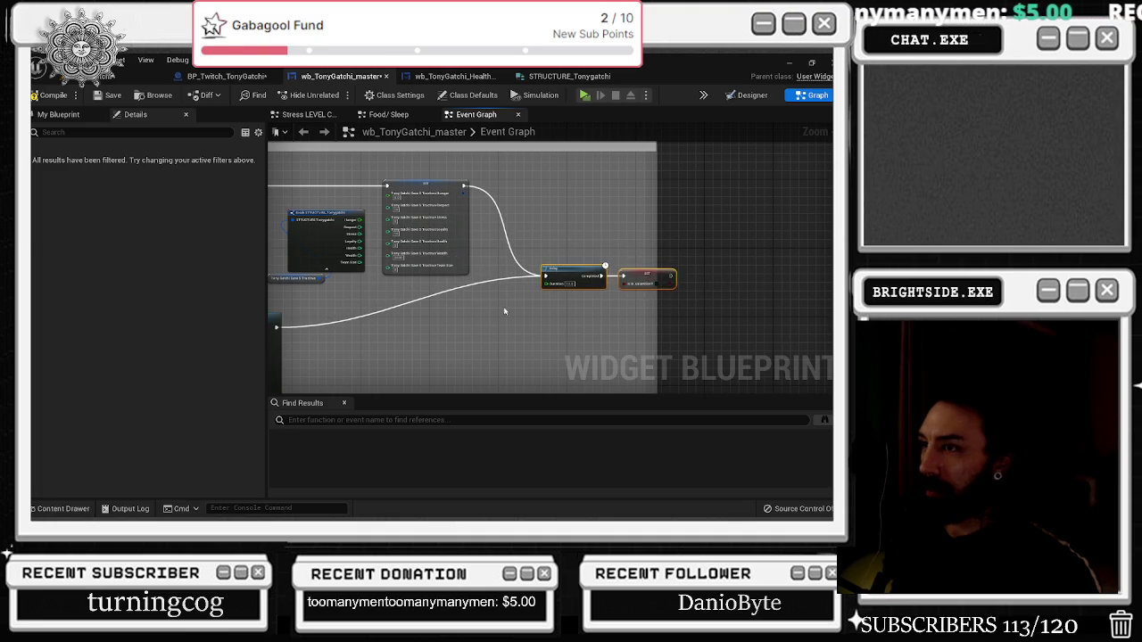
scroll(504, 311, "up", 2)
left_click(373, 219)
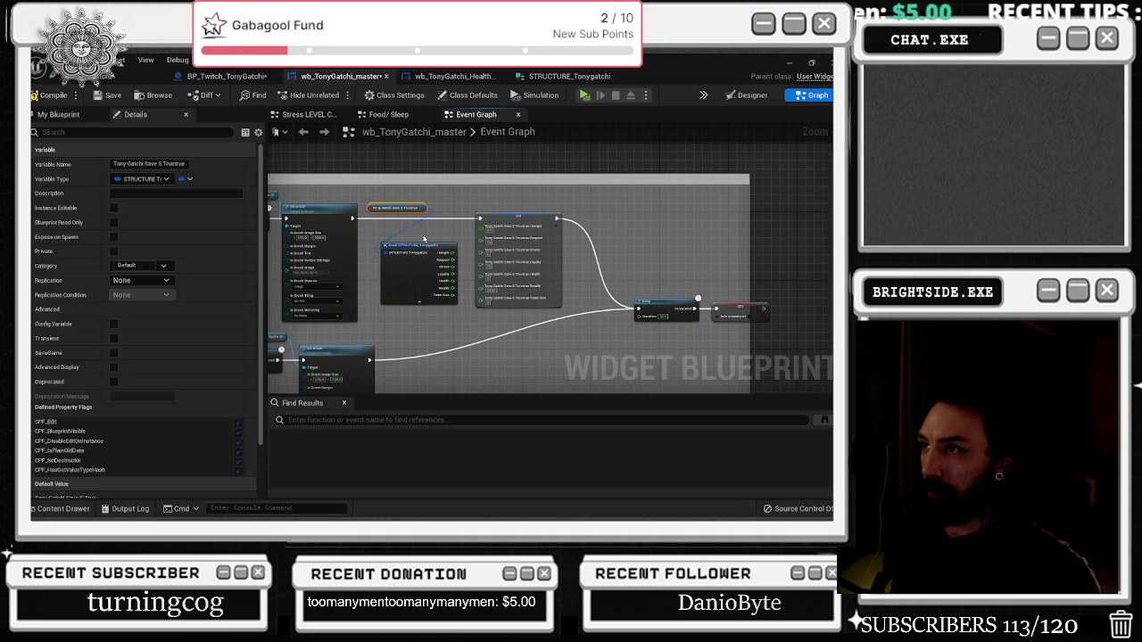
left_click(518, 259, "ctrl")
key("ctrl+c")
key("ctrl+v")
left_click_drag(634, 246, 564, 321)
left_click_drag(367, 297, 520, 315)
Arrange the pasted struct-save nodes on the lower branch and check the lower SET's values
scroll(433, 286, "up", 2)
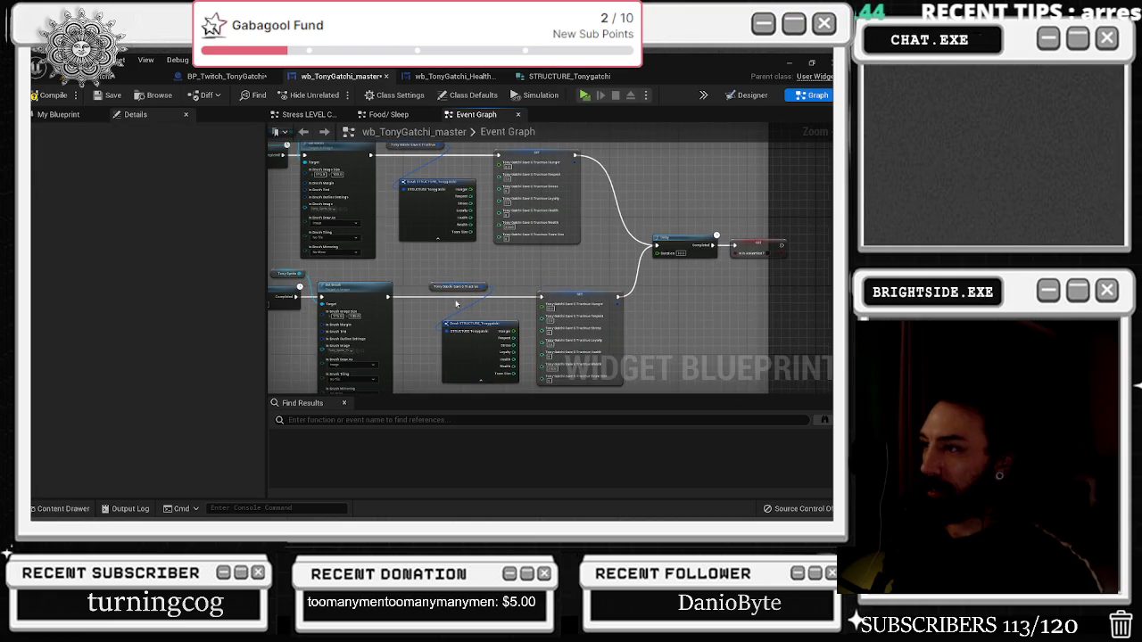
left_click_drag(434, 285, 371, 268)
left_click(520, 255)
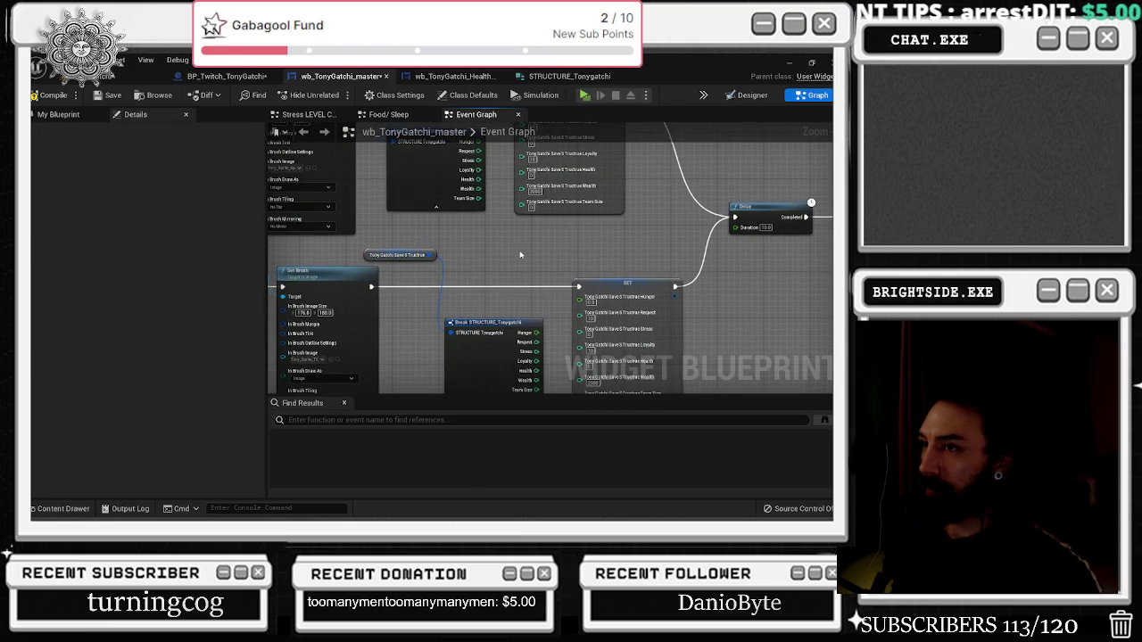
left_click_drag(497, 321, 507, 322)
left_click(498, 287)
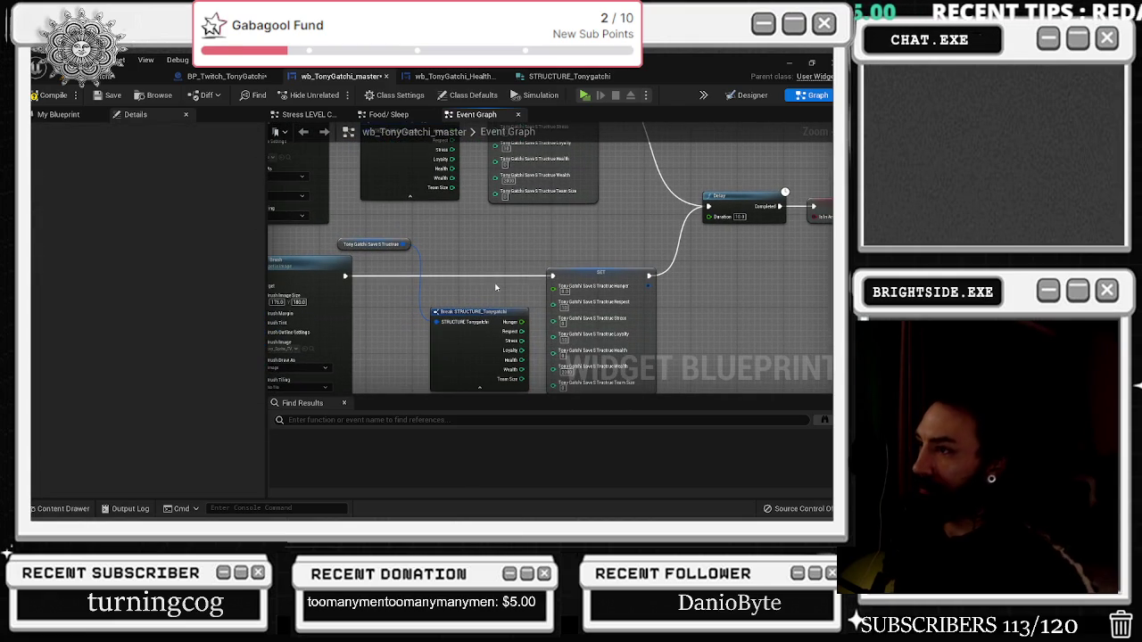
left_click(600, 271)
scroll(601, 271, "down", 6)
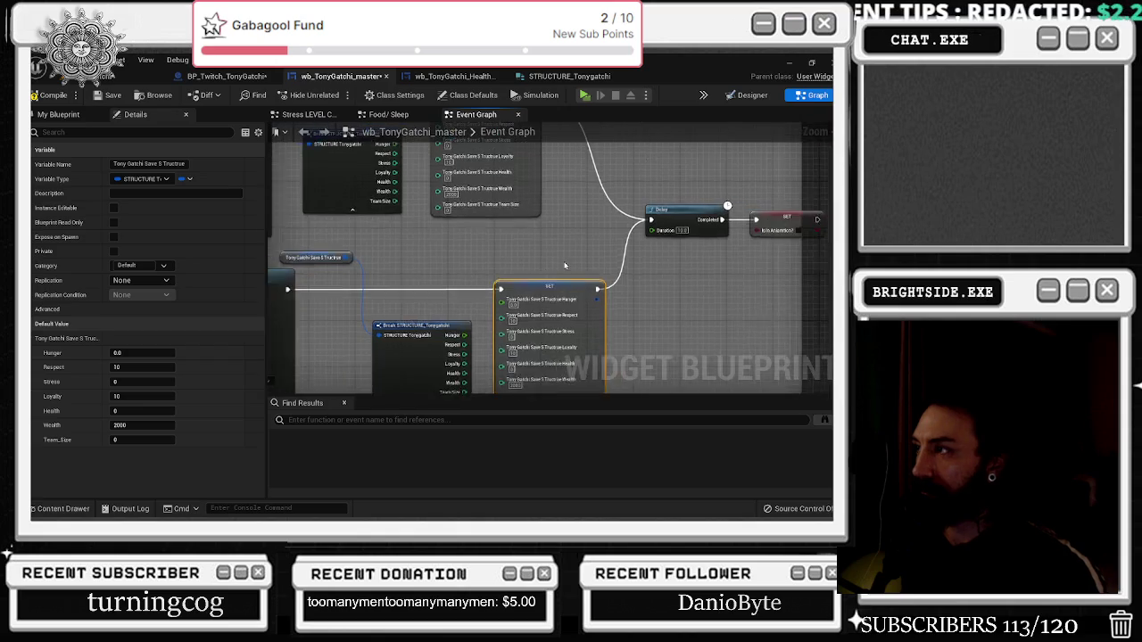